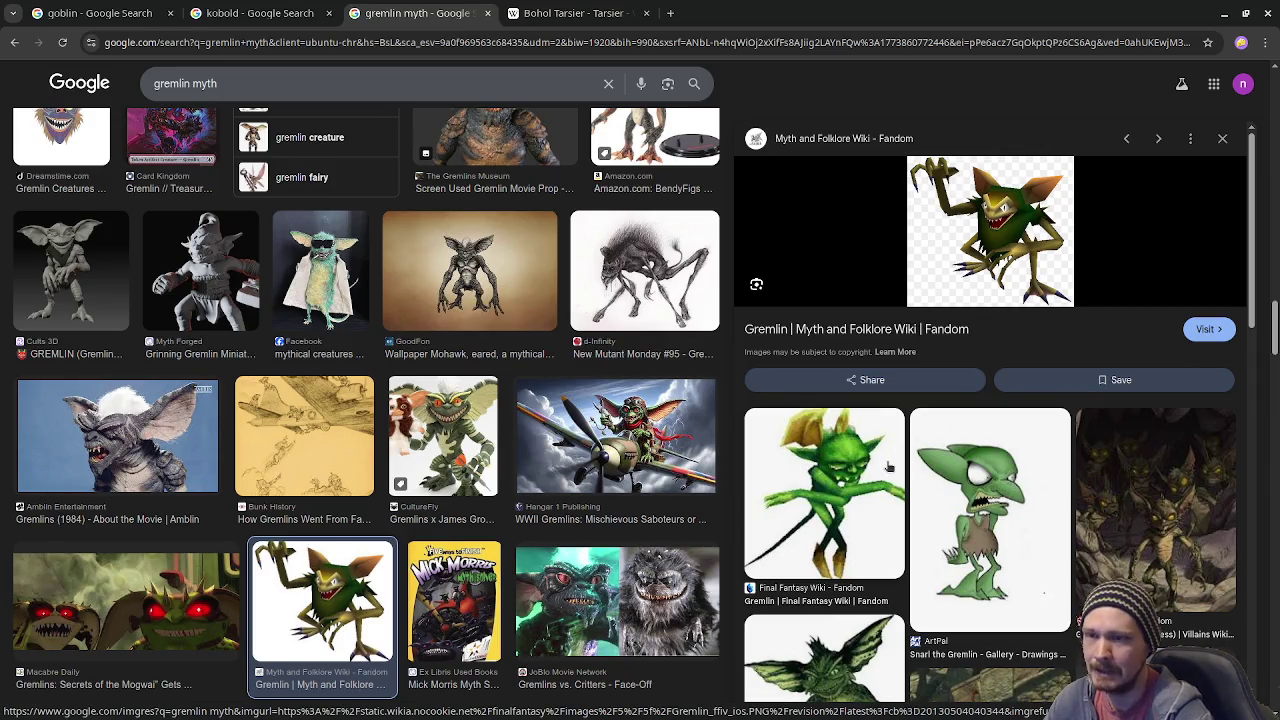
# Browse the kobold image results, previewing the Midgard Heroes, Kobold Rogue and Trenchworx Pocket Kobold images.
pyautogui.click(281, 8)
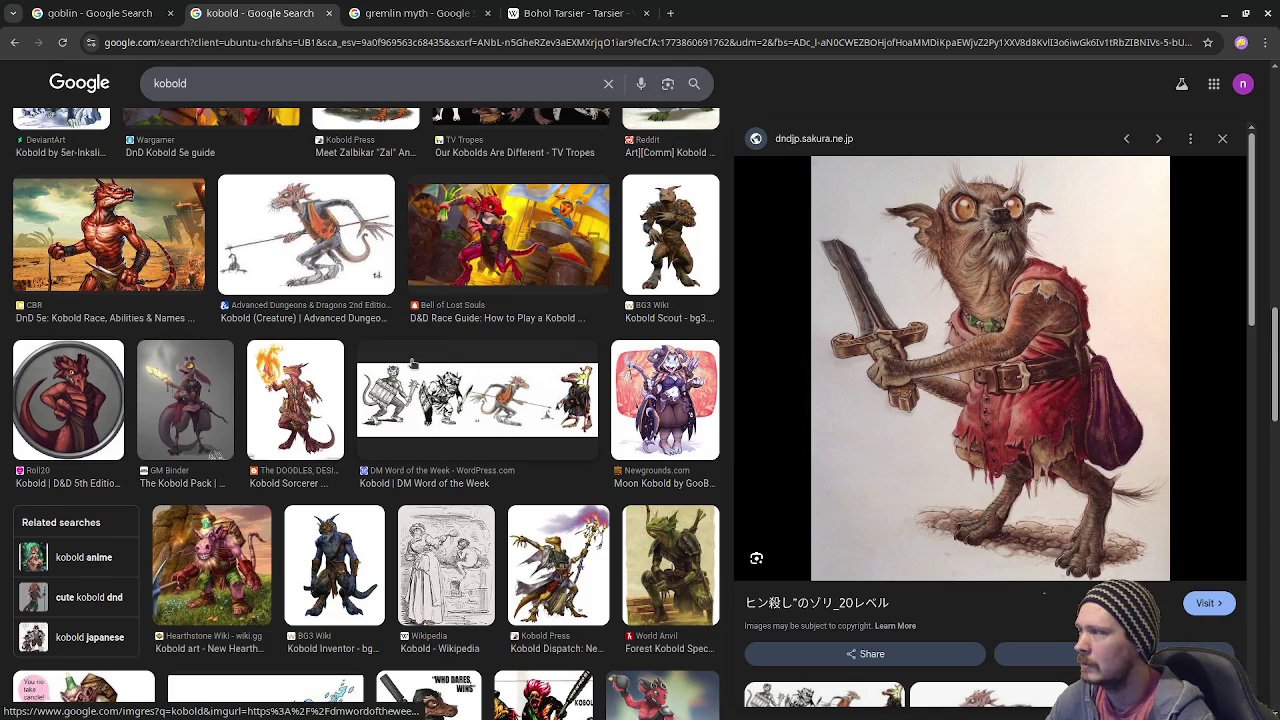
pyautogui.scroll(3, 412, 362)
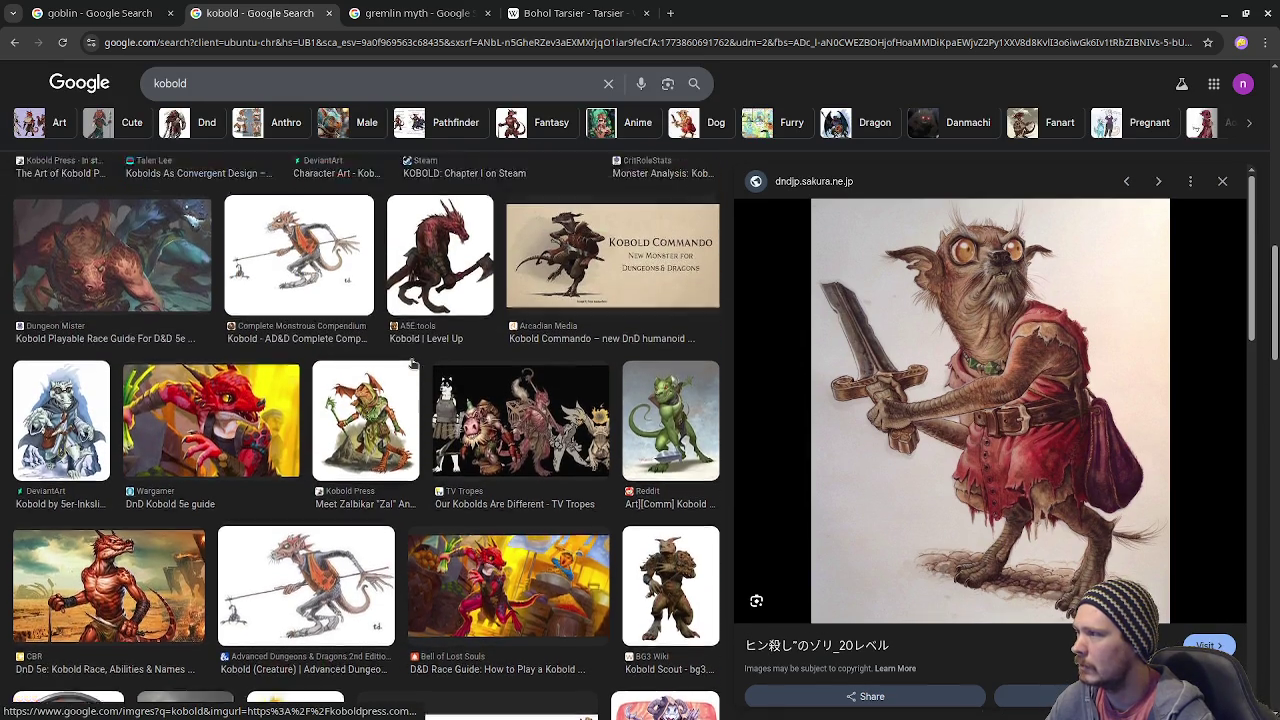
pyautogui.scroll(4, 413, 364)
pyautogui.scroll(2, 413, 364)
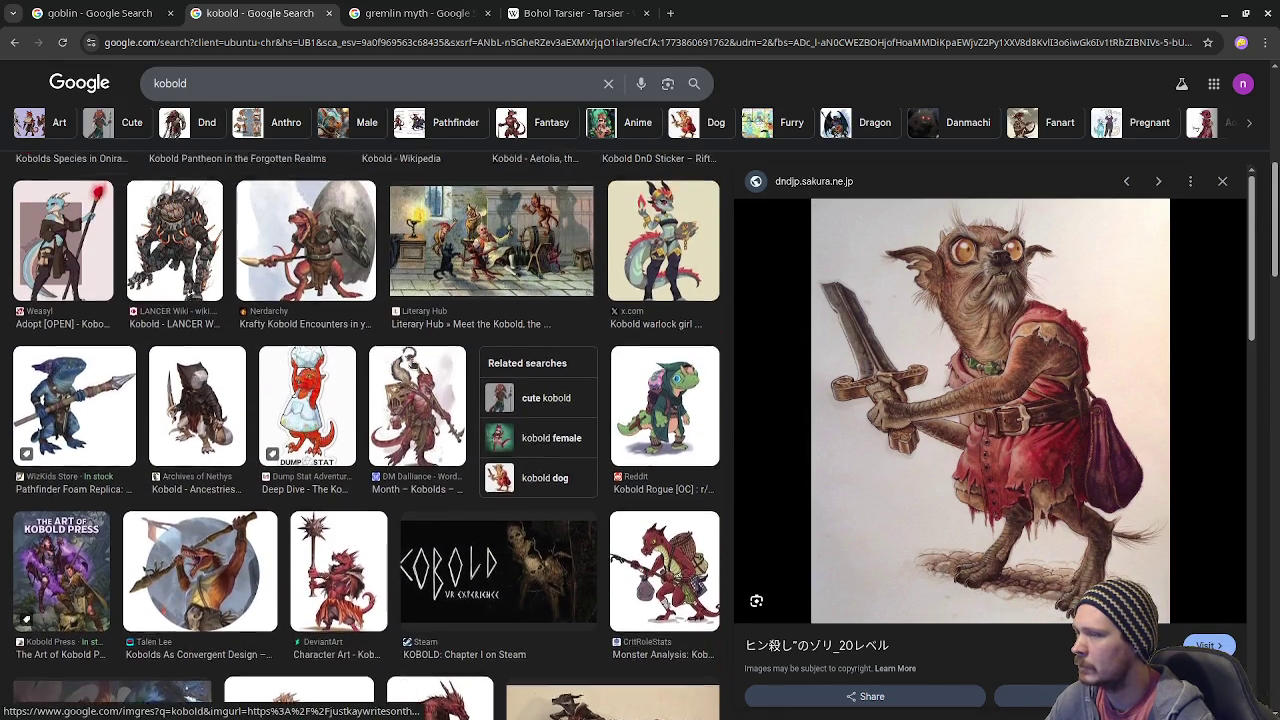
pyautogui.scroll(1, 357, 452)
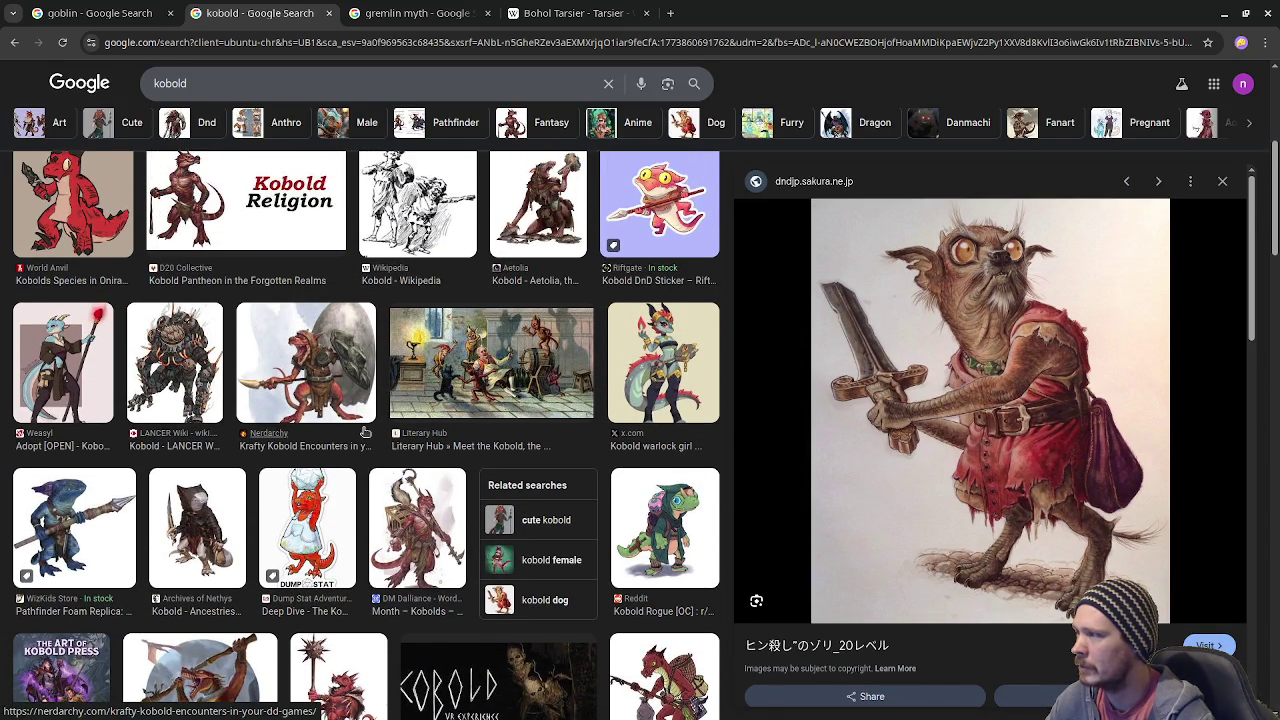
pyautogui.scroll(4, 366, 432)
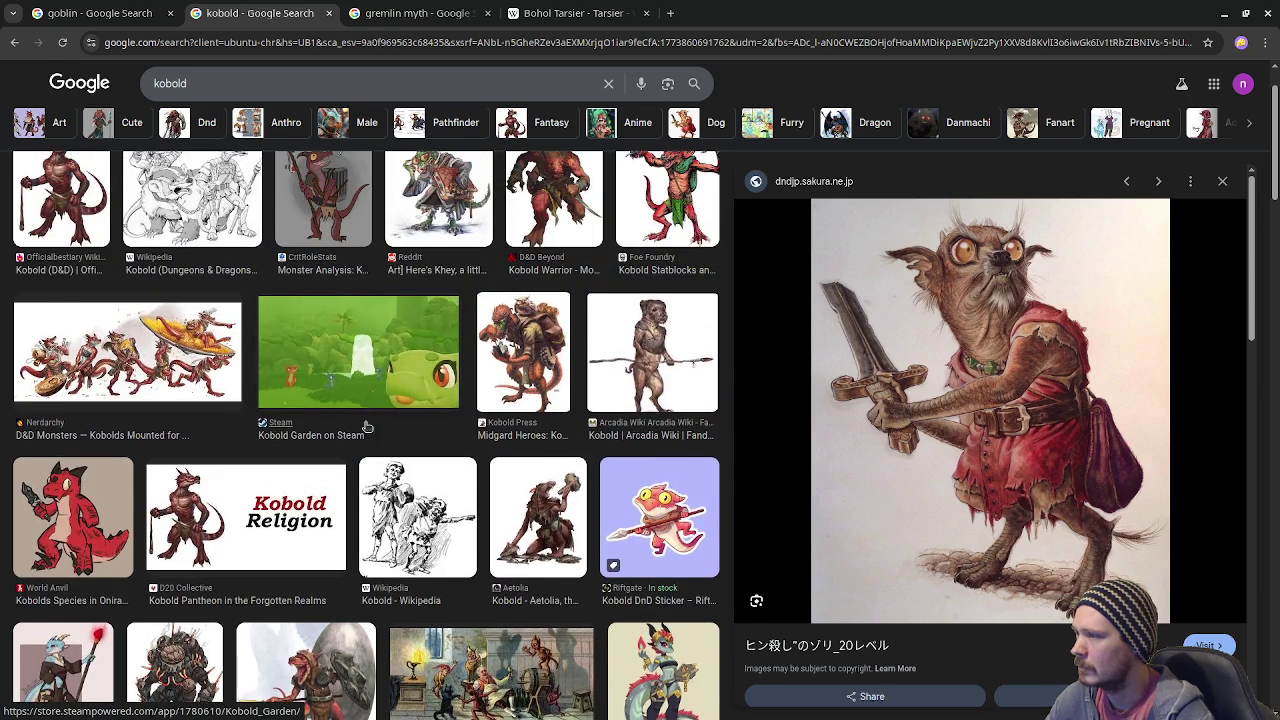
pyautogui.scroll(1, 366, 427)
pyautogui.click(547, 404)
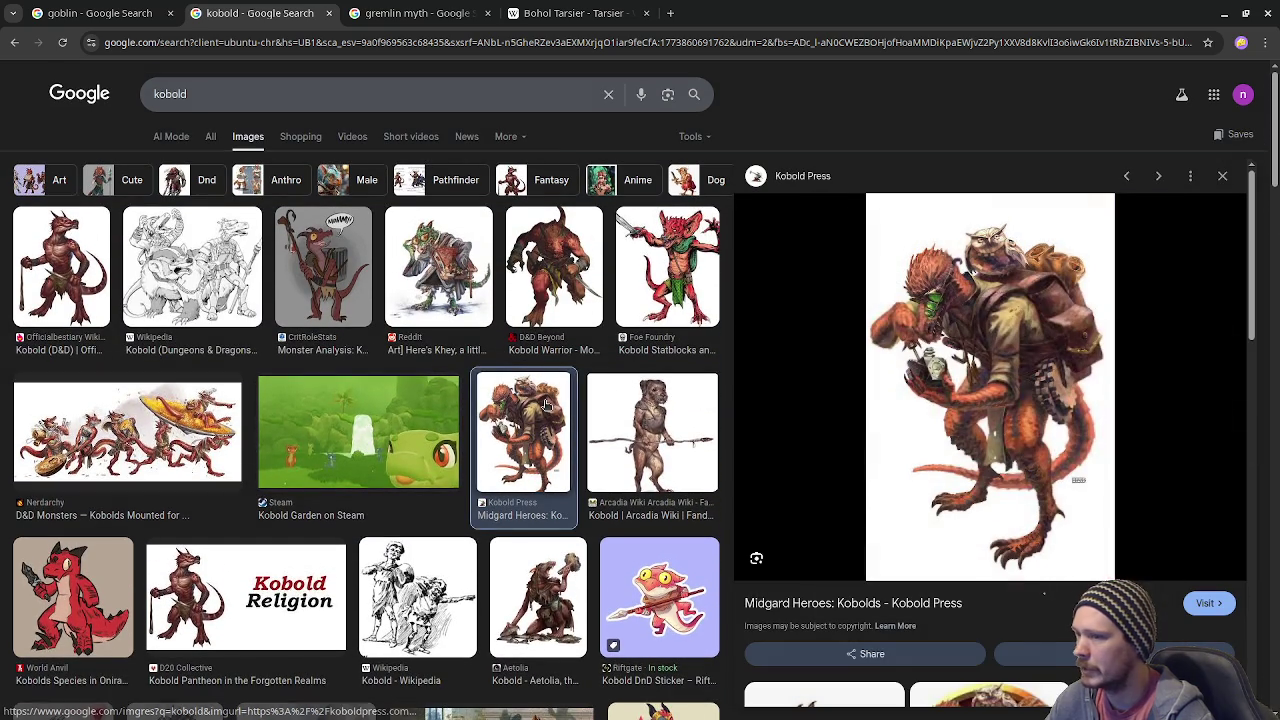
pyautogui.scroll(-5, 547, 404)
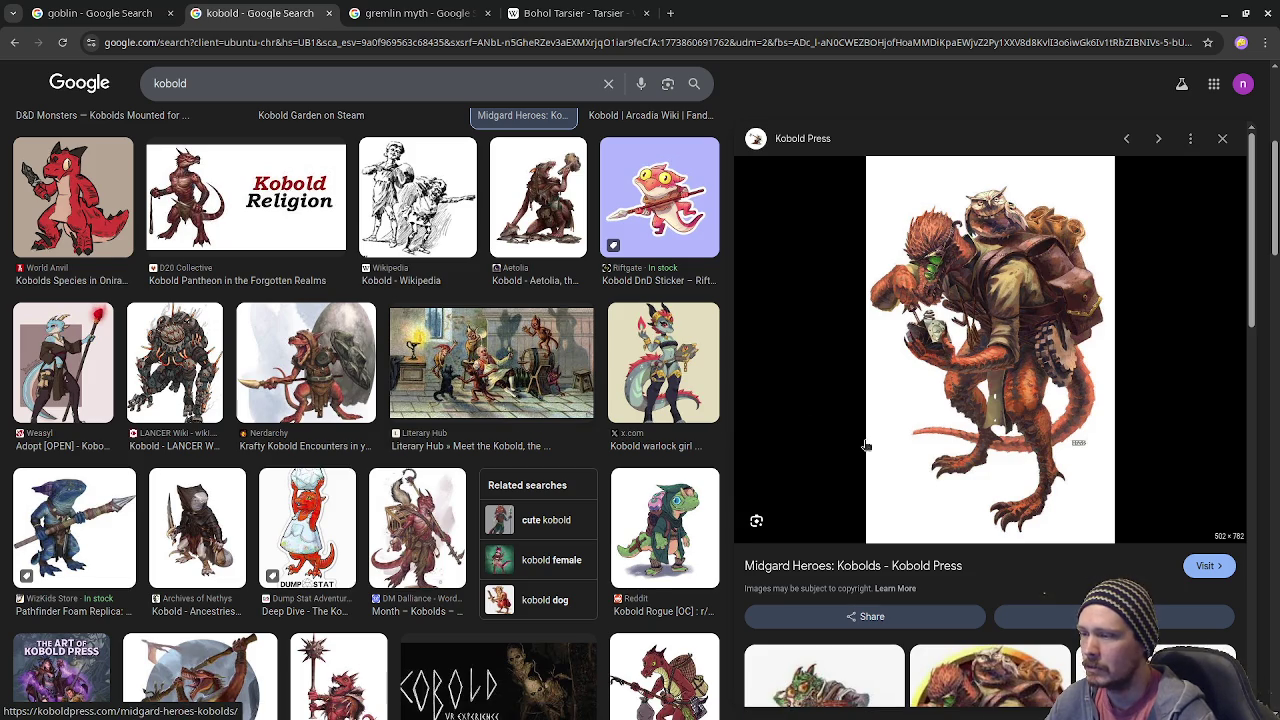
pyautogui.click(688, 513)
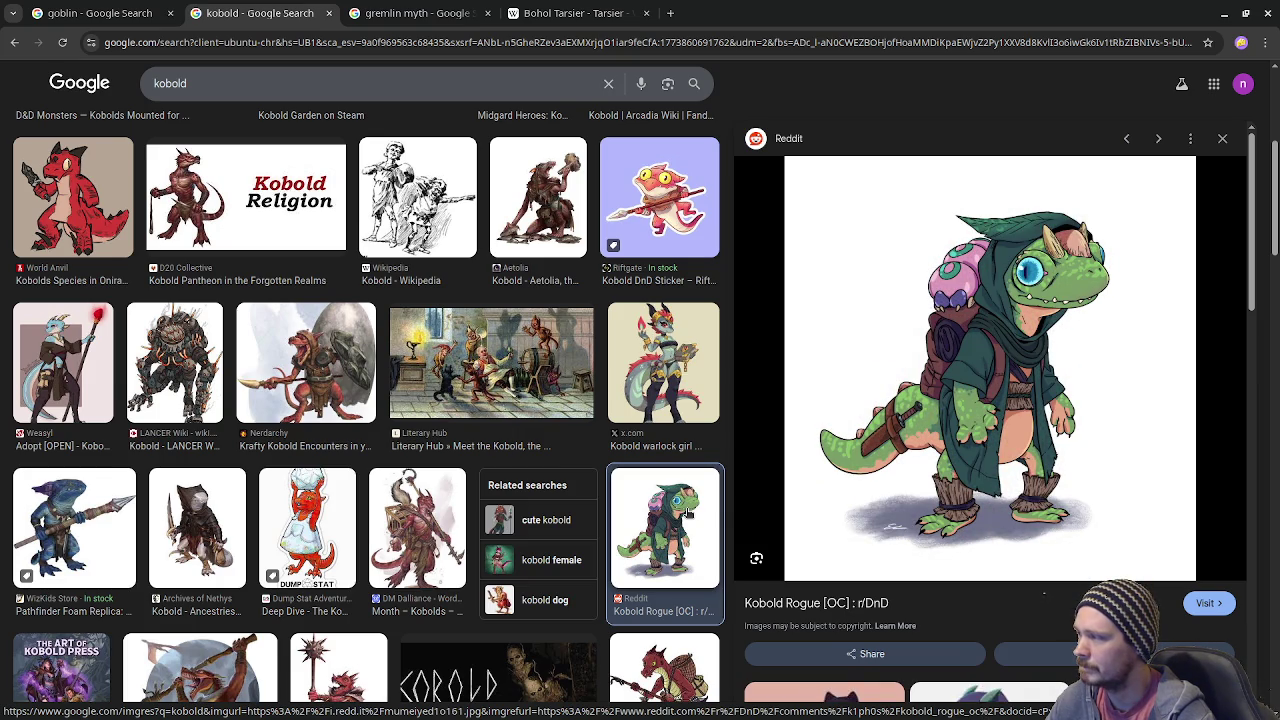
pyautogui.scroll(-3, 551, 442)
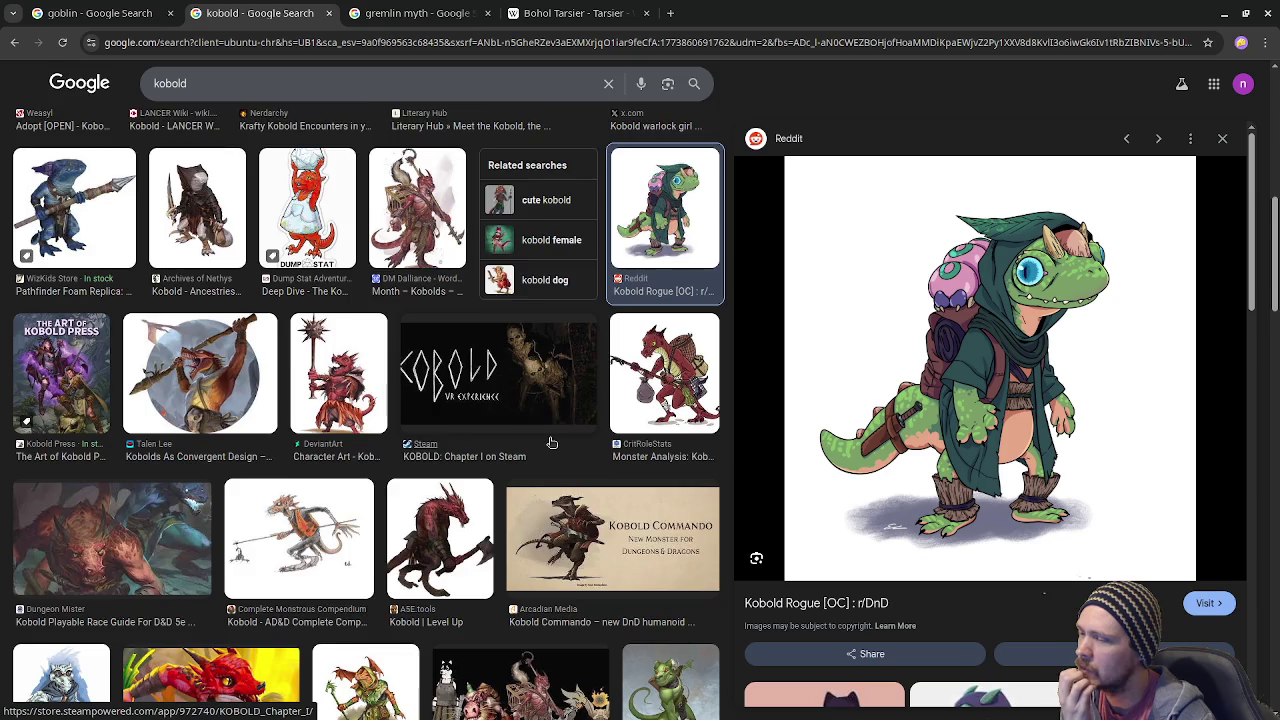
pyautogui.scroll(-2, 551, 442)
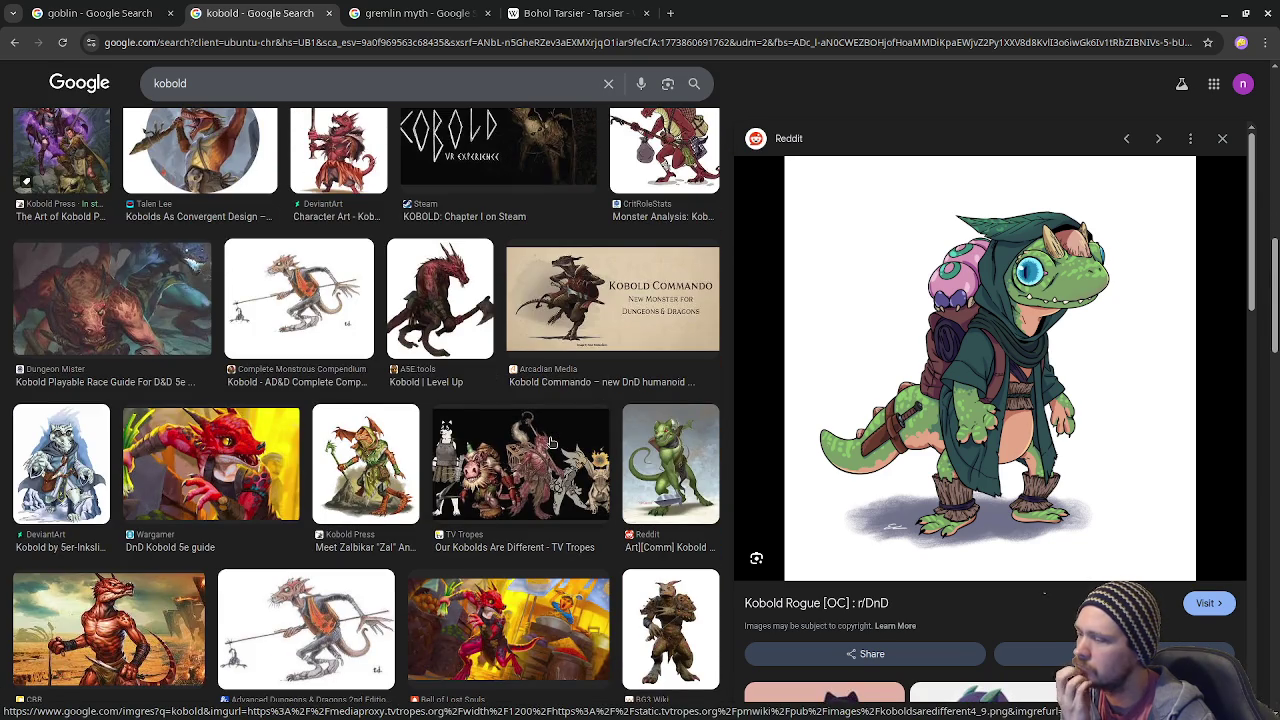
pyautogui.scroll(-2, 551, 442)
pyautogui.scroll(-1, 551, 442)
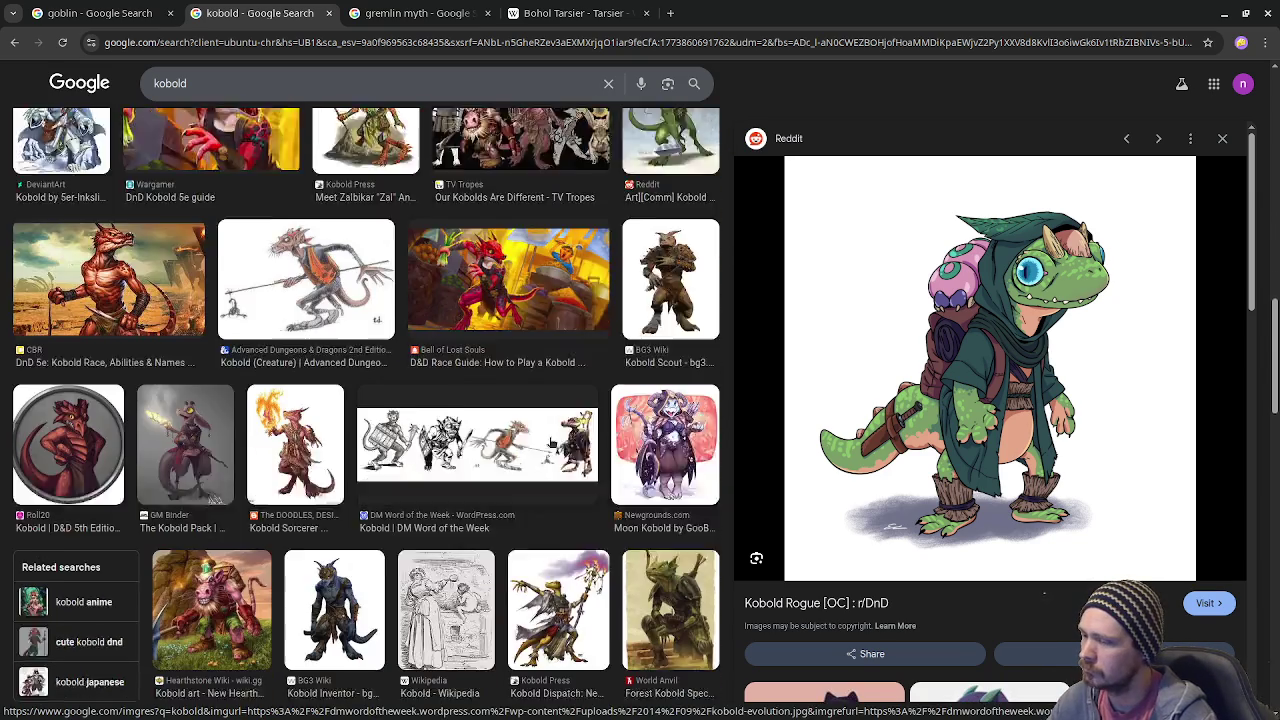
pyautogui.scroll(-3, 551, 442)
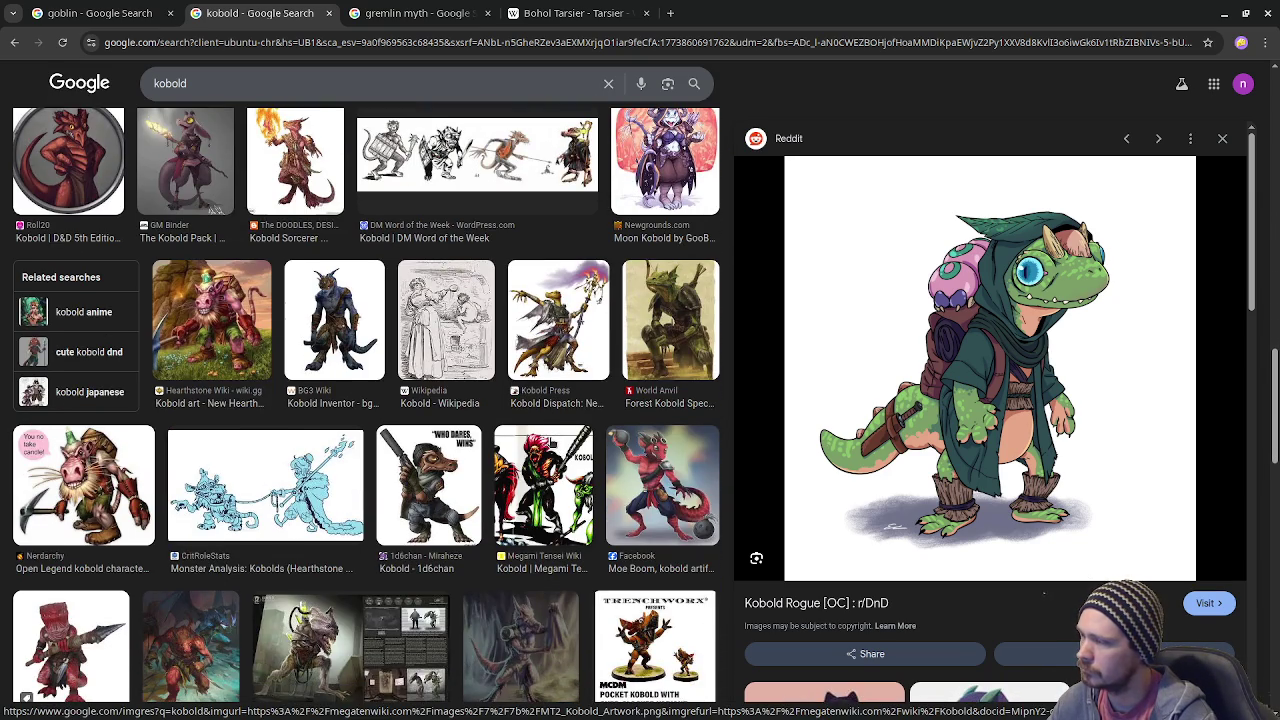
pyautogui.scroll(-1, 551, 442)
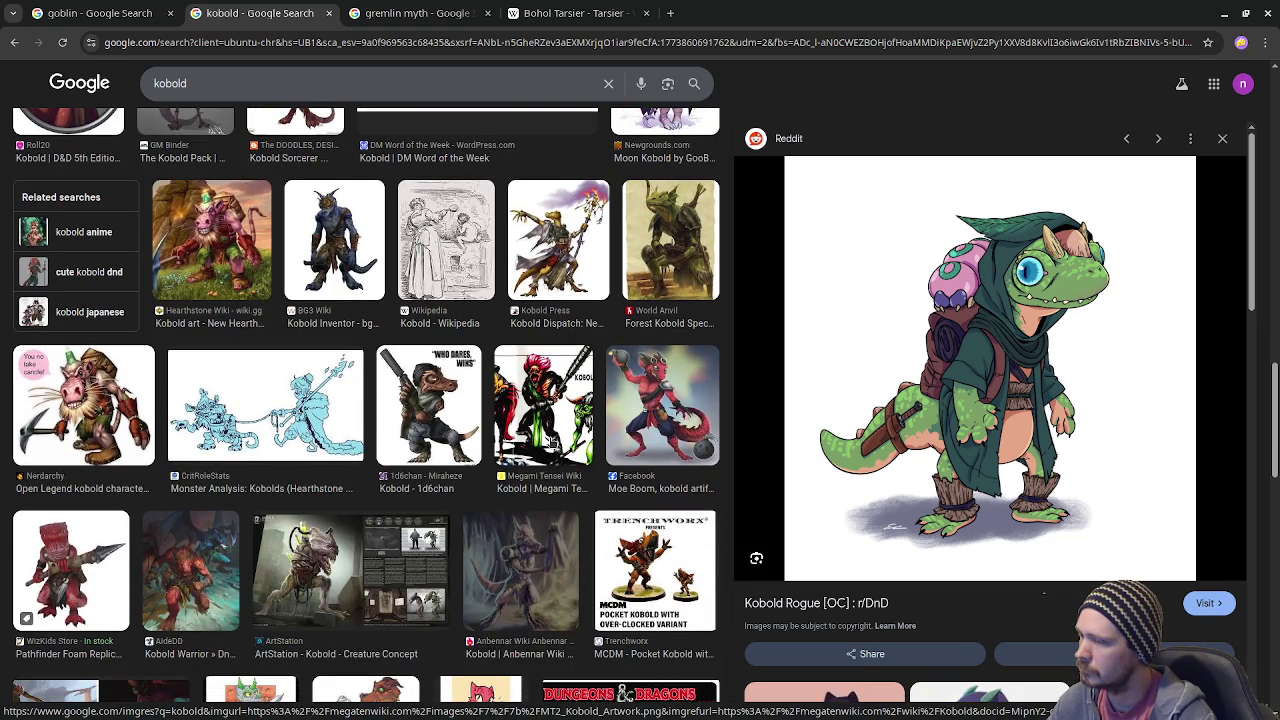
pyautogui.click(678, 540)
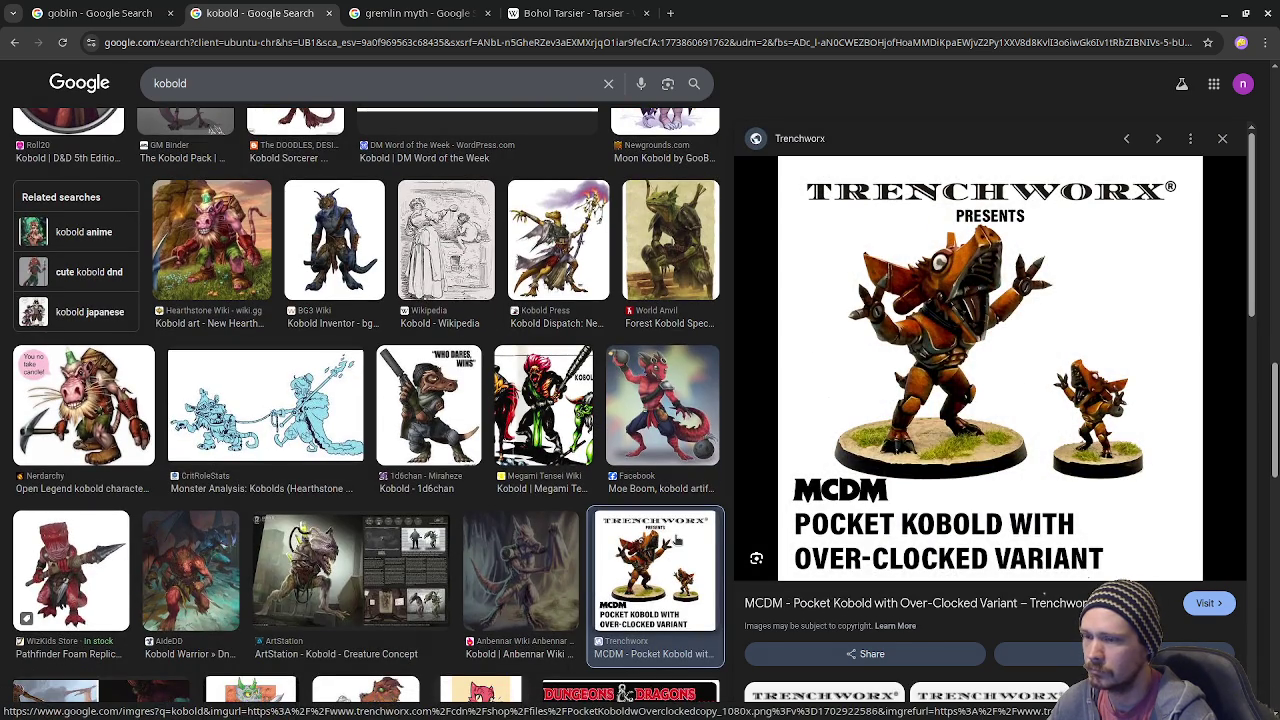
pyautogui.scroll(-3, 679, 542)
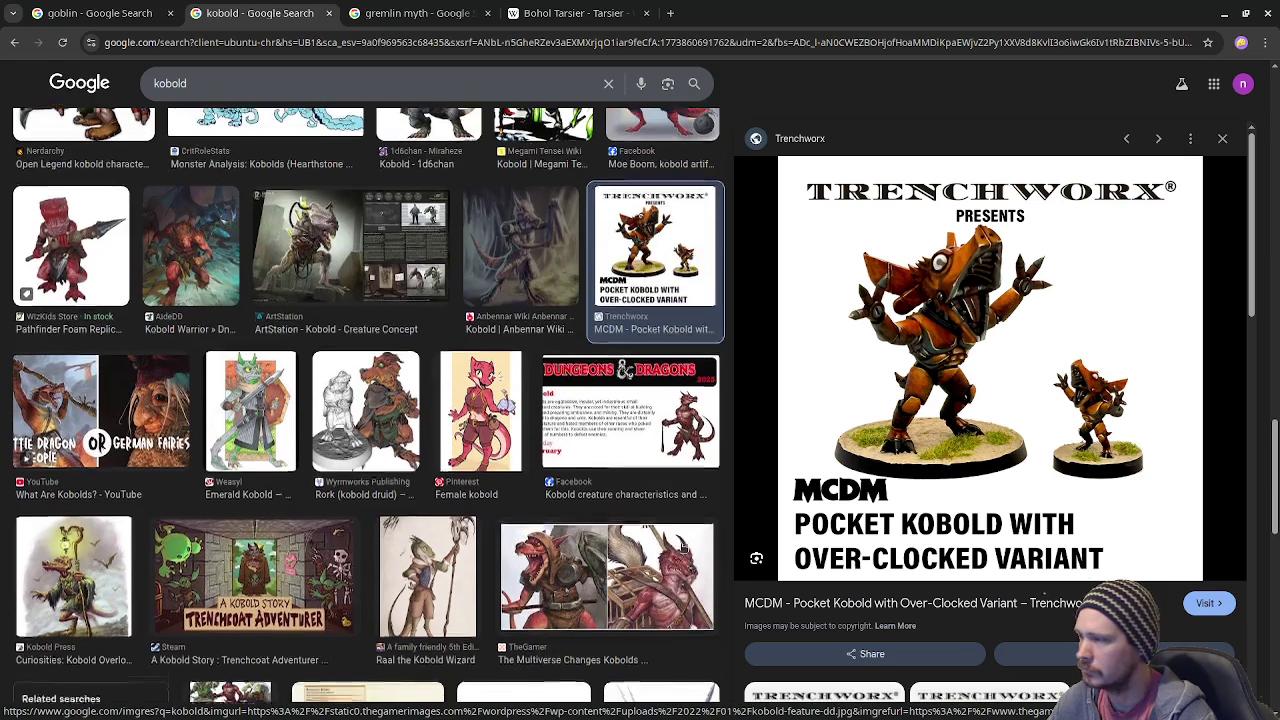
pyautogui.scroll(-3, 682, 547)
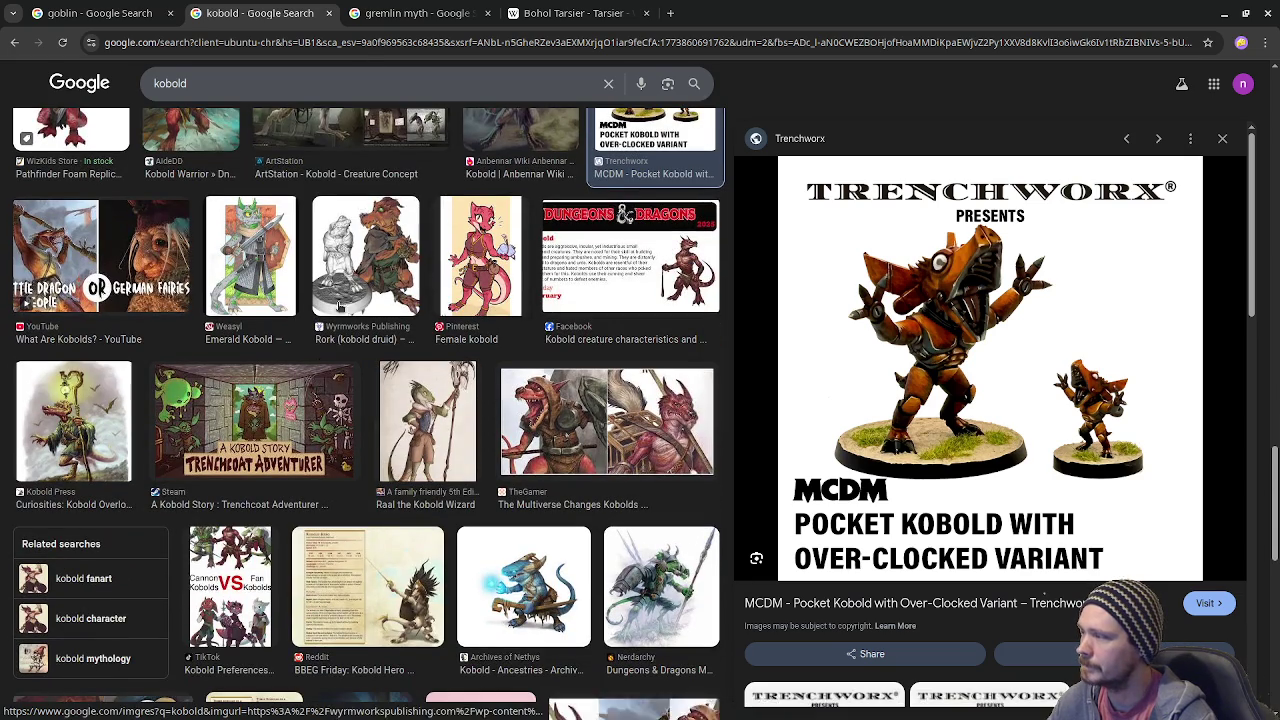
pyautogui.scroll(-3, 585, 615)
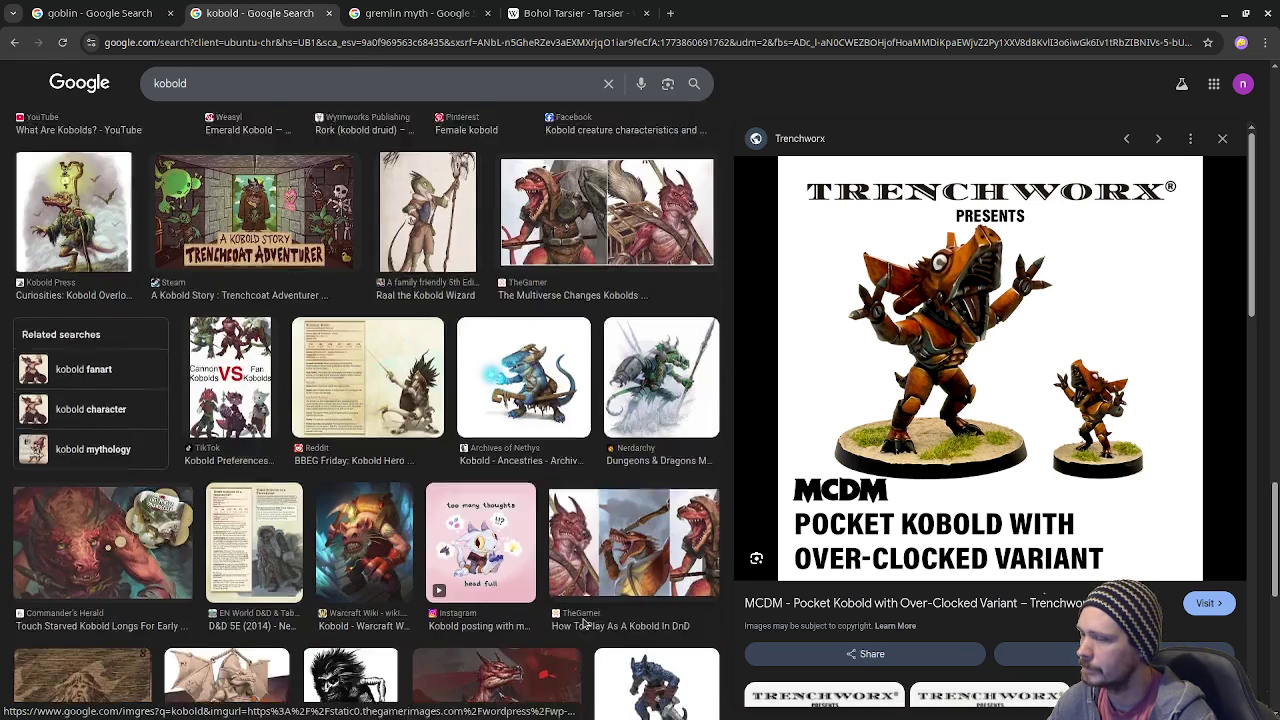
# Close the Bohol Tarsier, gremlin myth and kobold tabs, returning to Godot.
pyautogui.click(622, 14)
pyautogui.click(646, 13)
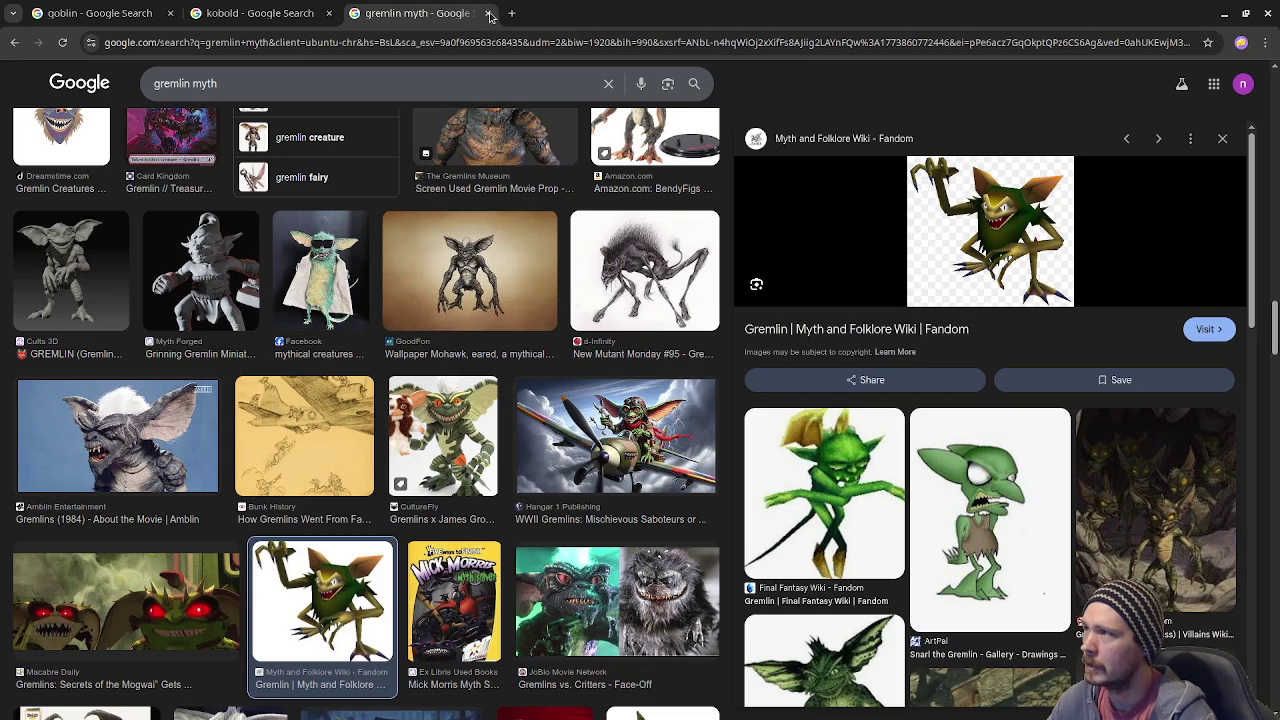
pyautogui.click(488, 13)
pyautogui.click(329, 13)
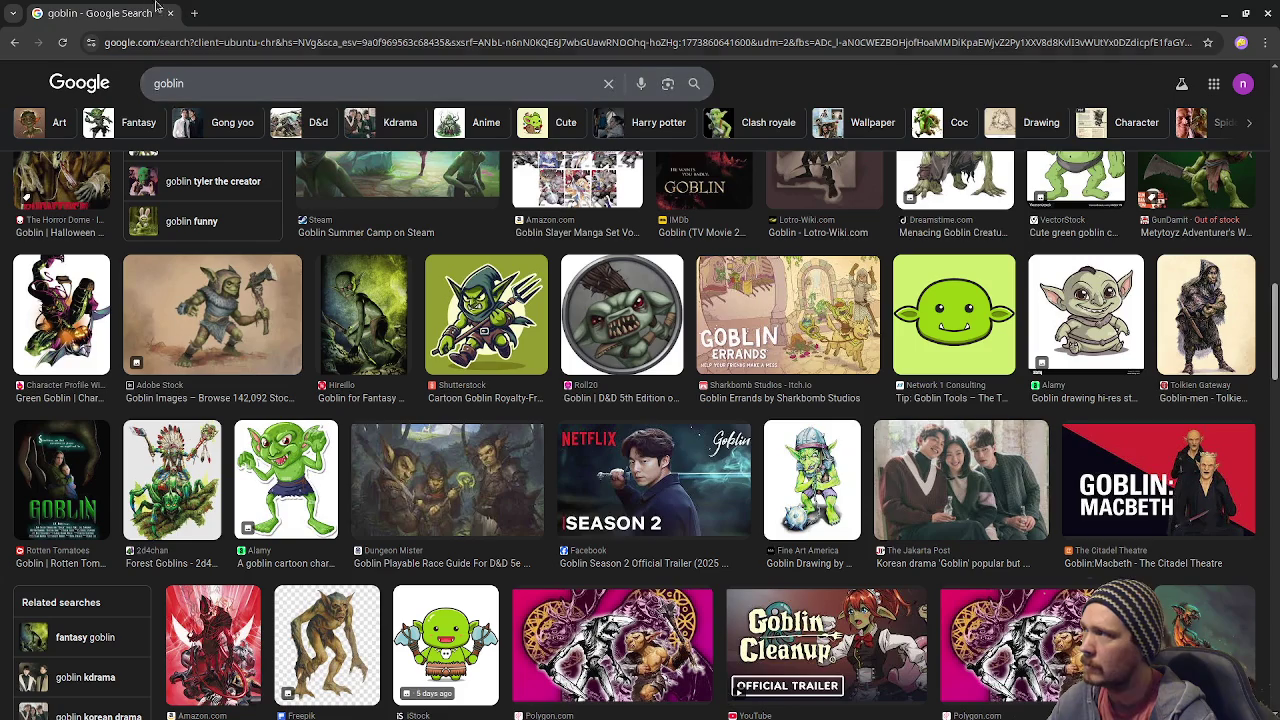
pyautogui.click(170, 14)
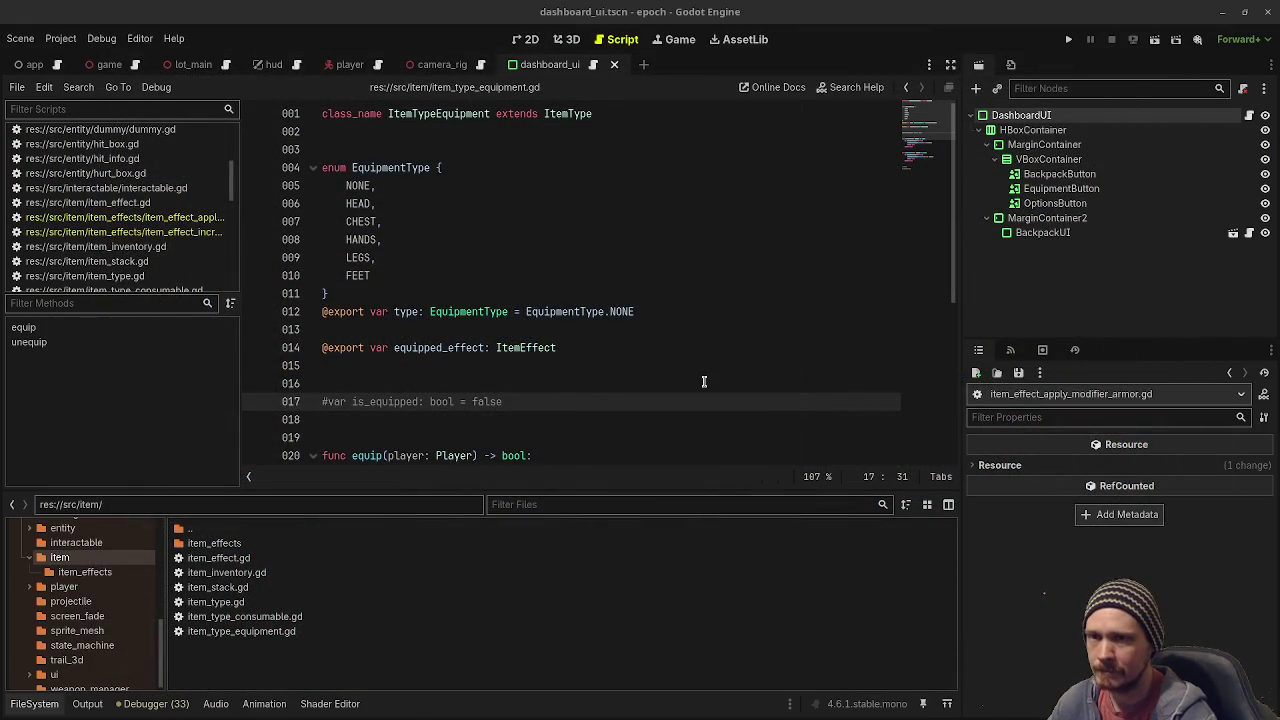
pyautogui.click(643, 347)
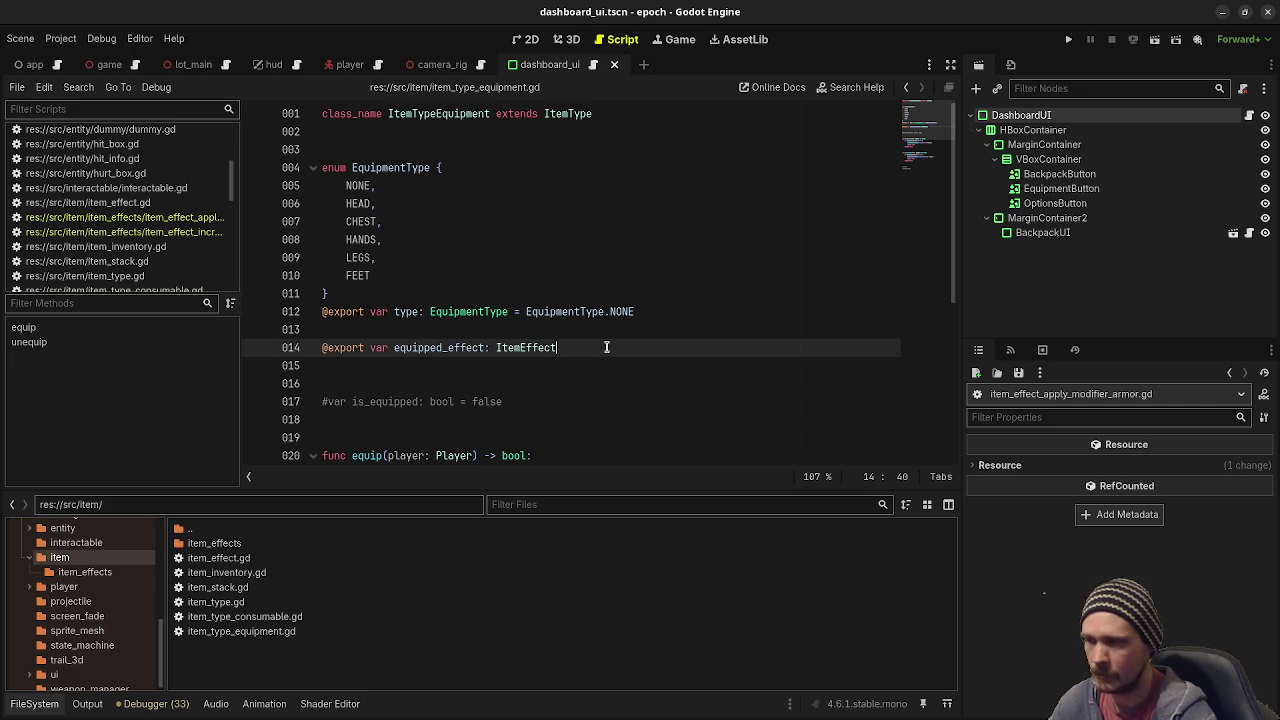
pyautogui.scroll(-5, 606, 347)
pyautogui.scroll(3, 615, 358)
pyautogui.scroll(2, 615, 358)
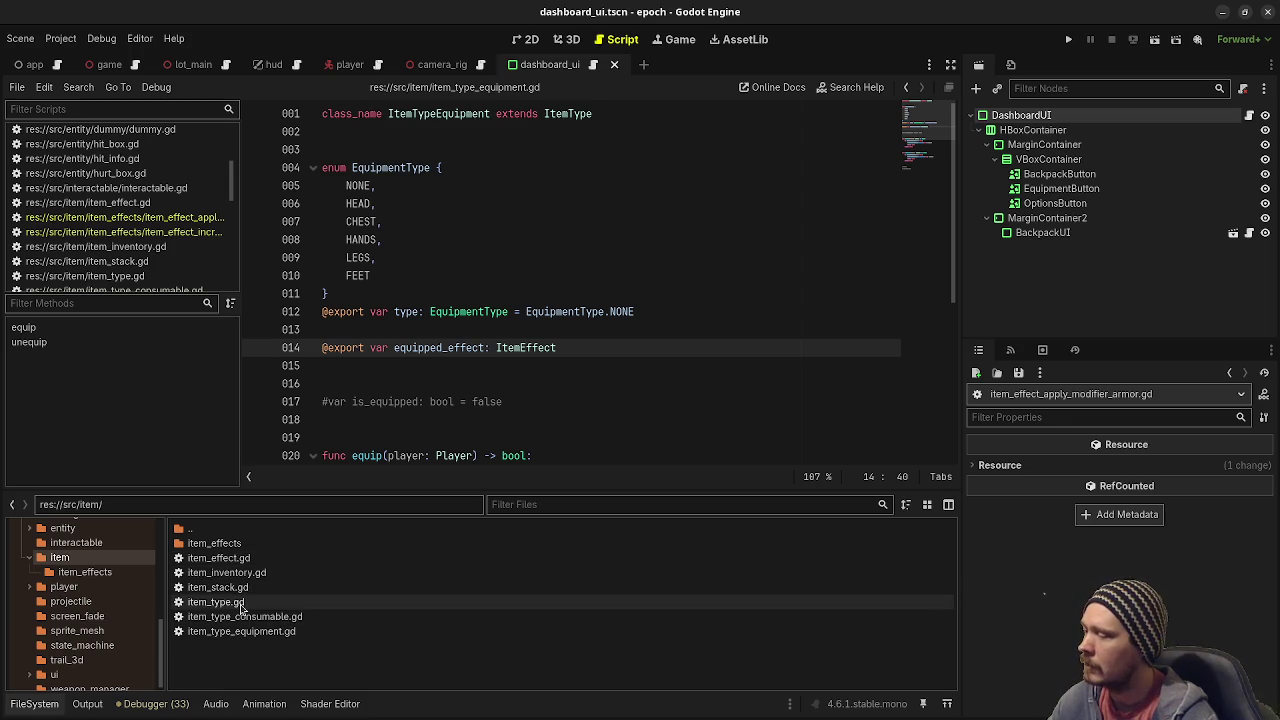
pyautogui.click(240, 632)
pyautogui.click(228, 573)
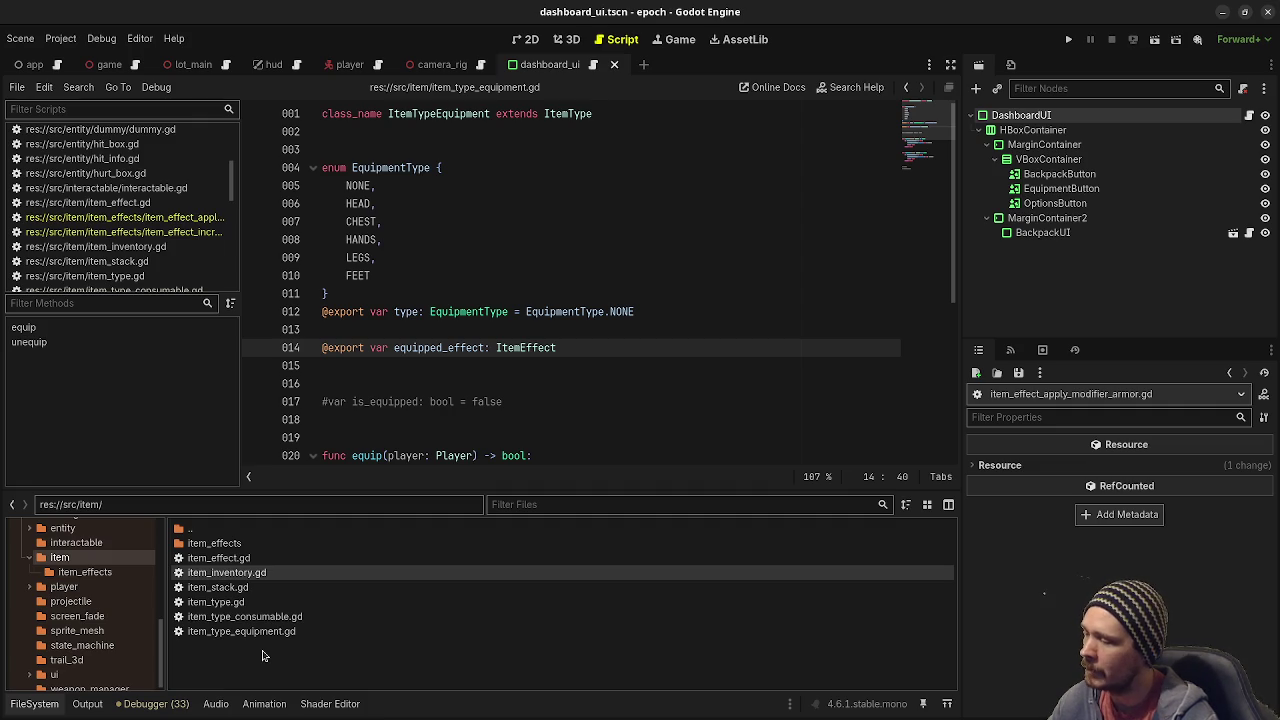
pyautogui.rightClick(263, 655)
# Create res://src/item/equipment_inventory.gd as class EquipmentInventory extending Node, with the caret on line 4.
pyautogui.click(319, 645)
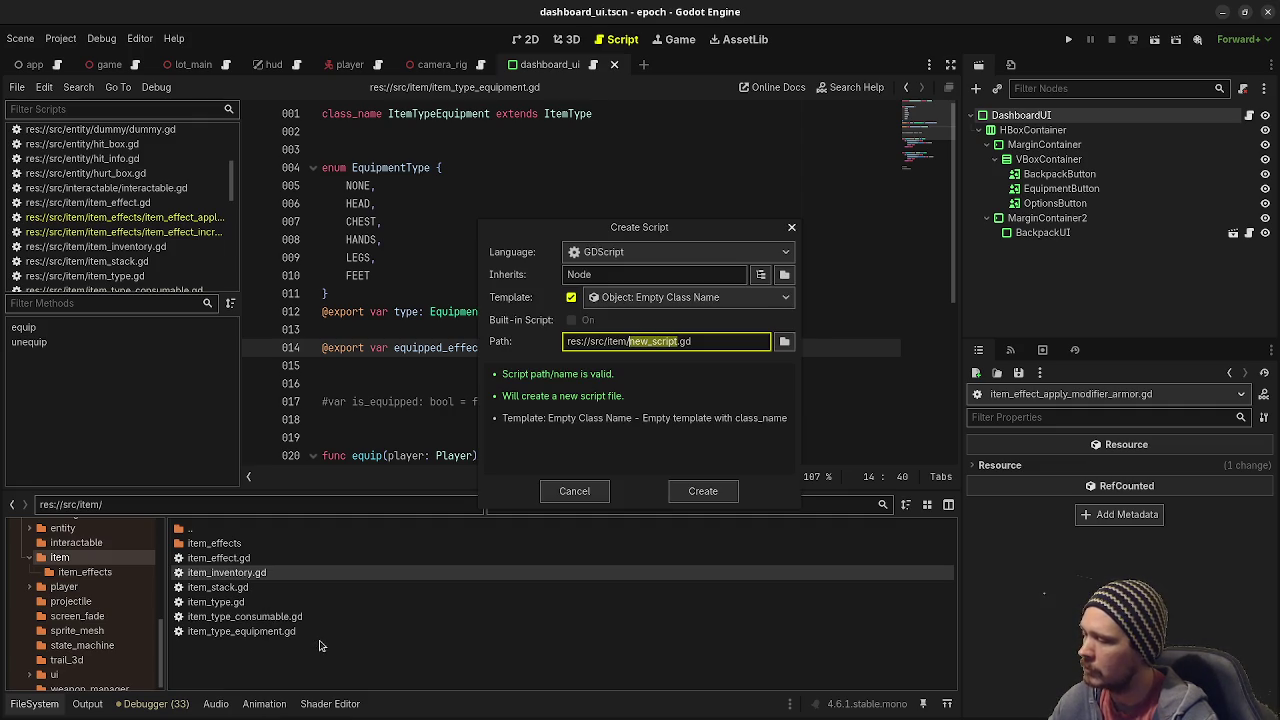
pyautogui.write('equipment_i')
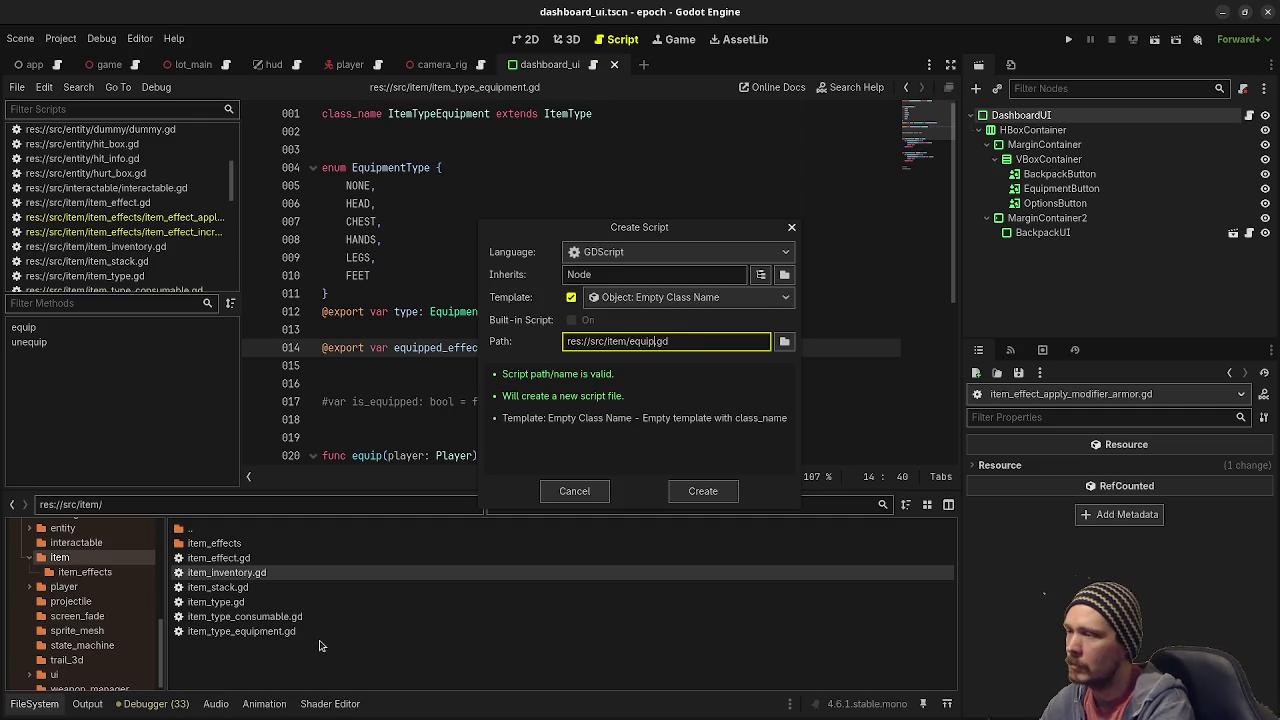
pyautogui.write('nventory')
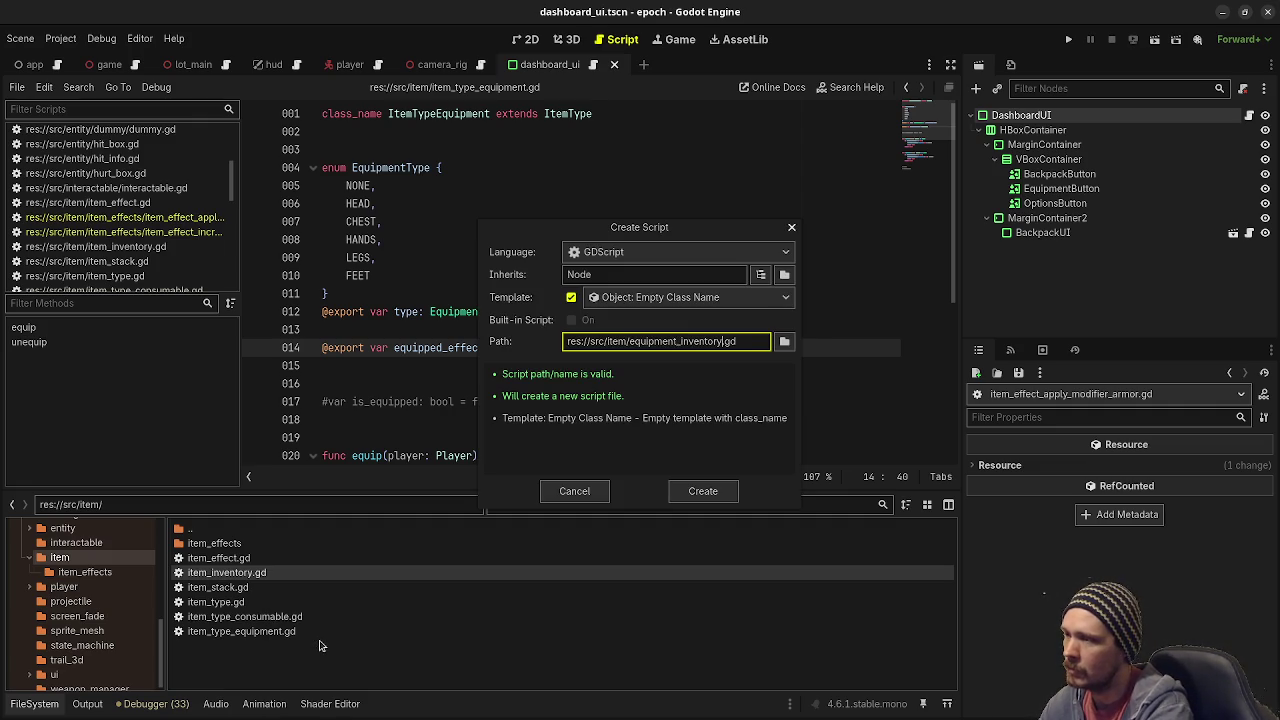
pyautogui.press('Return')
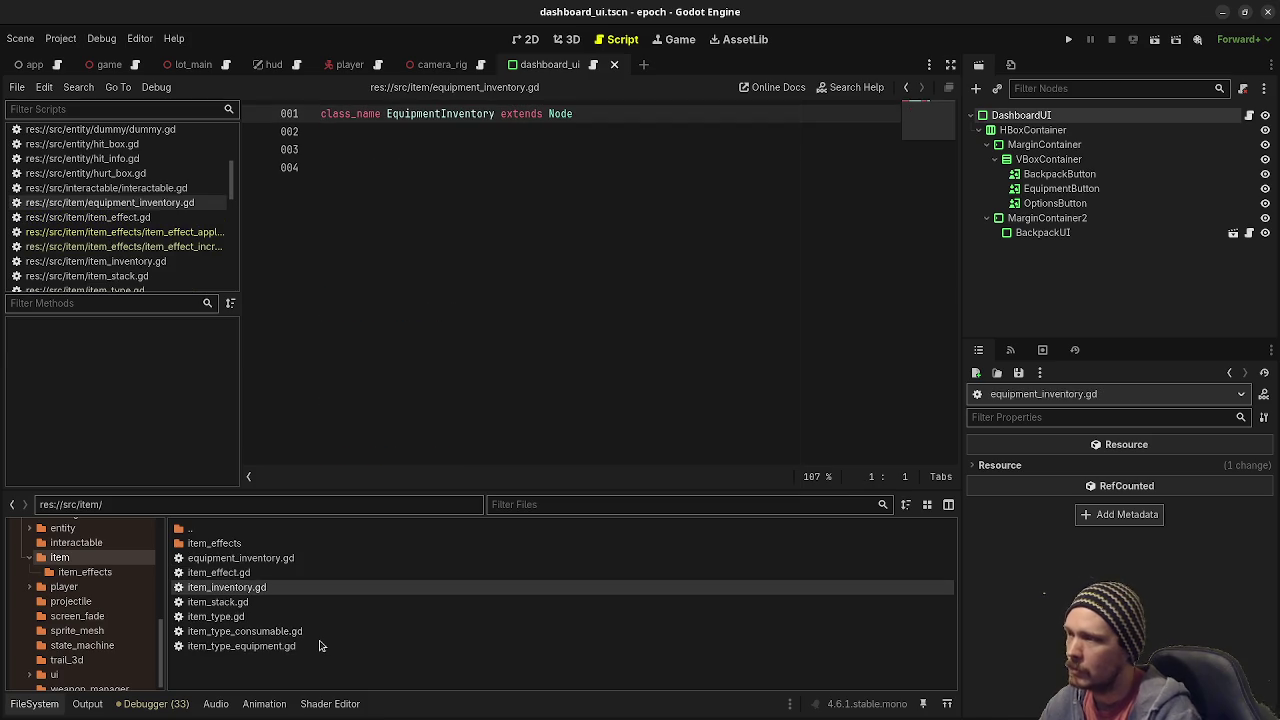
pyautogui.click(794, 305)
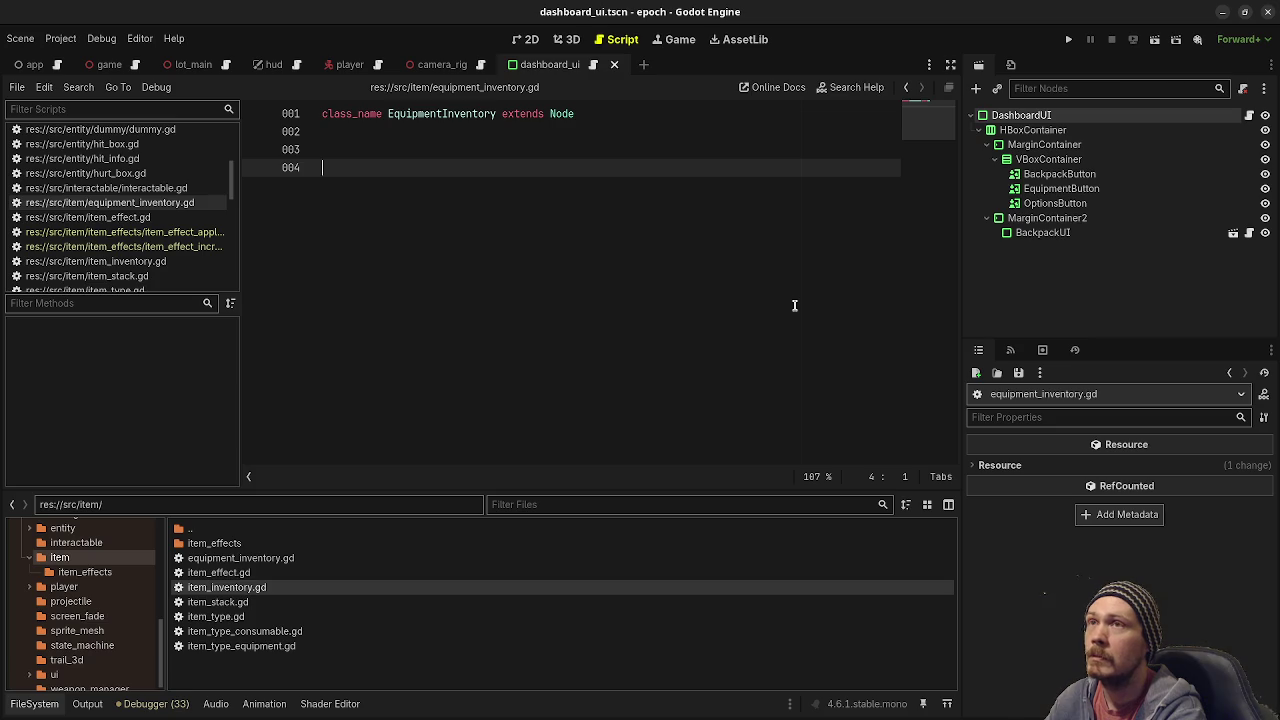
# Write 'var head_equipment_type: ItemTypeEquipment' on line 4 using autocomplete.
pyautogui.write('var heal')
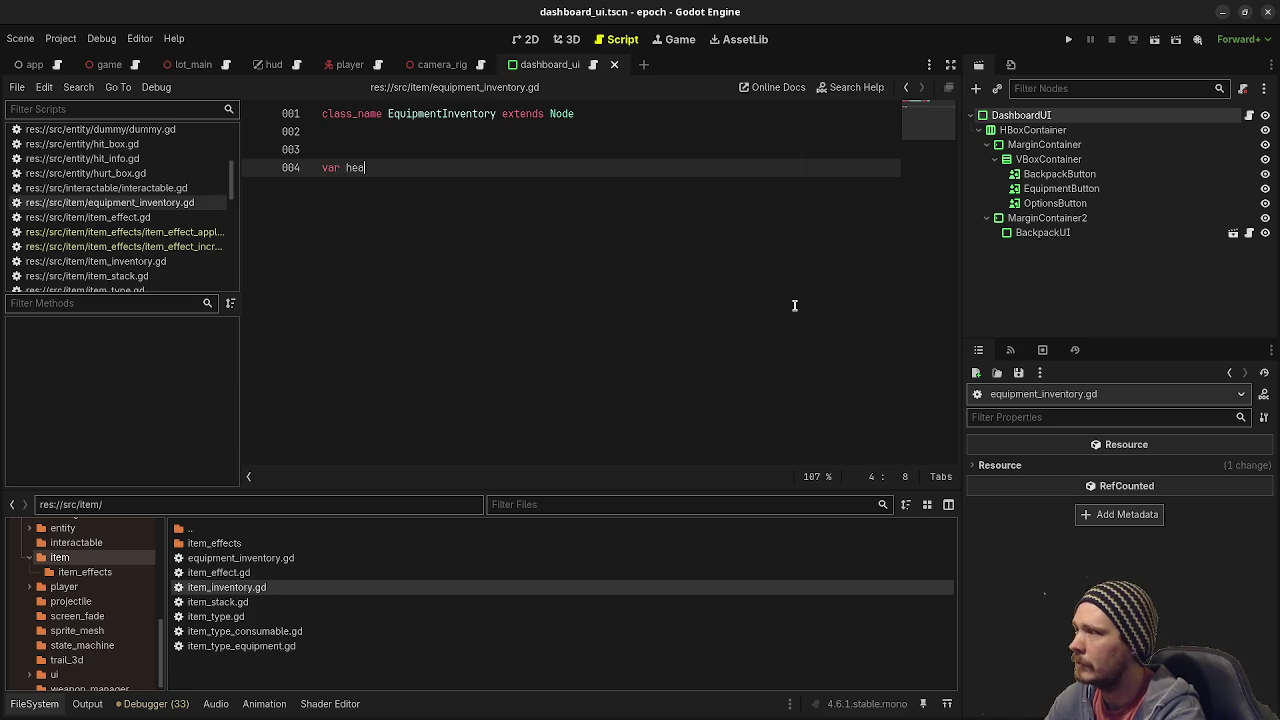
pyautogui.press('BackSpace')
pyautogui.write('d_')
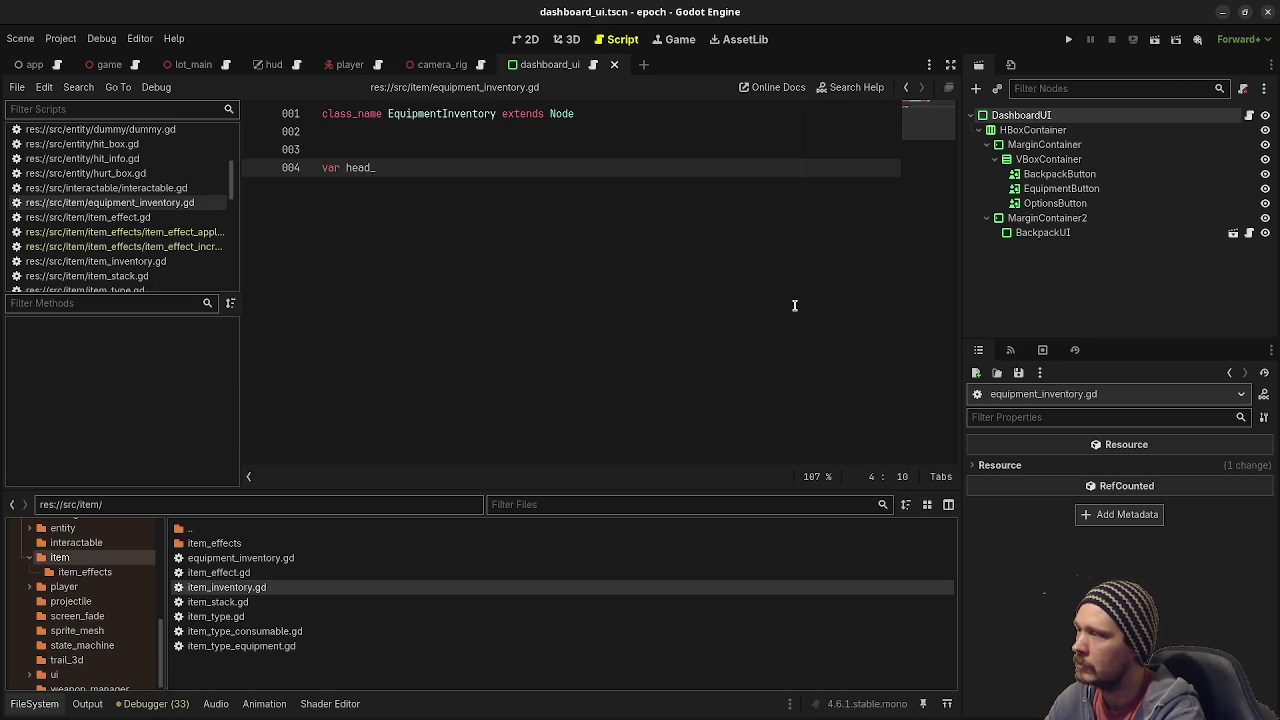
pyautogui.write('equipment_')
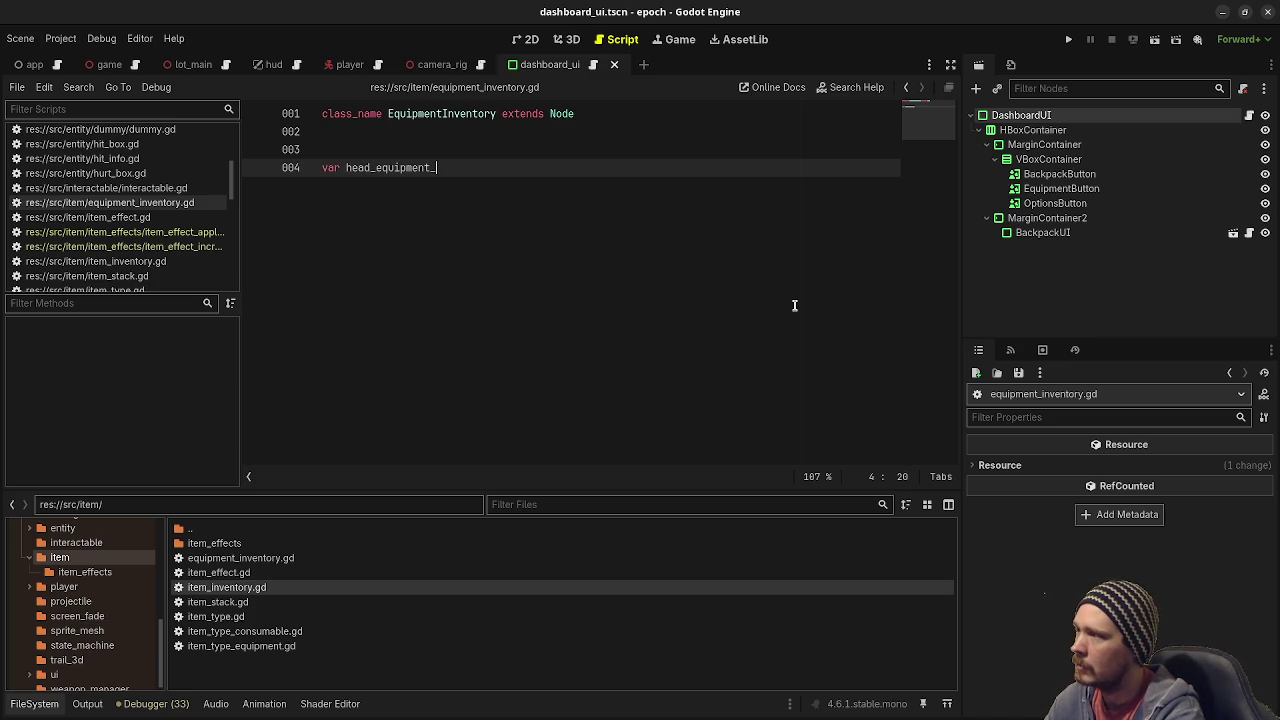
pyautogui.write('t')
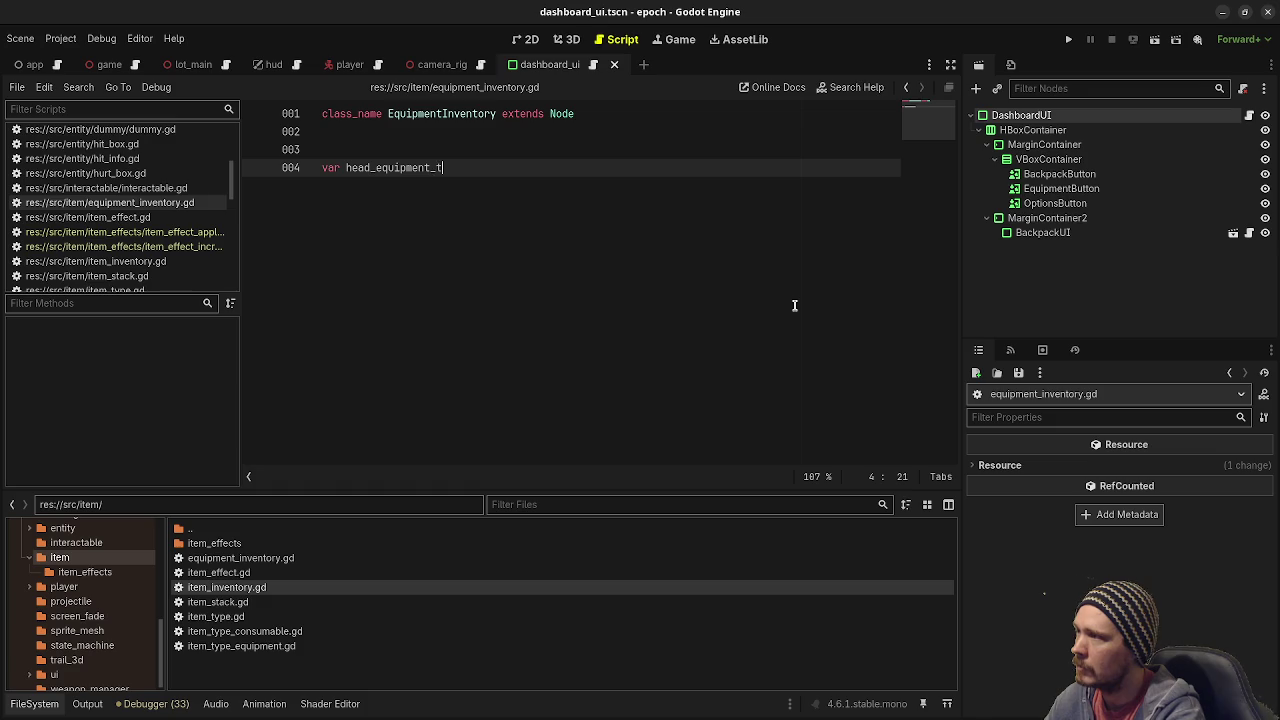
pyautogui.write('ype: ItemTypeE')
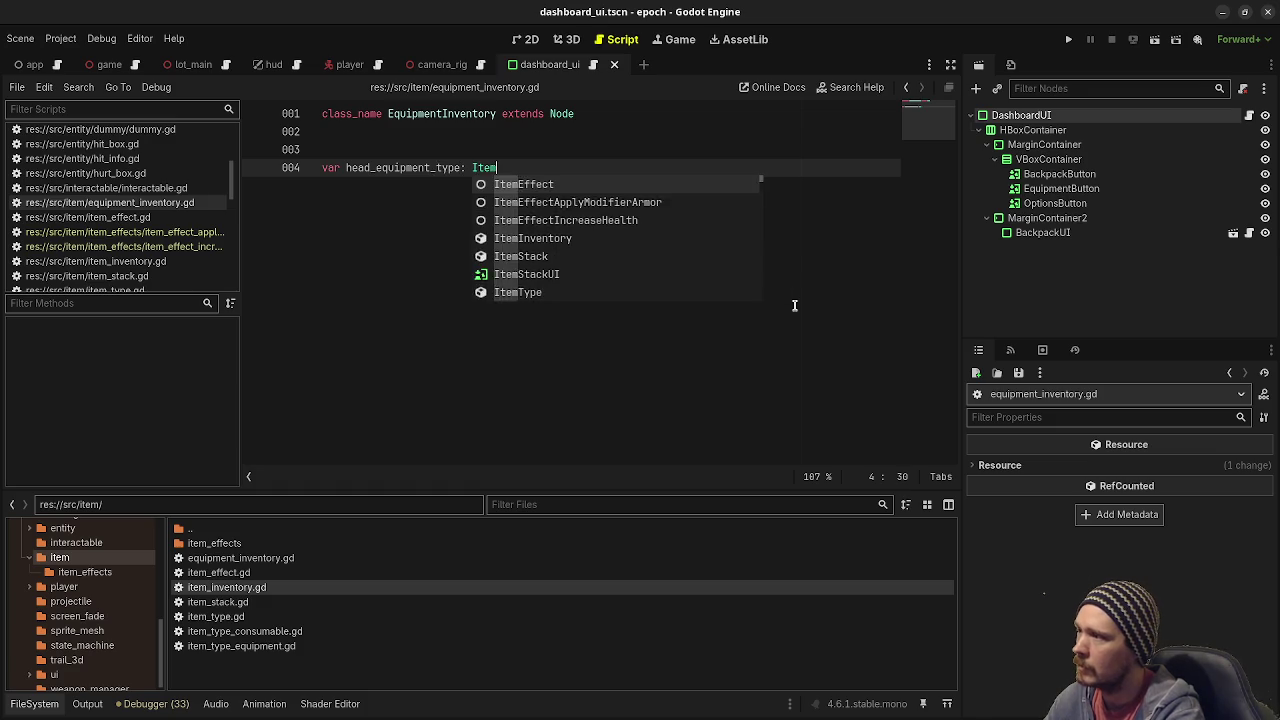
pyautogui.press('Return')
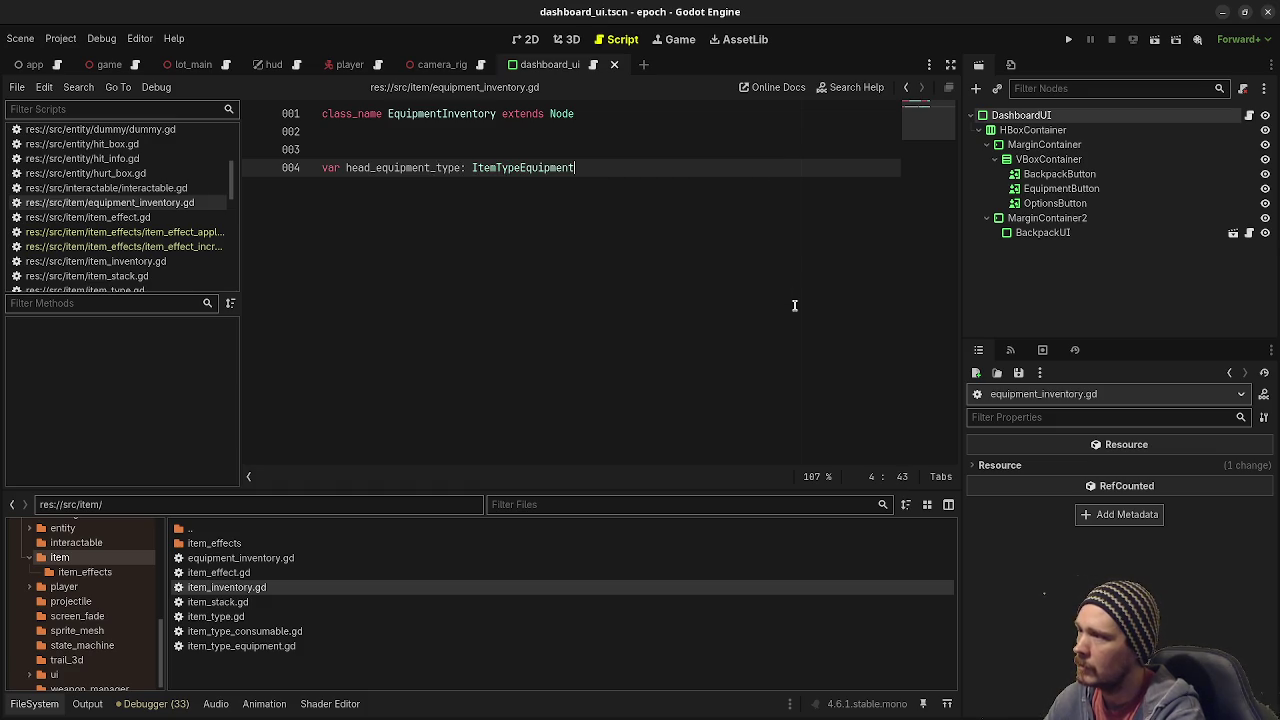
pyautogui.press('Return')
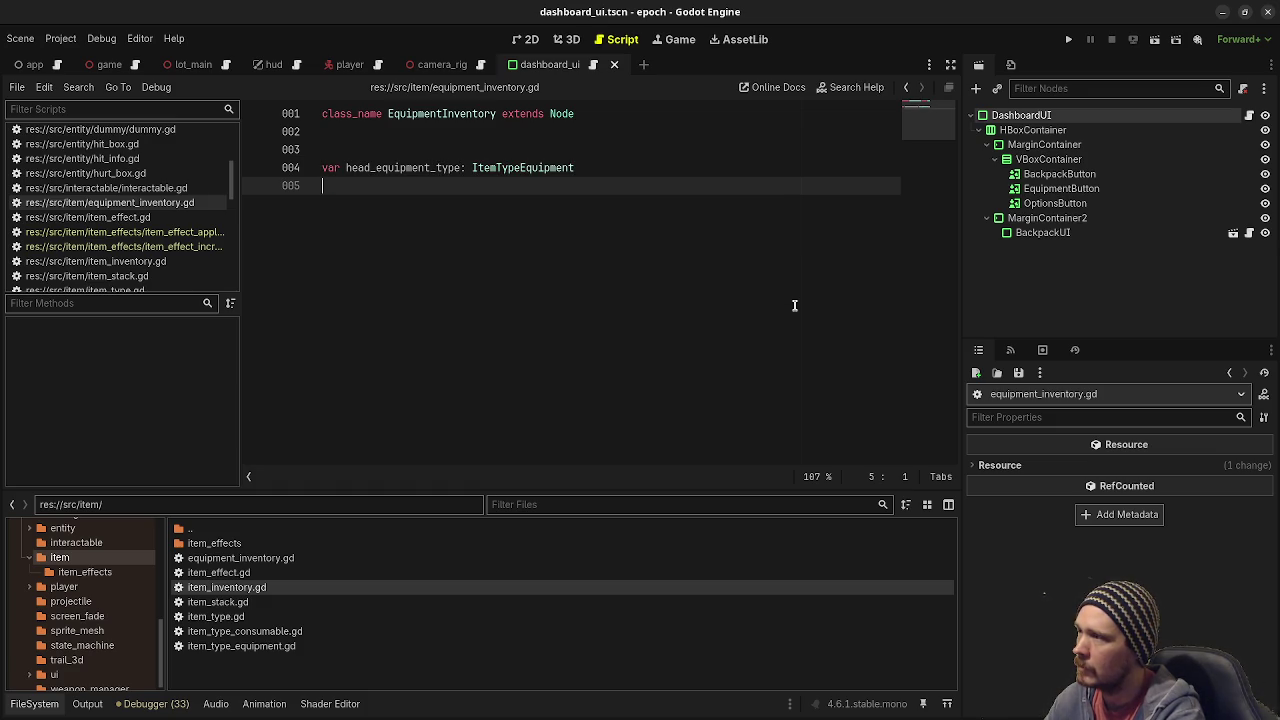
pyautogui.press('BackSpace')
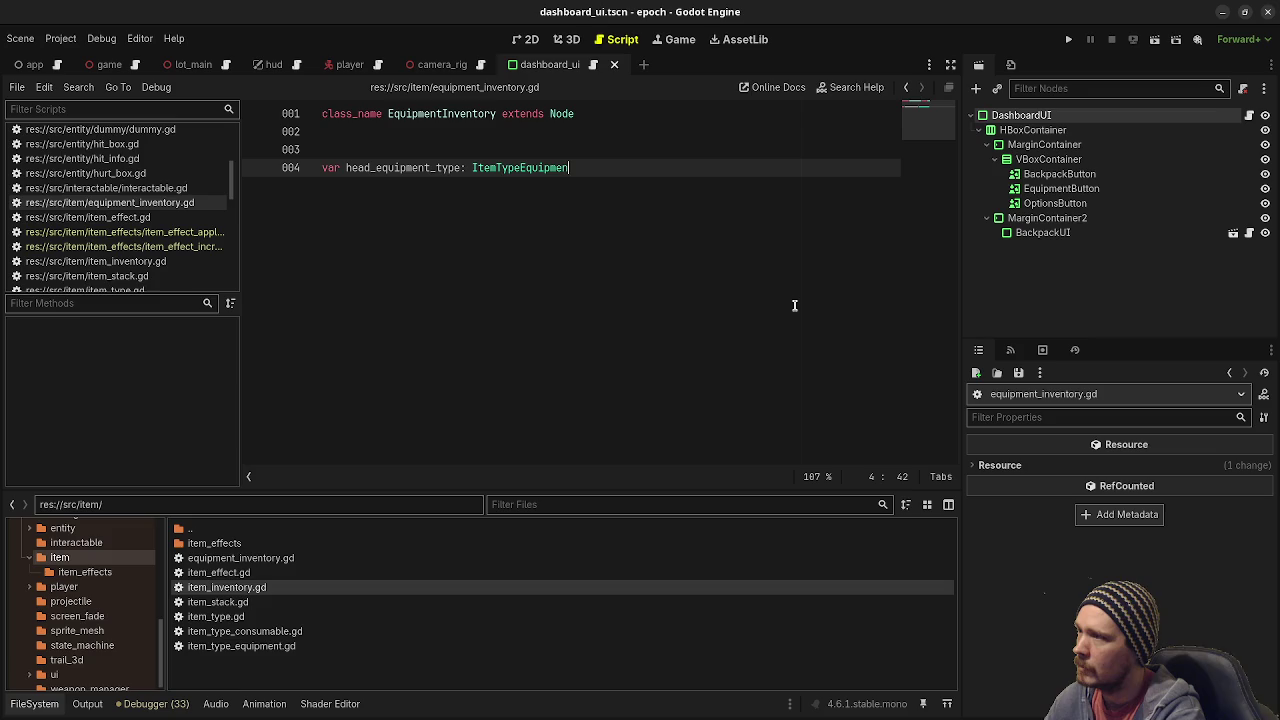
# Try an '= ItemTypeEquipment.new()' initializer, remove it again, and select line 4.
pyautogui.write('= ItemTyp')
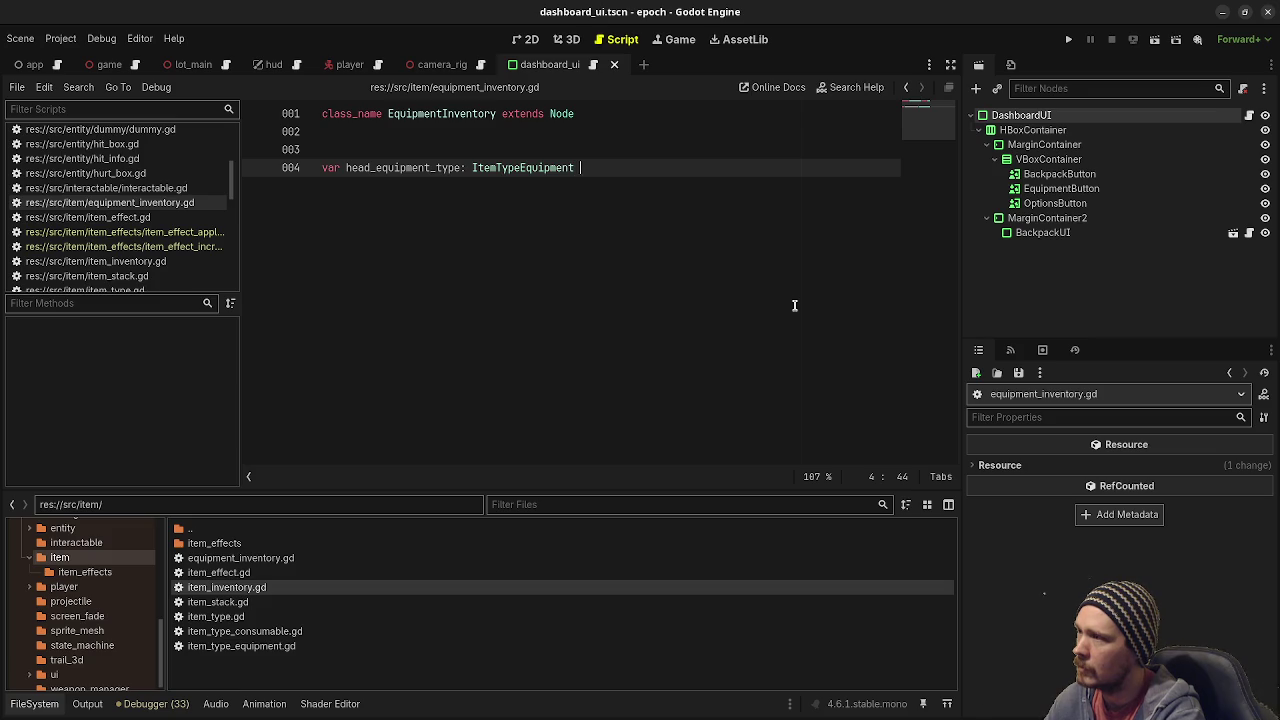
pyautogui.write('e')
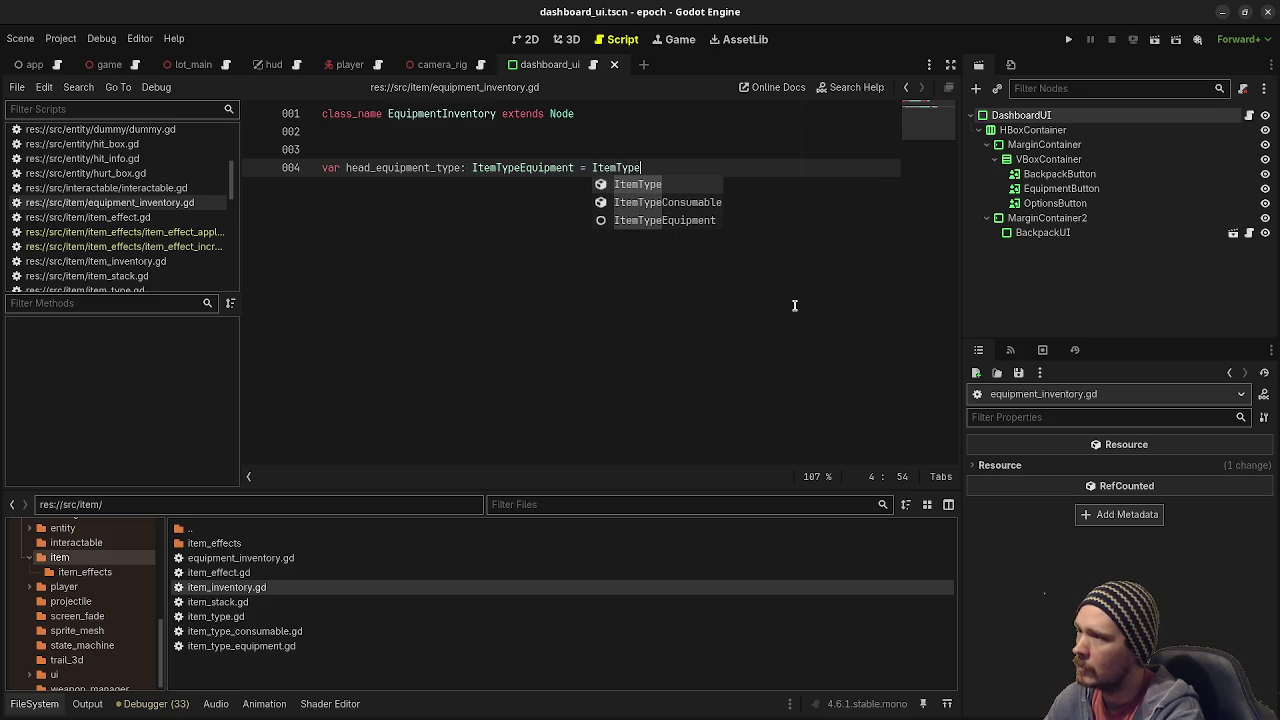
pyautogui.write('Equipment')
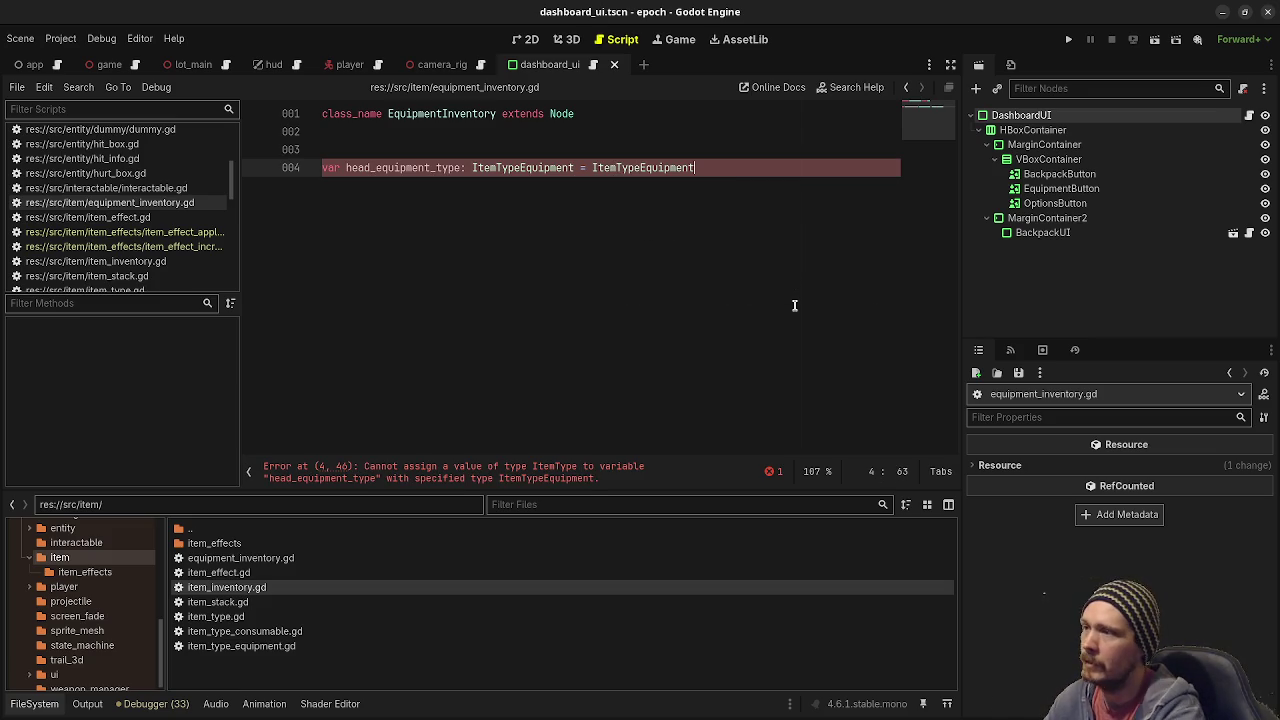
pyautogui.write('.new(')
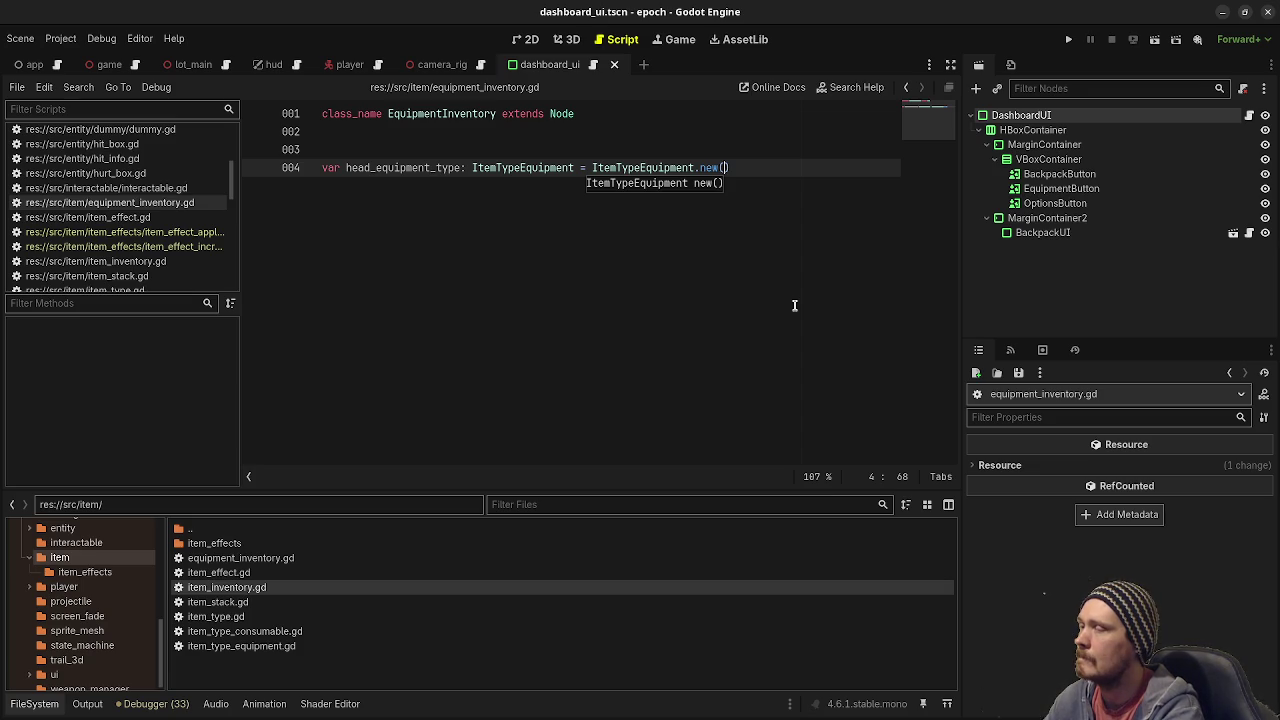
pyautogui.press('BackSpace')
pyautogui.press('BackSpace')
pyautogui.press('BackSpace')
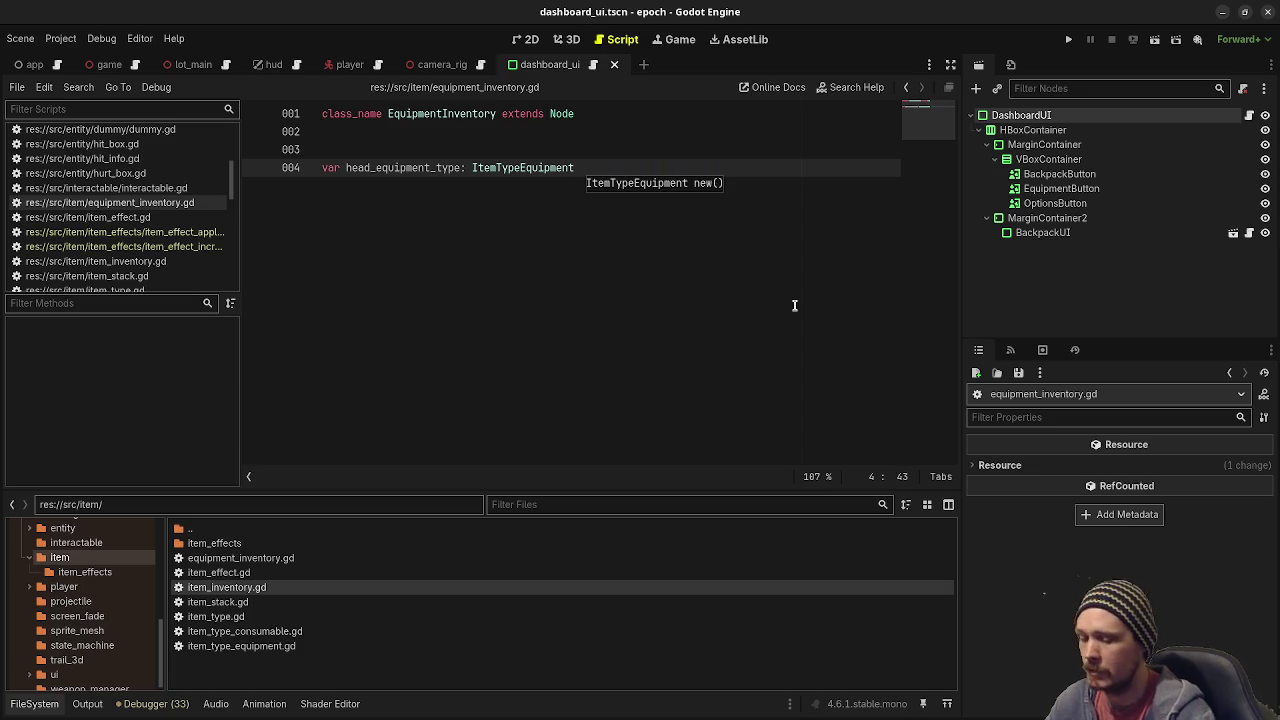
pyautogui.click(120, 188)
pyautogui.click(150, 202)
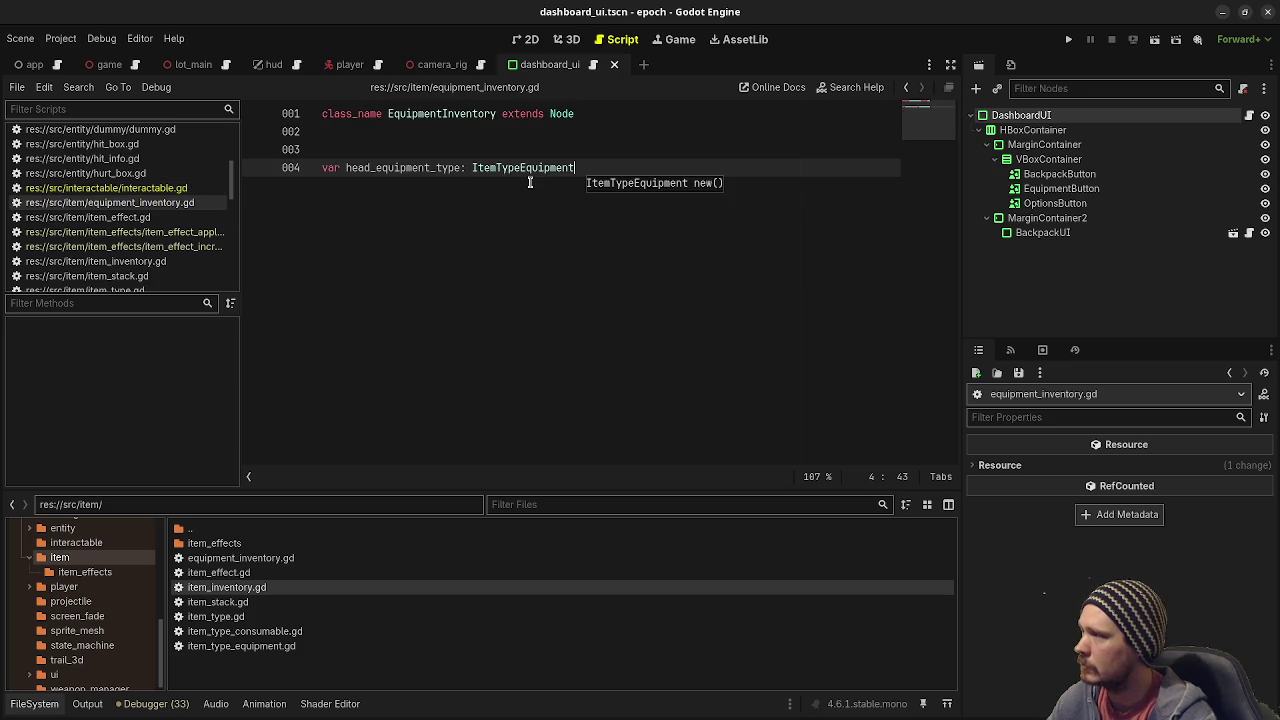
pyautogui.keyDown('shift'); pyautogui.click(297, 152); pyautogui.keyUp('shift')
pyautogui.keyDown('shift'); pyautogui.click(302, 167); pyautogui.keyUp('shift')
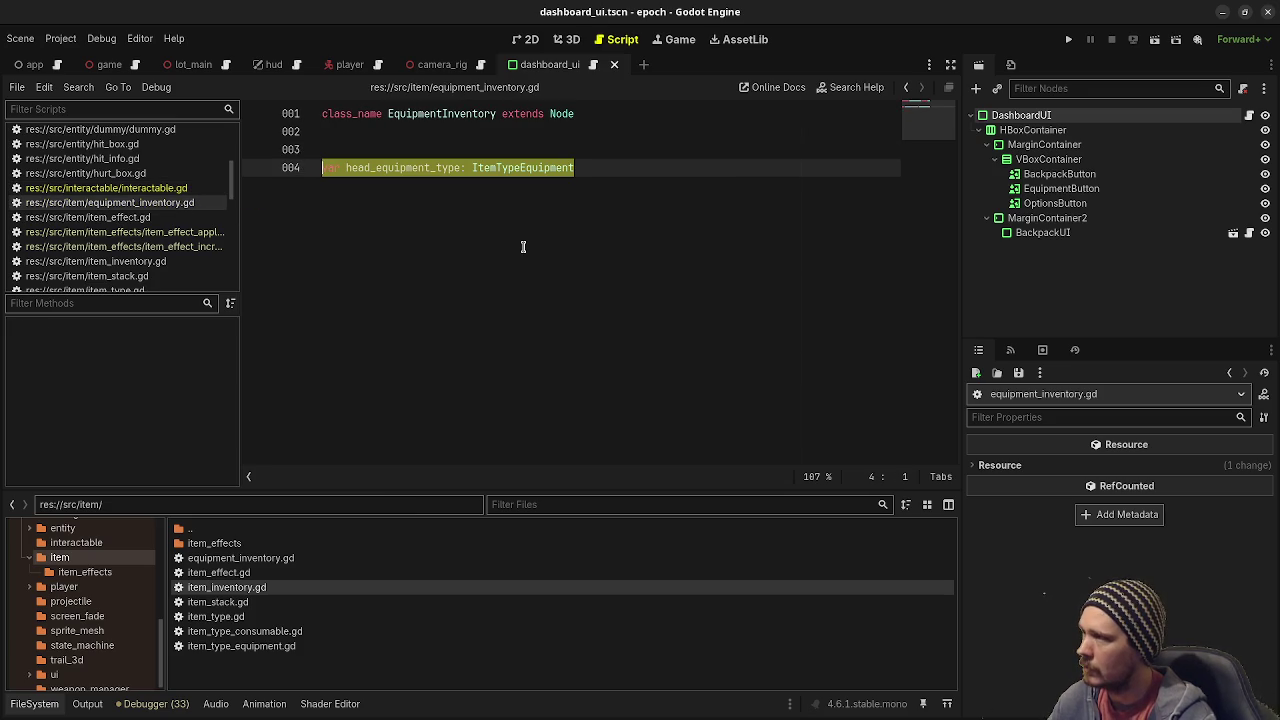
# Duplicate the head declaration four times and check slot names in item_type_equipment.gd.
pyautogui.press('End')
pyautogui.hotkey('ctrl', 'v')
pyautogui.hotkey('ctrl', 'v')
pyautogui.hotkey('ctrl', 'v')
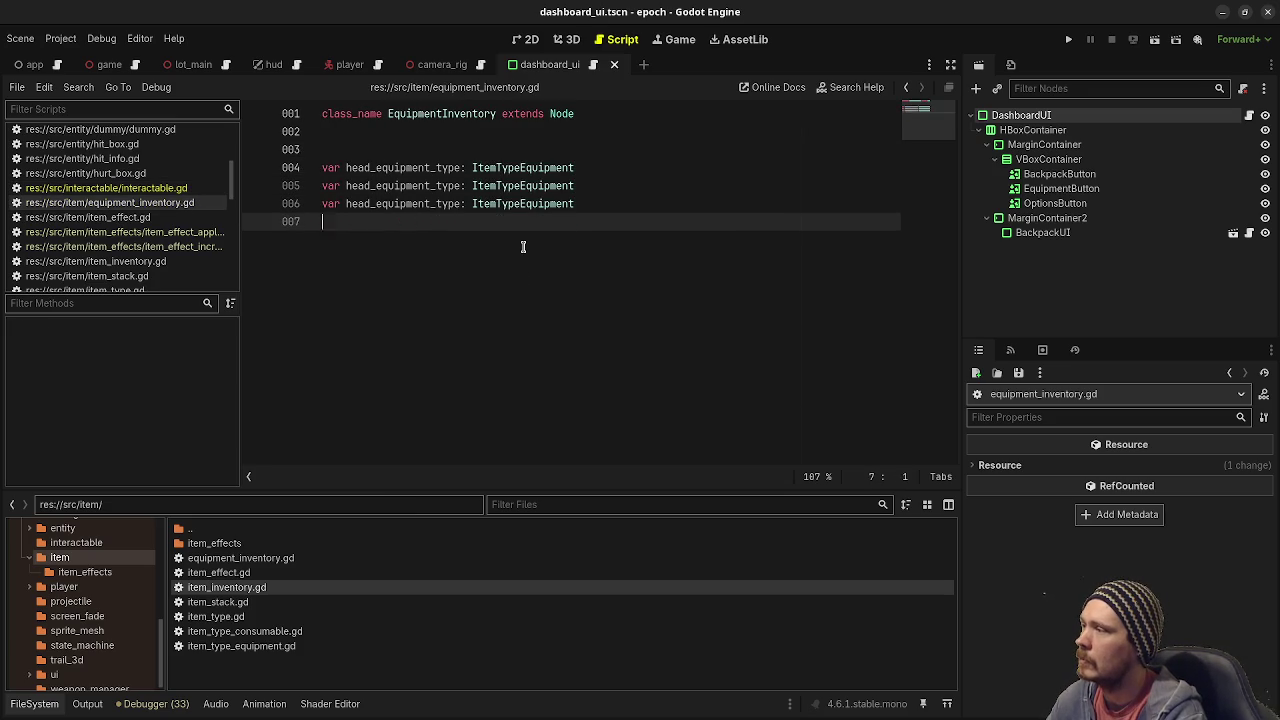
pyautogui.click(345, 186)
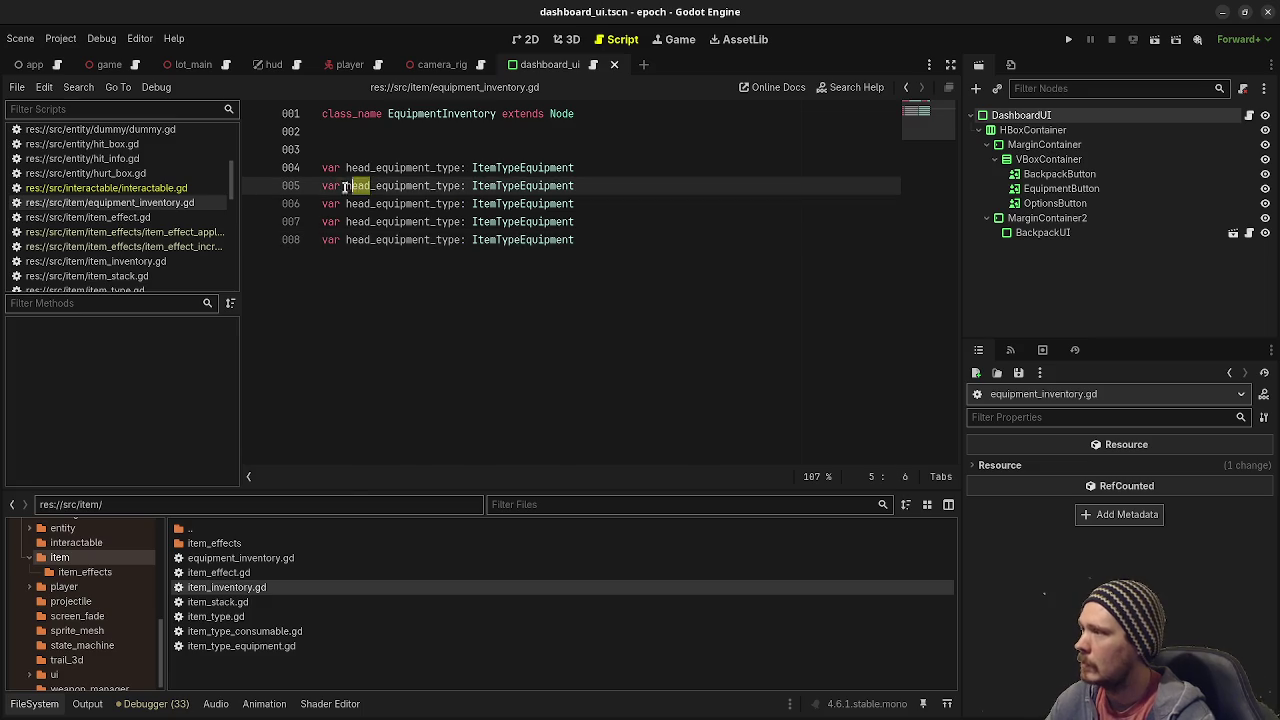
pyautogui.write('torso')
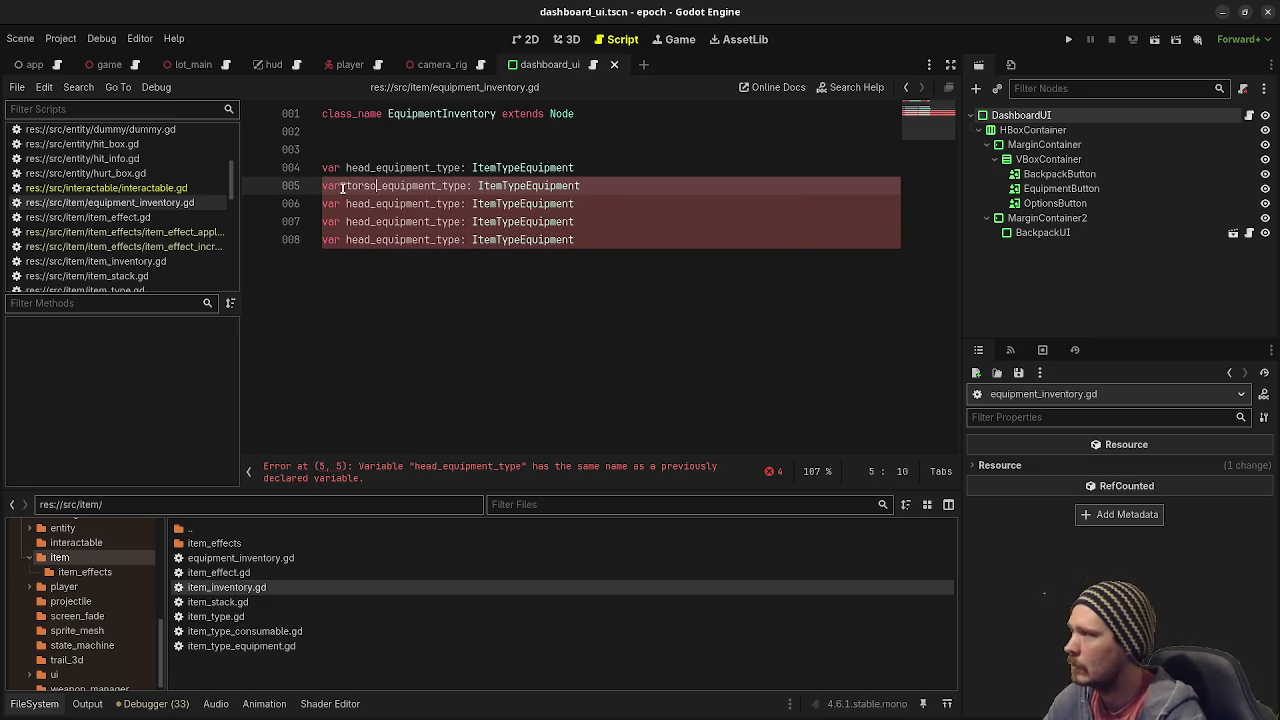
pyautogui.scroll(-3, 160, 240)
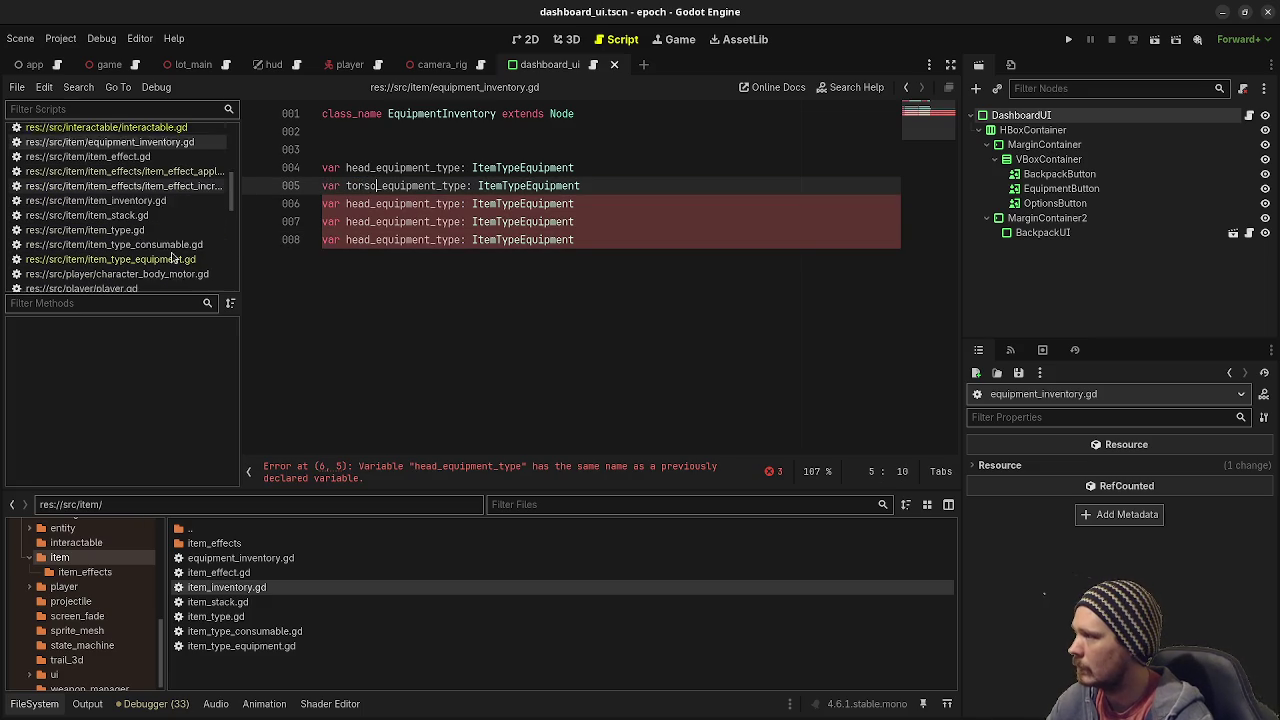
pyautogui.click(150, 226)
pyautogui.click(148, 239)
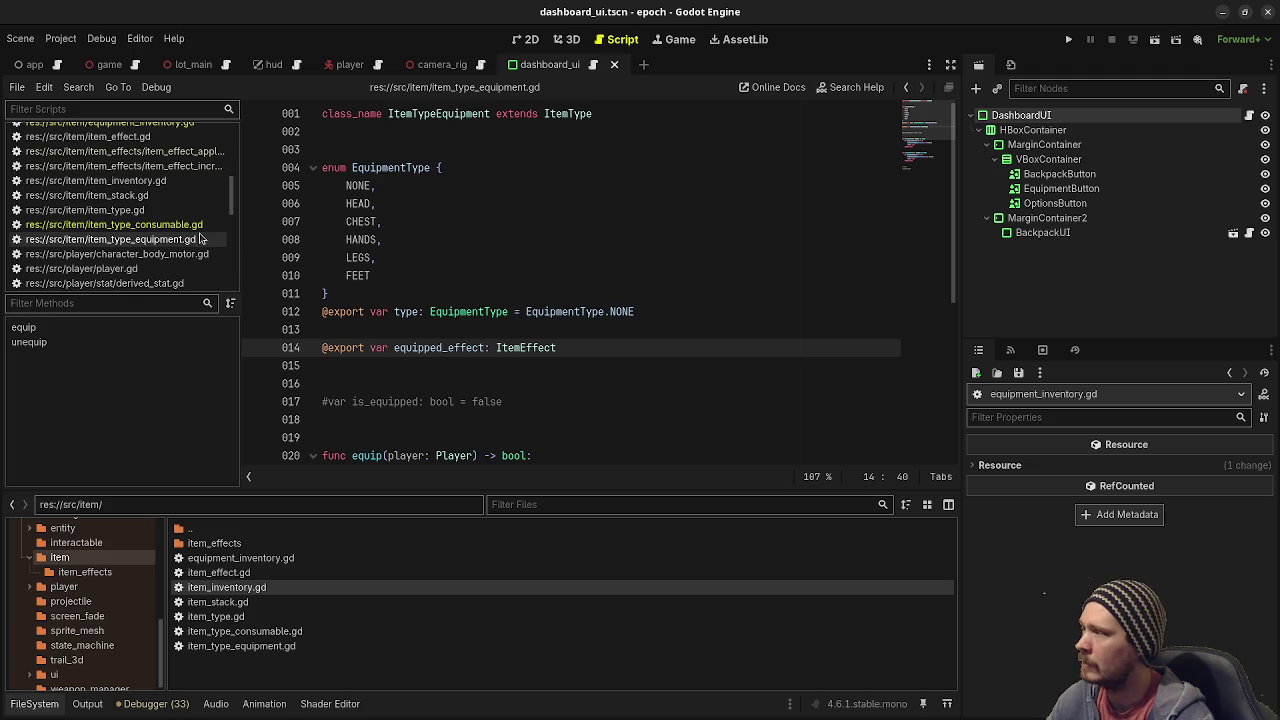
pyautogui.scroll(1, 168, 140)
pyautogui.click(168, 141)
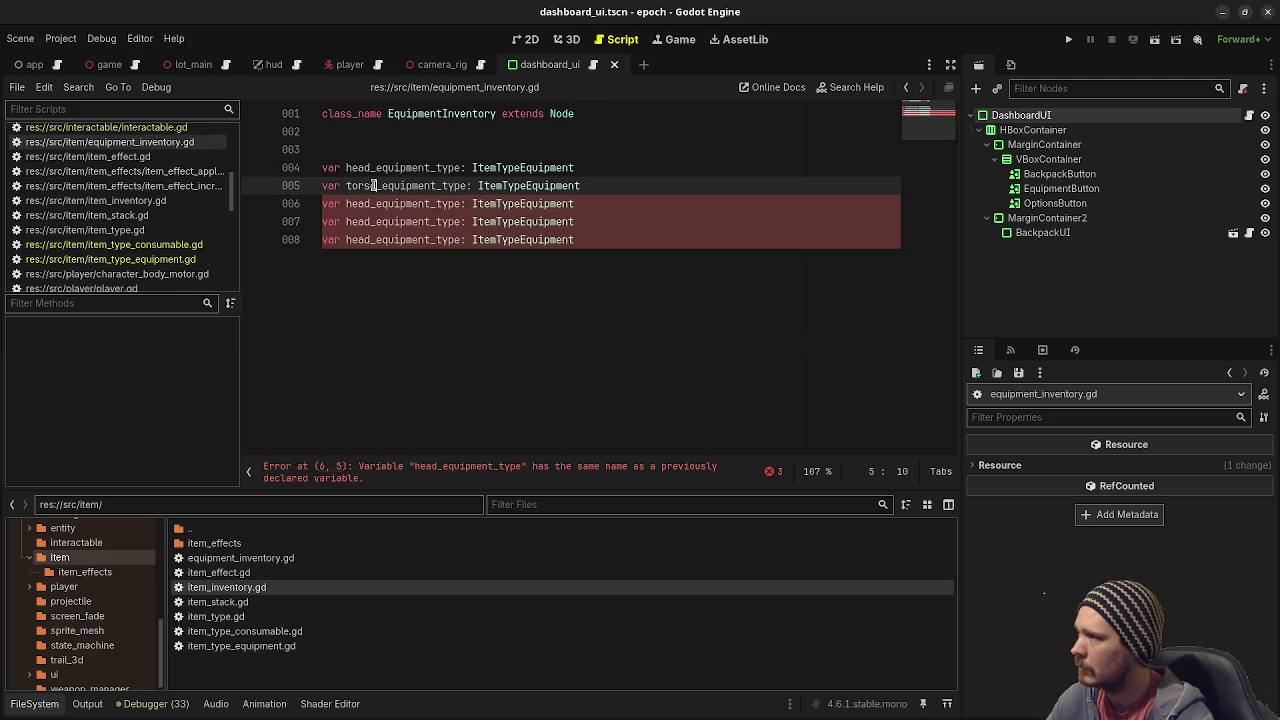
# Rename the four copies to chest, hands, legs and feed equipment-type variables.
pyautogui.moveTo(378, 186); pyautogui.dragTo(345, 186)
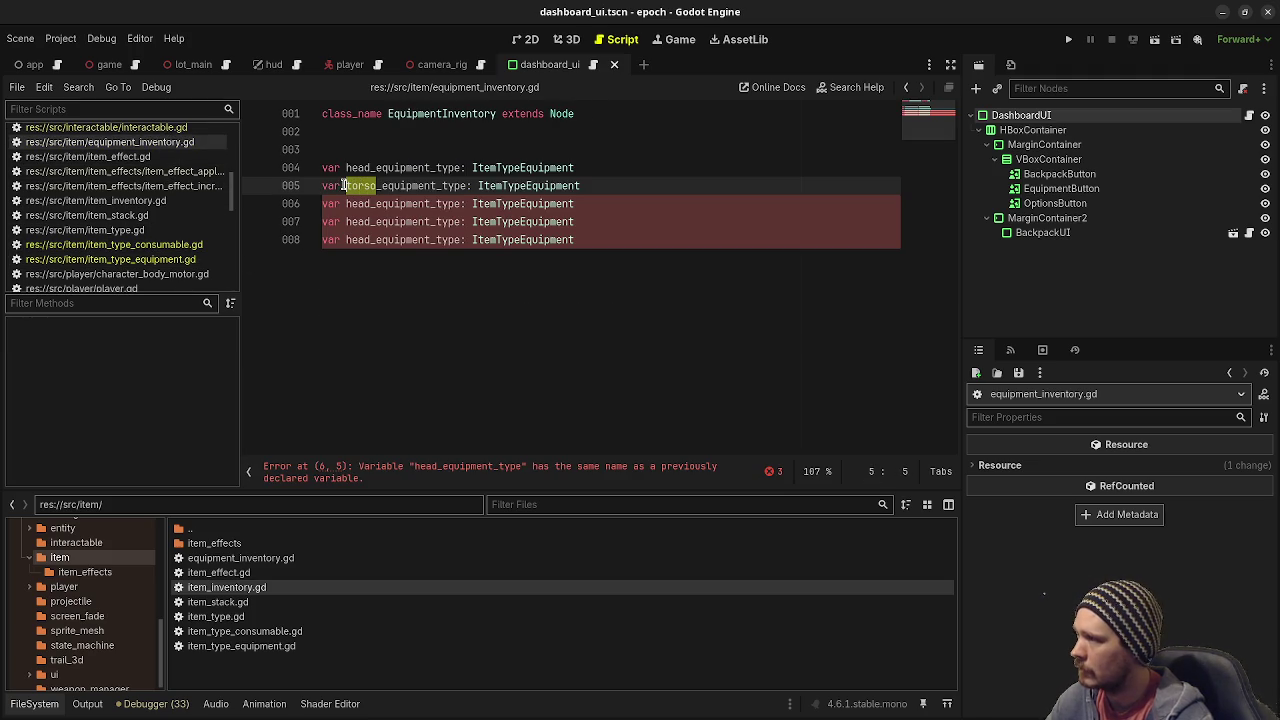
pyautogui.write('chest')
pyautogui.press('Down')
pyautogui.press('BackSpace')
pyautogui.press('BackSpace')
pyautogui.press('BackSpace')
pyautogui.write('hands')
pyautogui.press('Down')
pyautogui.press('BackSpace')
pyautogui.press('BackSpace')
pyautogui.press('BackSpace')
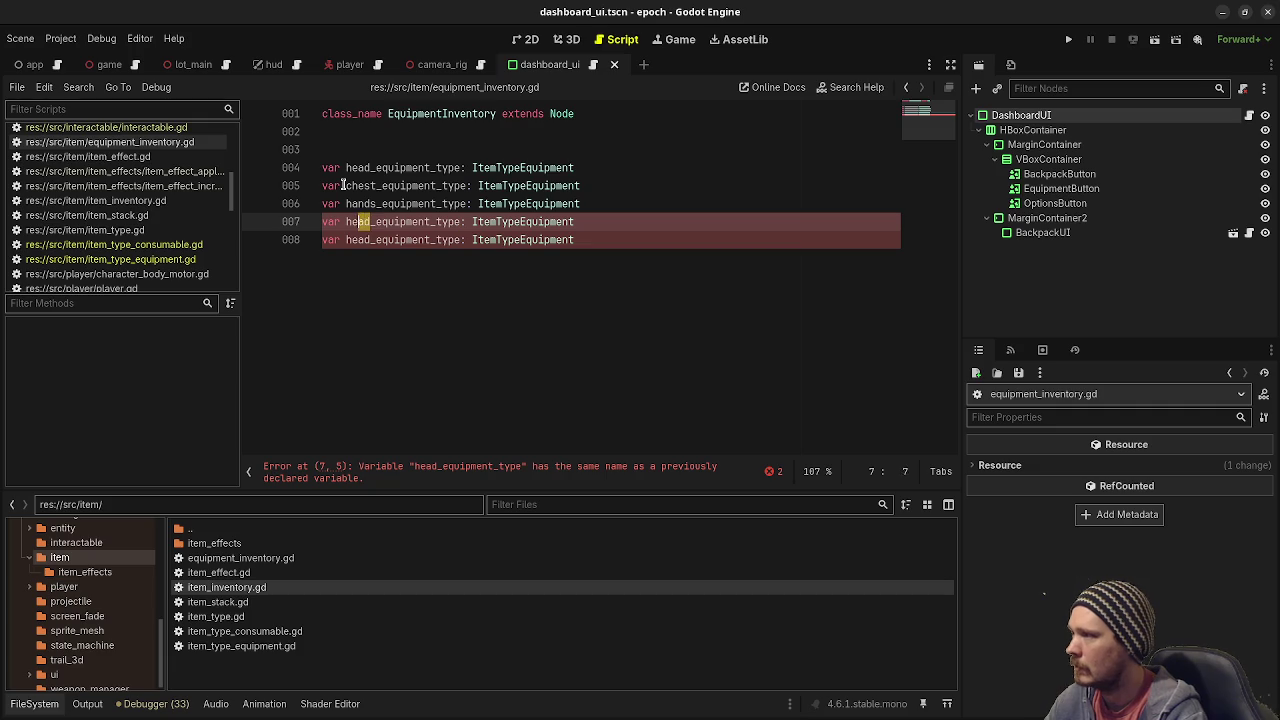
pyautogui.write('legs')
pyautogui.press('Down')
pyautogui.press('BackSpace')
pyautogui.press('BackSpace')
pyautogui.press('BackSpace')
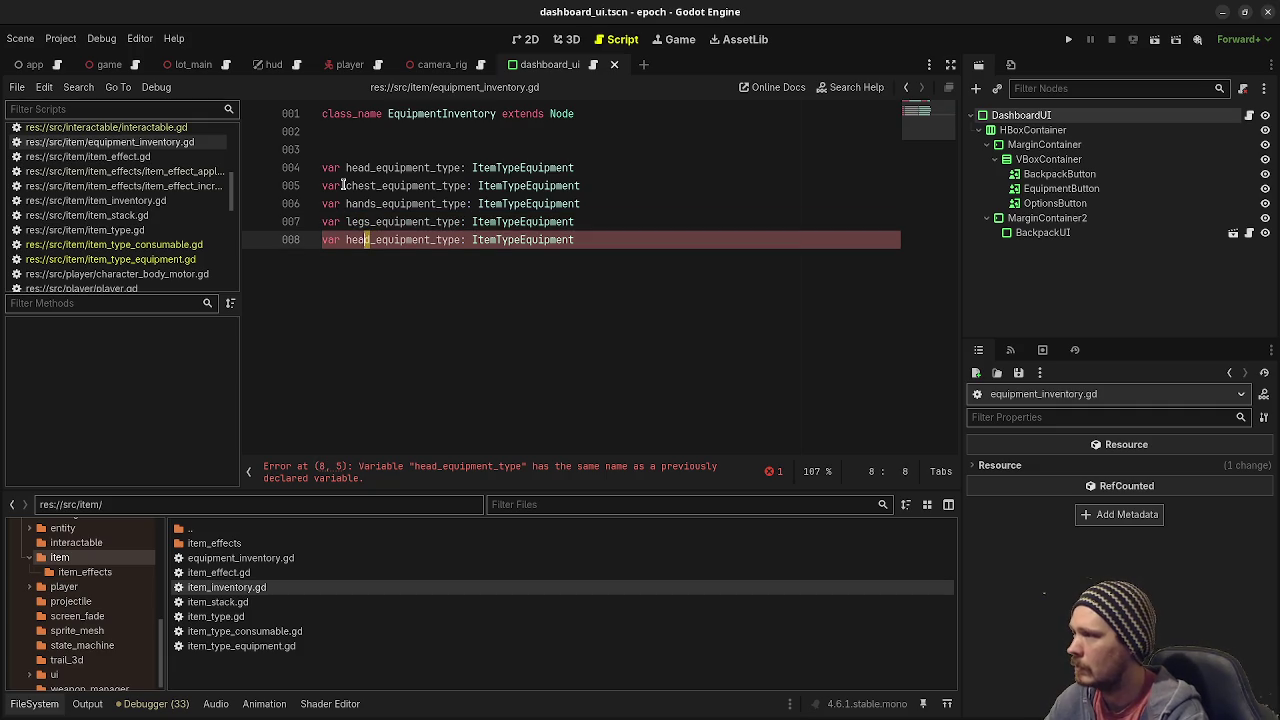
pyautogui.write('feed')
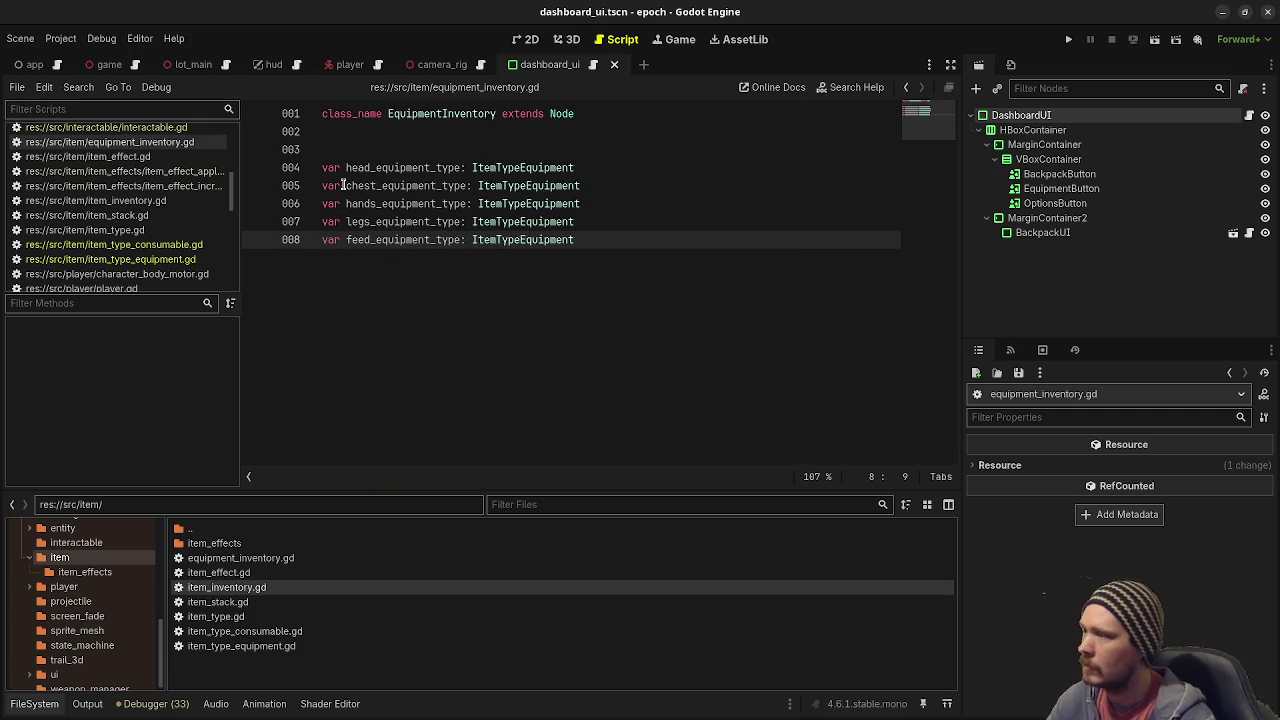
# Save the script and add two blank lines below the declarations.
pyautogui.click(599, 238)
pyautogui.hotkey('ctrl', 's')
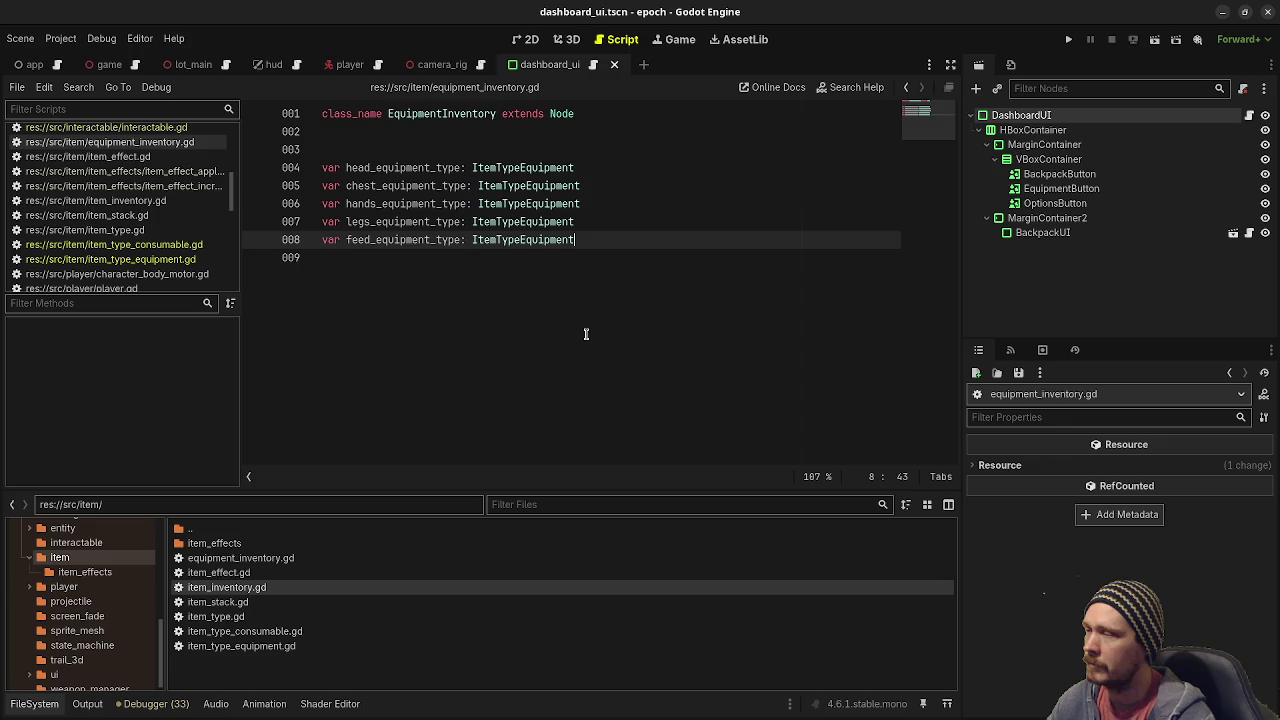
pyautogui.click(576, 380)
pyautogui.press('Return')
pyautogui.press('Return')
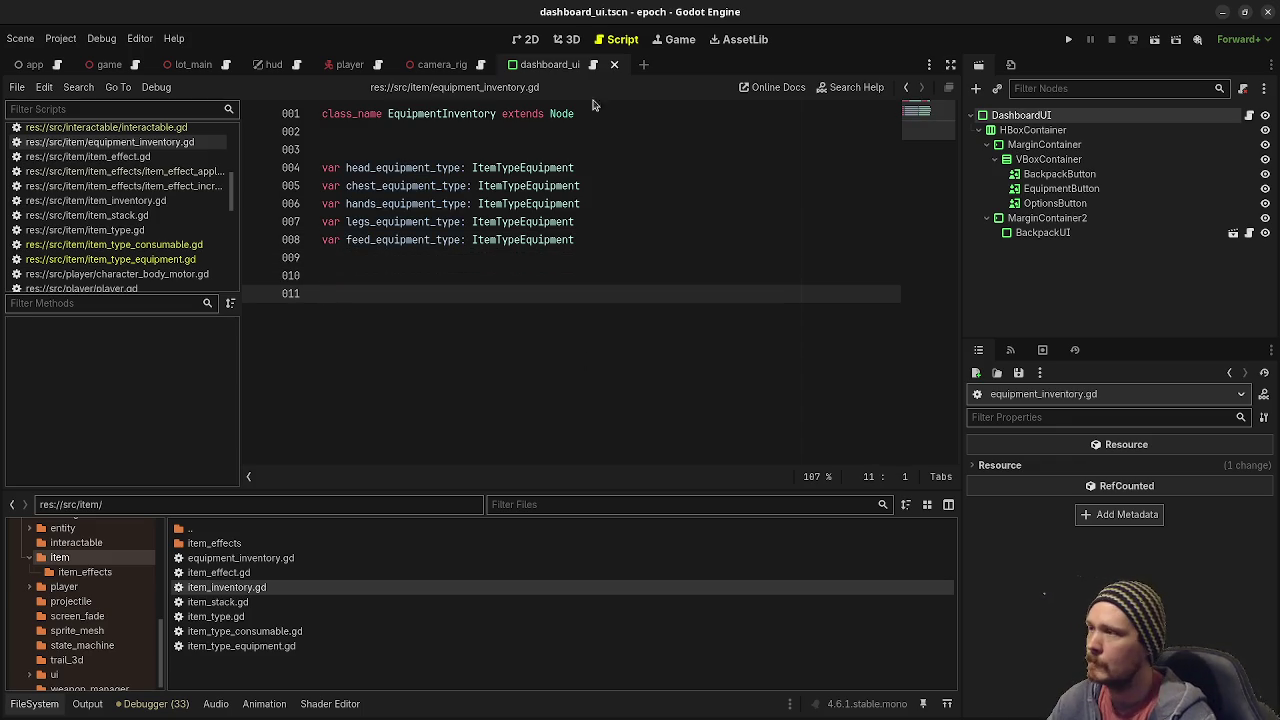
# Change the script's base class from Node to RefCounted.
pyautogui.doubleClick(563, 113)
pyautogui.write('RefCounted')
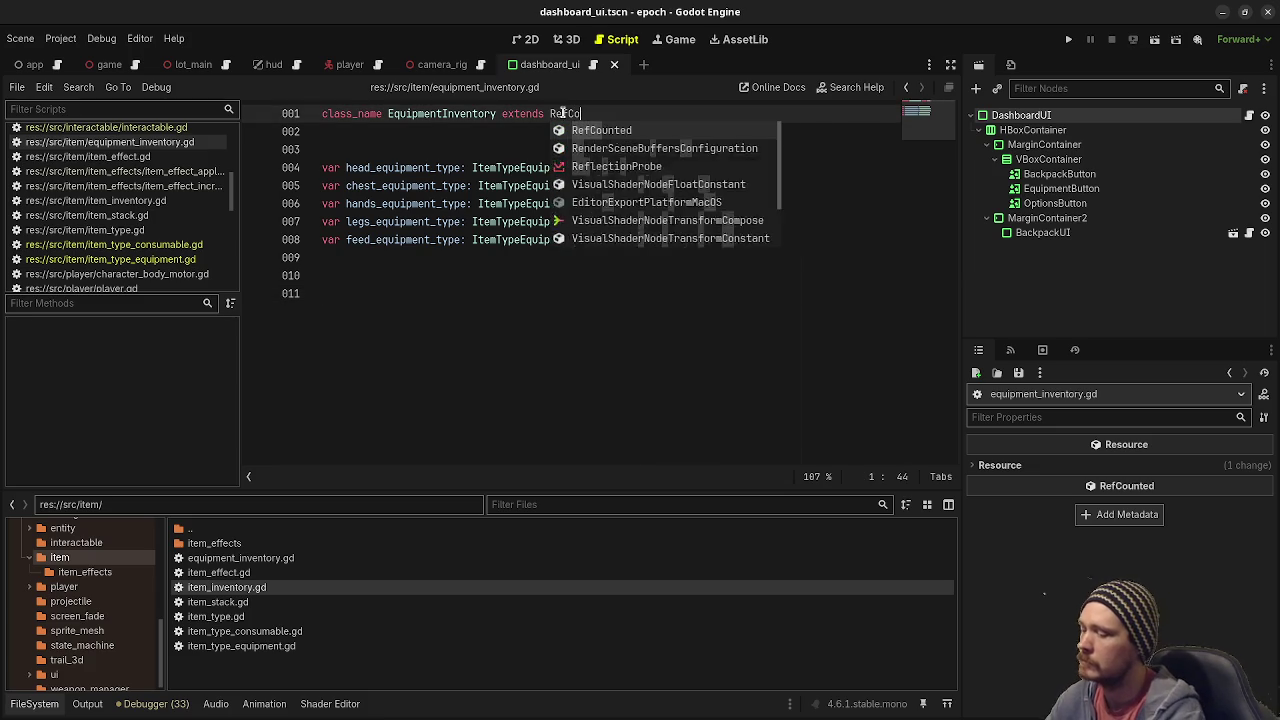
pyautogui.press('Return')
# Add an _init() function on line 11 and start its body with head_equipment_type.
pyautogui.click(472, 355)
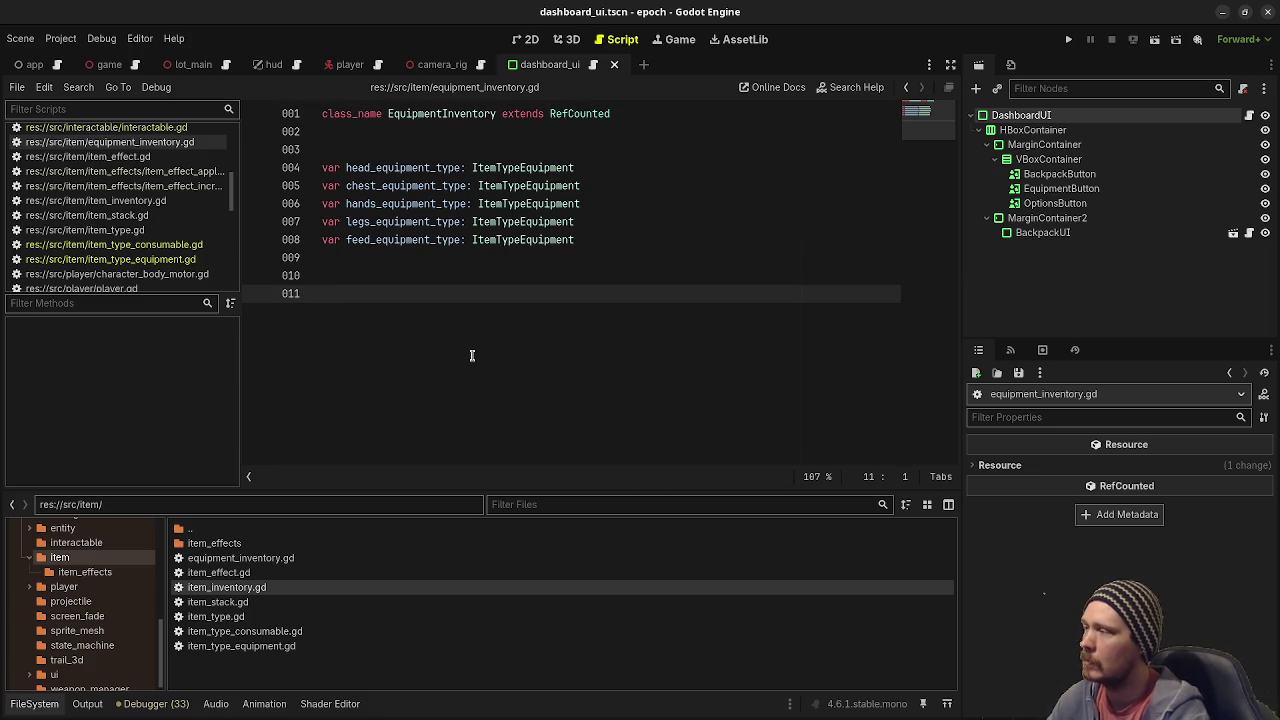
pyautogui.write('func _ini')
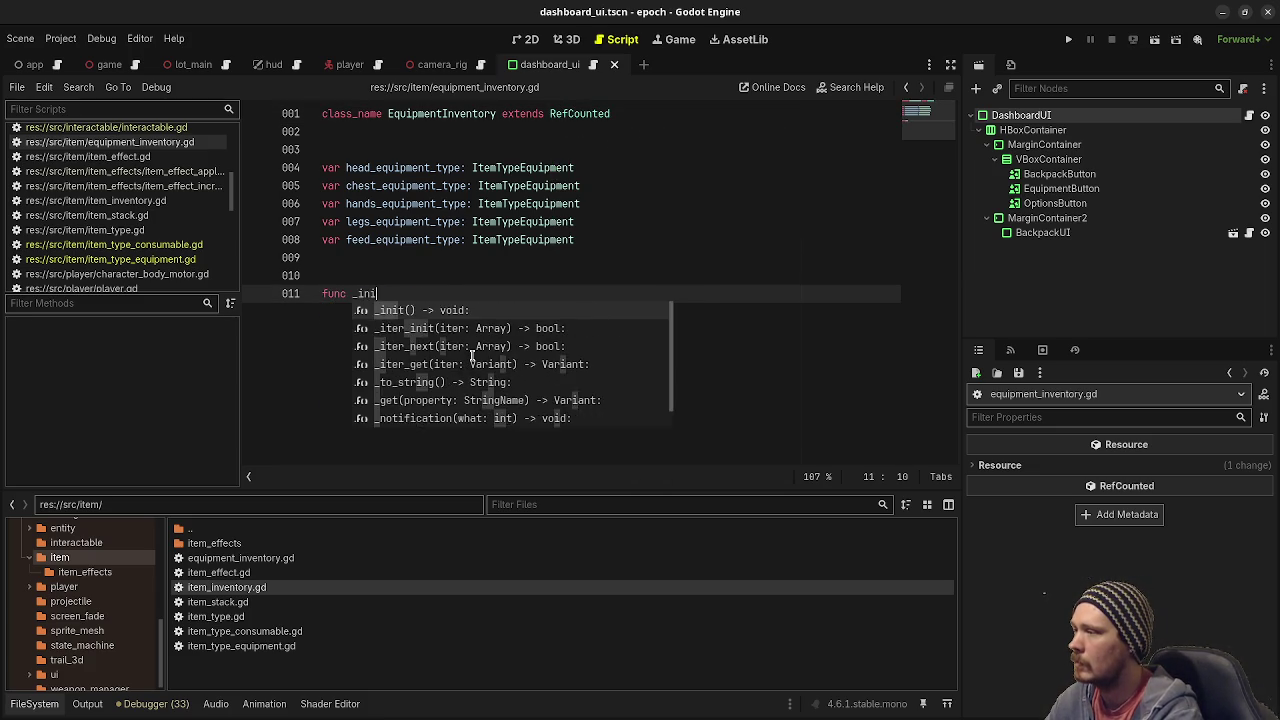
pyautogui.press('Return')
pyautogui.press('Return')
pyautogui.write('head')
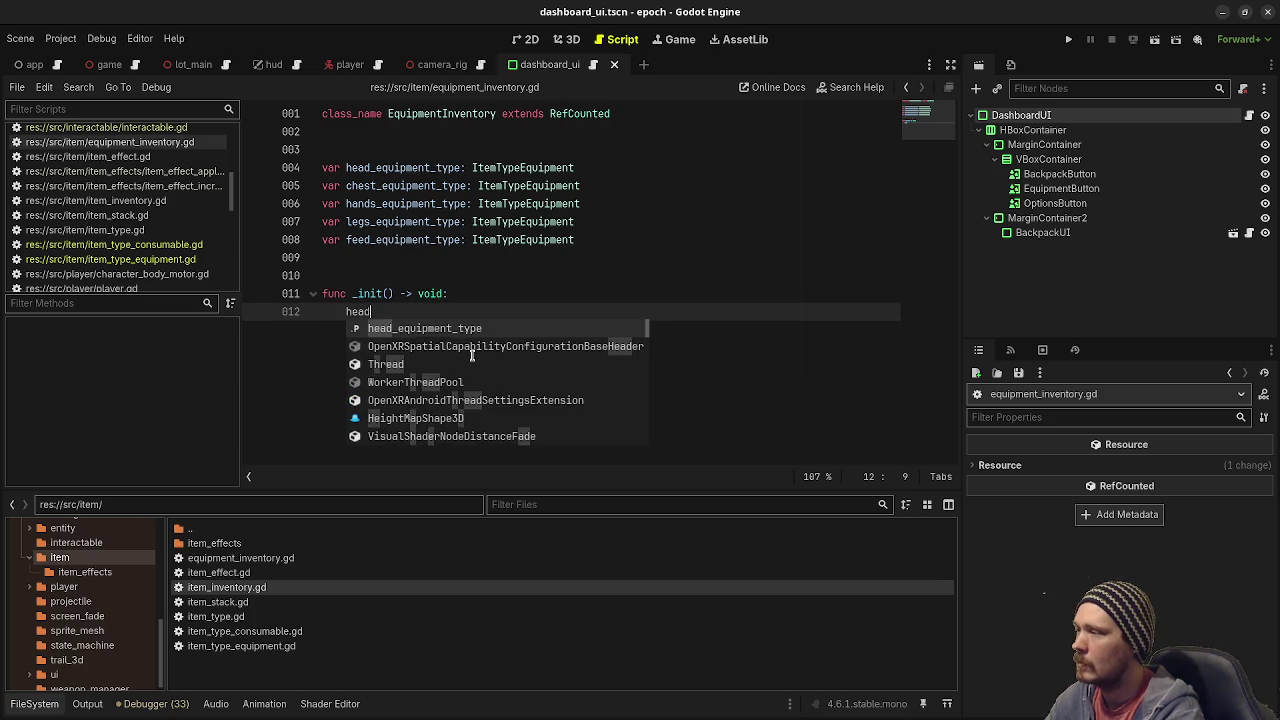
pyautogui.press('Return')
# Begin the assignment 'head_equipment_type.type = EQU', trying to autocomplete the enum name.
pyautogui.write('.type ')
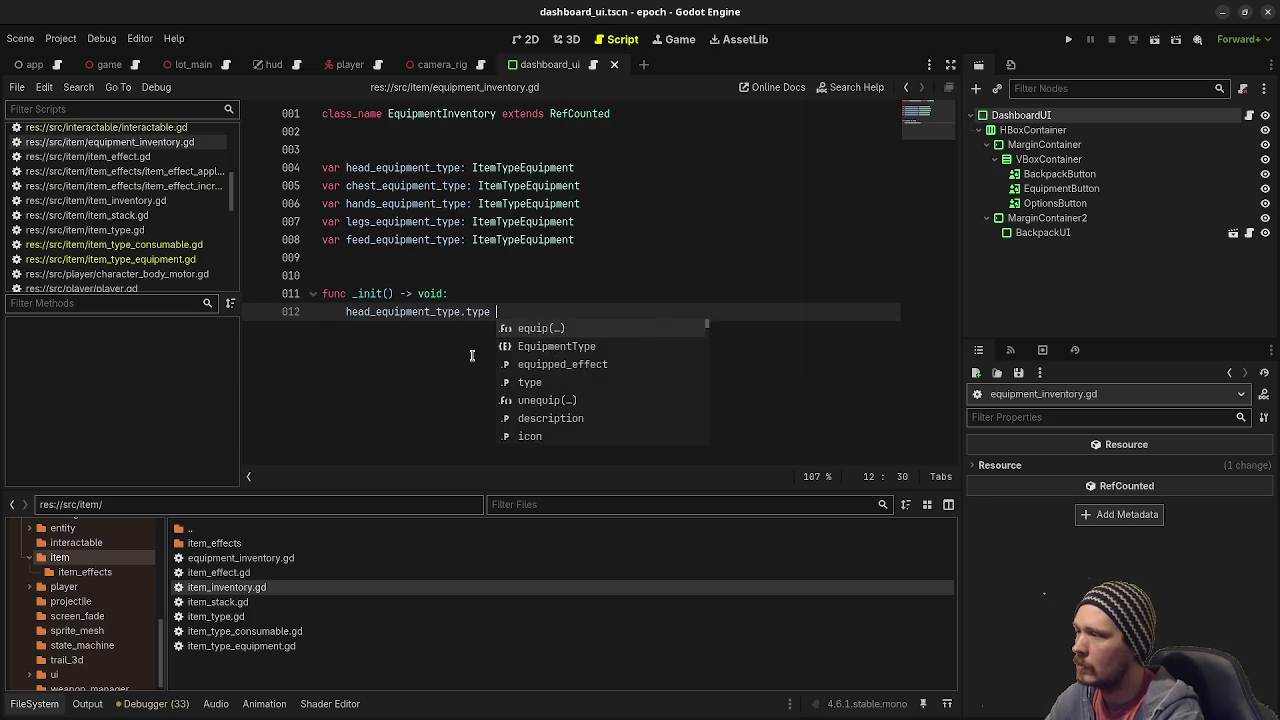
pyautogui.write('= Equi')
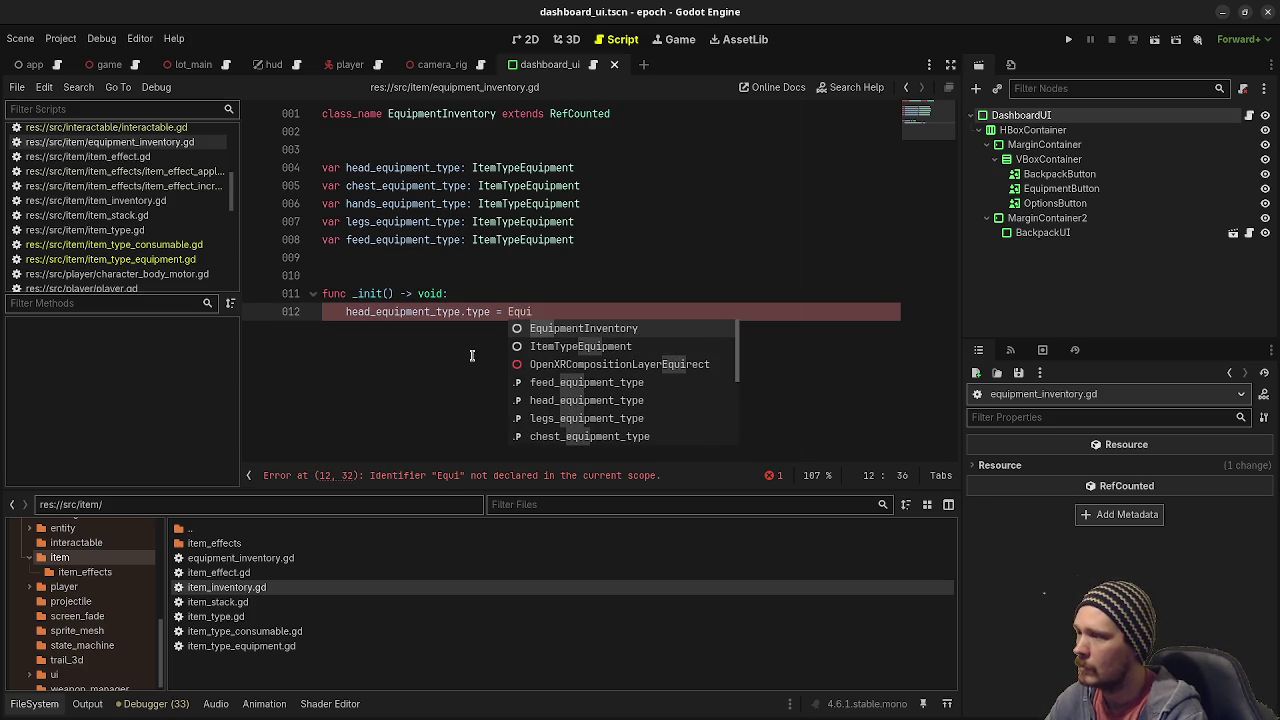
pyautogui.press('Down')
pyautogui.press('Down')
pyautogui.press('Down')
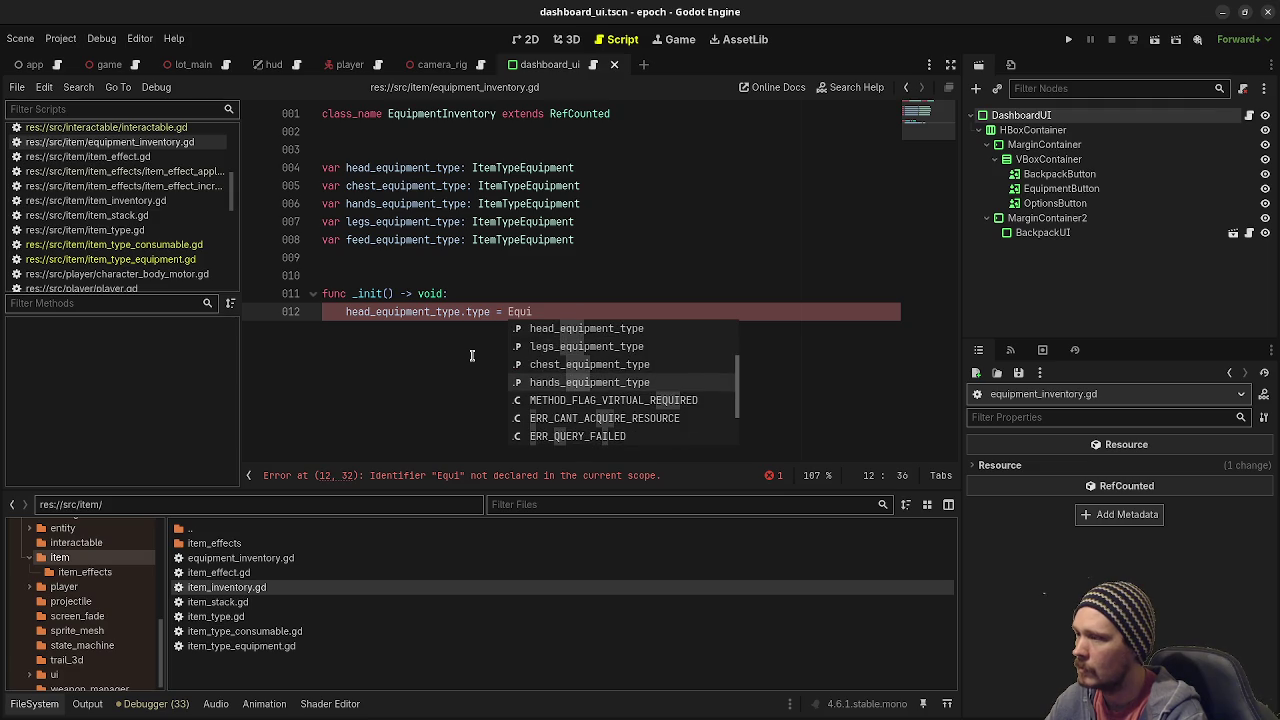
pyautogui.press('Down')
pyautogui.press('Up')
pyautogui.press('BackSpace')
pyautogui.press('BackSpace')
pyautogui.press('BackSpace')
pyautogui.write('E')
pyautogui.press('BackSpace')
pyautogui.write('QU')
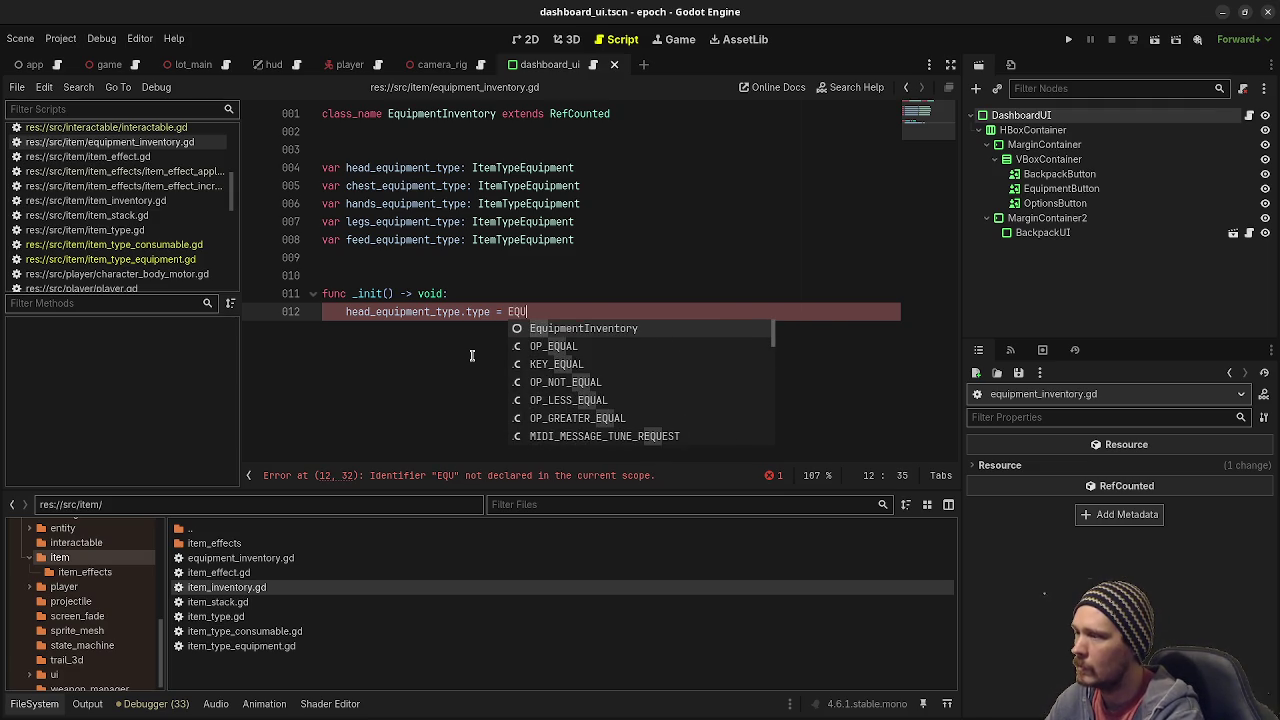
pyautogui.scroll(-5, 143, 251)
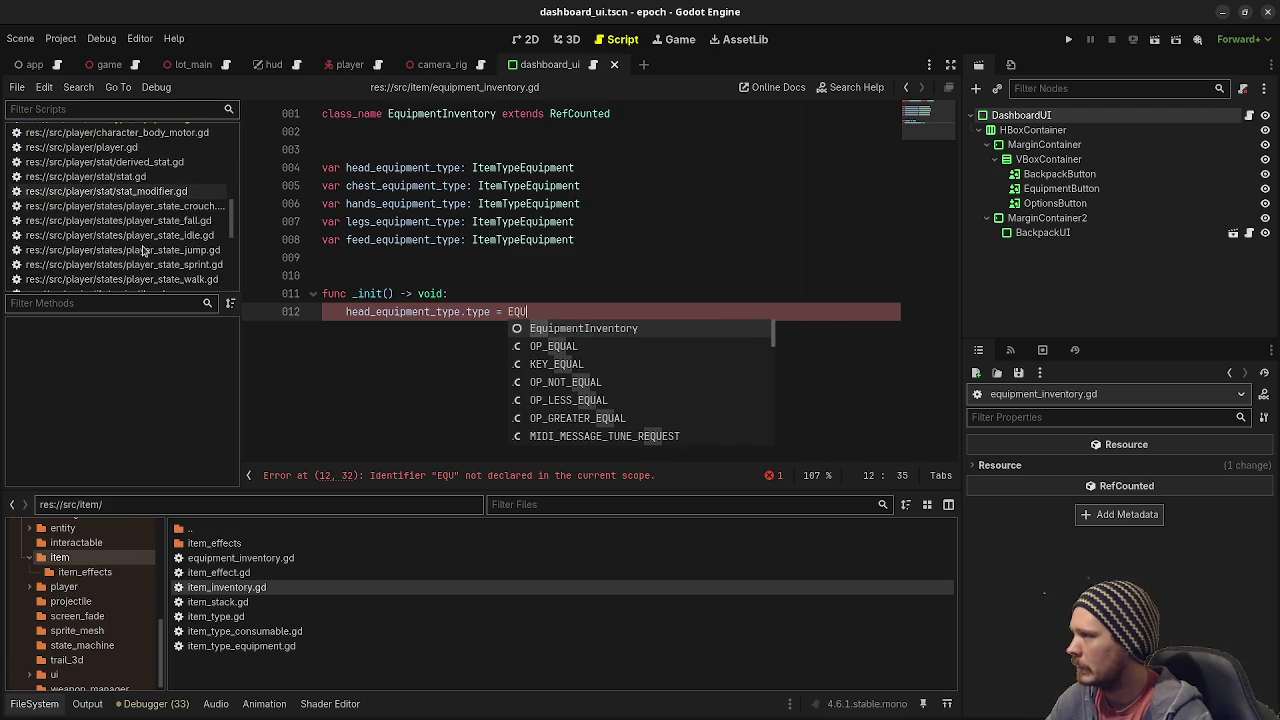
pyautogui.scroll(5, 143, 251)
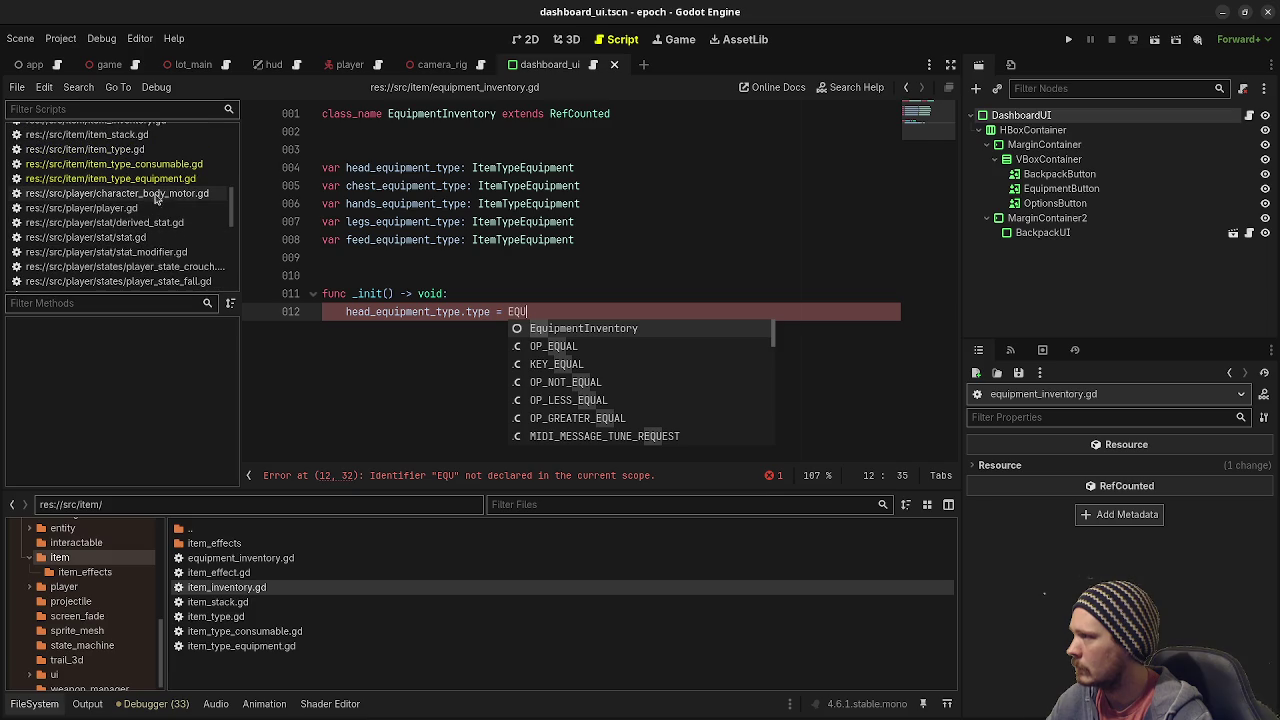
# Finish line 12 as head_equipment_type.type = ItemTypeEquipment.EquipmentType.HEAD after checking the enum.
pyautogui.click(110, 178)
pyautogui.doubleClick(399, 167)
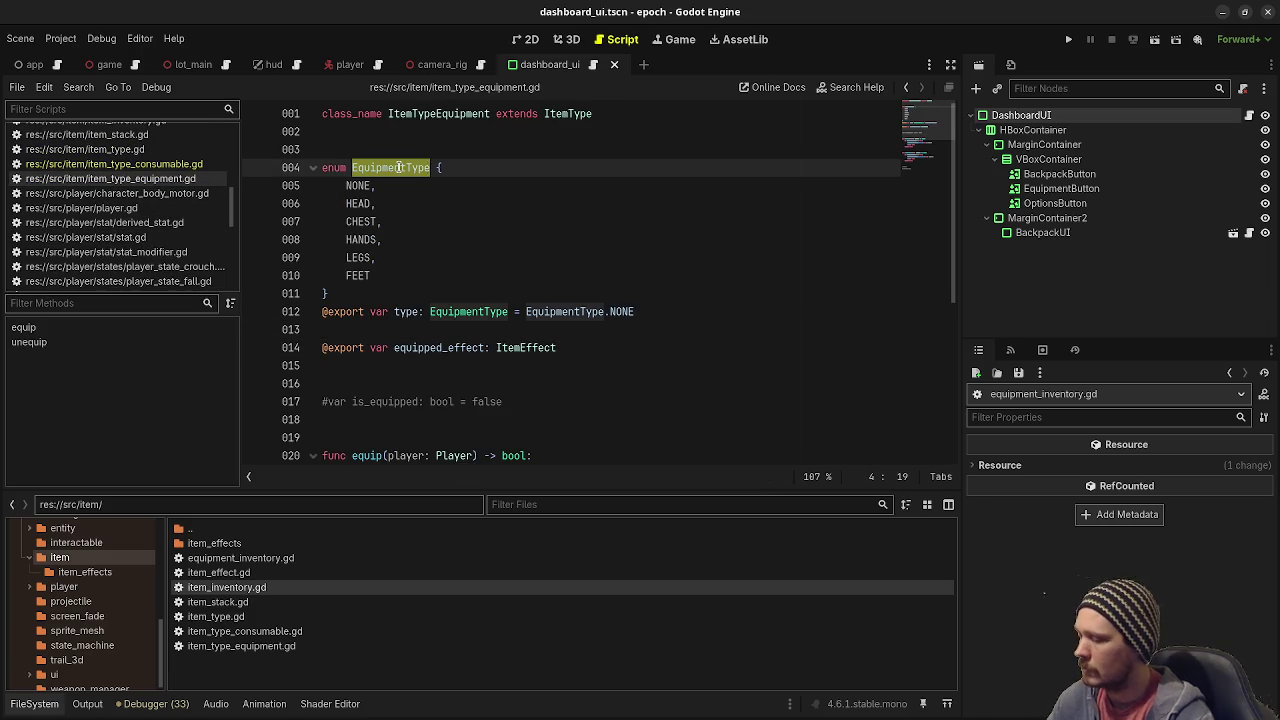
pyautogui.scroll(2, 167, 146)
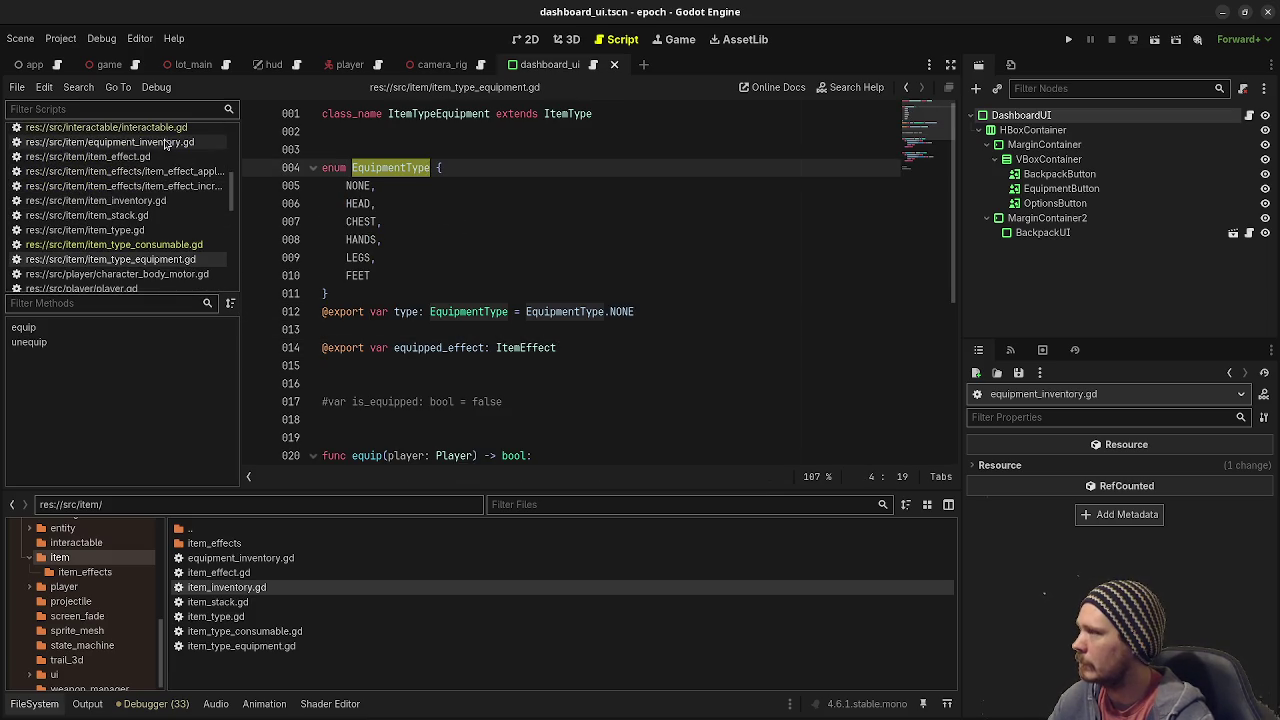
pyautogui.click(167, 146)
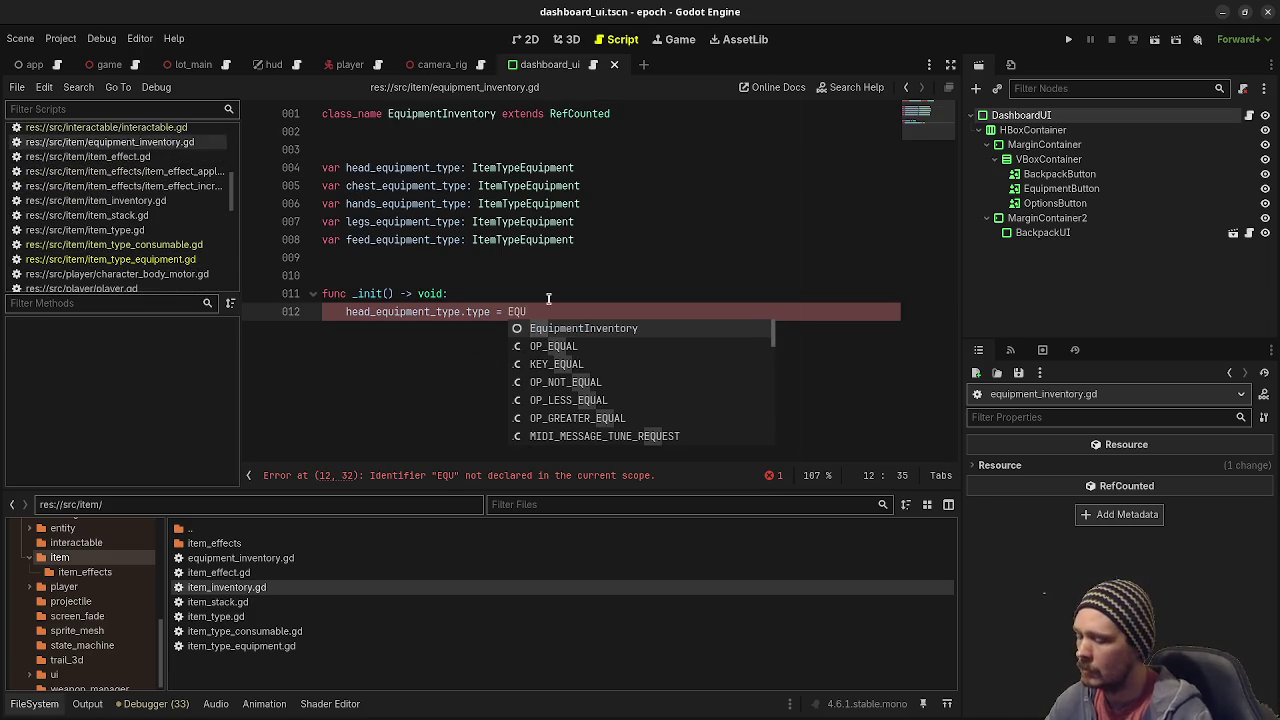
pyautogui.press('BackSpace')
pyautogui.press('BackSpace')
pyautogui.press('BackSpace')
pyautogui.write('ItemType')
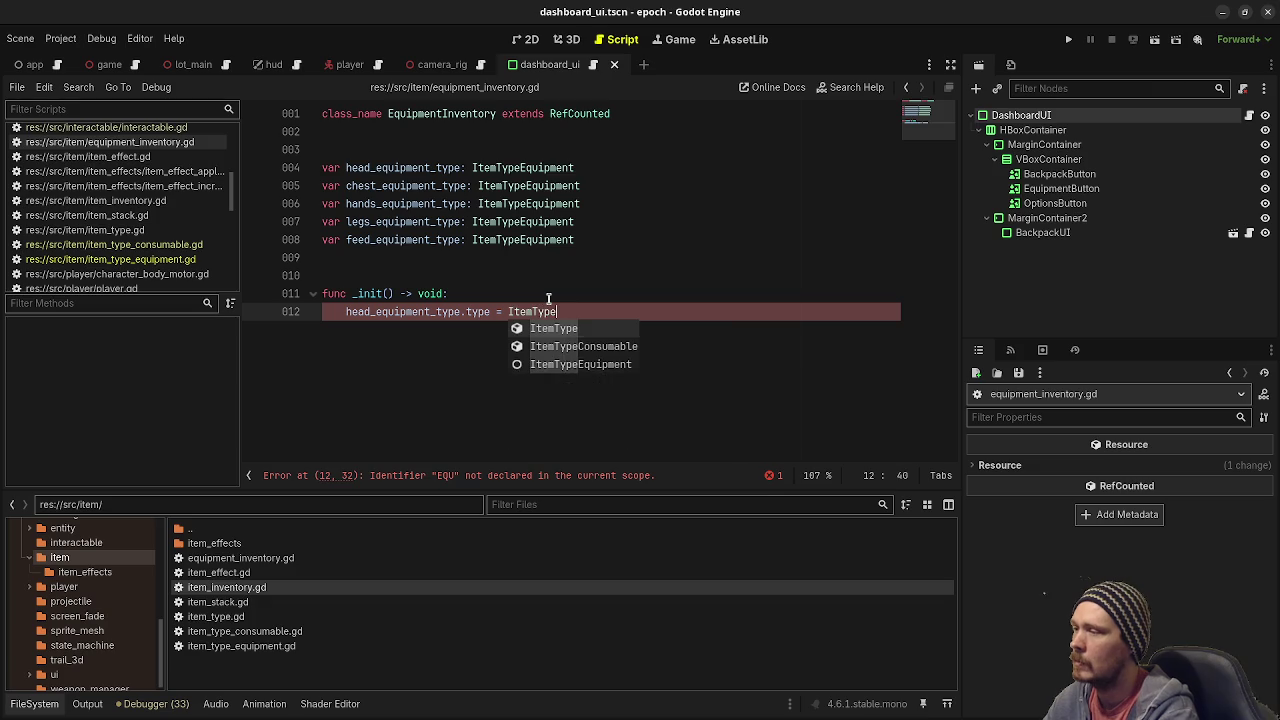
pyautogui.write('Eq')
pyautogui.press('Return')
pyautogui.write('.')
pyautogui.press('Return')
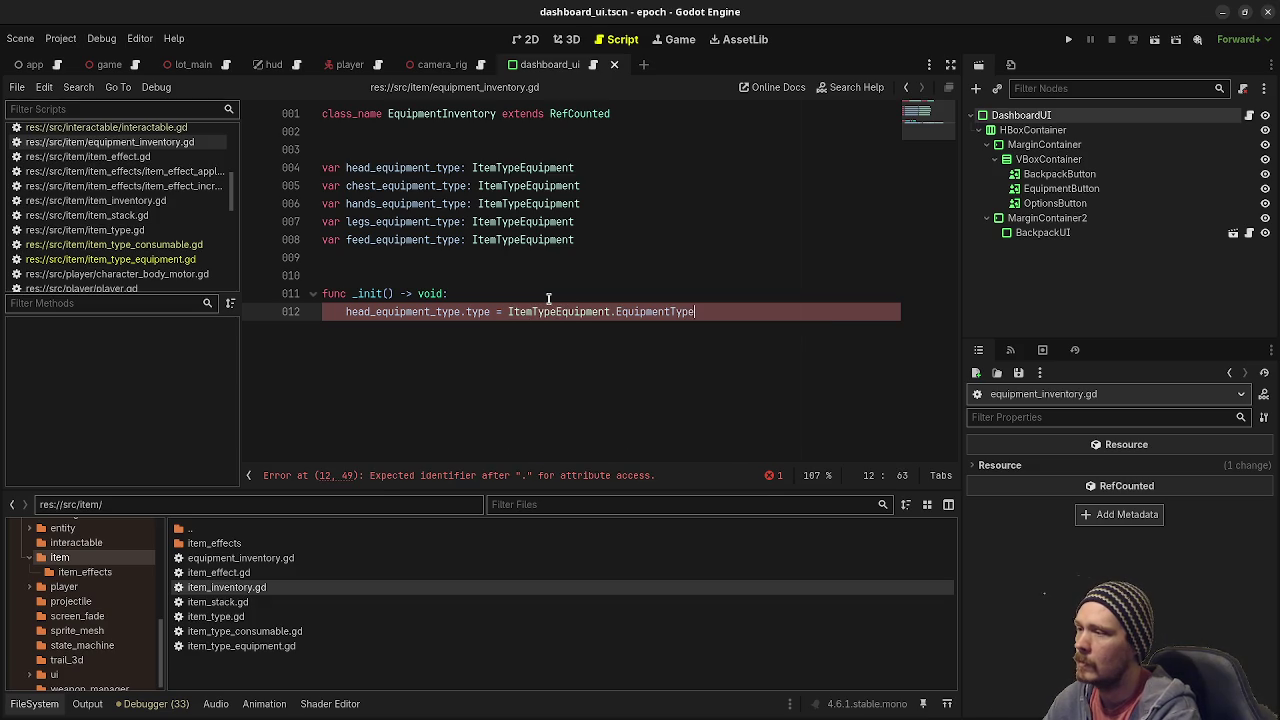
pyautogui.write('.')
pyautogui.press('Down')
pyautogui.press('Return')
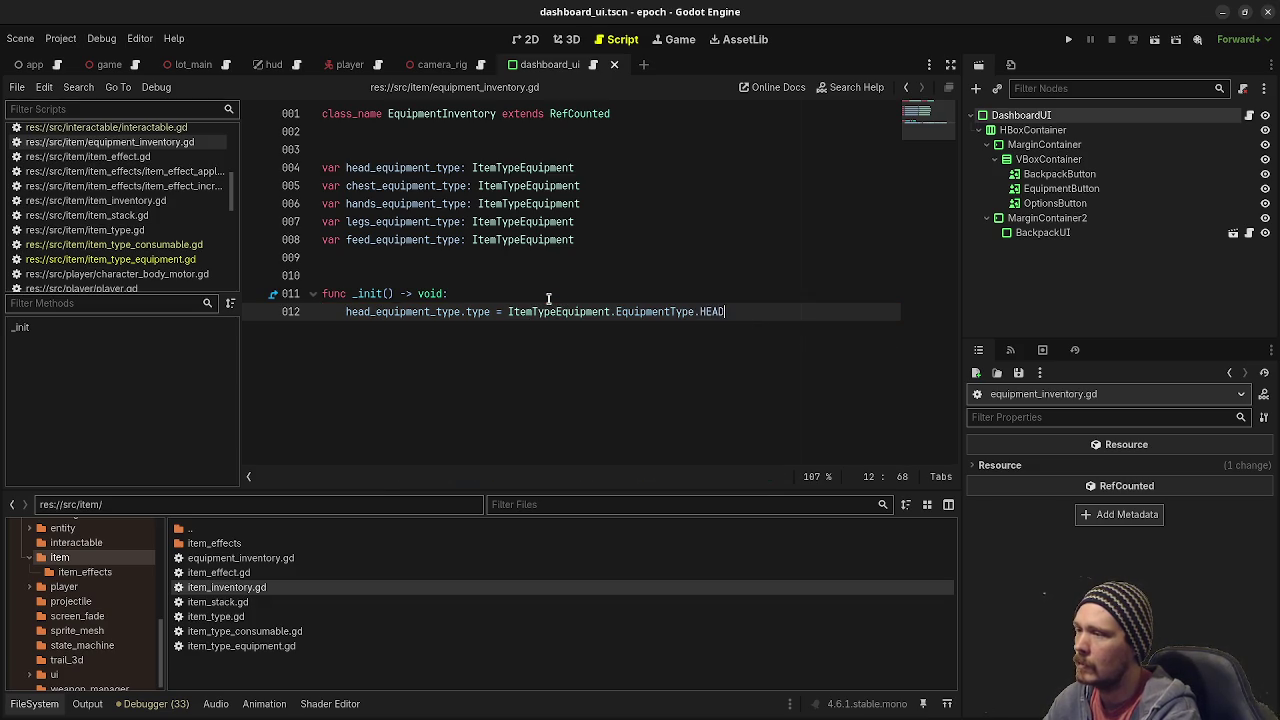
# Copy the head assignment line to create four more assignment lines below it.
pyautogui.moveTo(754, 311); pyautogui.dragTo(346, 312)
pyautogui.hotkey('ctrl', 'c')
pyautogui.press('End')
pyautogui.press('Return')
pyautogui.hotkey('ctrl', 'v')
pyautogui.press('Return')
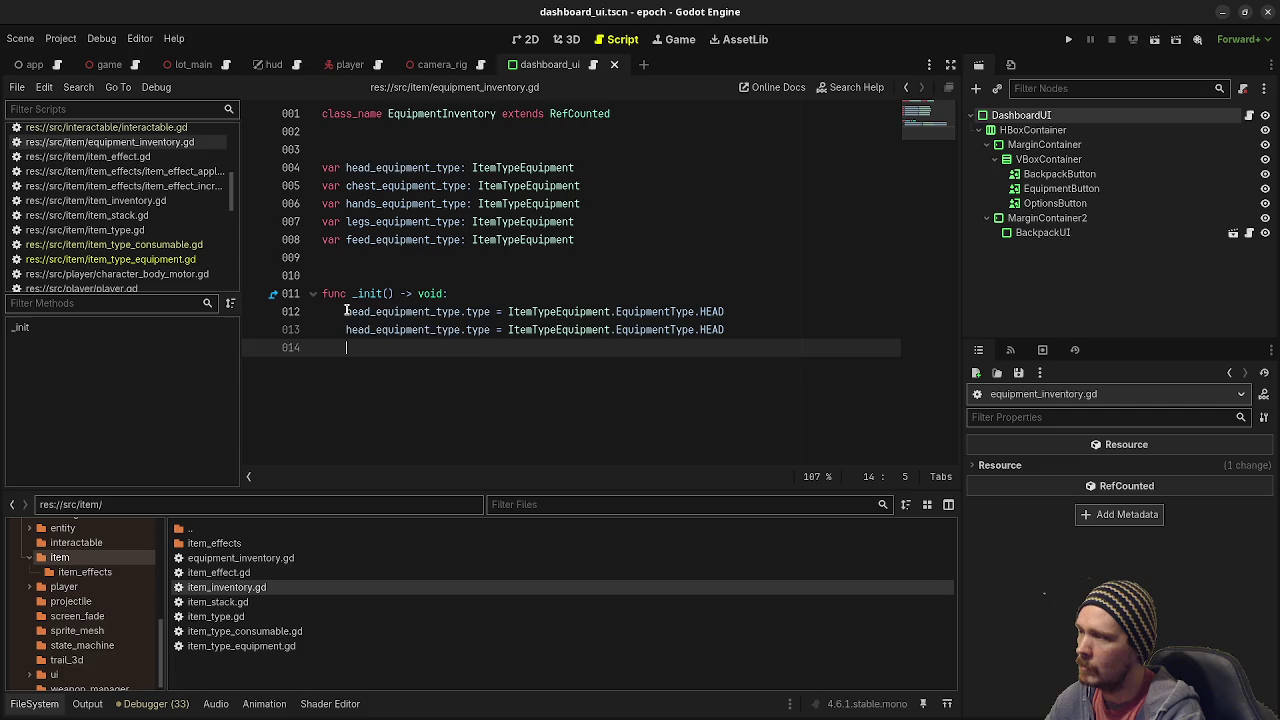
pyautogui.hotkey('ctrl', 'v')
pyautogui.press('Return')
pyautogui.hotkey('ctrl', 'v')
pyautogui.press('Return')
pyautogui.hotkey('ctrl', 'v')
# Make line 13 assign CHEST to chest_equipment_type and rename line 14's variable to hands.
pyautogui.moveTo(346, 329); pyautogui.dragTo(372, 329)
pyautogui.write('chest')
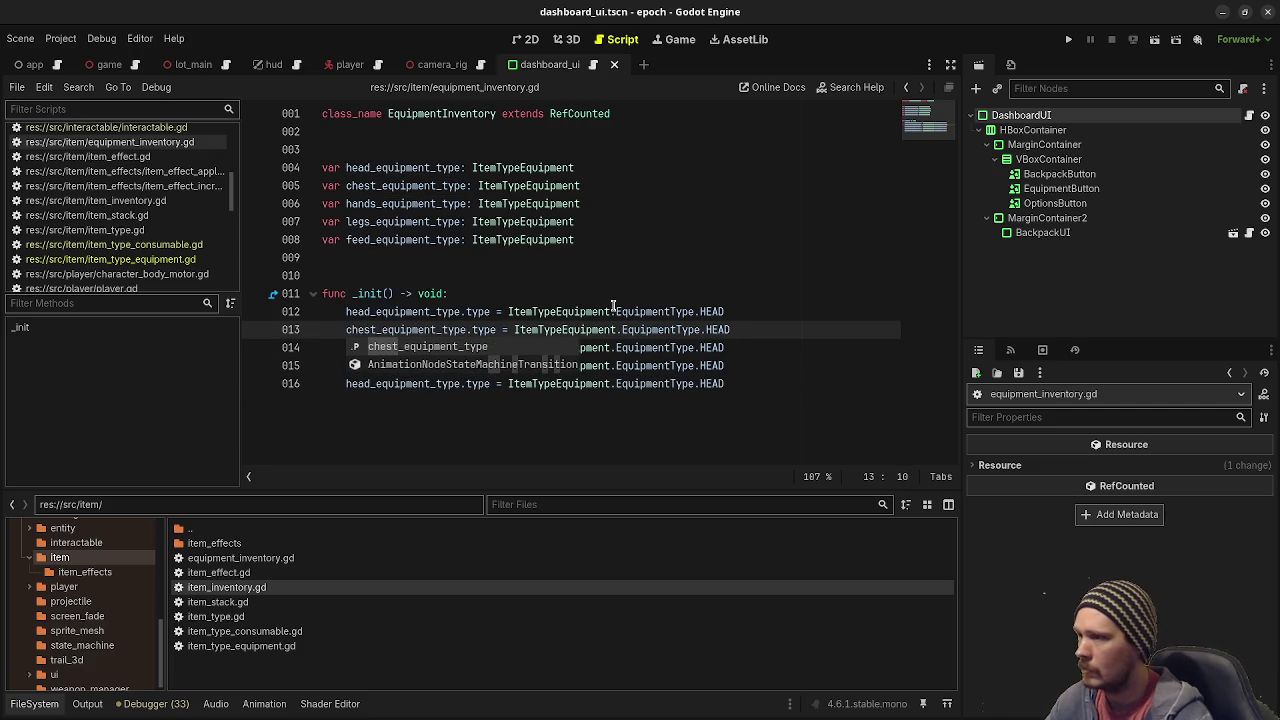
pyautogui.doubleClick(717, 329)
pyautogui.write('CHEST')
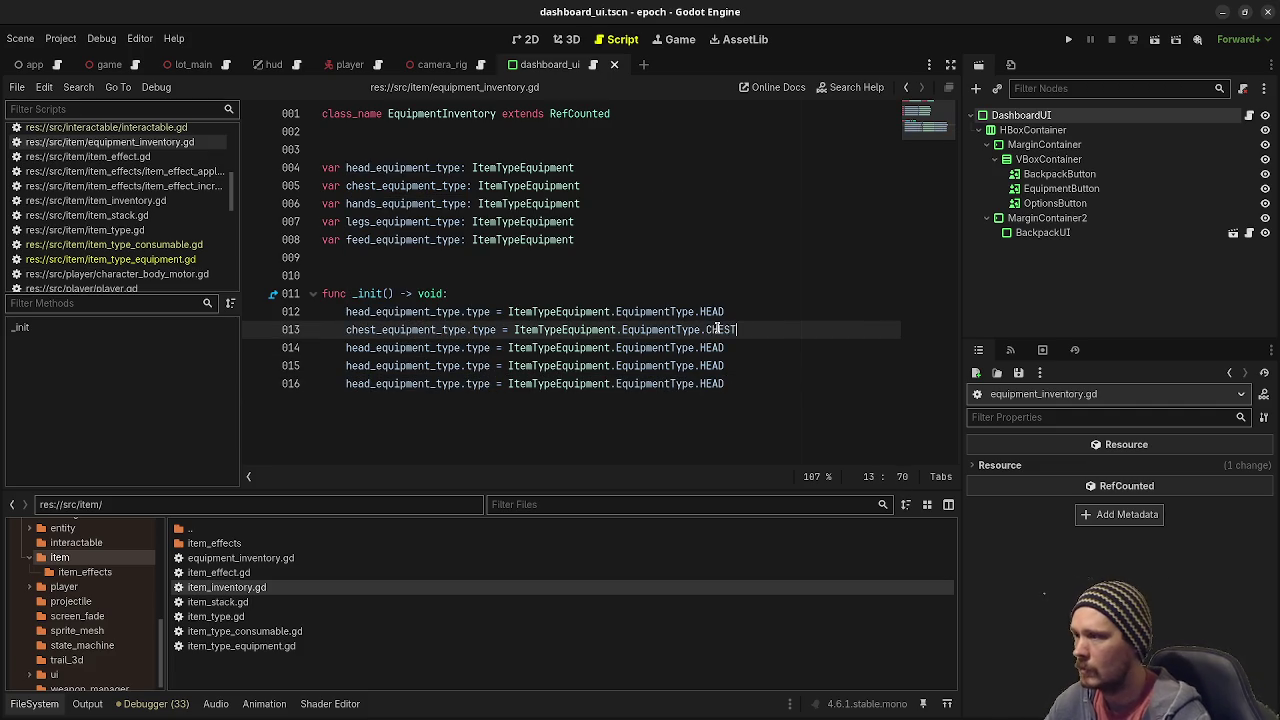
pyautogui.click(371, 348)
pyautogui.press('BackSpace')
pyautogui.press('BackSpace')
pyautogui.press('BackSpace')
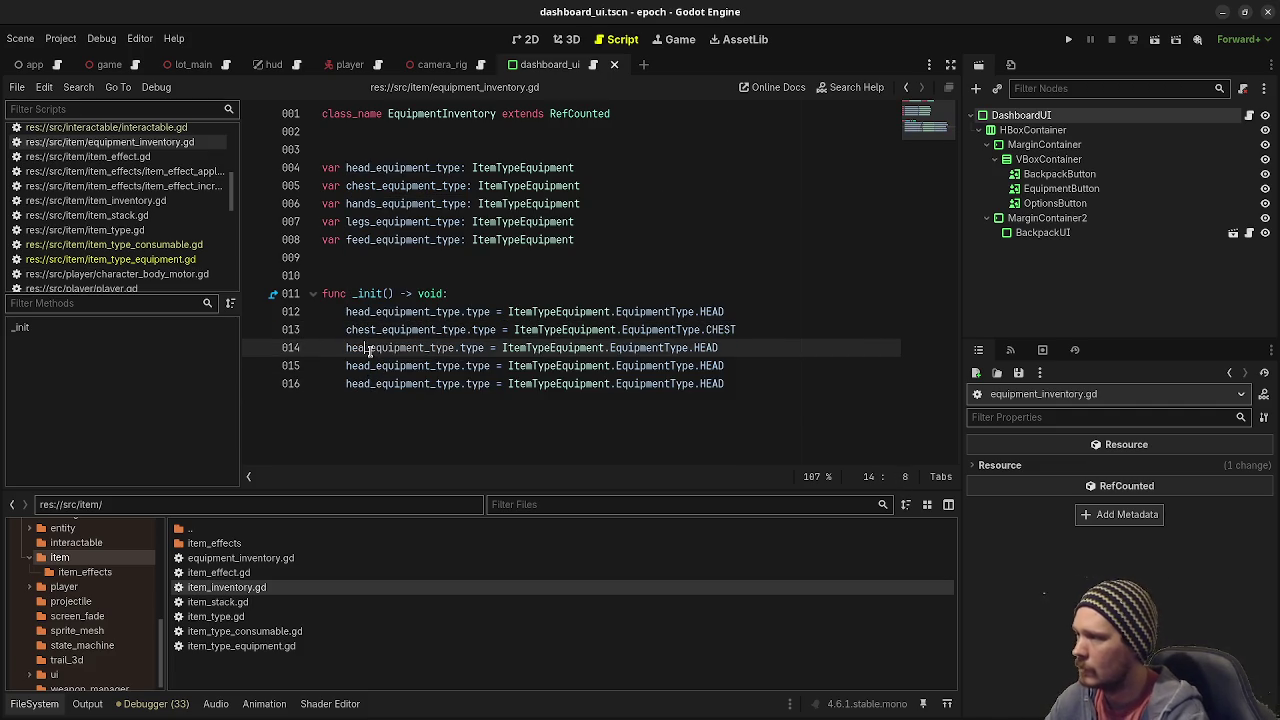
pyautogui.write('ah')
pyautogui.press('BackSpace')
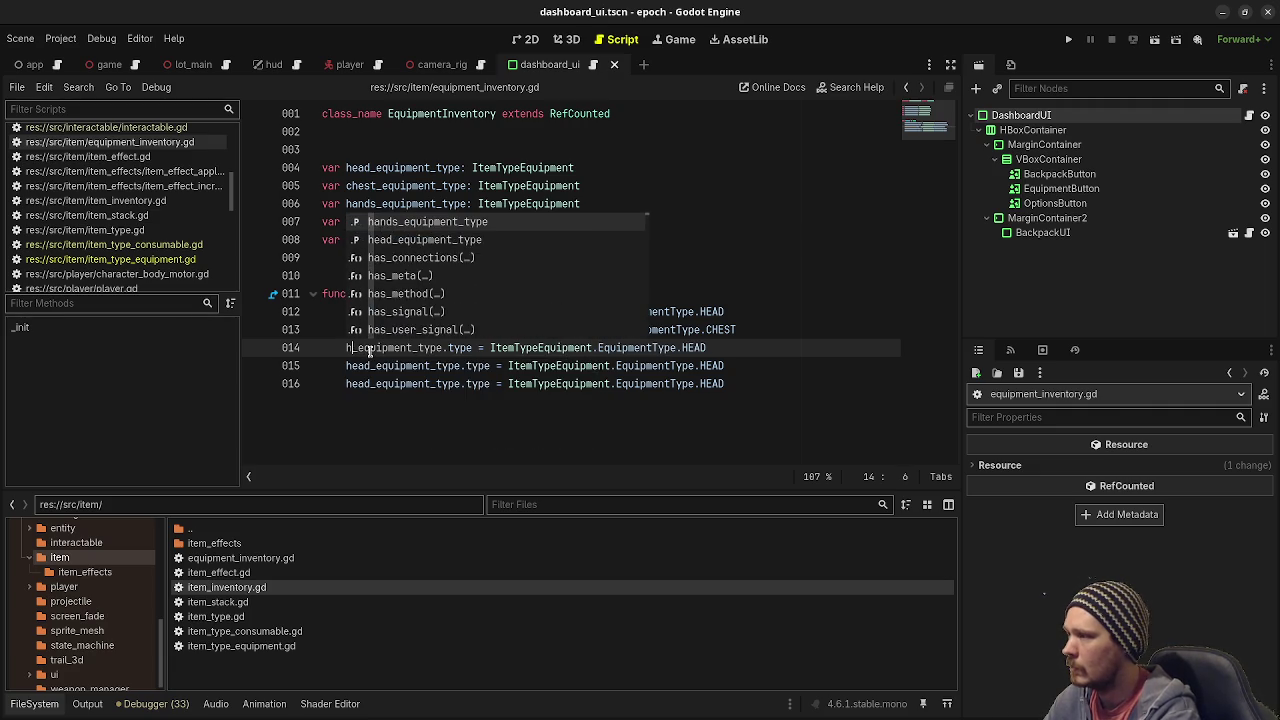
pyautogui.write('nds')
pyautogui.press('Left')
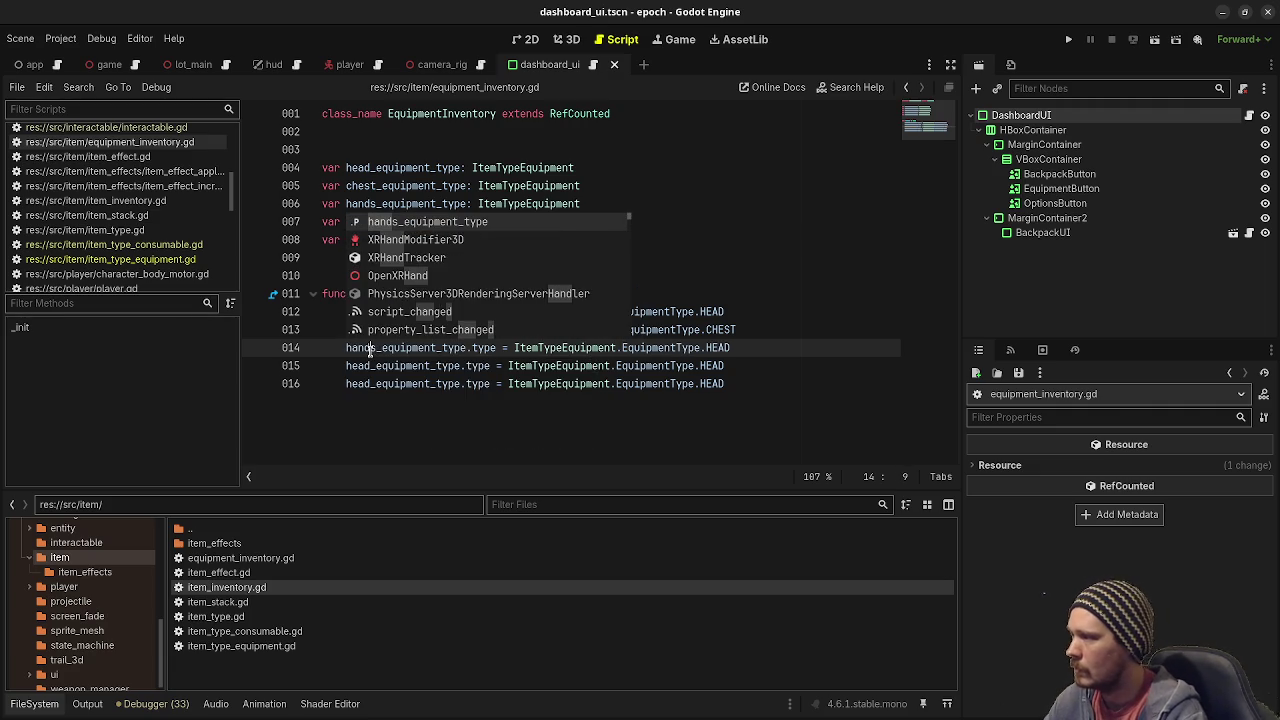
# Rename the variables on lines 15 and 16 to legs and feet.
pyautogui.click(371, 366)
pyautogui.press('BackSpace')
pyautogui.press('BackSpace')
pyautogui.press('BackSpace')
pyautogui.press('BackSpace')
pyautogui.write('legs')
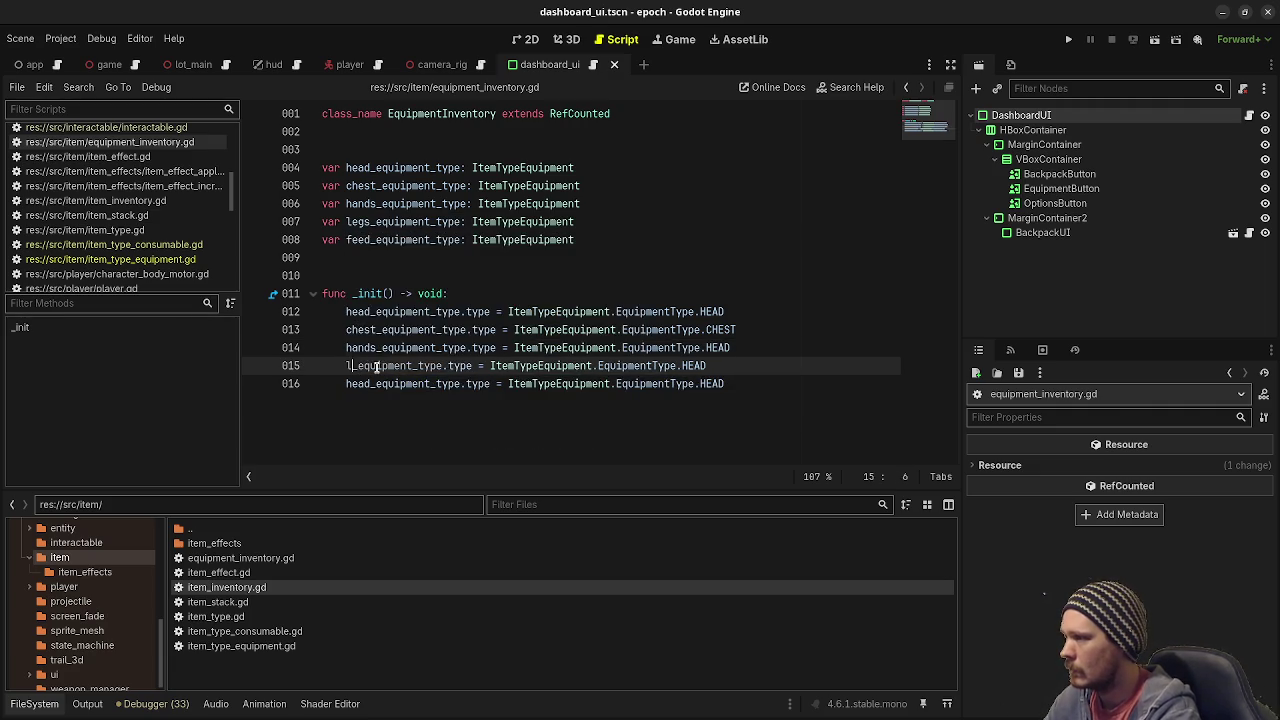
pyautogui.press('Down')
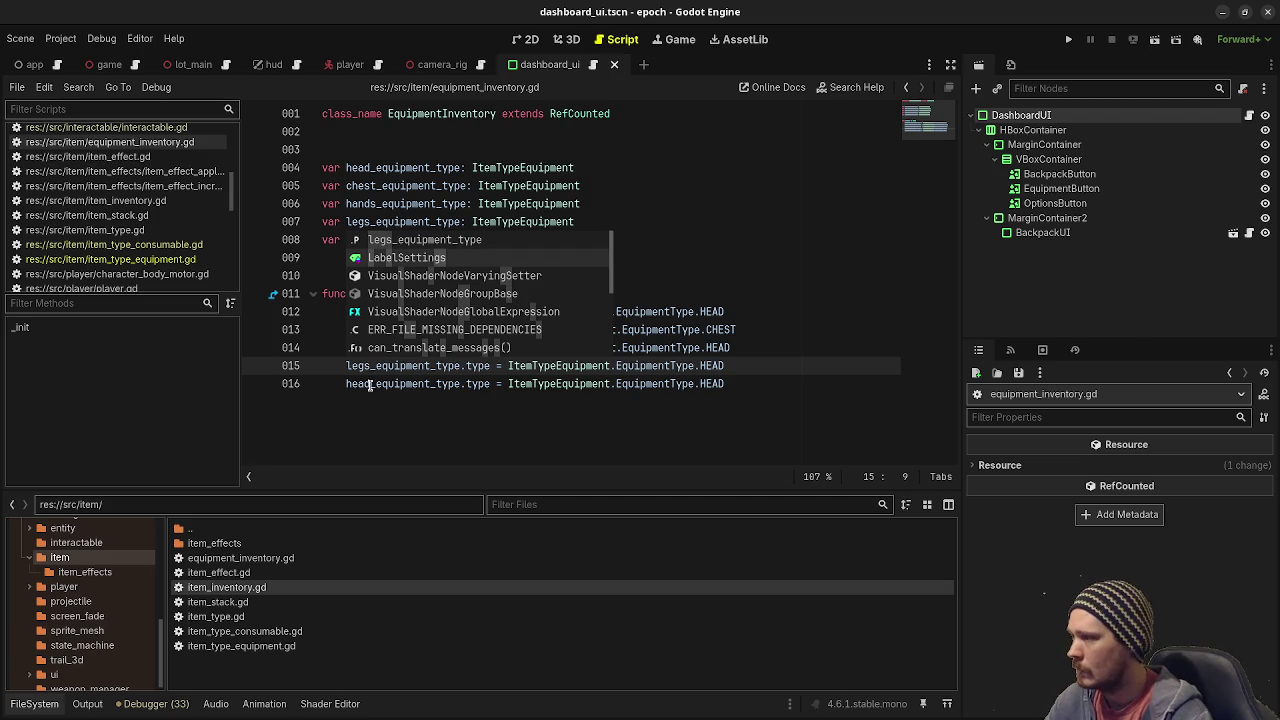
pyautogui.click(376, 384)
pyautogui.press('BackSpace')
pyautogui.press('BackSpace')
pyautogui.press('BackSpace')
pyautogui.press('BackSpace')
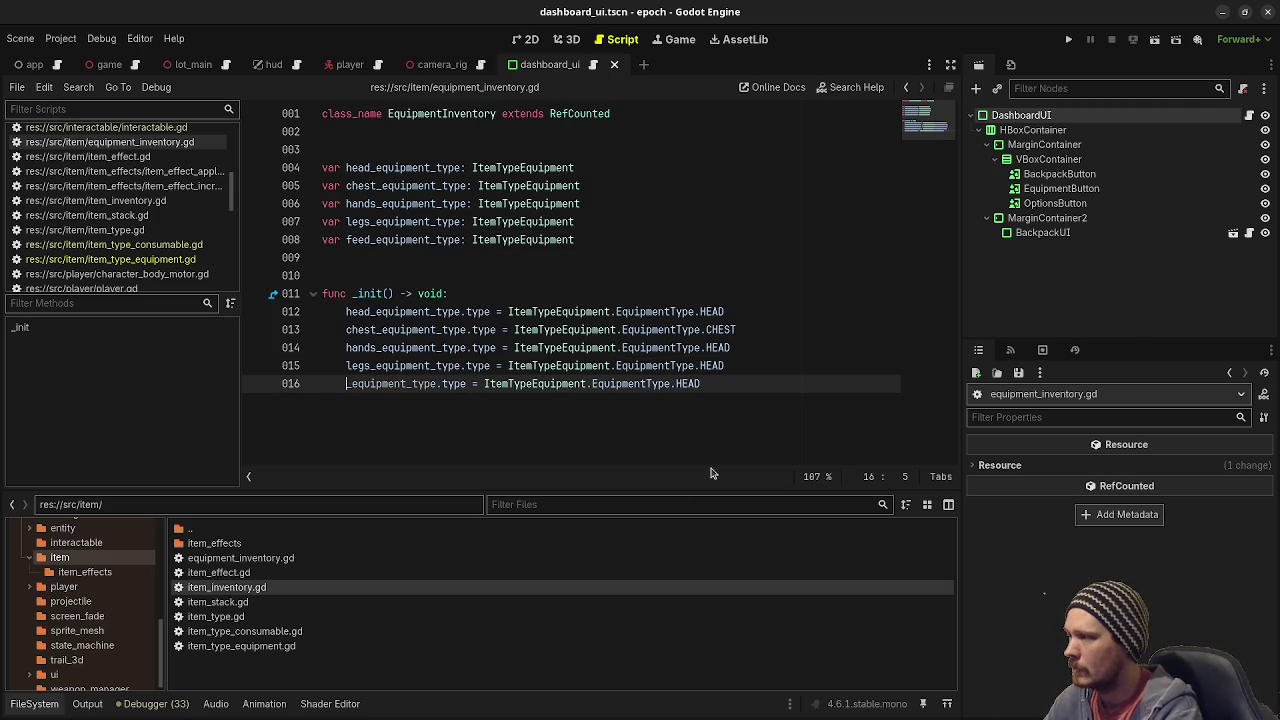
pyautogui.write('feet_')
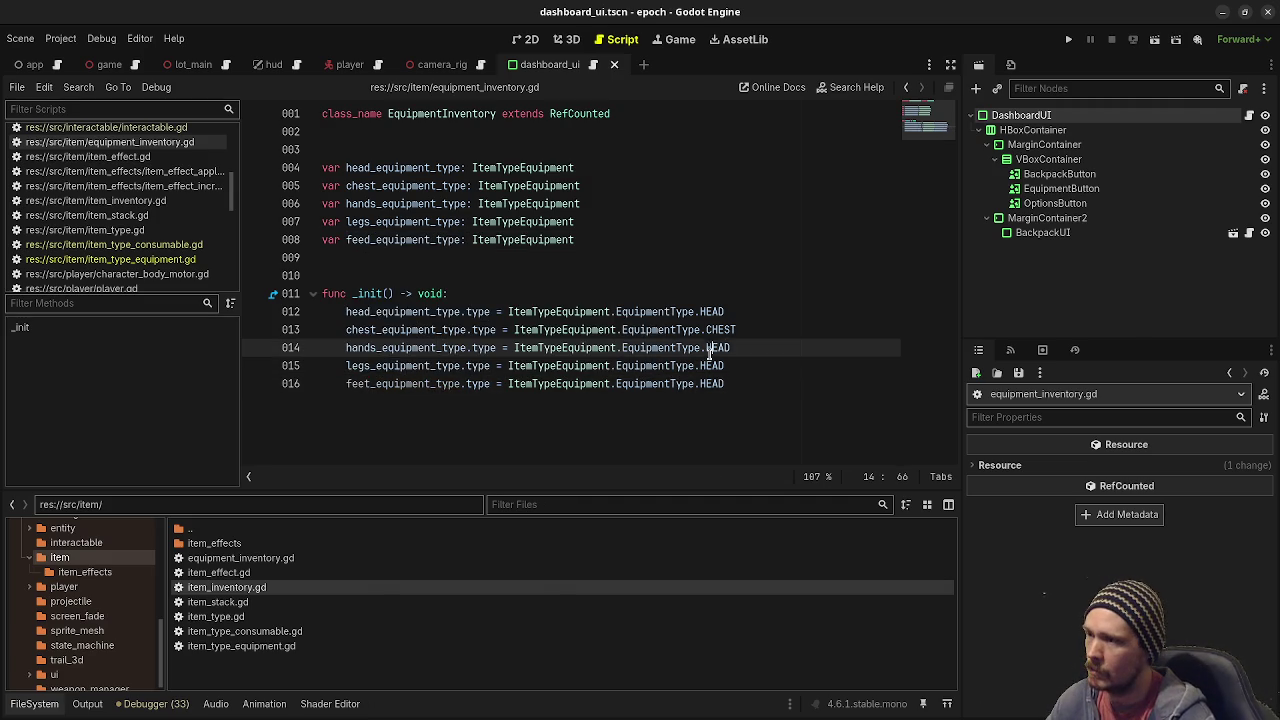
# Set the values on lines 14–16 to HANDS, LEGS and FEET, then save.
pyautogui.doubleClick(712, 347)
pyautogui.write('HANDS')
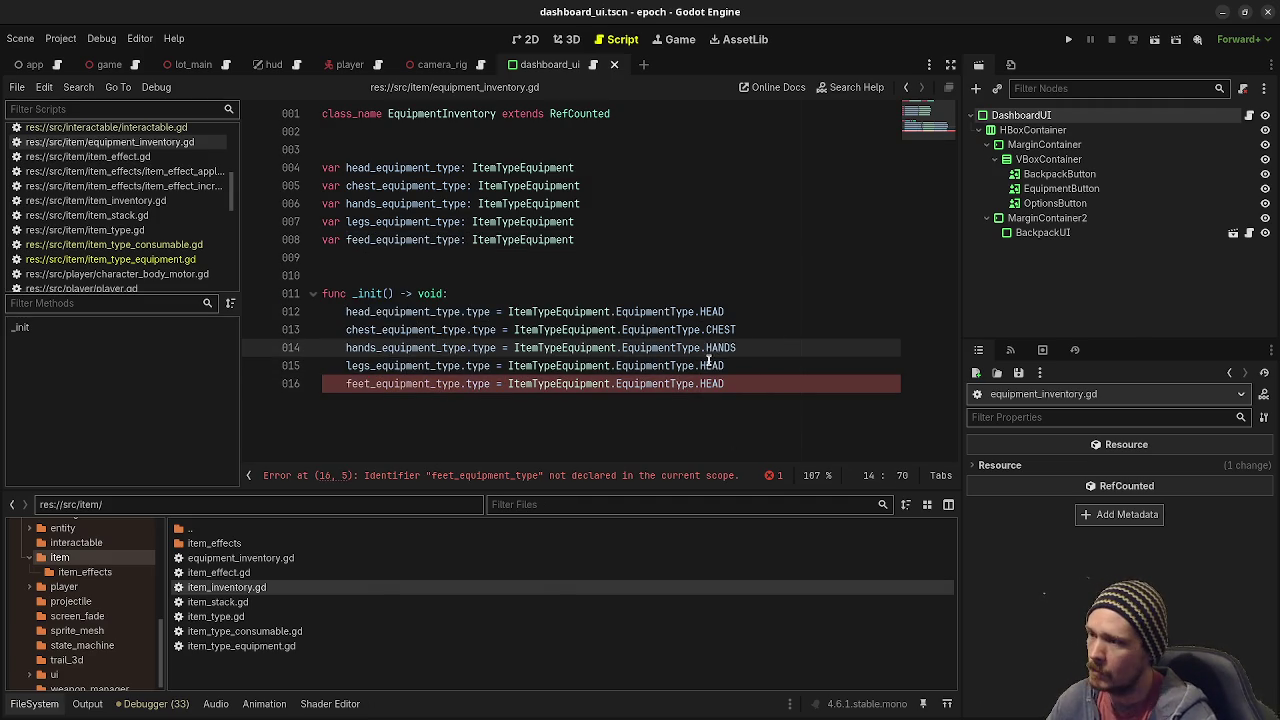
pyautogui.doubleClick(709, 365)
pyautogui.write('LEF')
pyautogui.press('BackSpace')
pyautogui.write('GS')
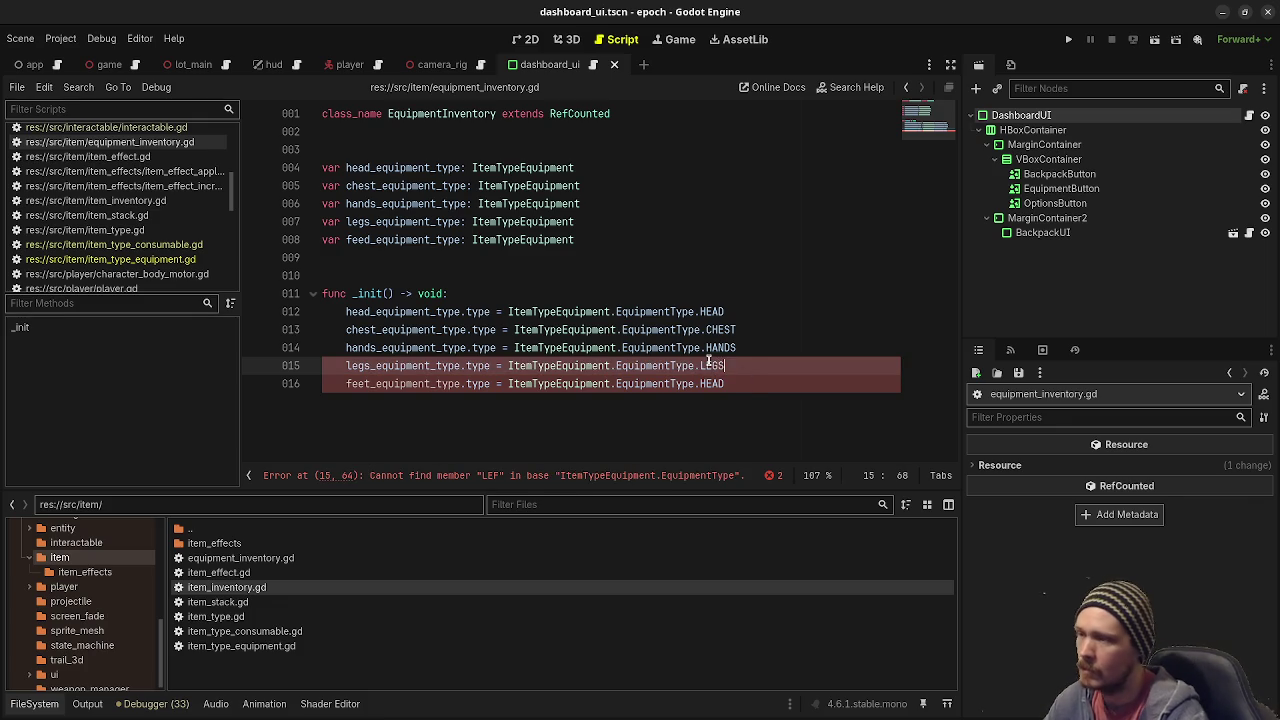
pyautogui.doubleClick(710, 384)
pyautogui.write('FEET')
pyautogui.hotkey('ctrl', 's')
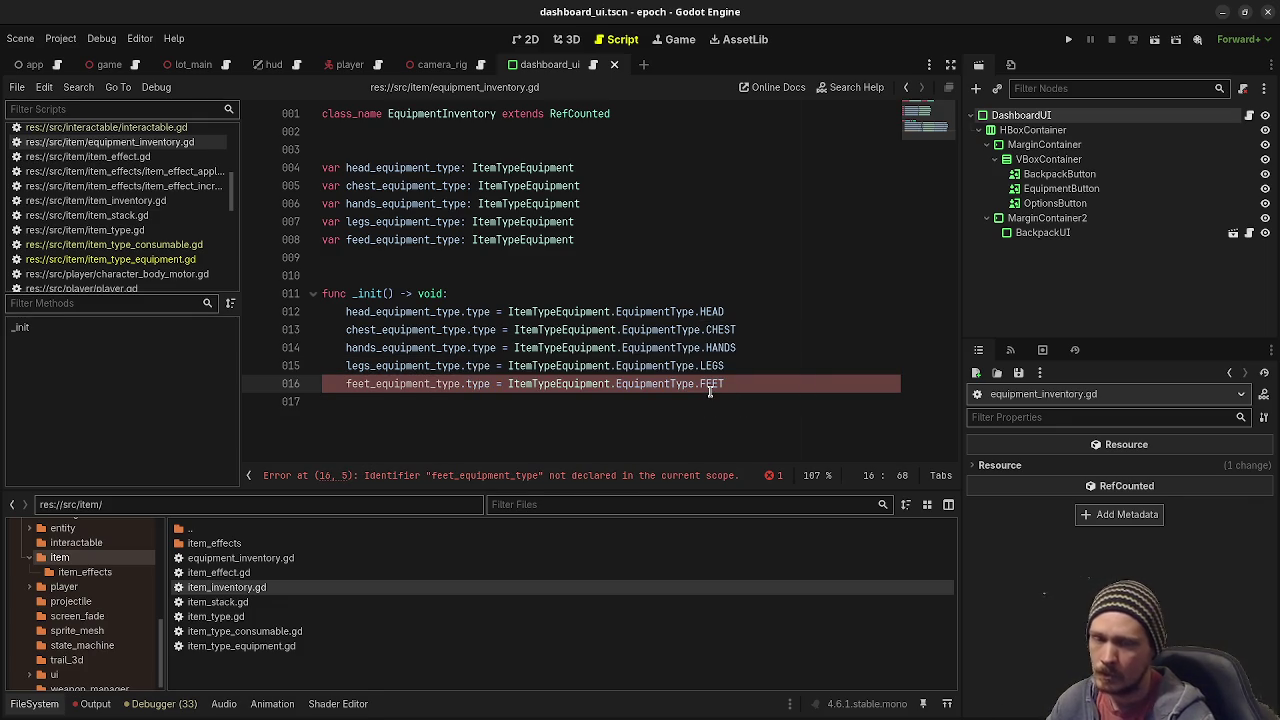
# Rename feed_equipment_type to feet_equipment_type in its declaration and save.
pyautogui.click(370, 240)
pyautogui.press('BackSpace')
pyautogui.write('t')
pyautogui.hotkey('ctrl', 's')
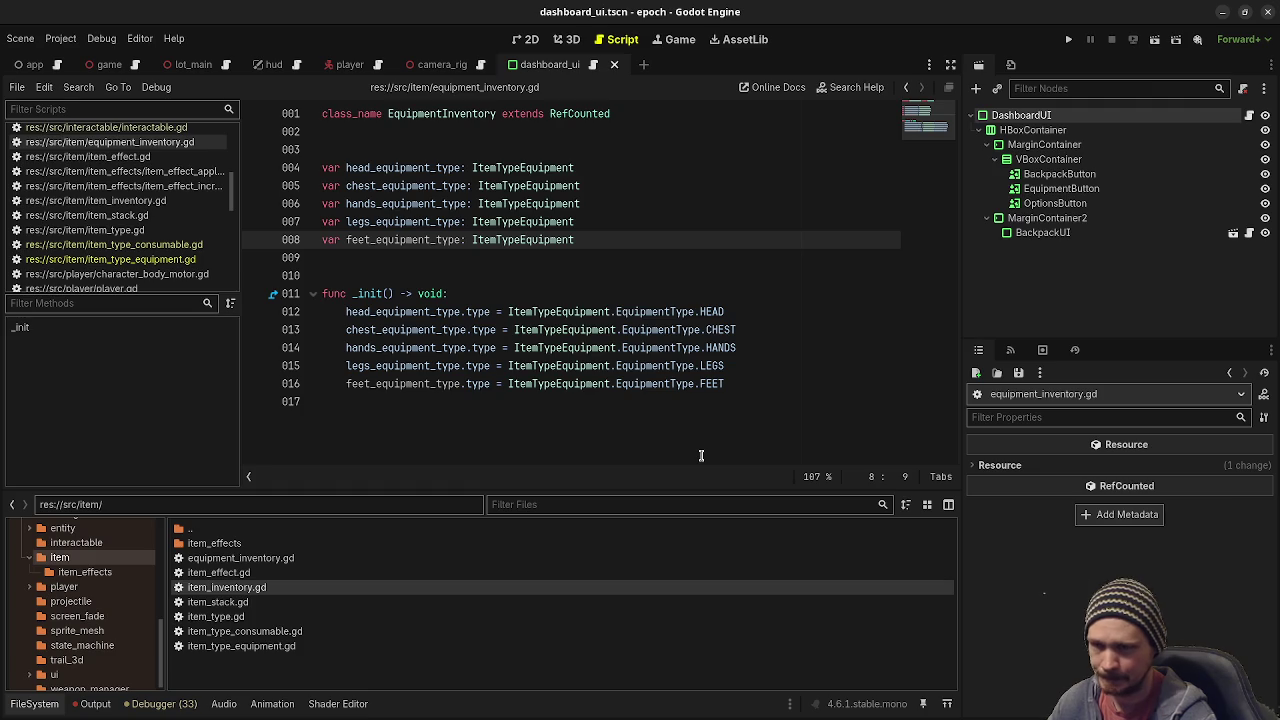
pyautogui.click(434, 384)
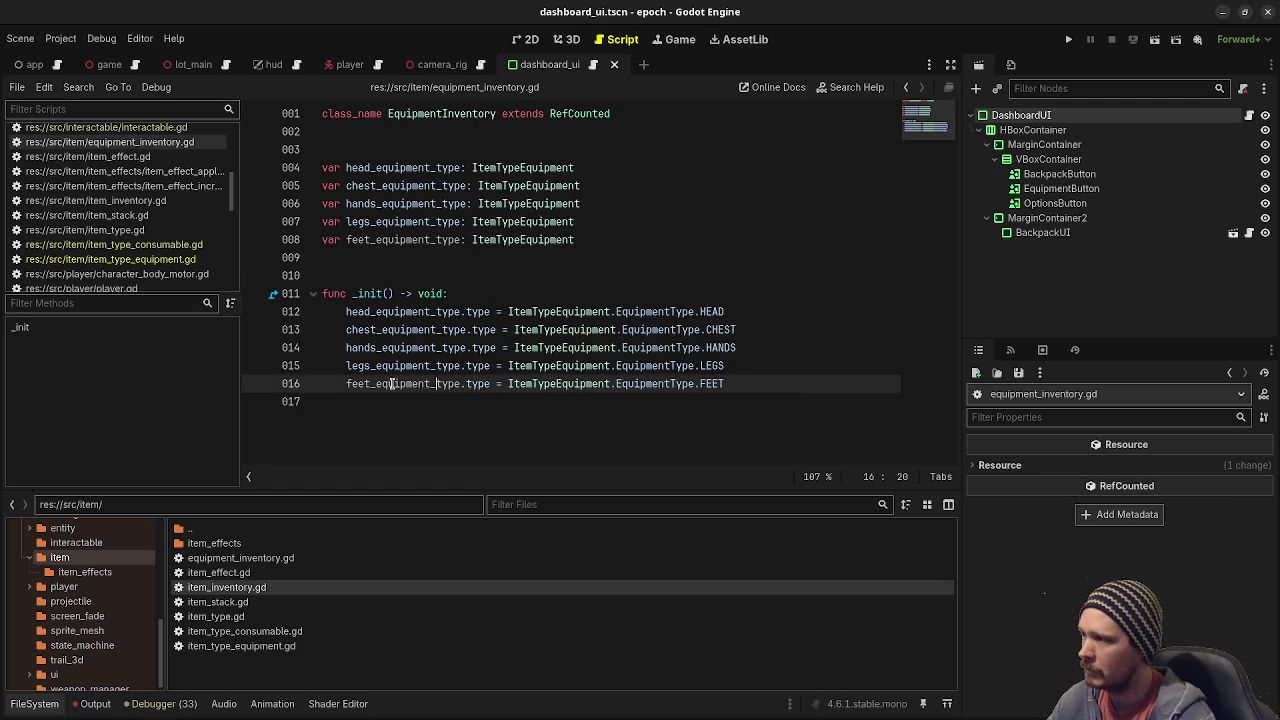
# Type 'func' on a new line 19 below _init, then select the five slot declarations.
pyautogui.click(551, 401)
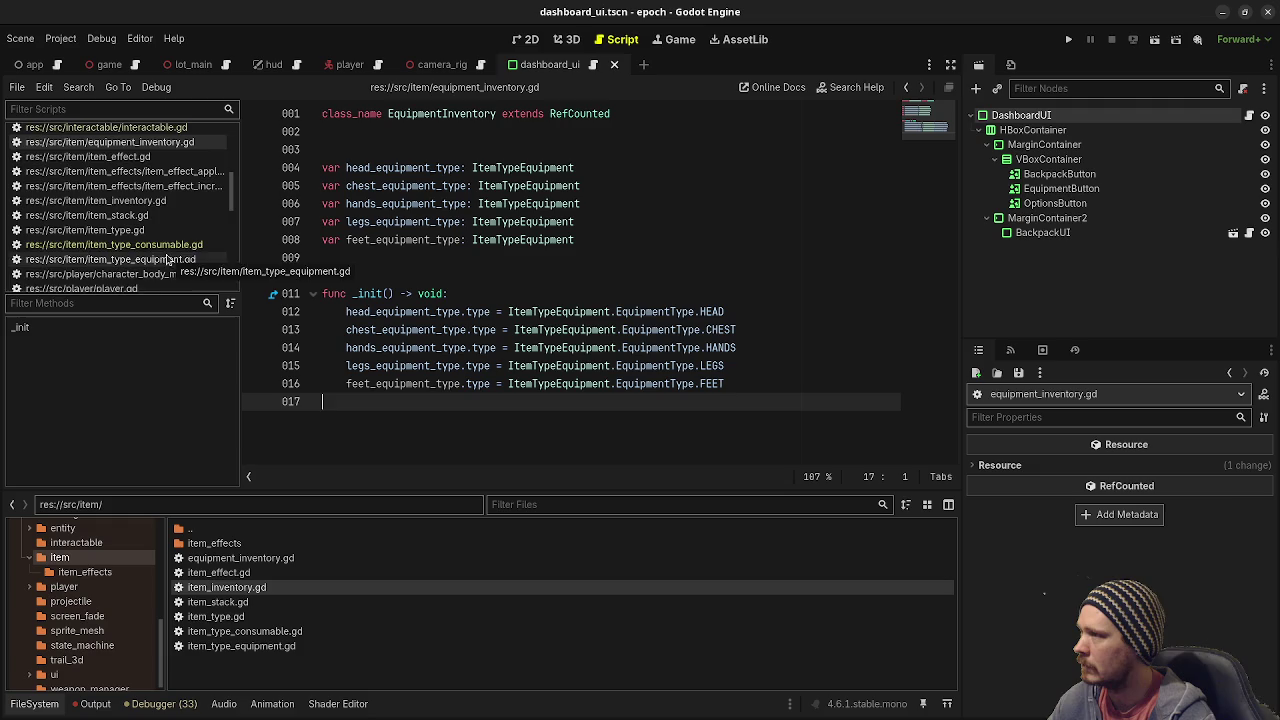
pyautogui.scroll(3, 170, 262)
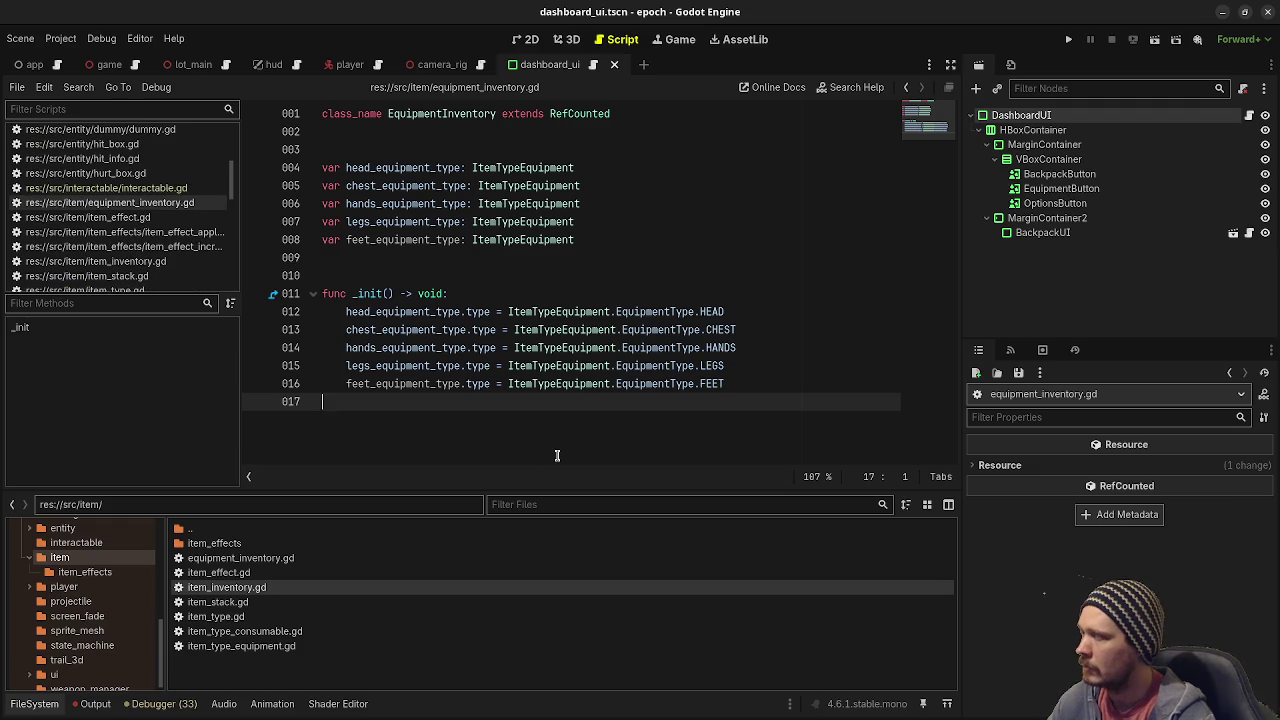
pyautogui.press('Return')
pyautogui.press('Return')
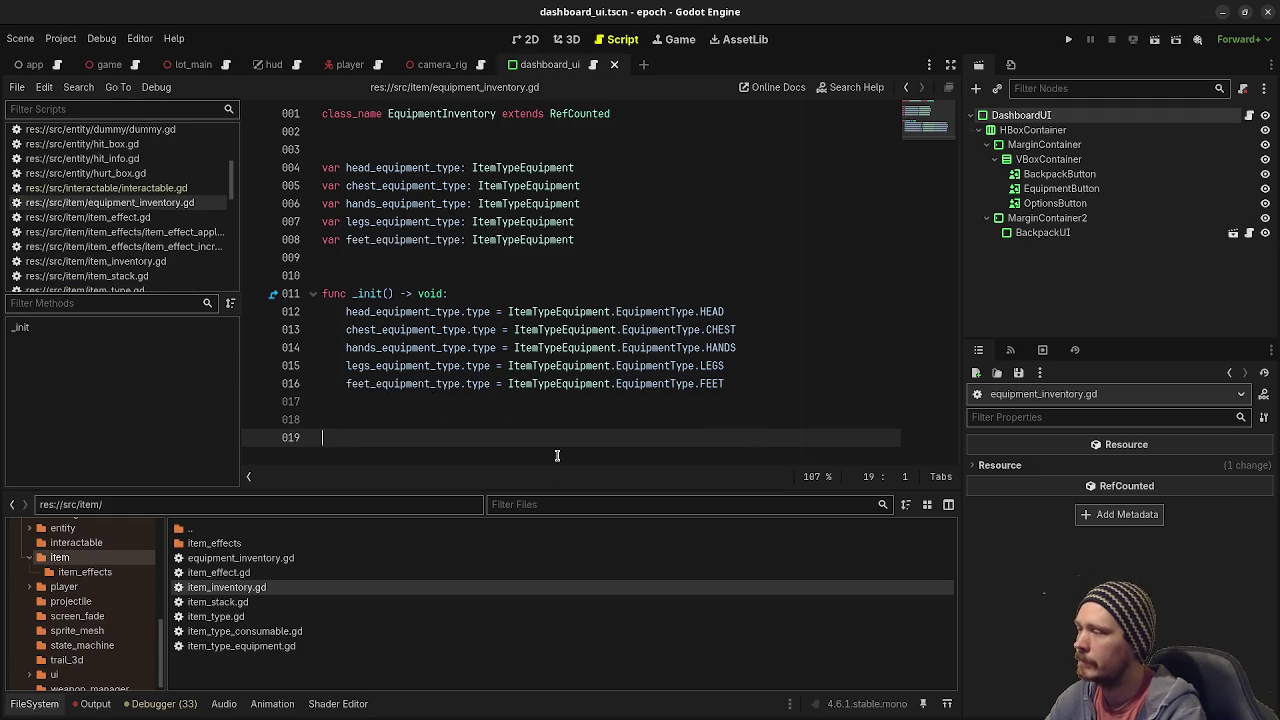
pyautogui.write('func')
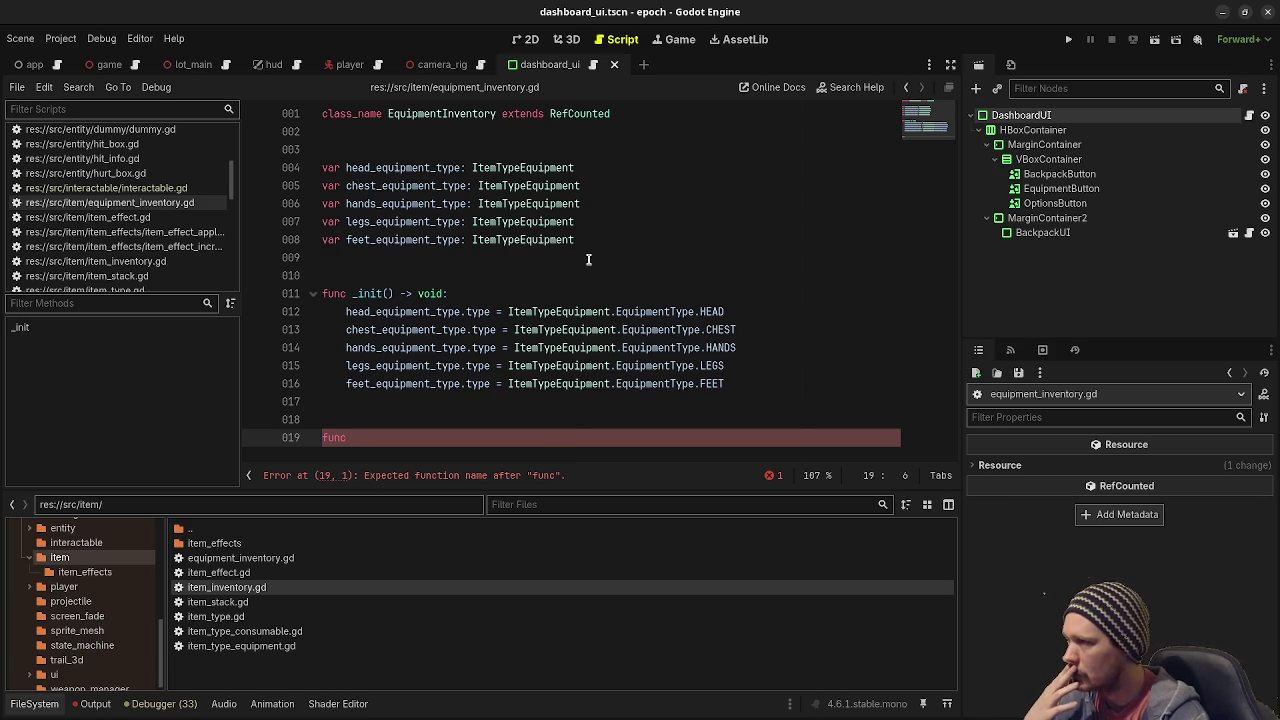
pyautogui.moveTo(576, 240)
pyautogui.mouseDown()
pyautogui.moveTo(527, 240)
pyautogui.moveTo(303, 150)
pyautogui.moveTo(299, 160)
pyautogui.mouseUp()
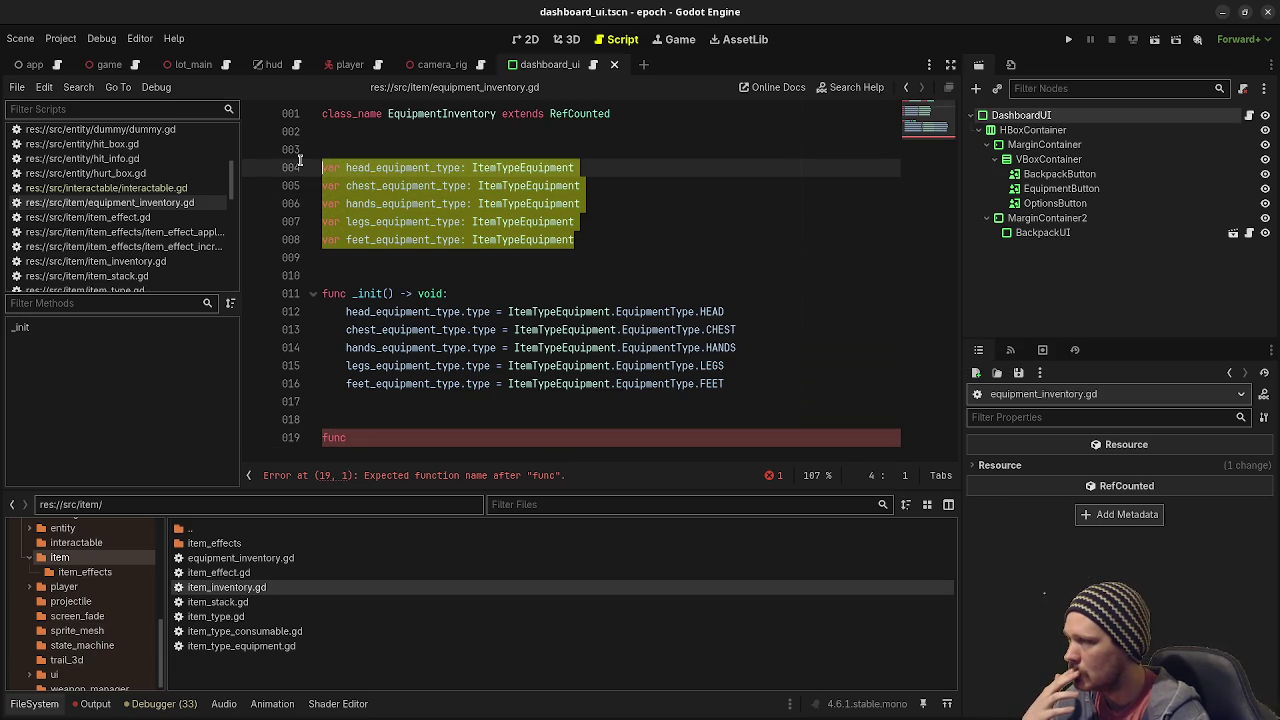
# Replace the slot variables with 'var equipment: Array[ItemTypeEquipment]' on line 4.
pyautogui.write('var ')
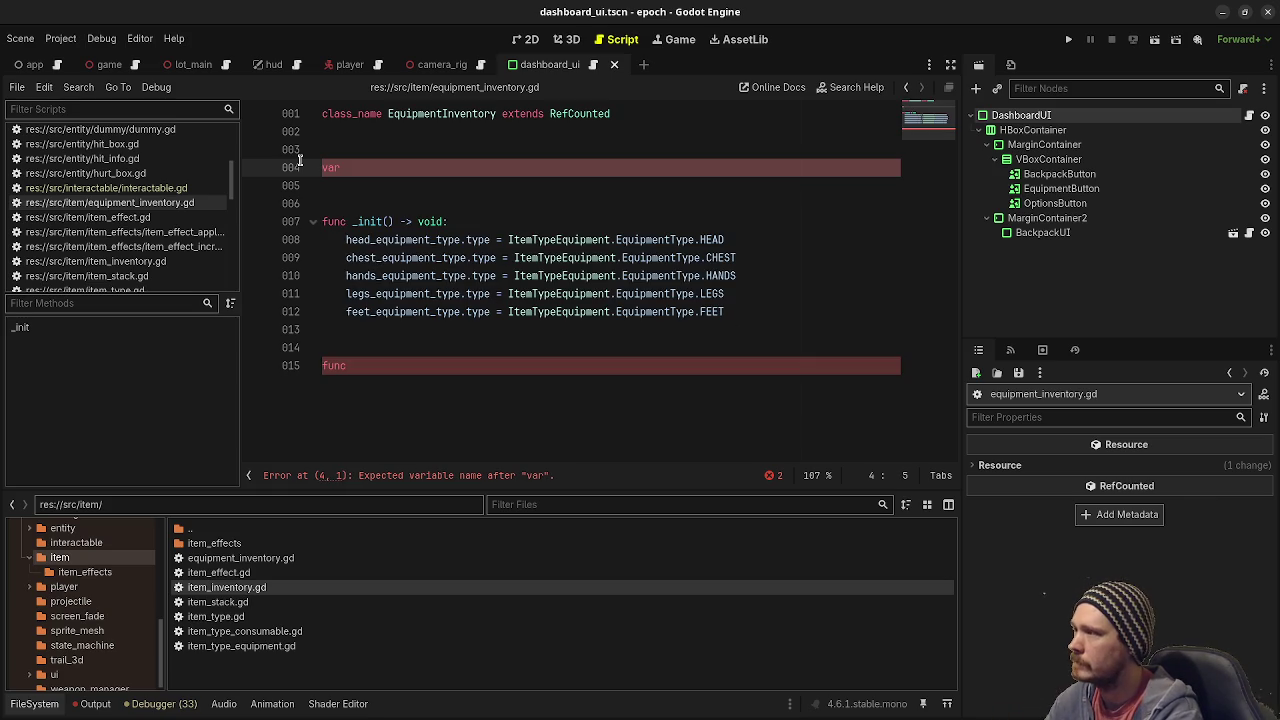
pyautogui.write('equipment')
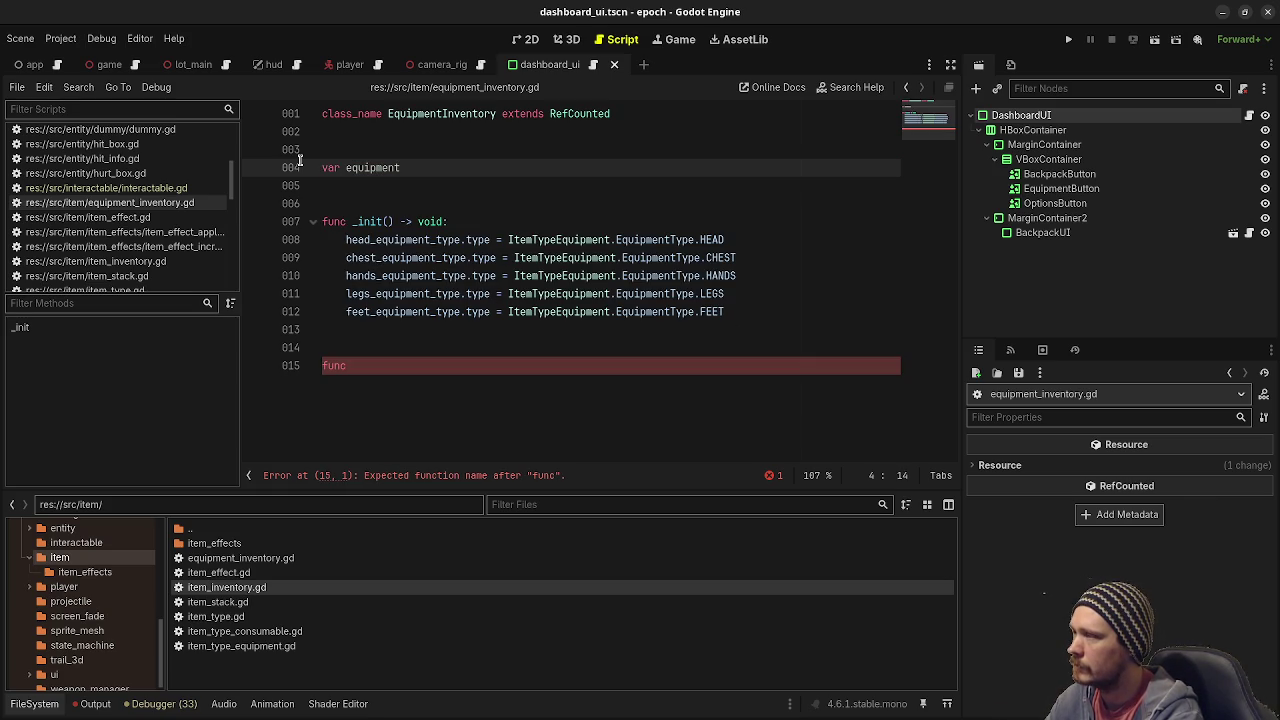
pyautogui.write(': Array[')
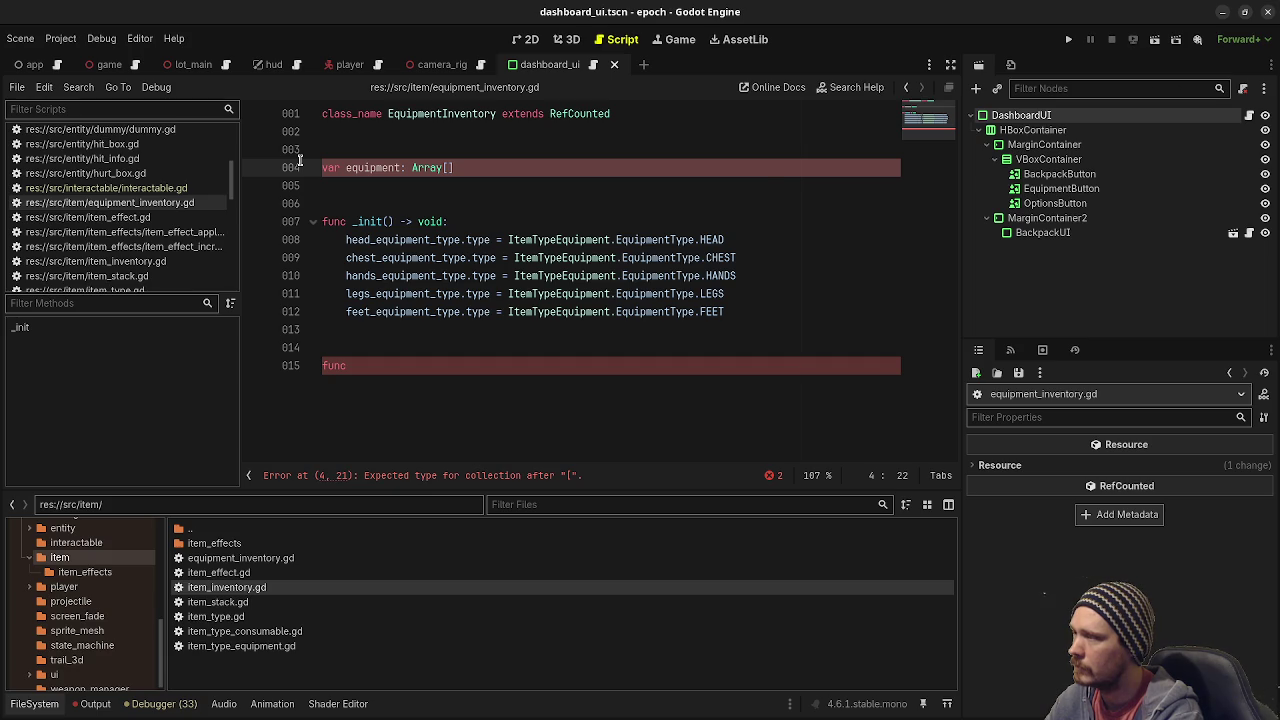
pyautogui.write('Item')
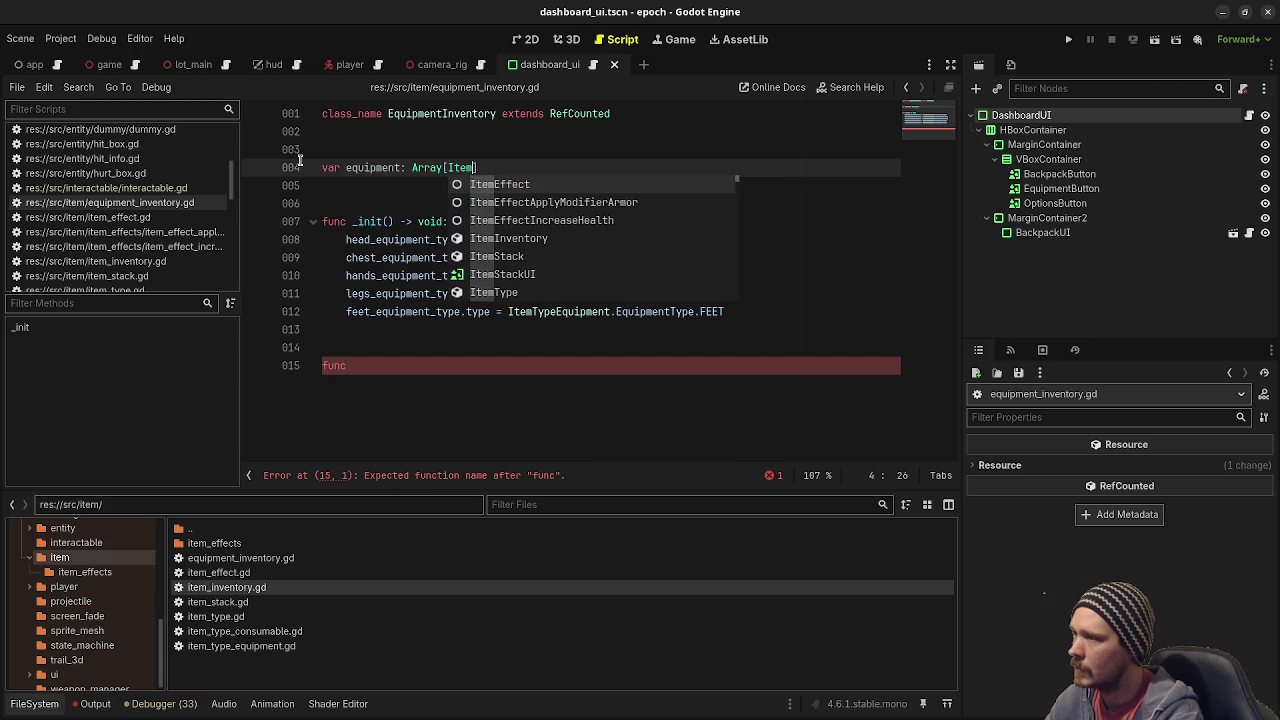
pyautogui.write('E')
pyautogui.press('BackSpace')
pyautogui.write('TypeE')
pyautogui.press('Return')
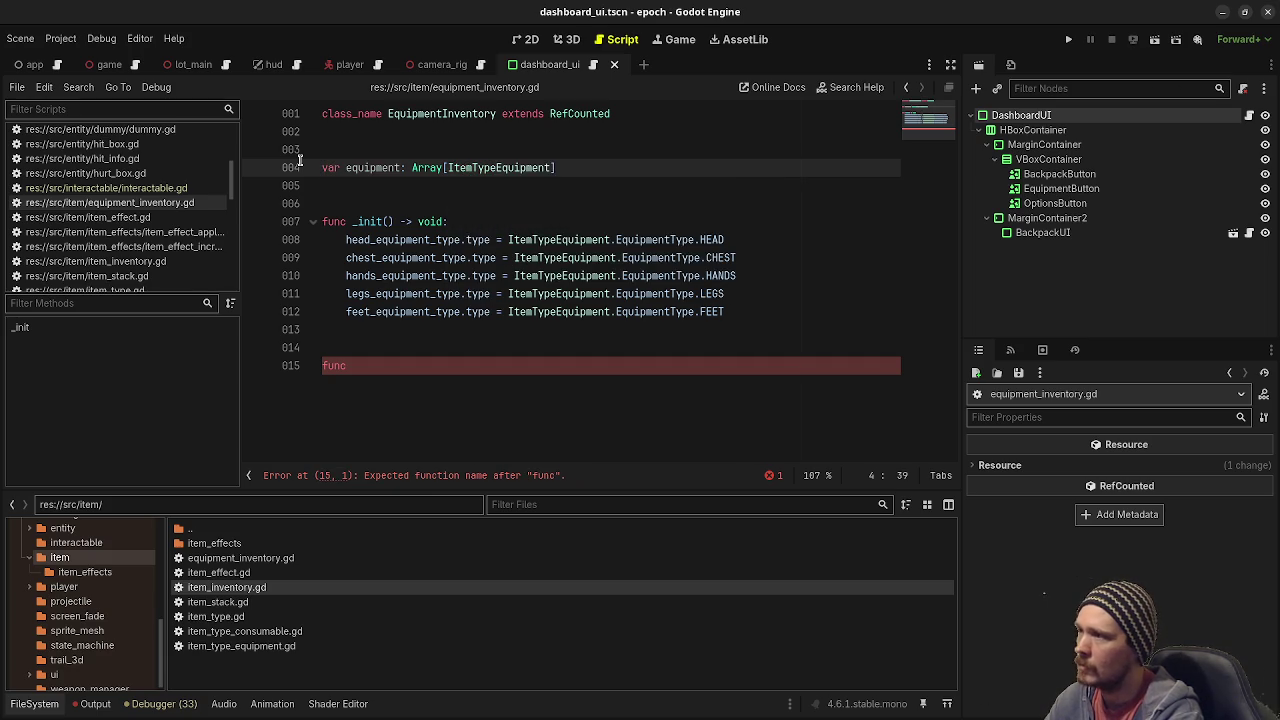
pyautogui.press('End')
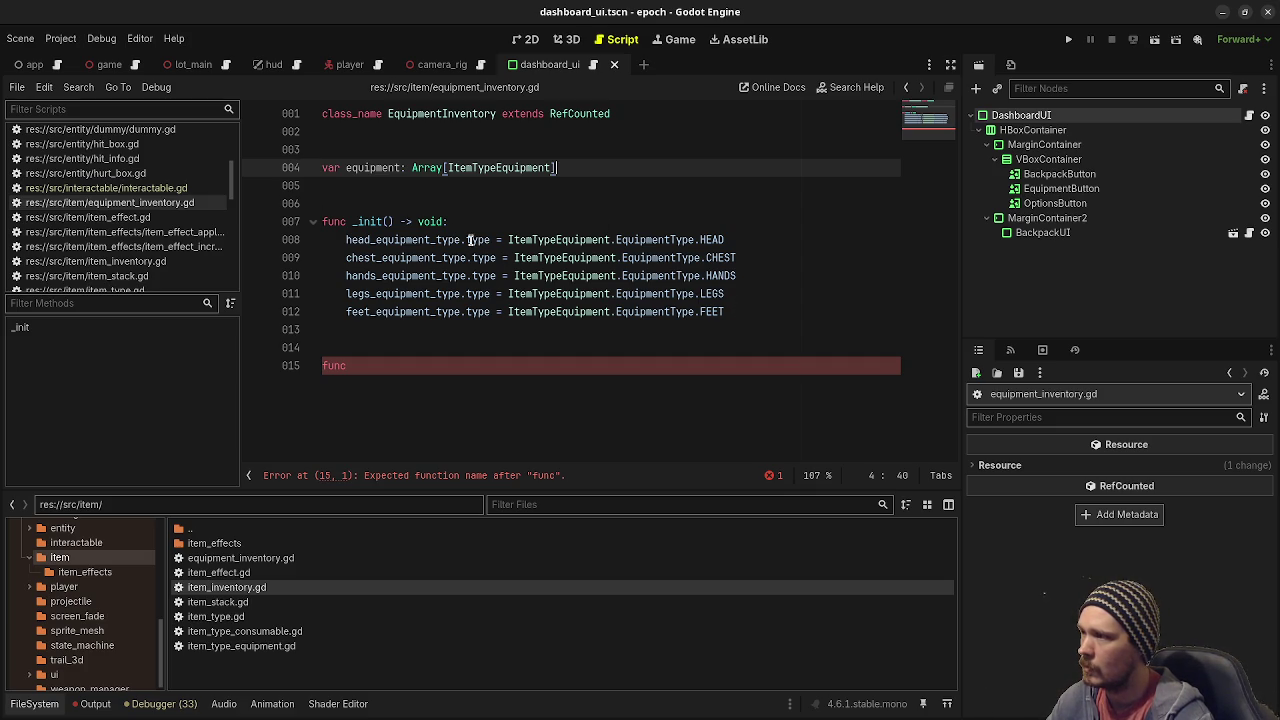
# Put carets on _init lines 8–12 and delete each line's old '.type = ' assignment target.
pyautogui.doubleClick(366, 165)
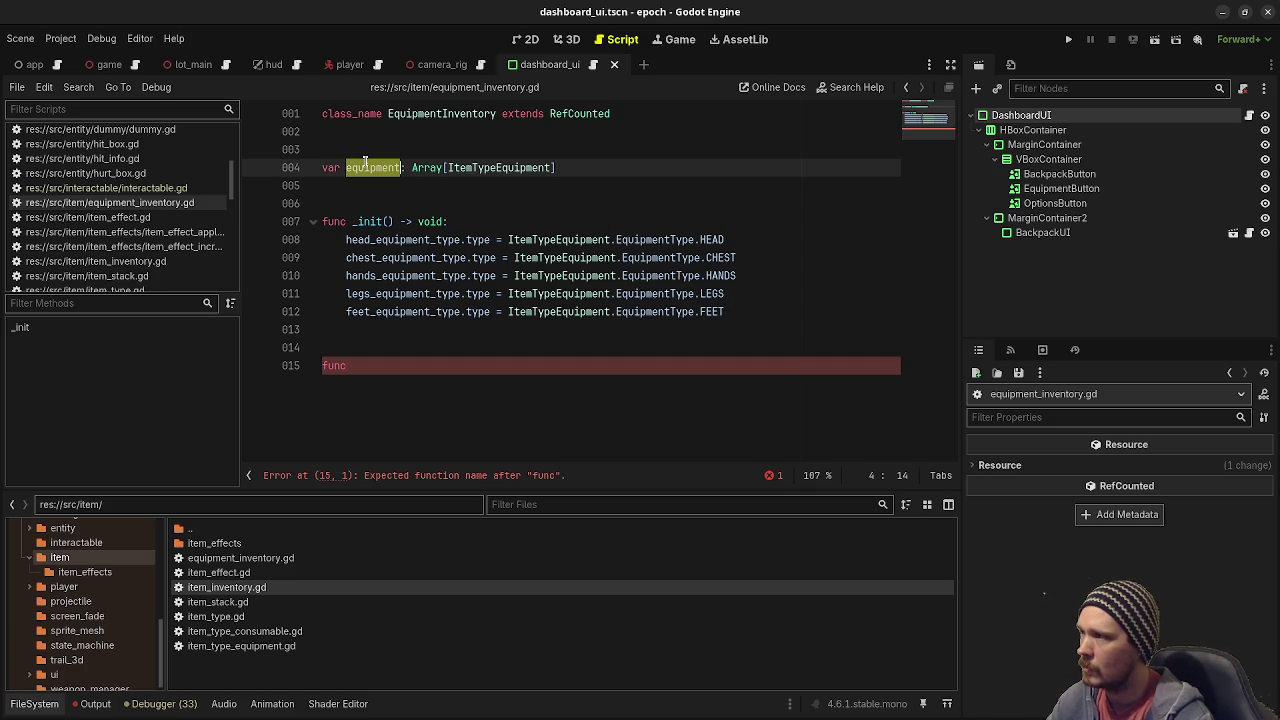
pyautogui.click(339, 240)
pyautogui.keyDown('alt'); pyautogui.click(339, 258); pyautogui.keyUp('alt')
pyautogui.keyDown('alt'); pyautogui.click(344, 276); pyautogui.keyUp('alt')
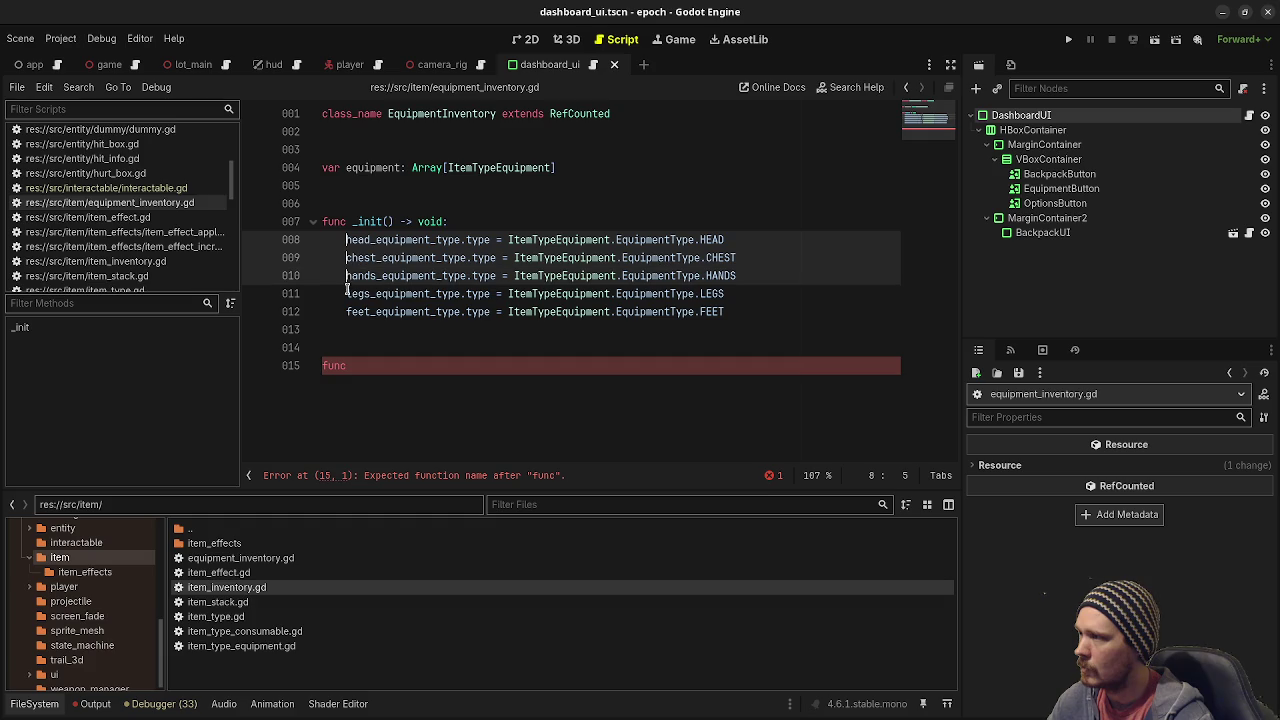
pyautogui.keyDown('alt'); pyautogui.click(344, 294); pyautogui.keyUp('alt')
pyautogui.keyDown('alt'); pyautogui.click(344, 311); pyautogui.keyUp('alt')
pyautogui.hotkey('shift', 'Right')
pyautogui.hotkey('shift', 'Right')
pyautogui.hotkey('shift', 'Right')
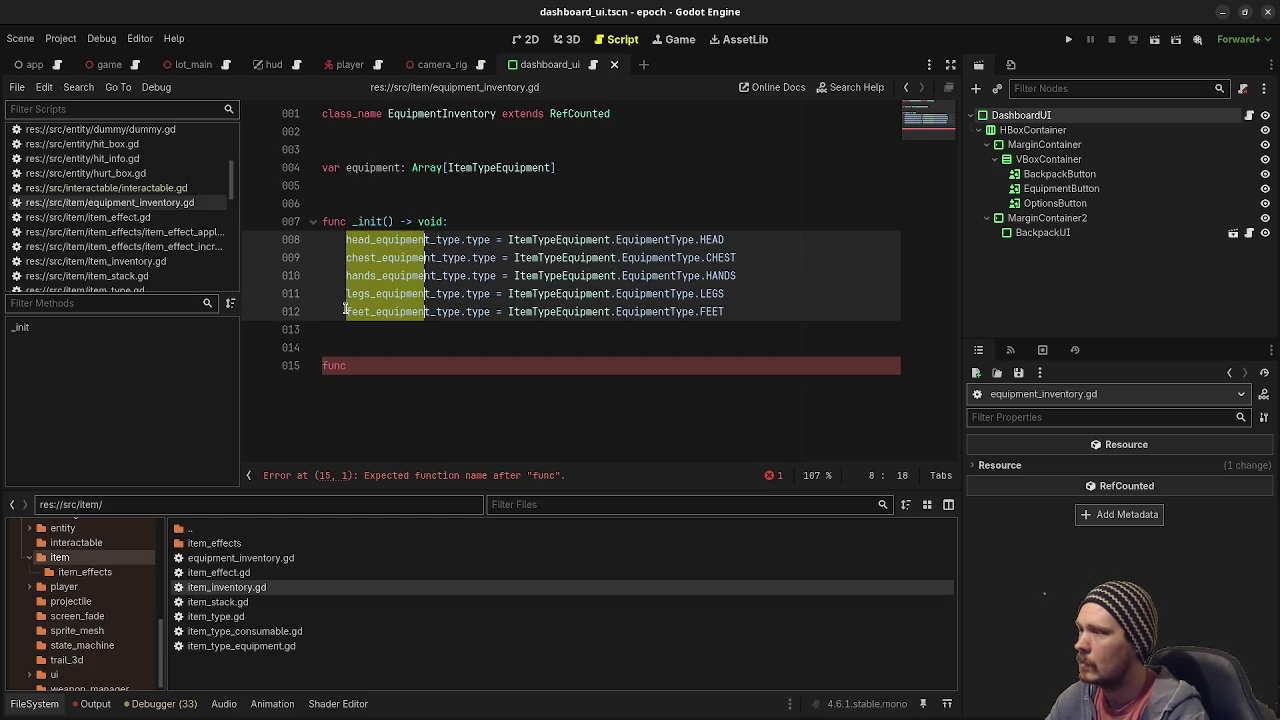
pyautogui.press('BackSpace')
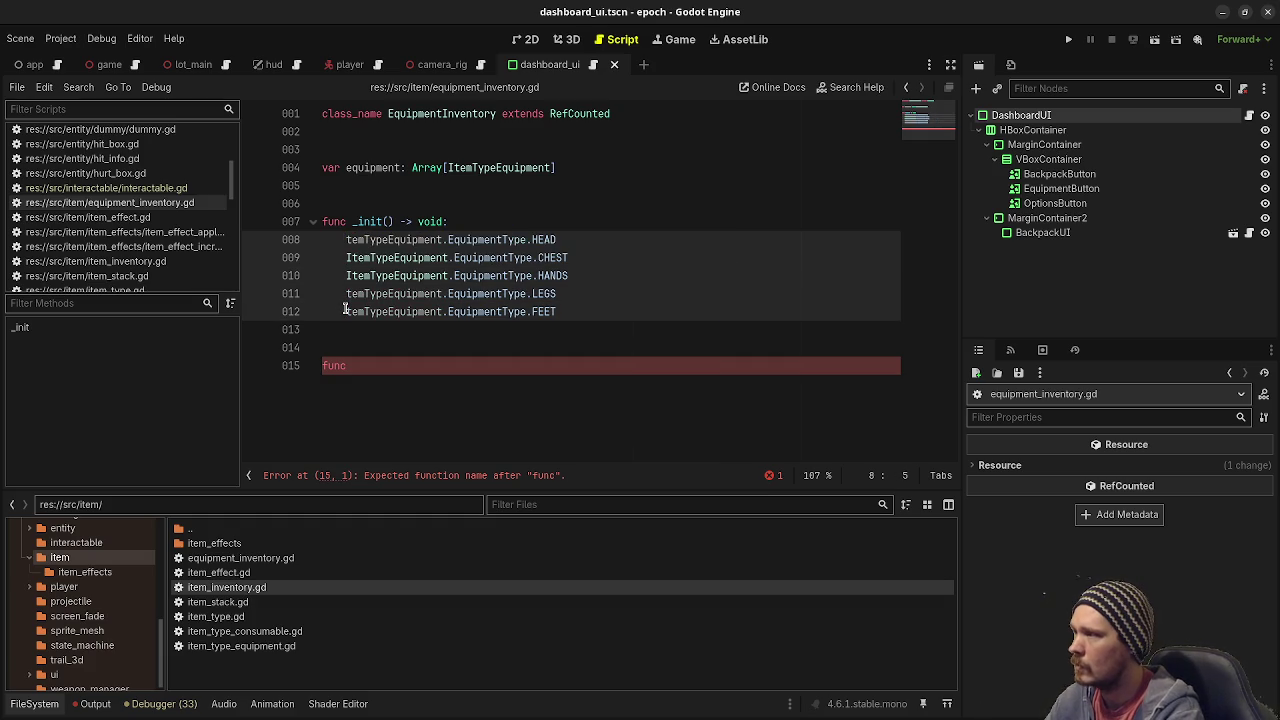
# Start each of the five lines with 'equipment[ItemTypeEquipment.EquipmentType', then select the rewritten block.
pyautogui.write('equipment')
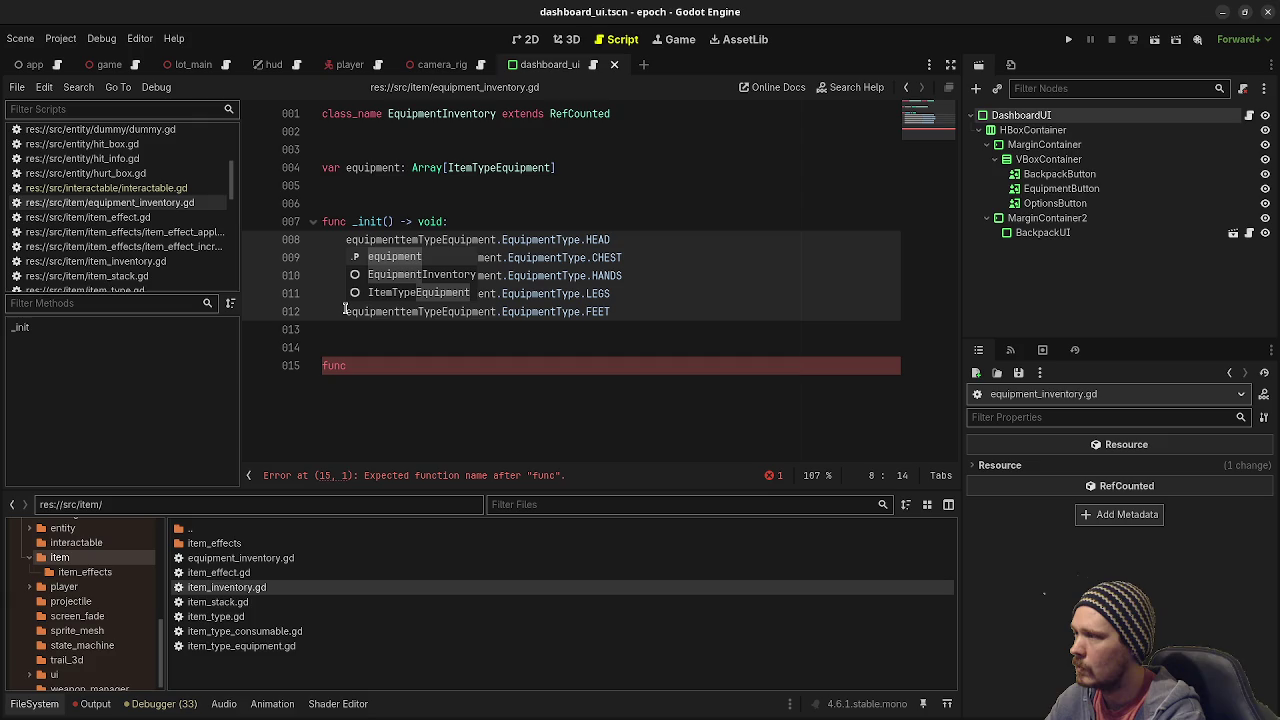
pyautogui.write('[I')
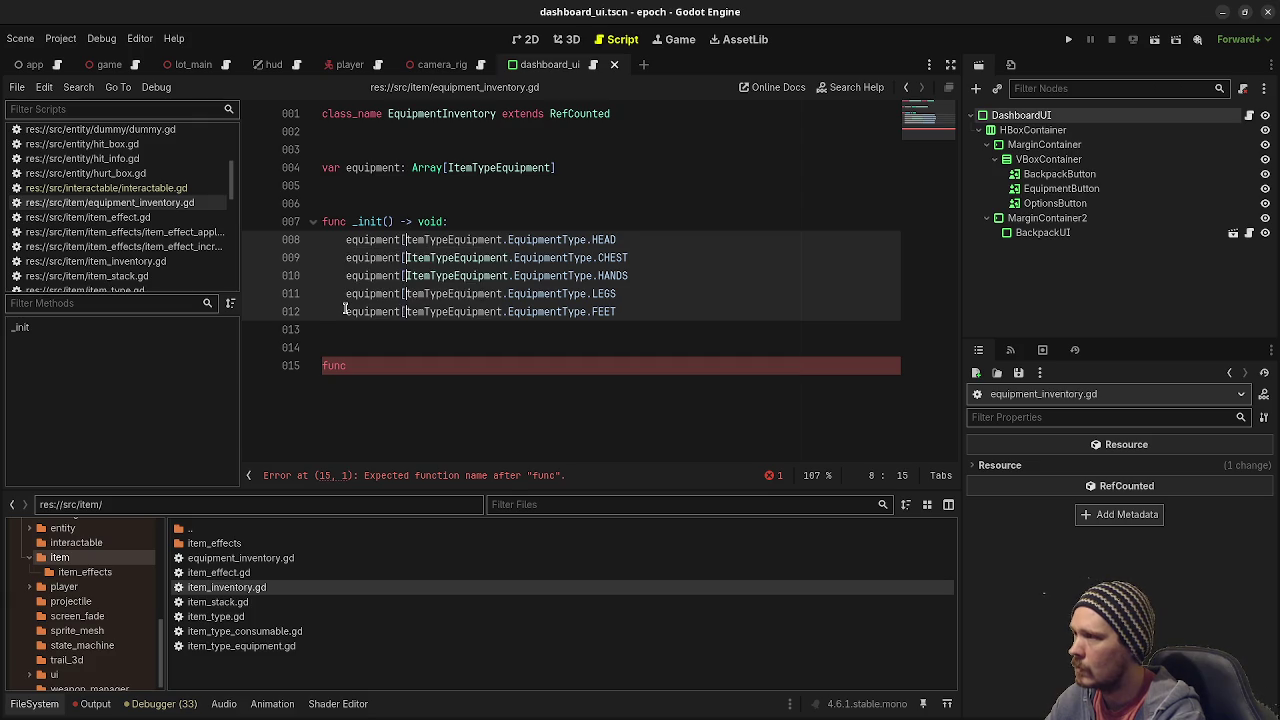
pyautogui.click(648, 237)
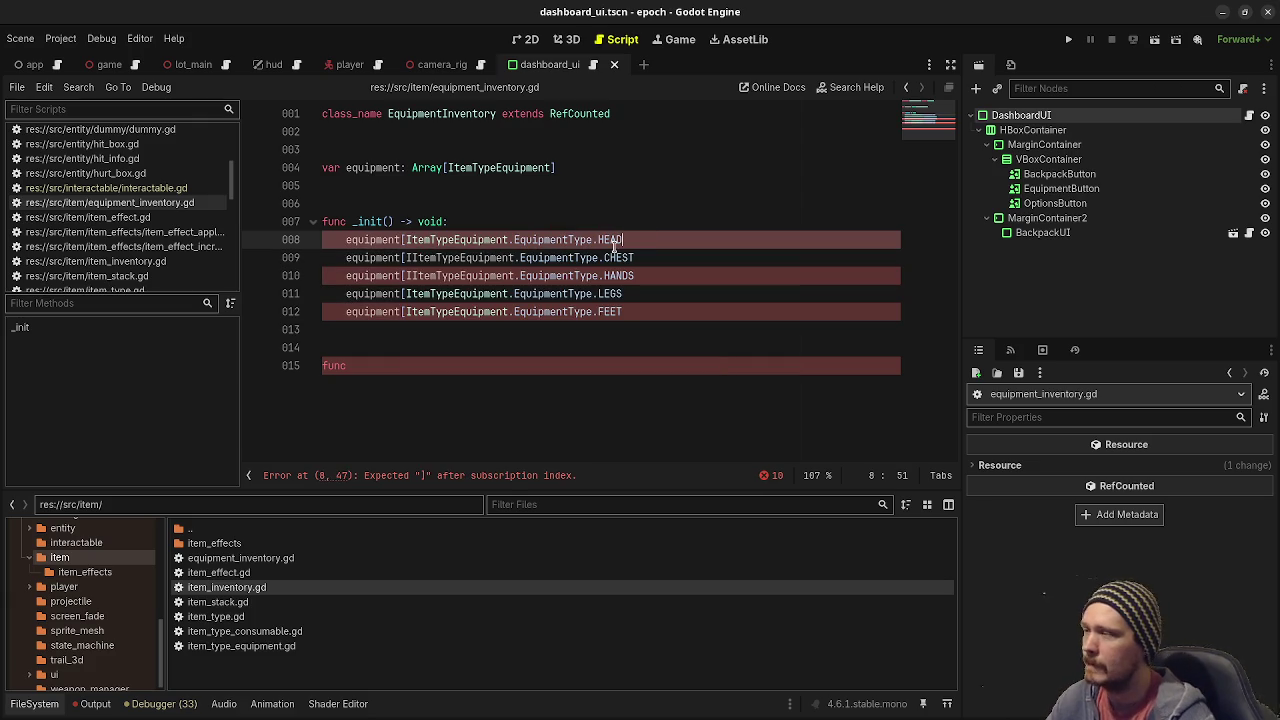
pyautogui.click(624, 308)
pyautogui.keyDown('shift'); pyautogui.click(600, 216); pyautogui.keyUp('shift')
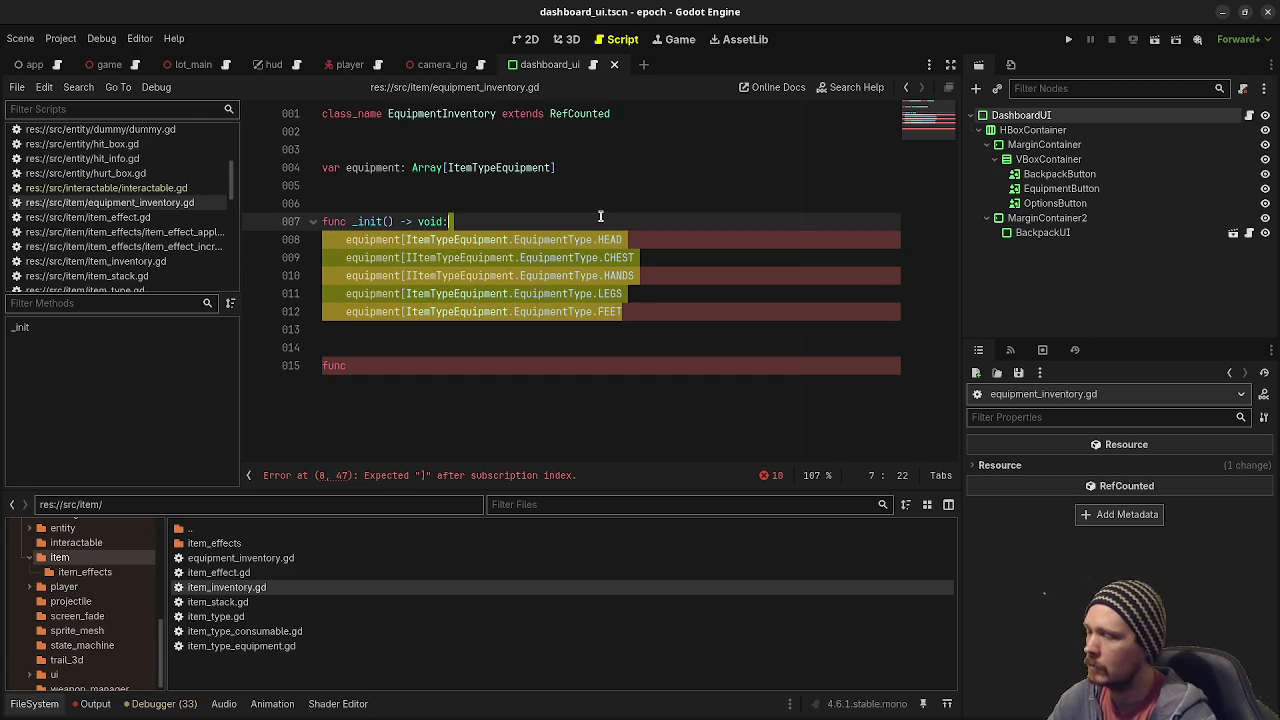
# Undo the rewrite to restore the five slot variables and HEAD–FEET assignments, then save.
pyautogui.press('BackSpace')
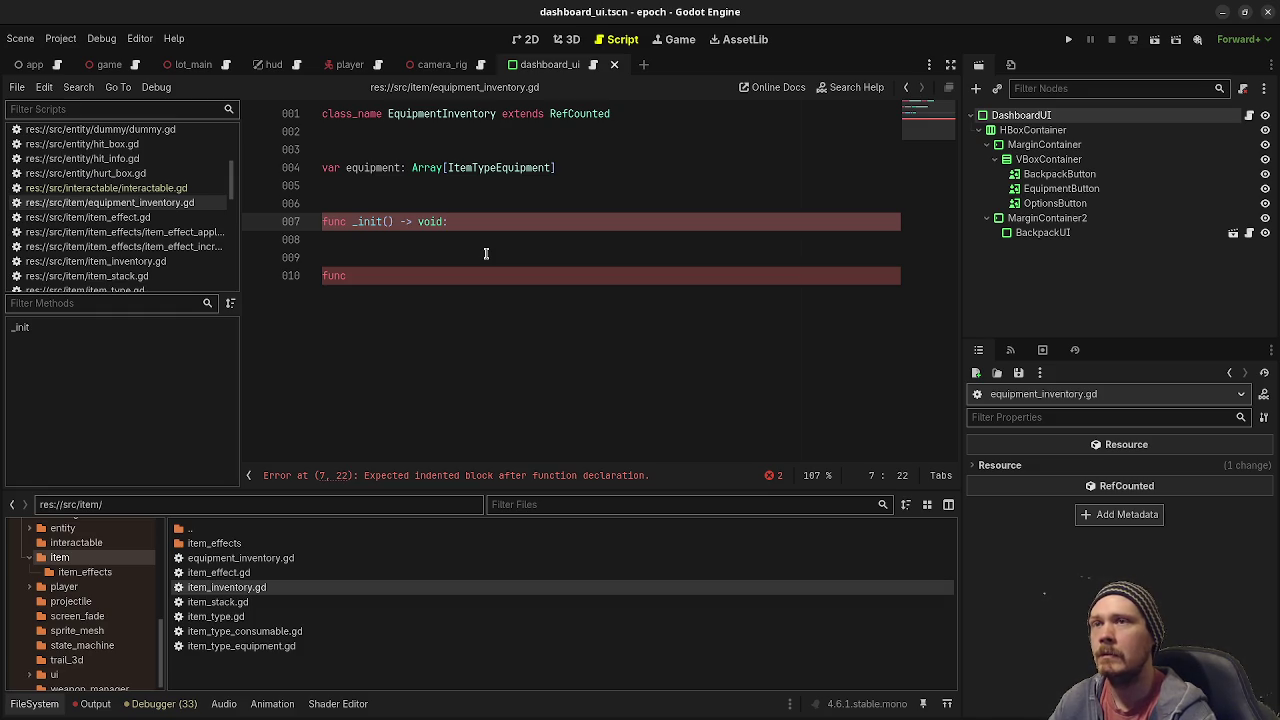
pyautogui.hotkey('ctrl', 'v')
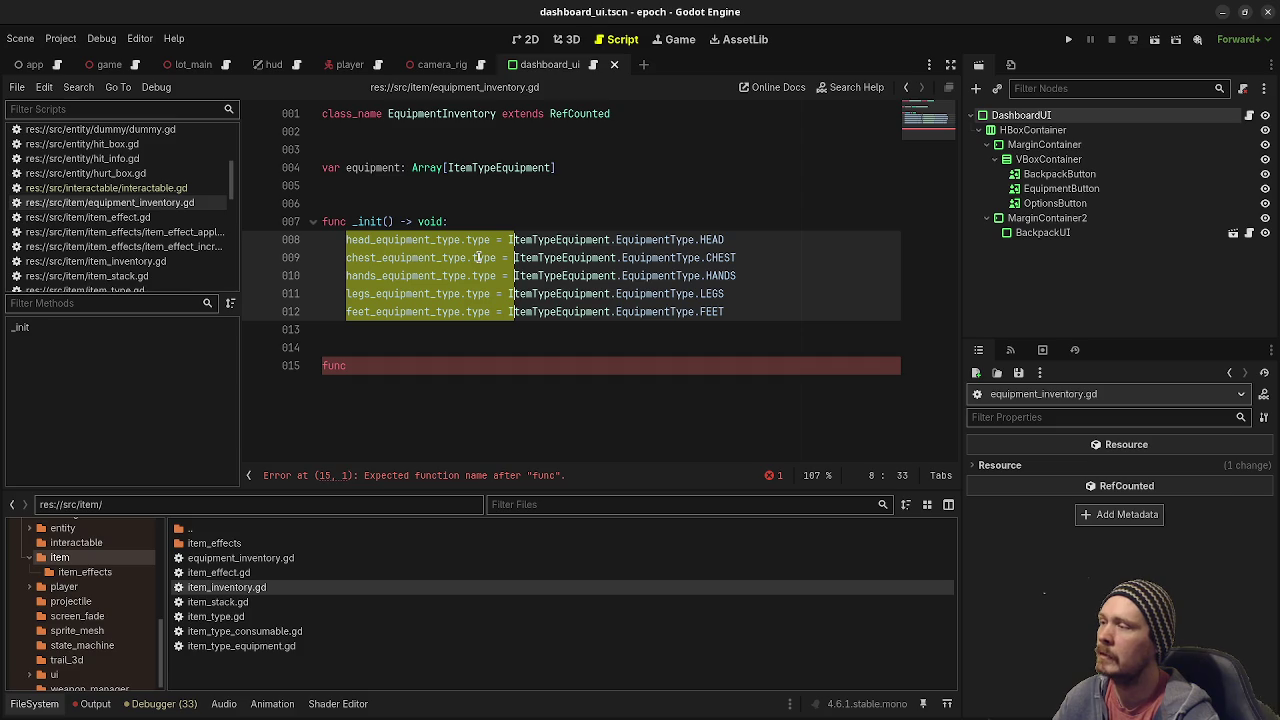
pyautogui.hotkey('ctrl', 'z')
pyautogui.hotkey('ctrl', 'z')
pyautogui.hotkey('ctrl', 'z')
pyautogui.hotkey('ctrl', 'z')
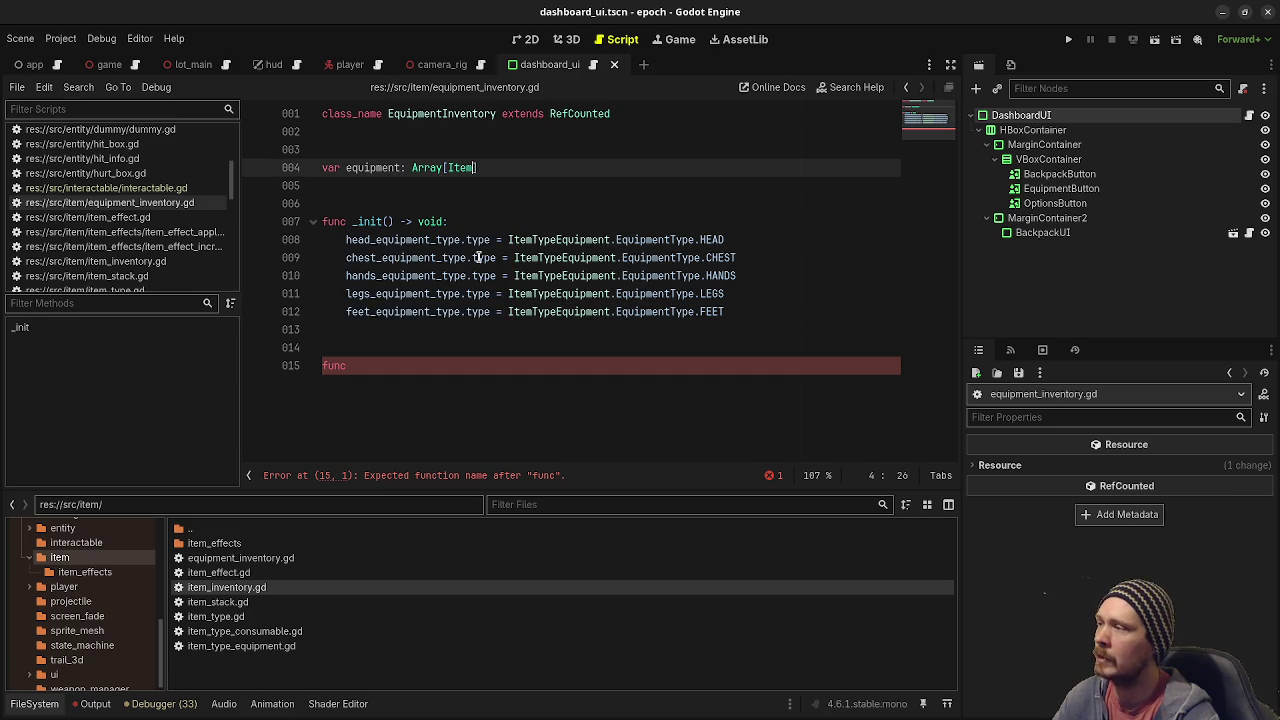
pyautogui.hotkey('ctrl', 's')
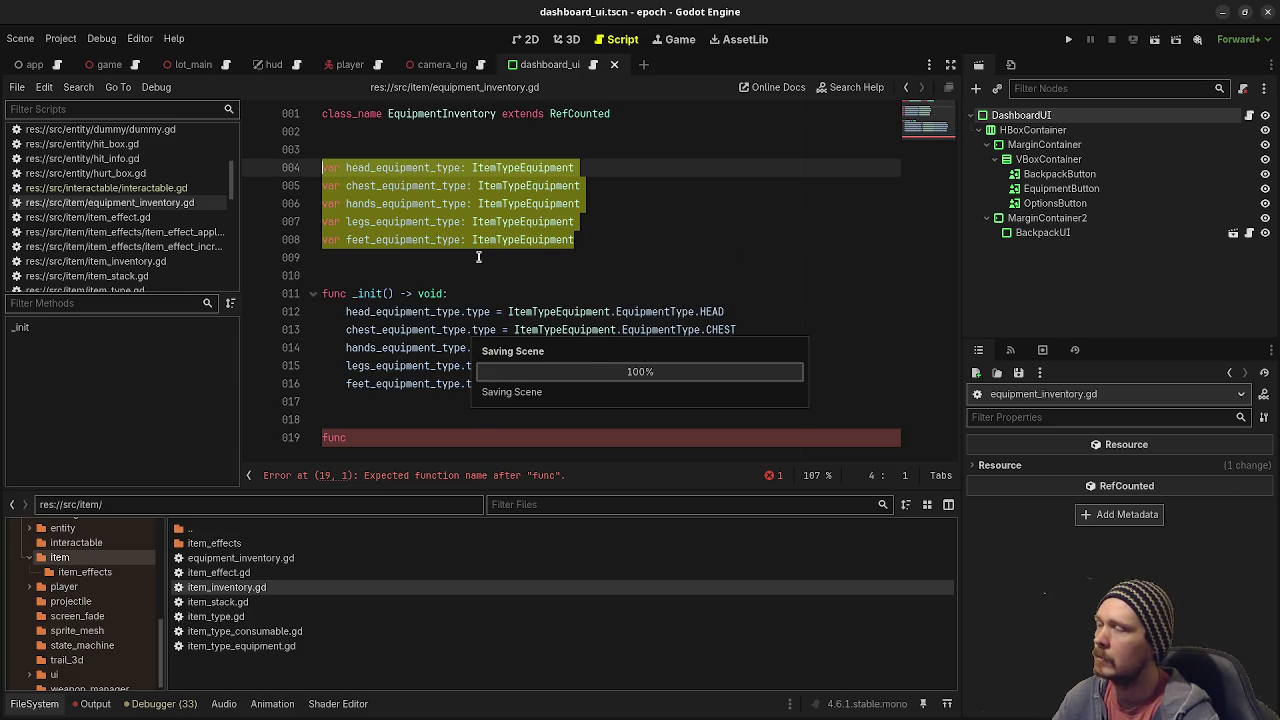
pyautogui.click(477, 327)
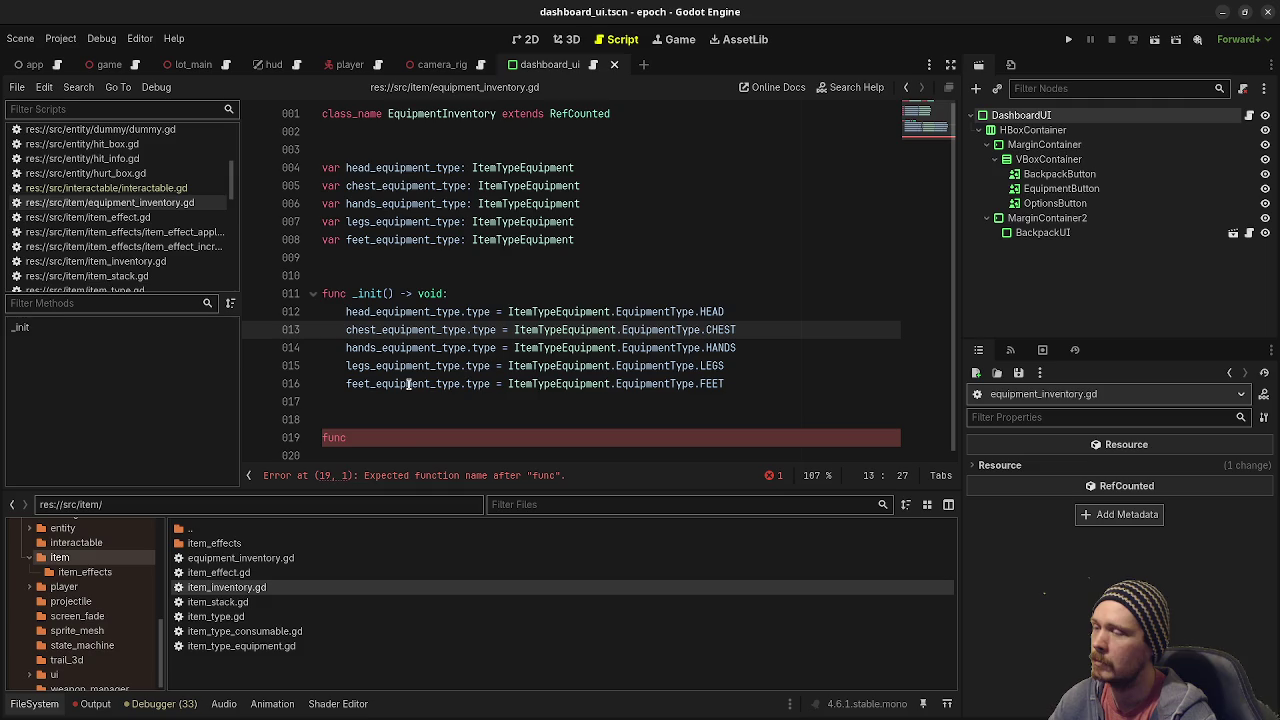
# Write 'func equip(item: ItemTypeEquipment) -> bool:' with the body 'return false'.
pyautogui.click(400, 435)
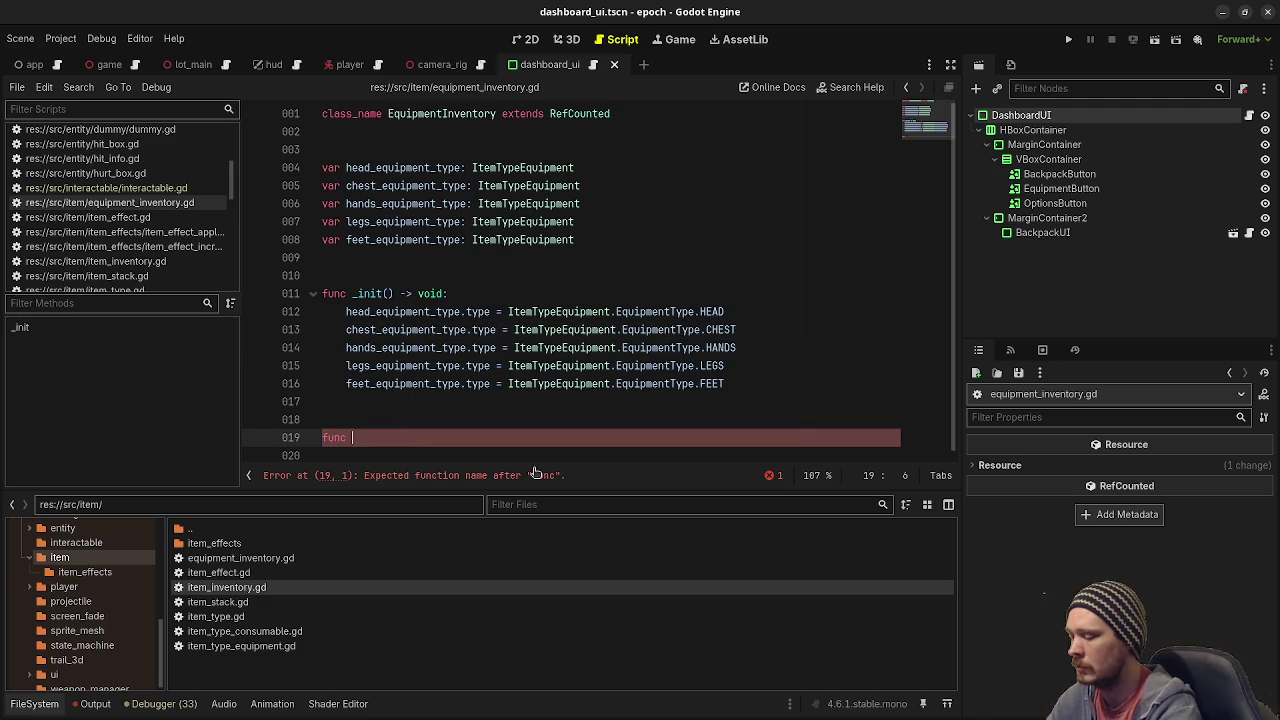
pyautogui.write('equip(')
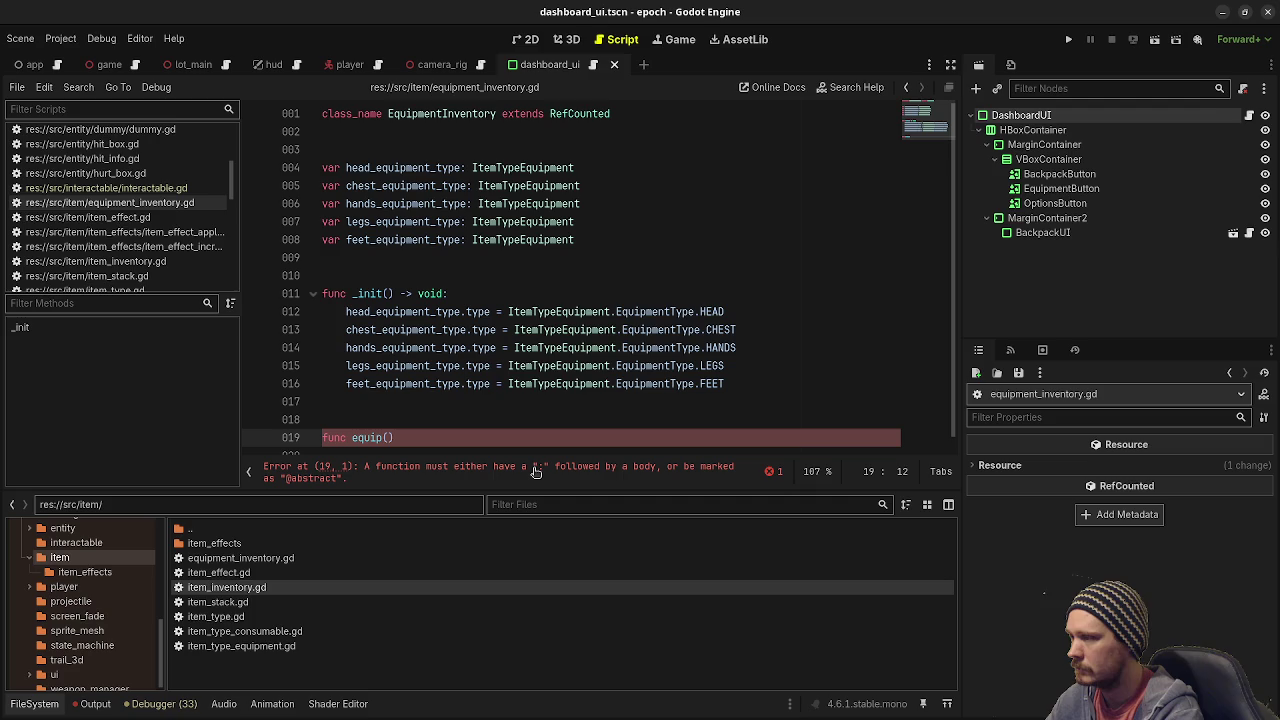
pyautogui.write('item:')
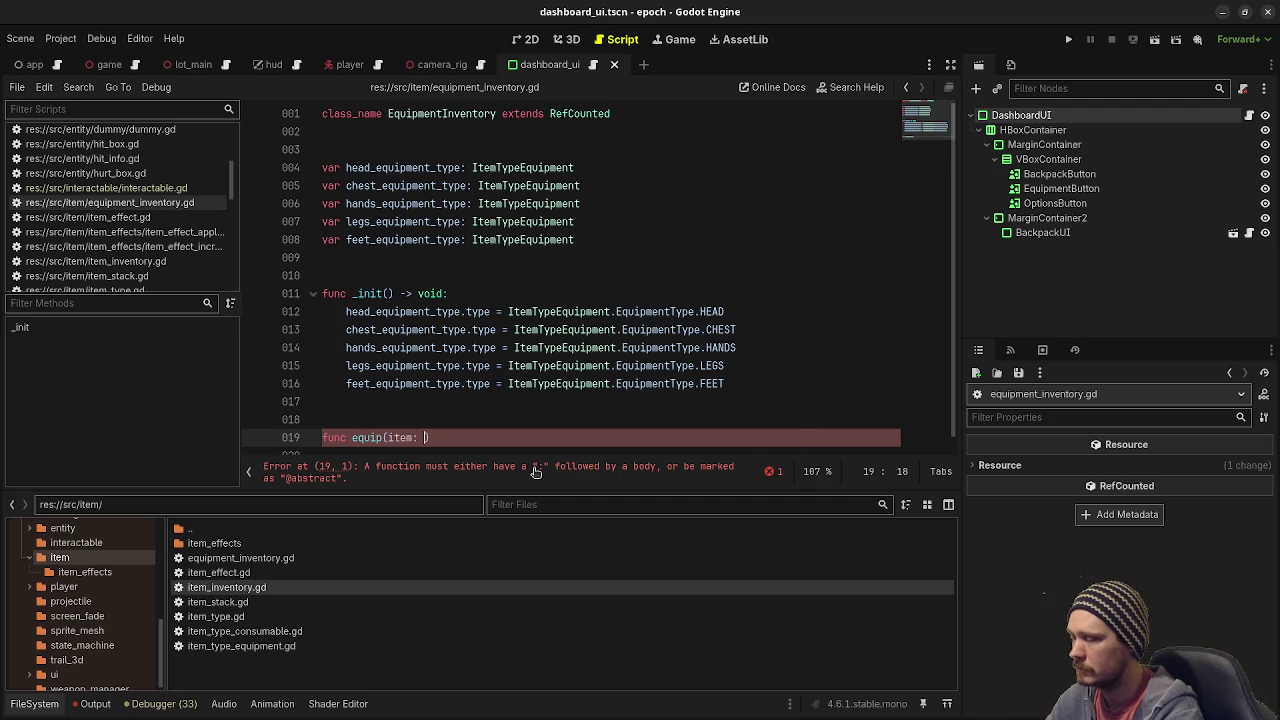
pyautogui.write(' ItemEff')
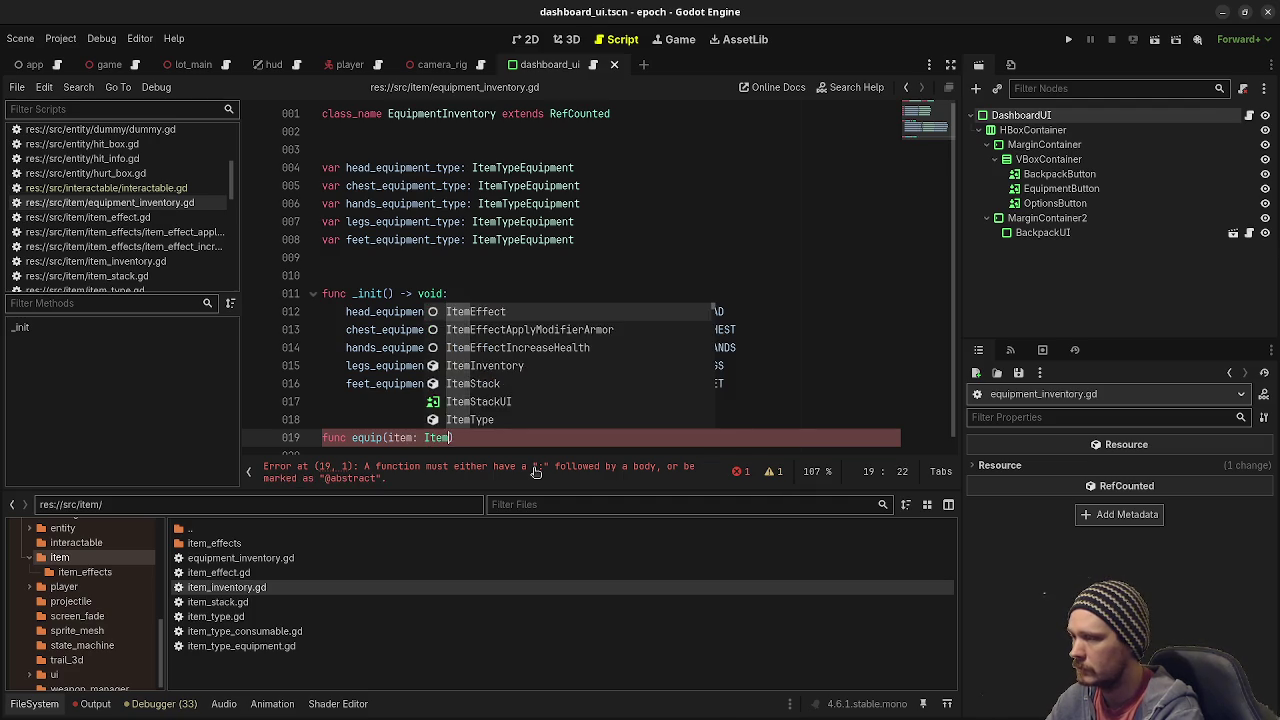
pyautogui.press('BackSpace')
pyautogui.press('BackSpace')
pyautogui.press('BackSpace')
pyautogui.write('Typ')
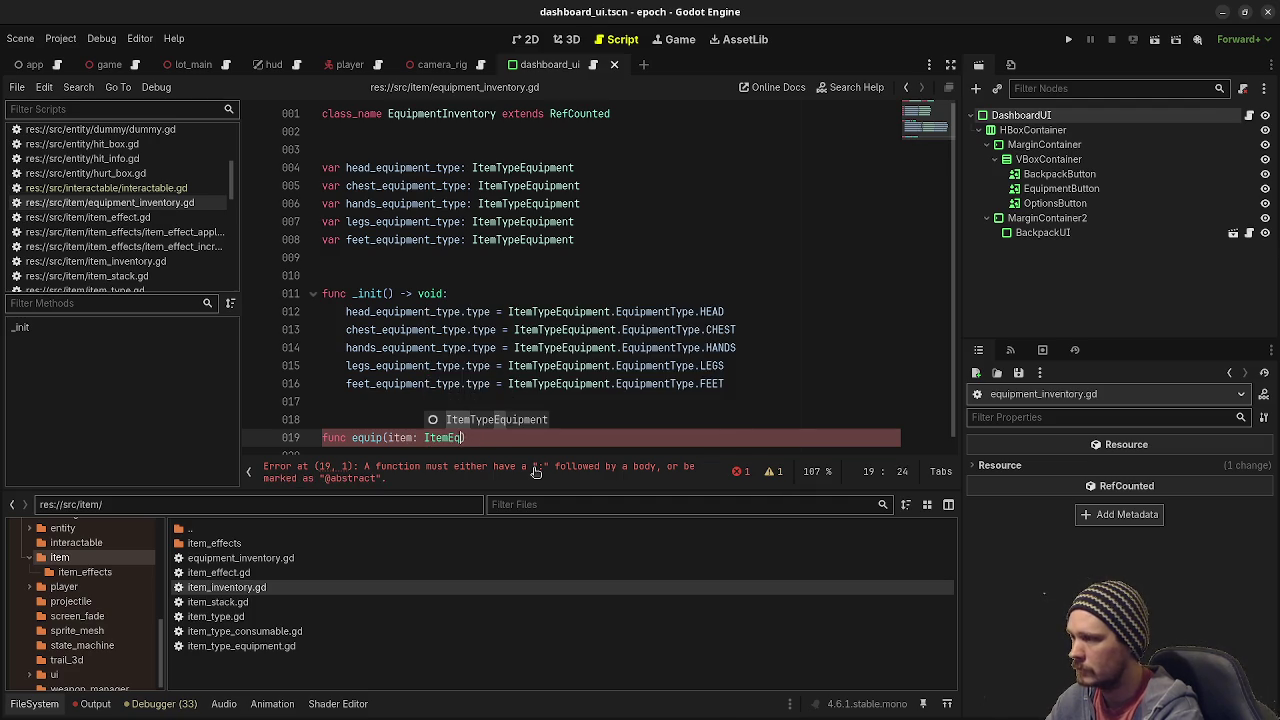
pyautogui.press('Return')
pyautogui.write(') -')
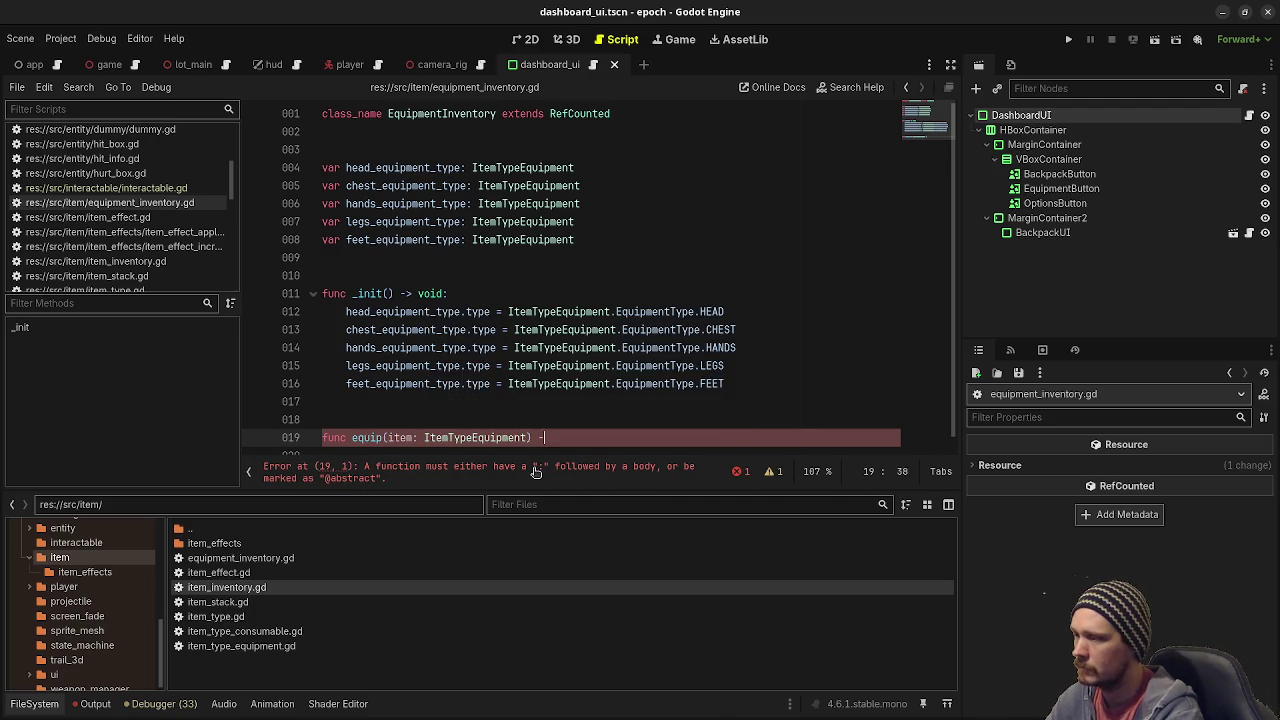
pyautogui.write('> bool:')
pyautogui.press('Return')
pyautogui.write('return false')
# Add lines below equip, leaving a stray 'f', and return to equip's parameter list.
pyautogui.press('Return')
pyautogui.press('Return')
pyautogui.press('Return')
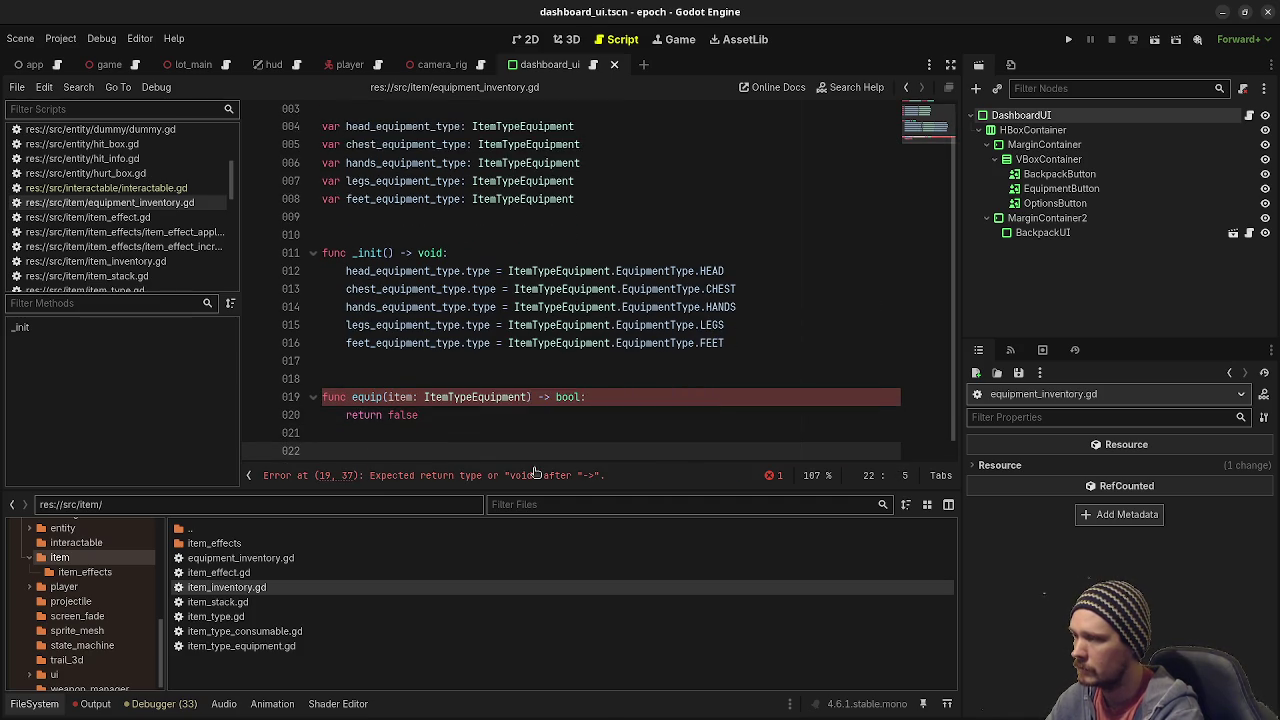
pyautogui.write('f')
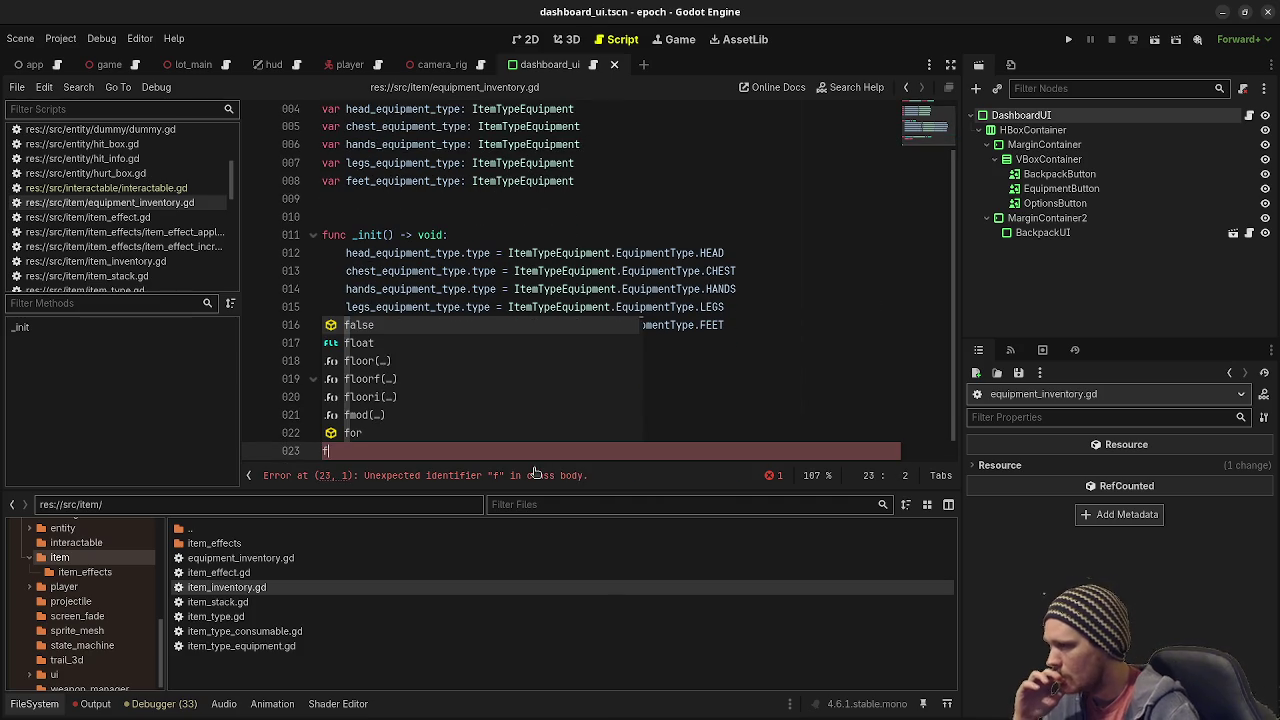
pyautogui.click(532, 270)
pyautogui.click(390, 379)
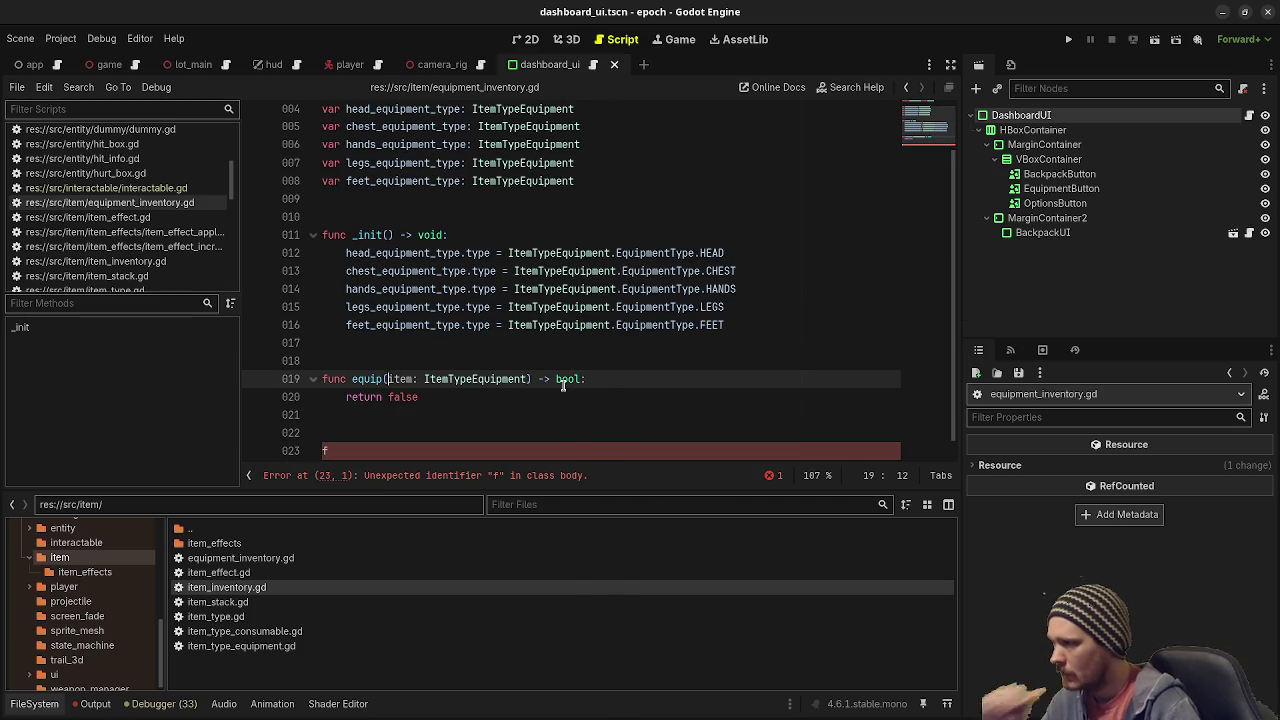
pyautogui.moveTo(563, 386)
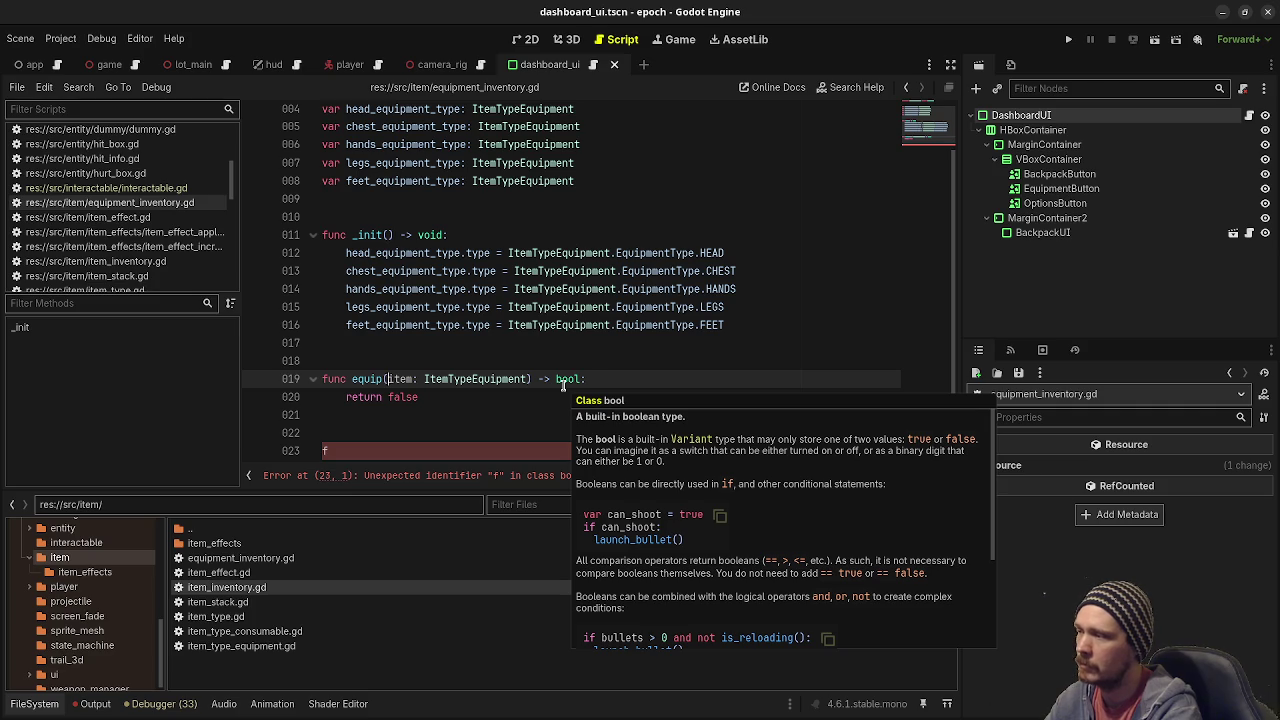
# Insert 'equipment_type: ItemTypeEquipment.EquipmentType' before the item parameter in equip's signature.
pyautogui.press('Delete')
pyautogui.write('I')
pyautogui.press('Left')
pyautogui.write('equipment_type: Equi')
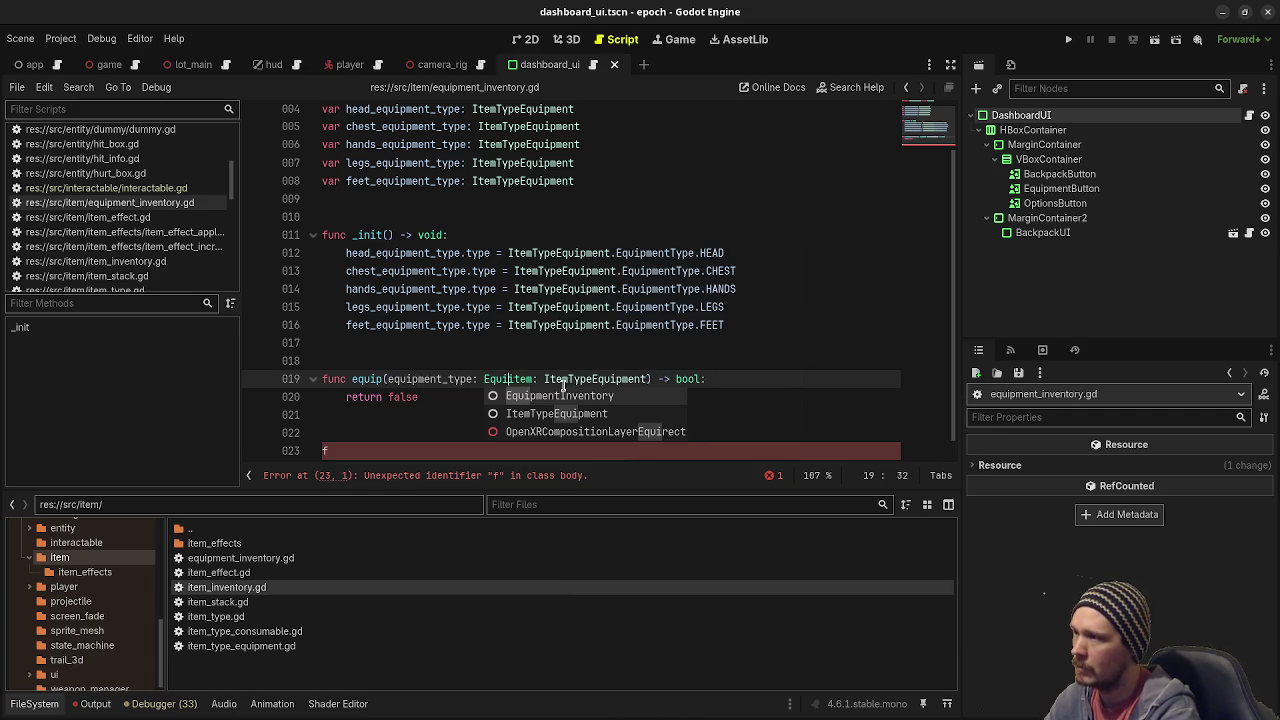
pyautogui.press('BackSpace')
pyautogui.press('BackSpace')
pyautogui.press('BackSpace')
pyautogui.write('Item')
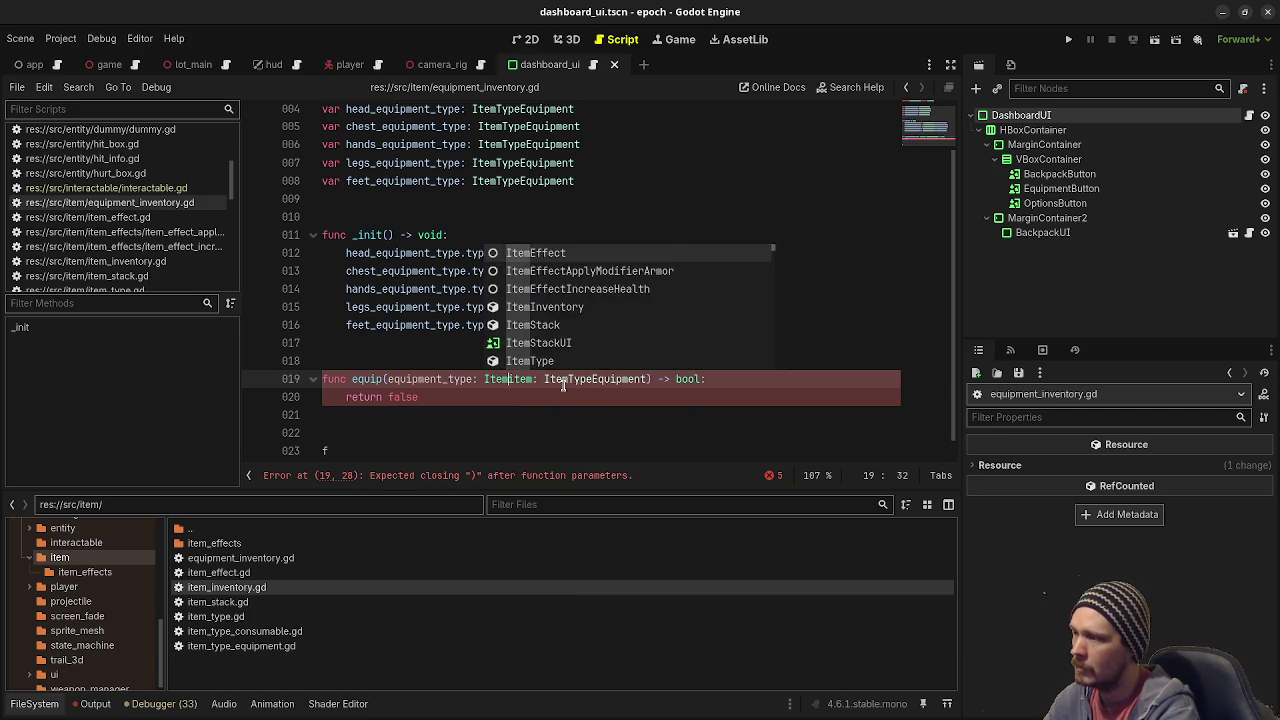
pyautogui.write('TypeE')
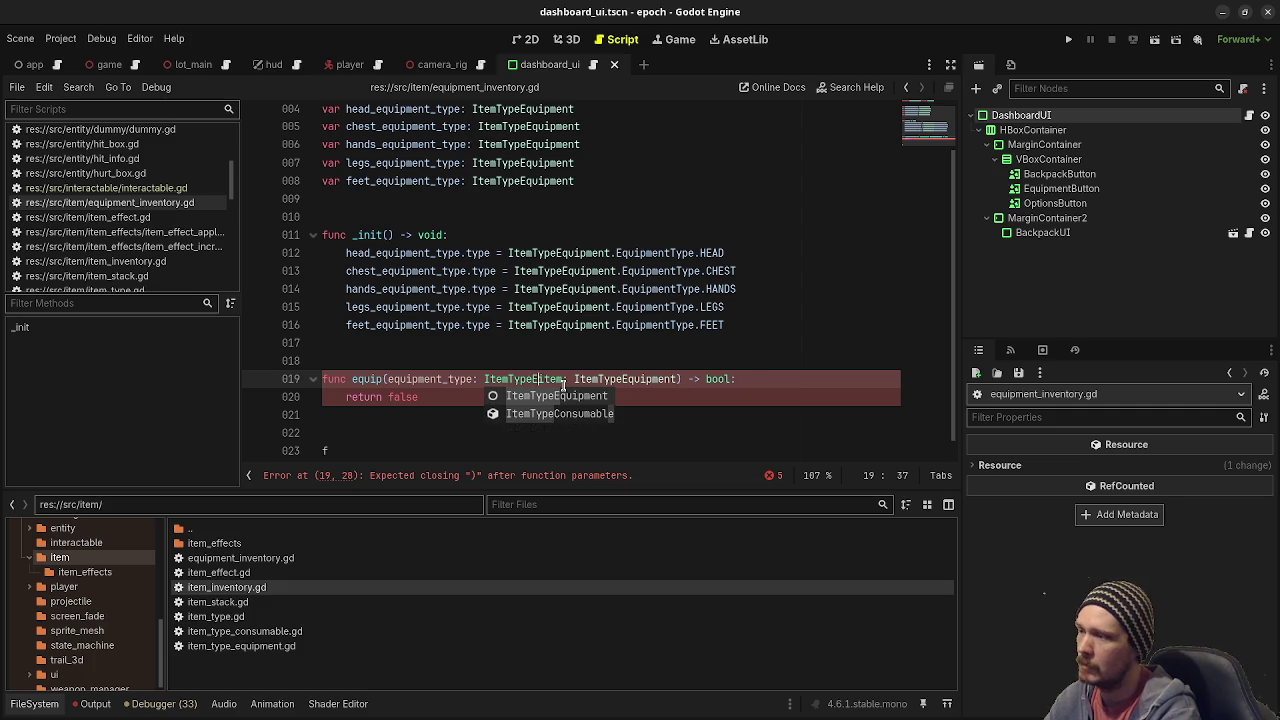
pyautogui.press('Return')
pyautogui.write(':')
pyautogui.press('BackSpace')
pyautogui.press('BackSpace')
pyautogui.write('.E')
pyautogui.press('Return')
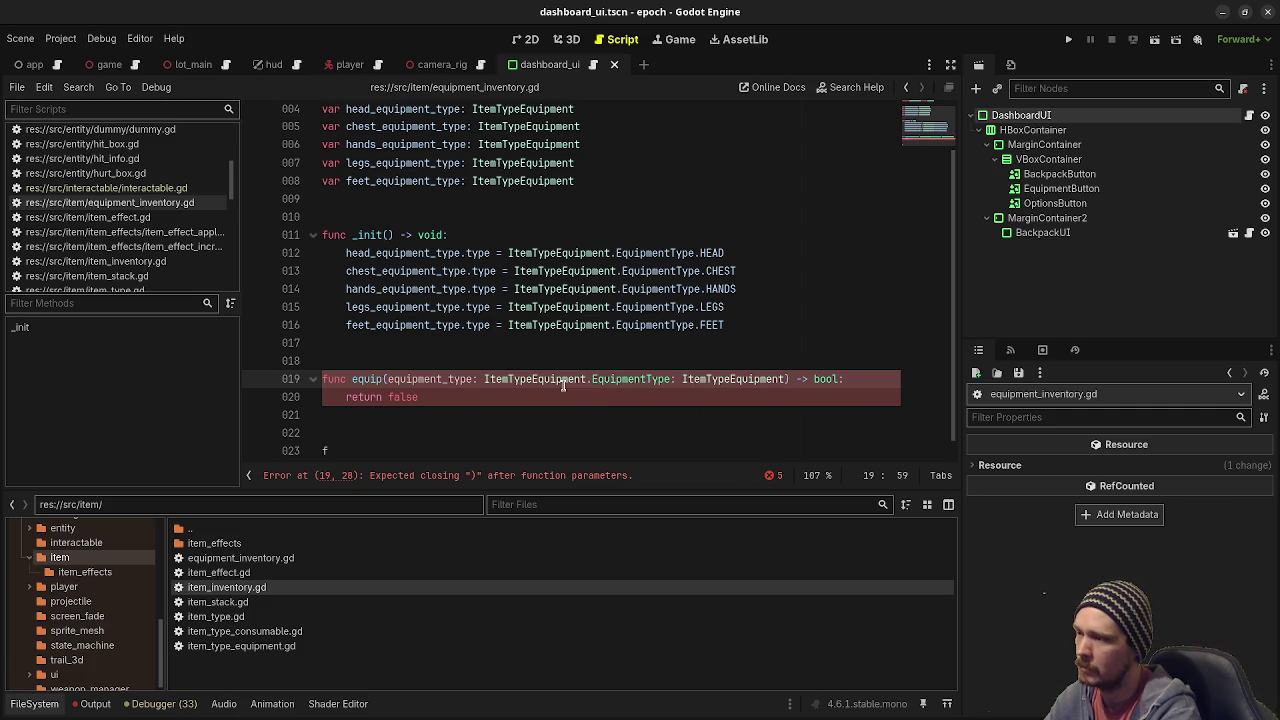
pyautogui.press('BackSpace')
pyautogui.write(', item')
# Save the script and copy the whole equip function.
pyautogui.hotkey('ctrl', 's')
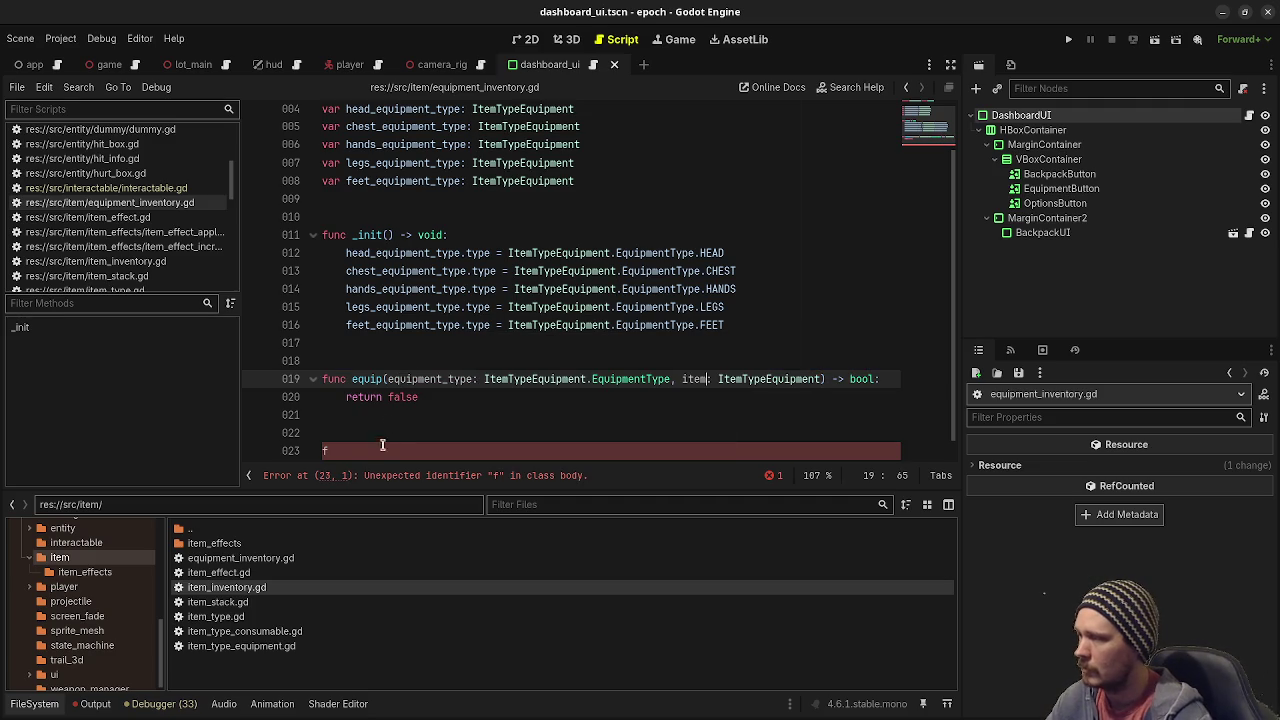
pyautogui.moveTo(443, 398); pyautogui.dragTo(281, 378)
pyautogui.hotkey('ctrl', 'c')
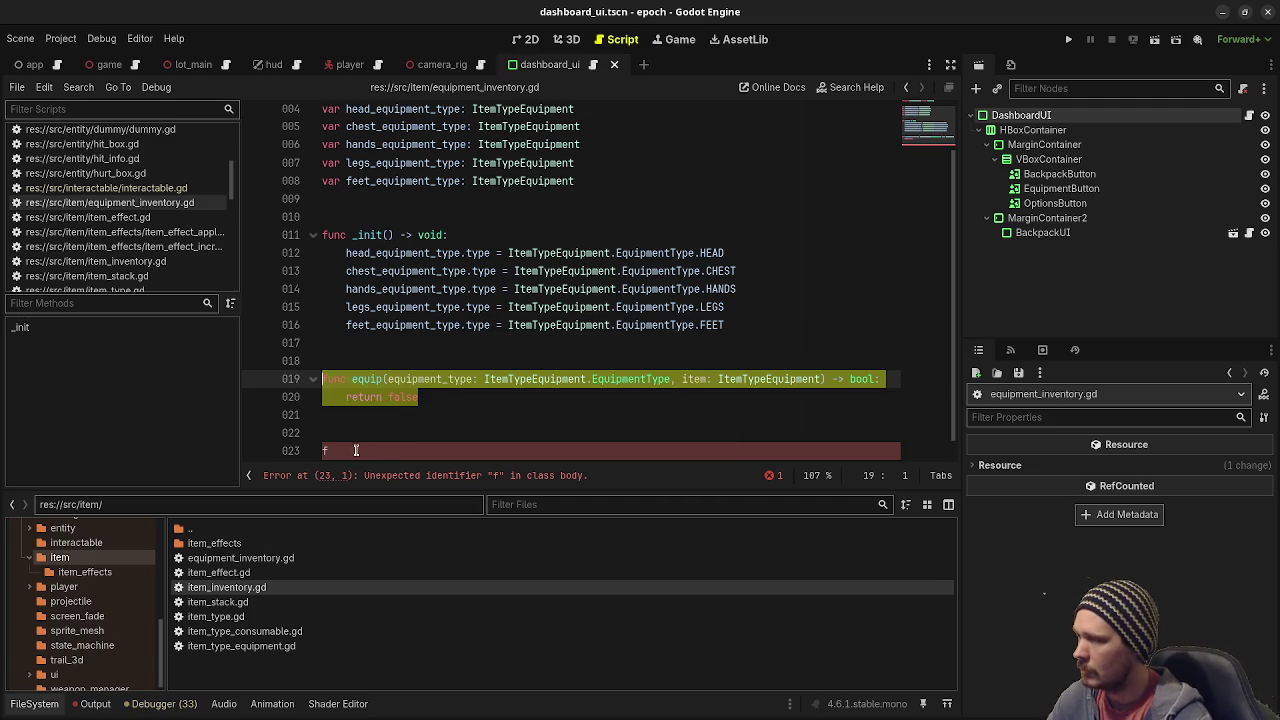
# Paste the equip copy over the stray 'f', rename it to unequip, and save.
pyautogui.click(325, 451)
pyautogui.press('BackSpace')
pyautogui.hotkey('ctrl', 'v')
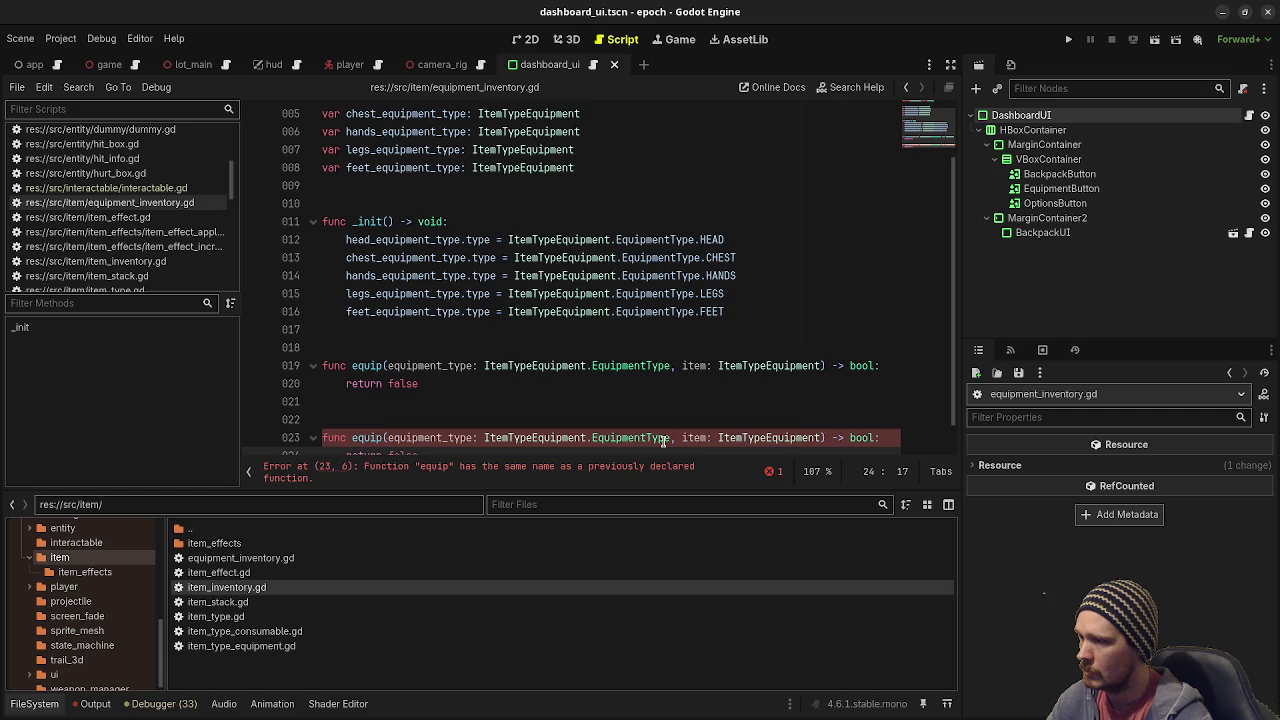
pyautogui.moveTo(670, 441)
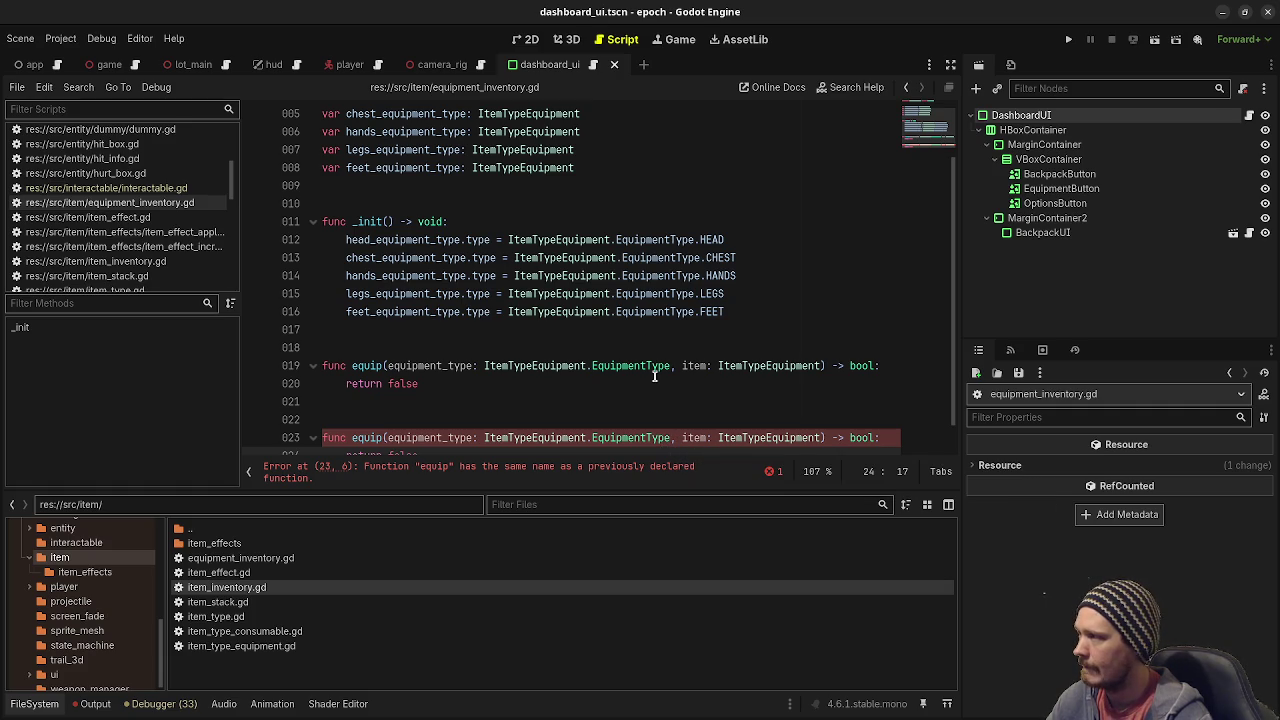
pyautogui.scroll(-1, 606, 417)
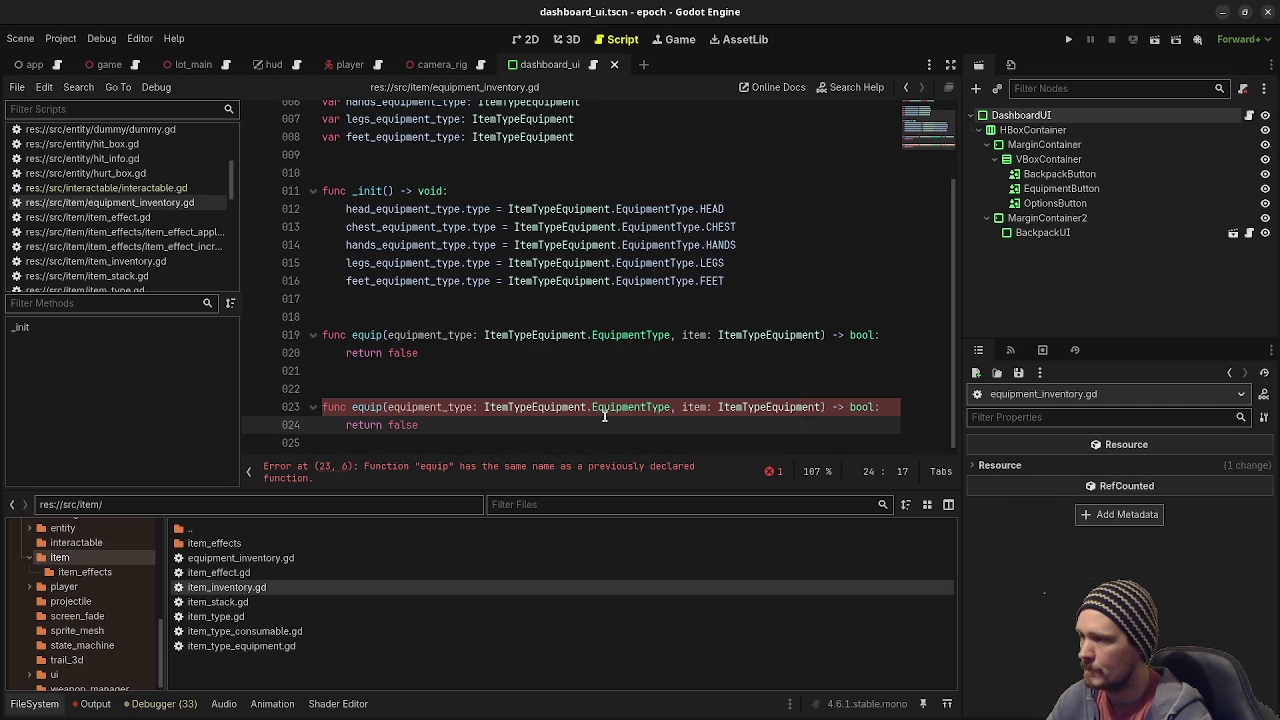
pyautogui.click(351, 406)
pyautogui.write('un')
pyautogui.hotkey('ctrl', 's')
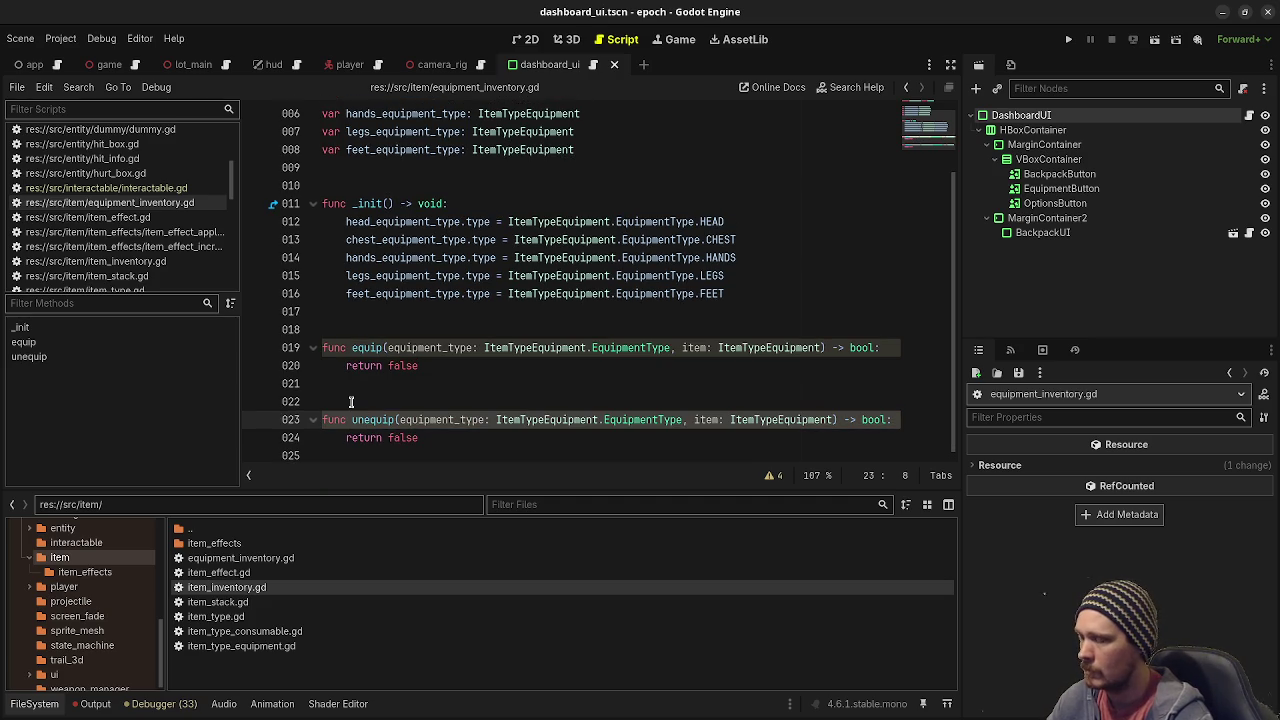
# Remove the item parameter so unequip takes only equipment_type.
pyautogui.moveTo(694, 419); pyautogui.dragTo(833, 421)
pyautogui.press('BackSpace')
pyautogui.press('BackSpace')
pyautogui.press('BackSpace')
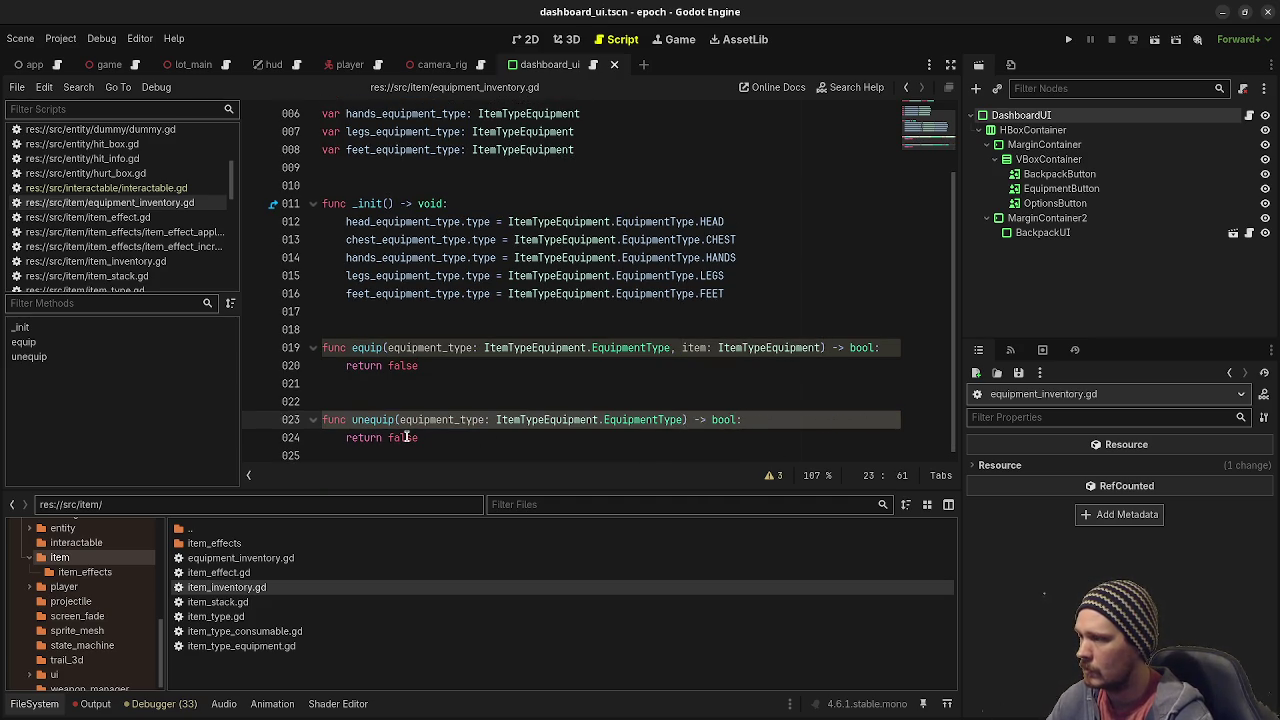
pyautogui.click(885, 348)
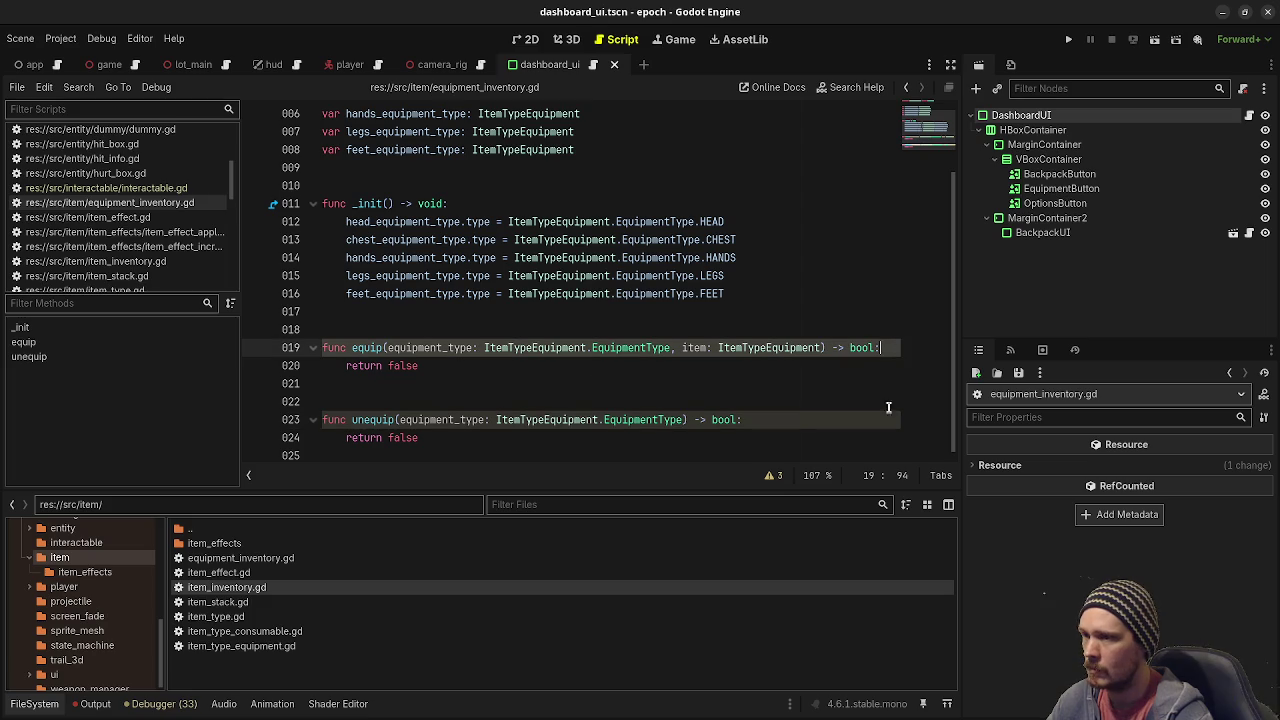
pyautogui.press('Return')
# Type an unfinished 'if' as the first line of equip's body.
pyautogui.write('if ')
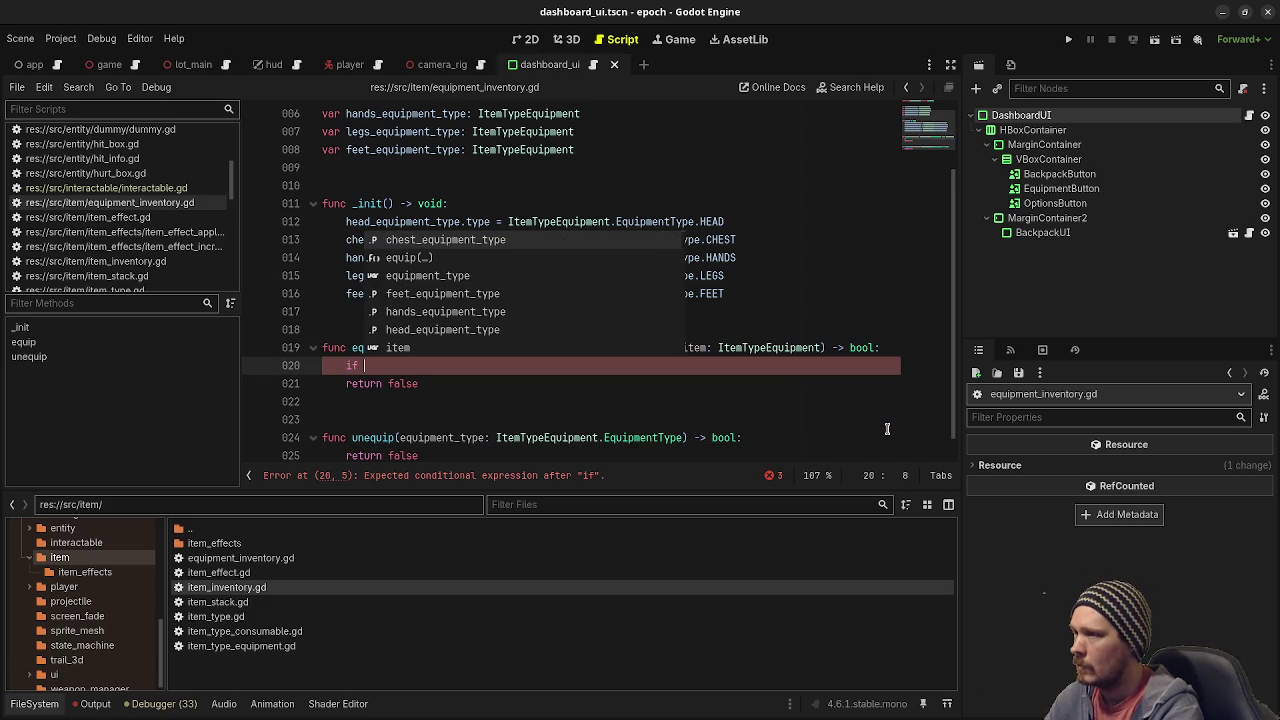
pyautogui.write('item')
pyautogui.press('BackSpace')
pyautogui.press('BackSpace')
pyautogui.press('BackSpace')
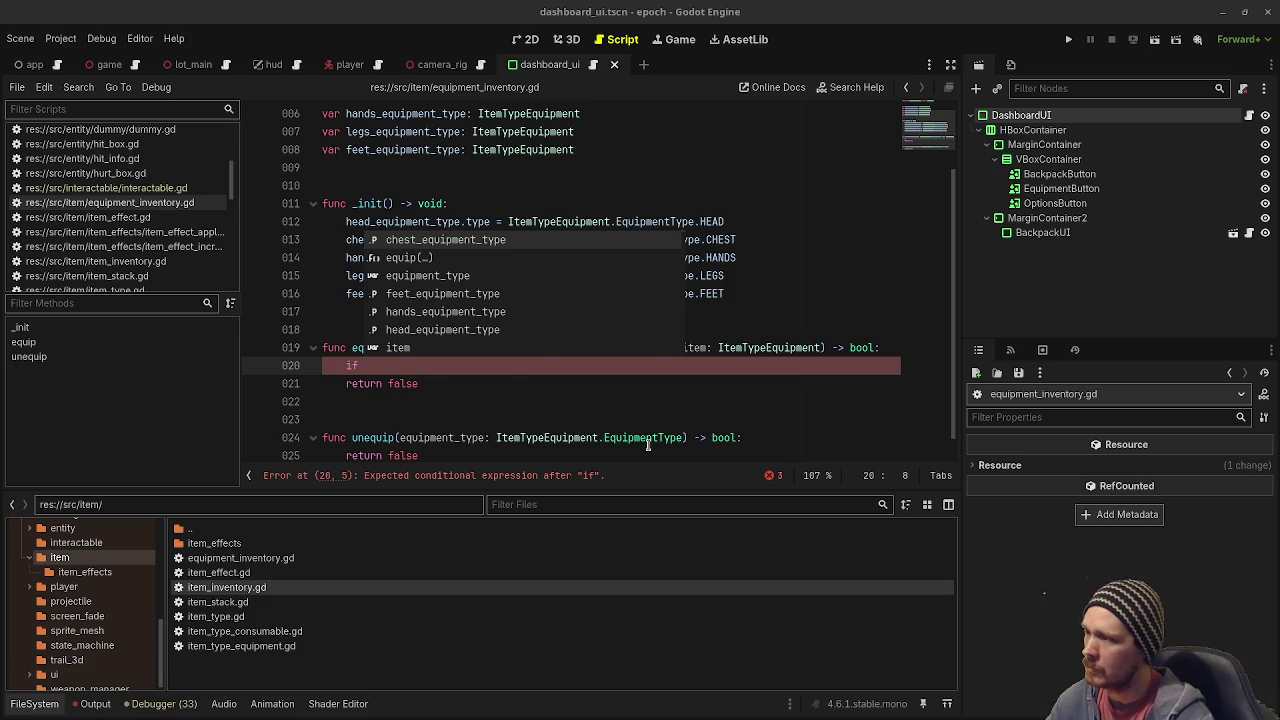
pyautogui.press('Escape')
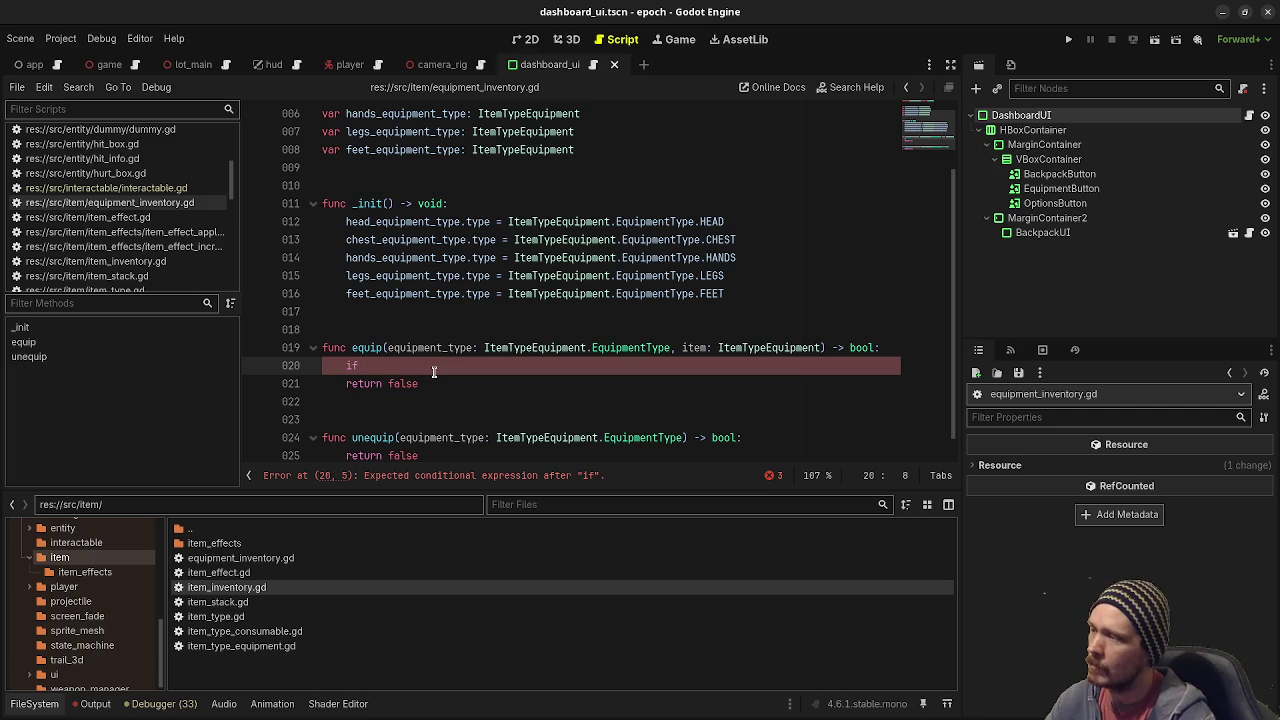
pyautogui.doubleClick(354, 366)
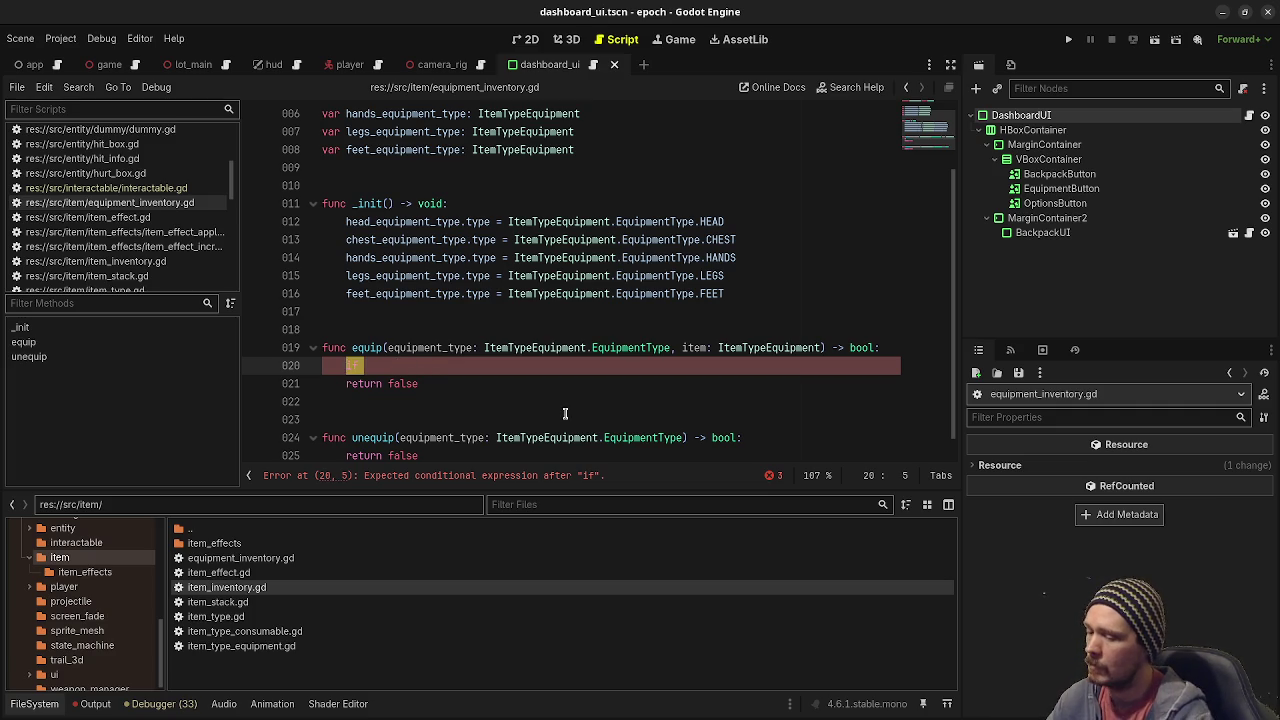
# Add a comment in equip asking what happens if an item is already equipped.
pyautogui.write('# if ')
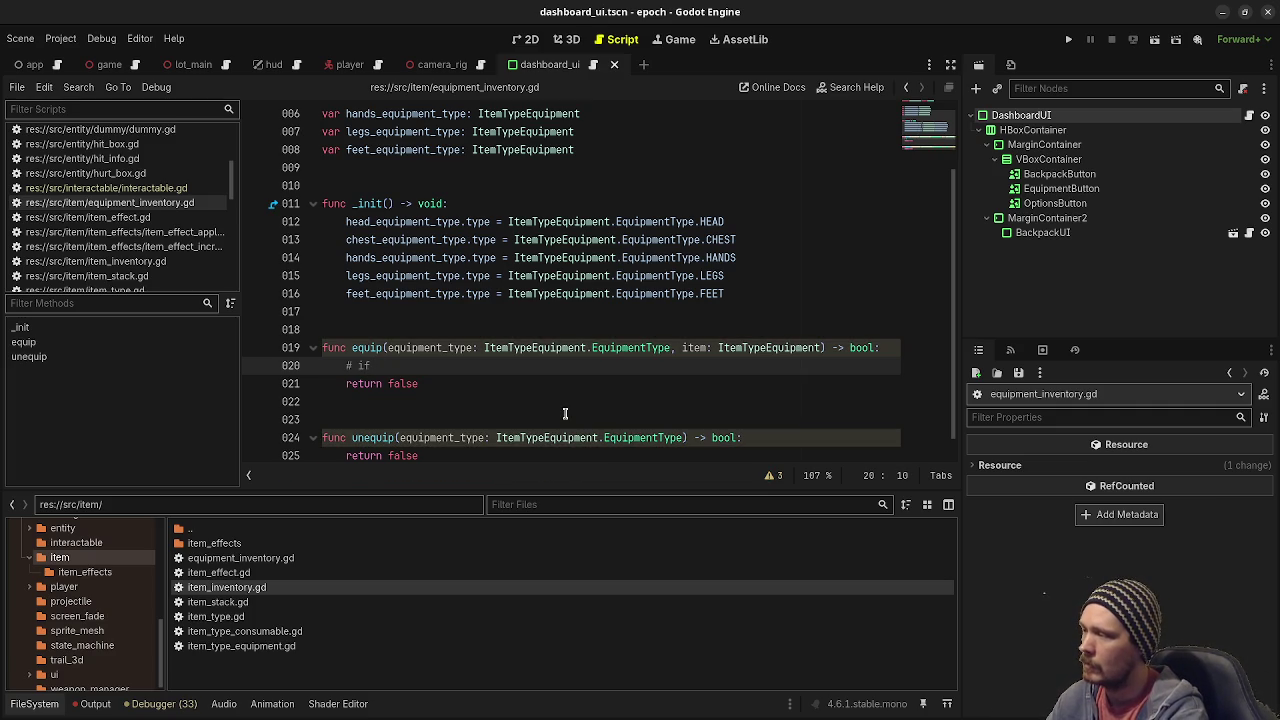
pyautogui.write('we already have an')
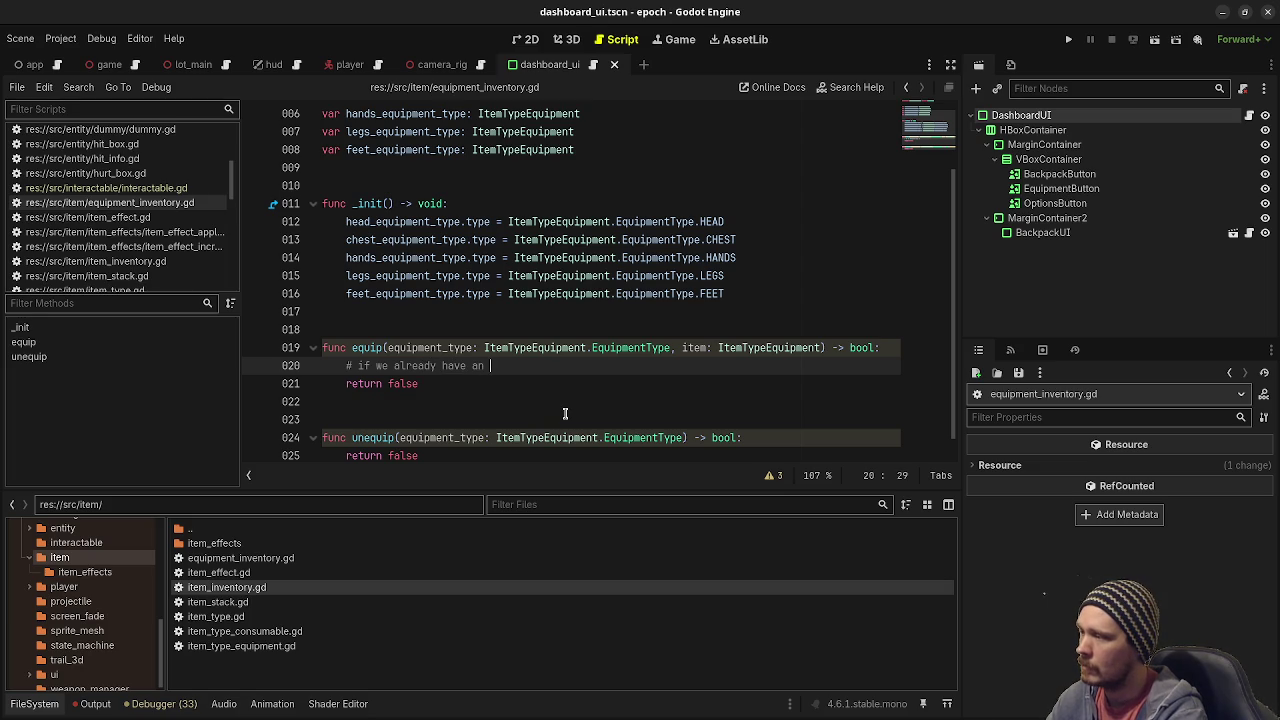
pyautogui.write(' equipment item')
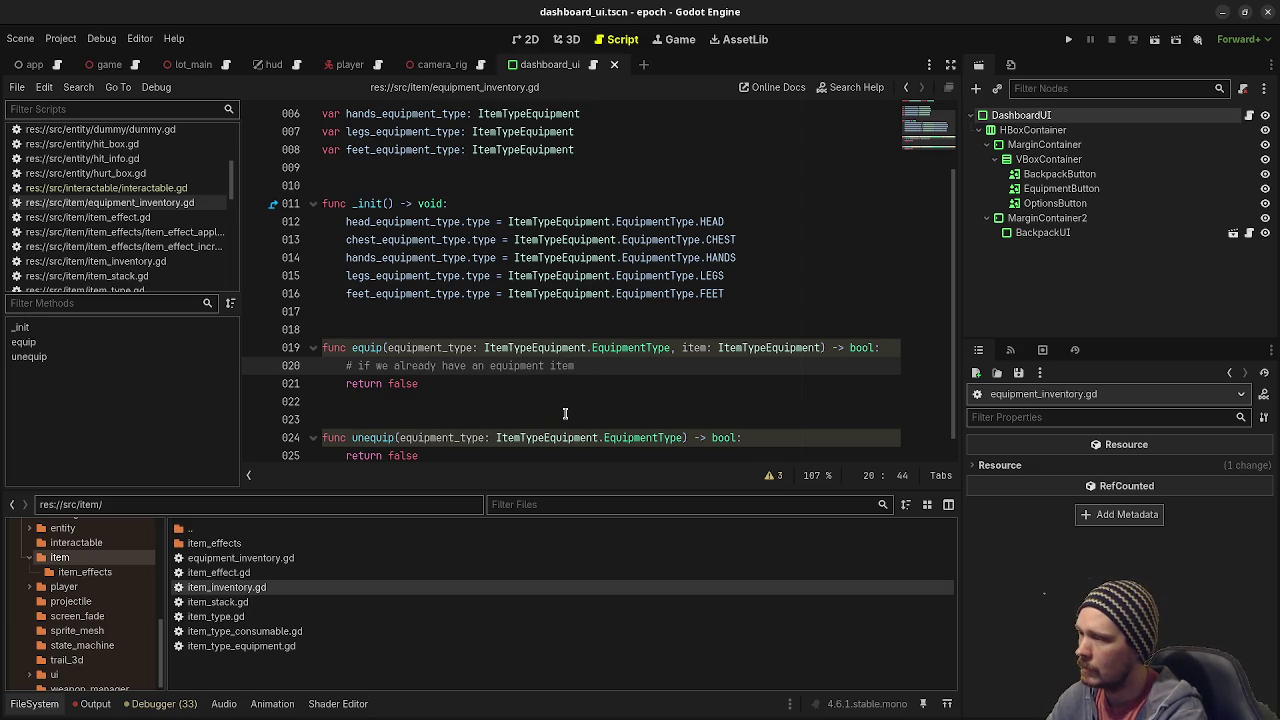
pyautogui.press('BackSpace')
pyautogui.press('BackSpace')
pyautogui.press('BackSpace')
pyautogui.write('item equipped')
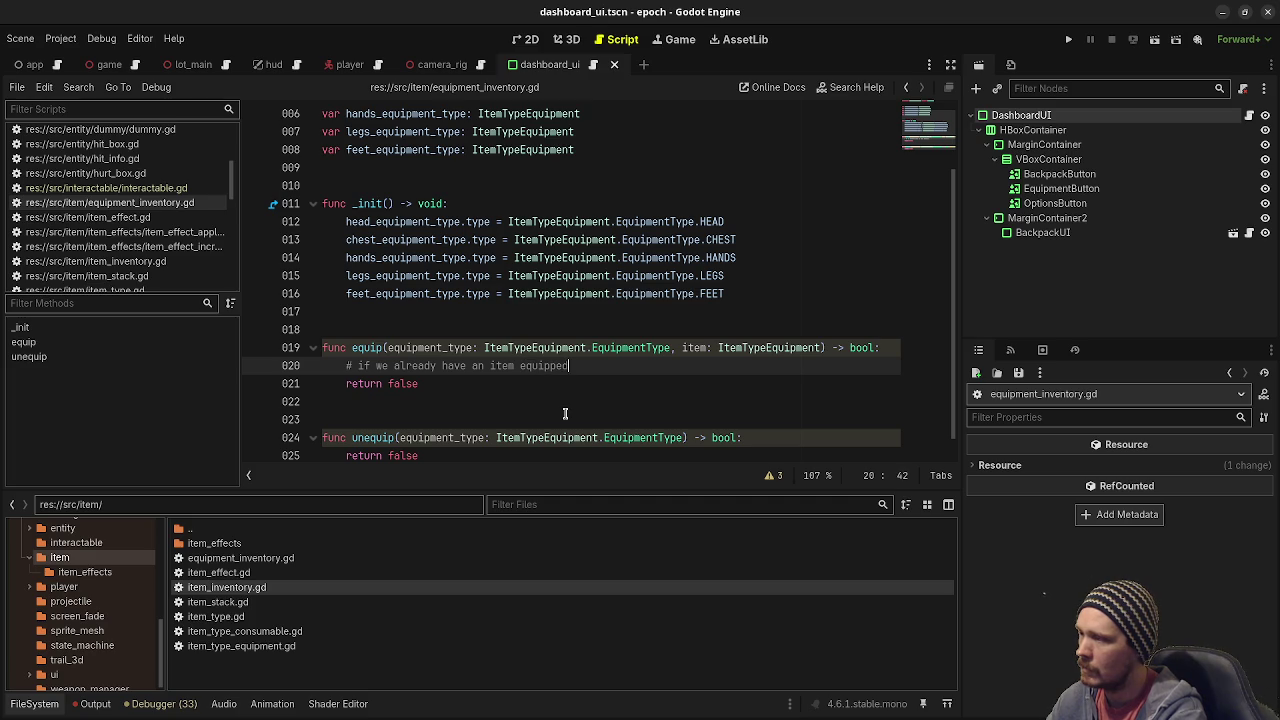
pyautogui.write(', then what?')
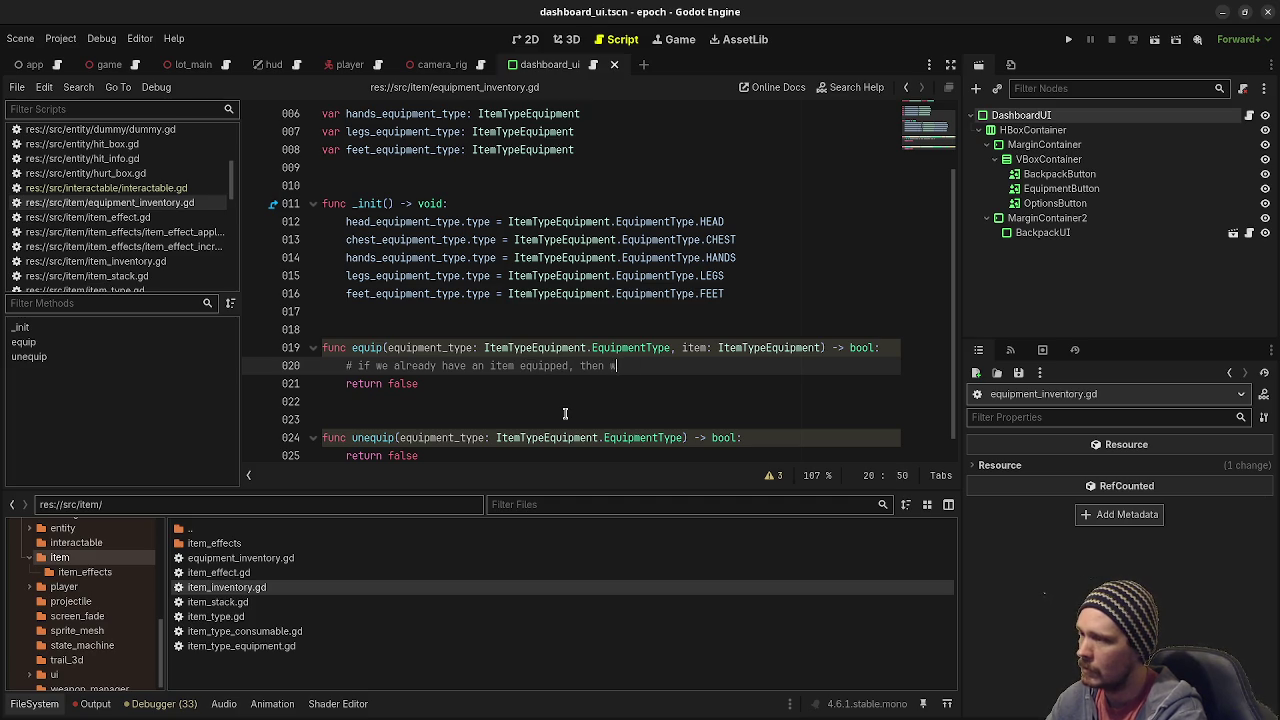
pyautogui.press('Return')
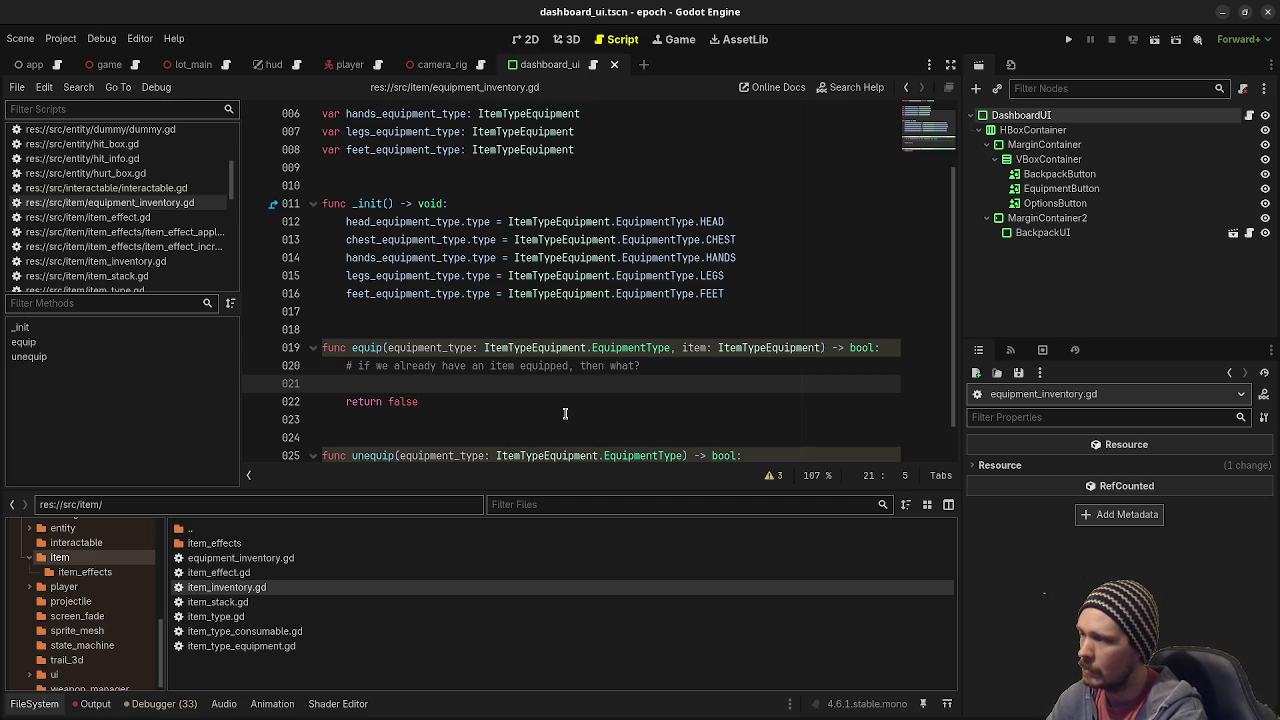
# Add 'if item.type = equipment_type:' with a 'pass' body, and save.
pyautogui.write('if e')
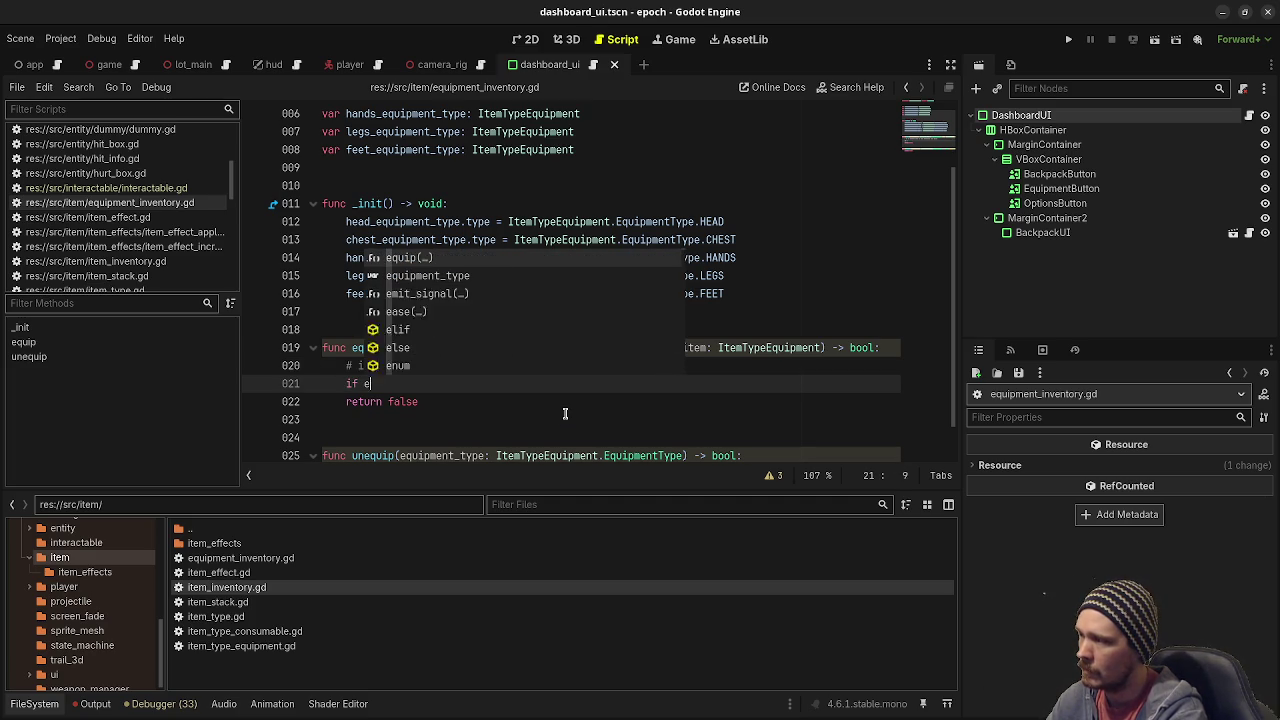
pyautogui.write('qu')
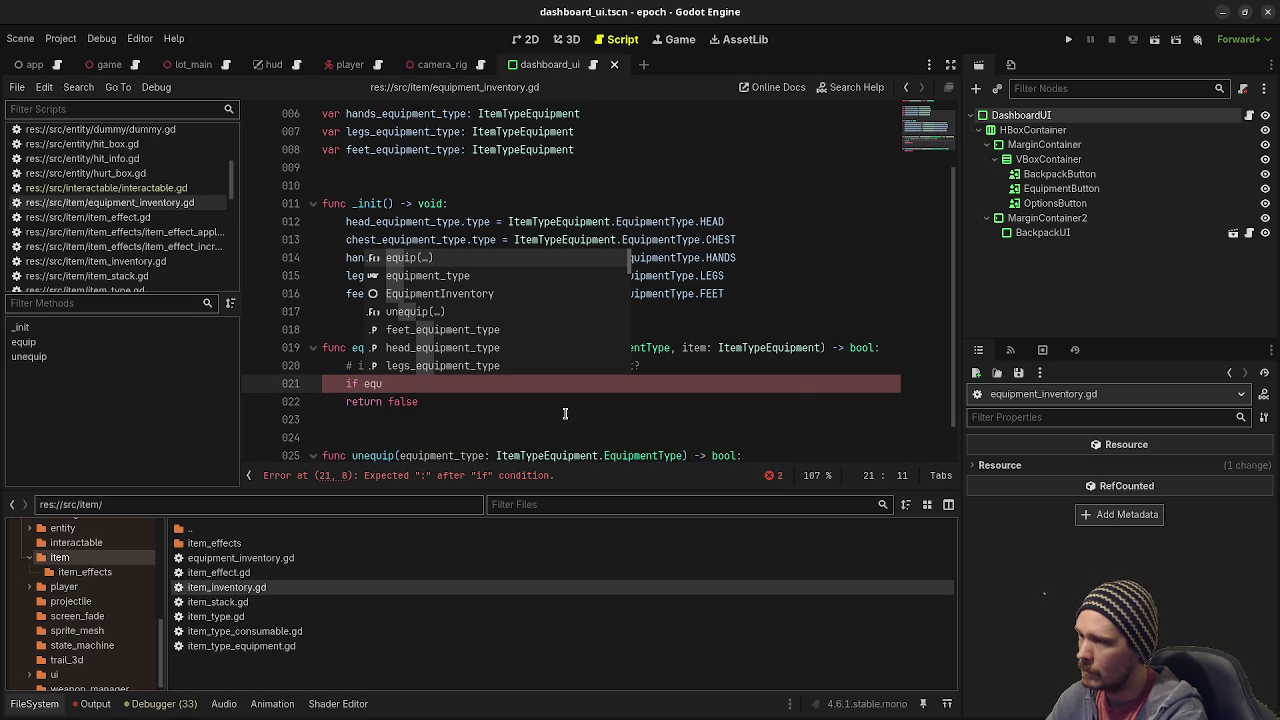
pyautogui.press('BackSpace')
pyautogui.press('BackSpace')
pyautogui.press('BackSpace')
pyautogui.write('item.type = equipment_')
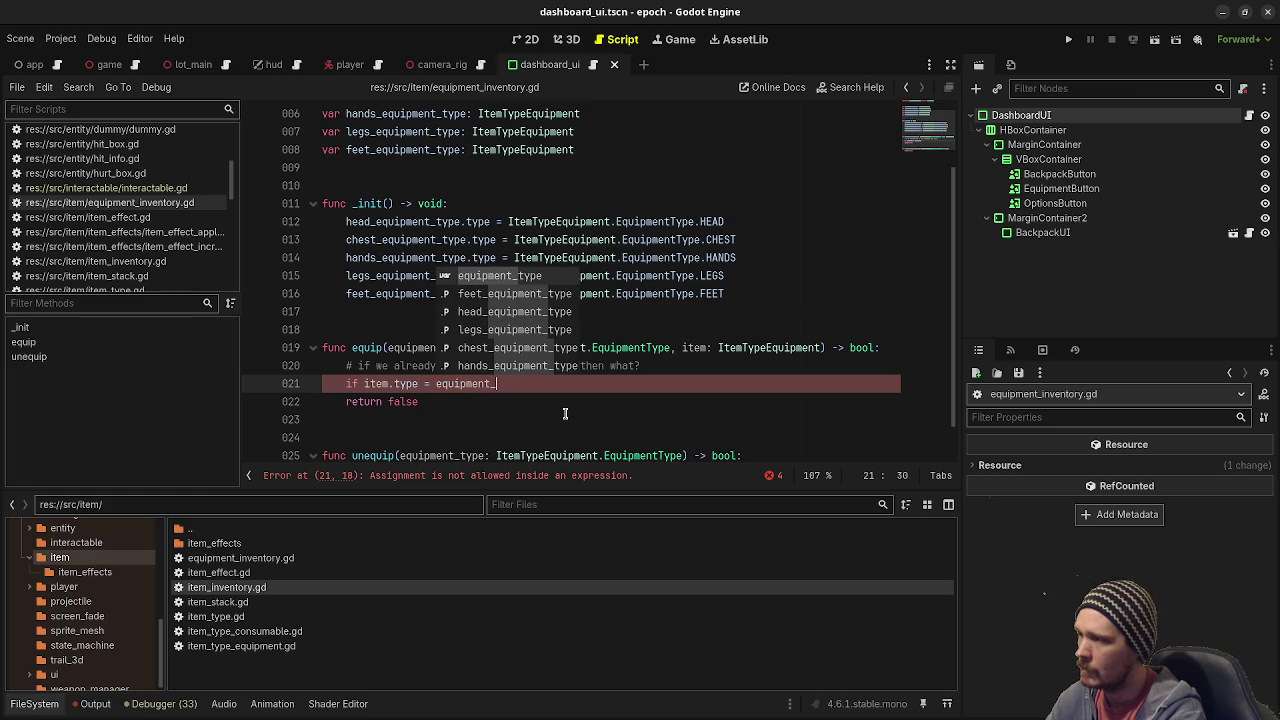
pyautogui.write('type:')
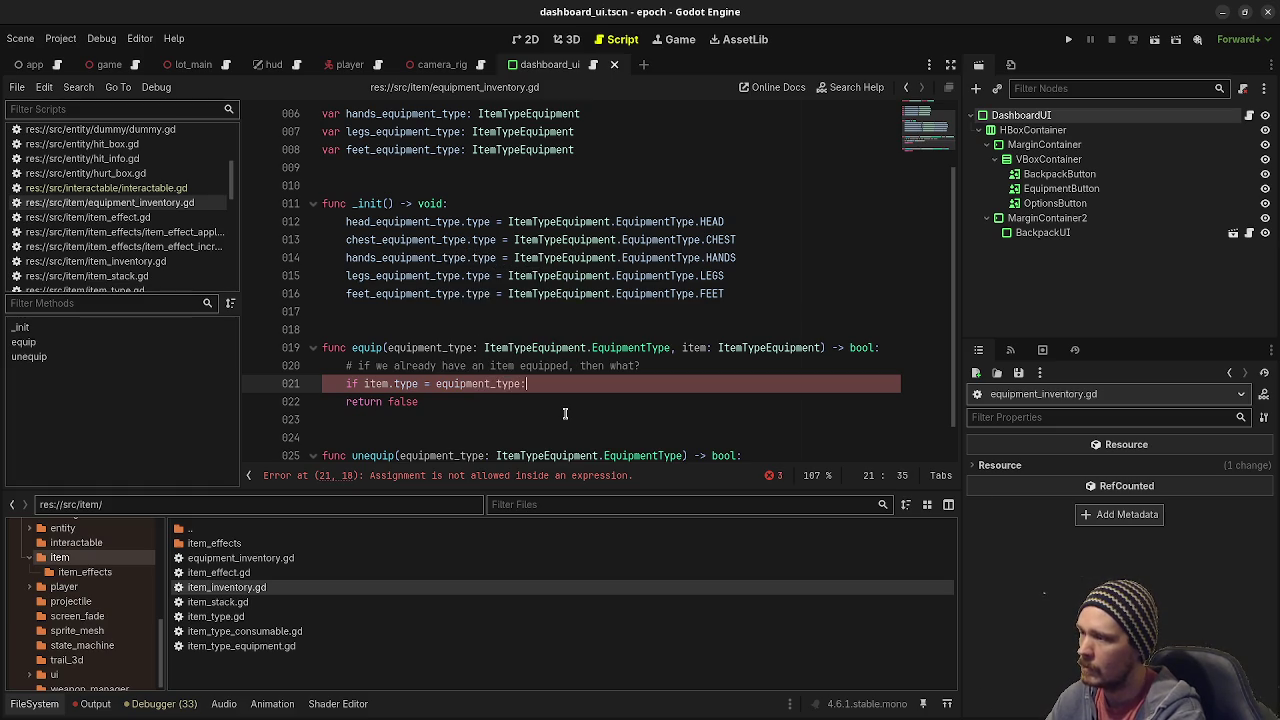
pyautogui.press('Return')
pyautogui.write('pass')
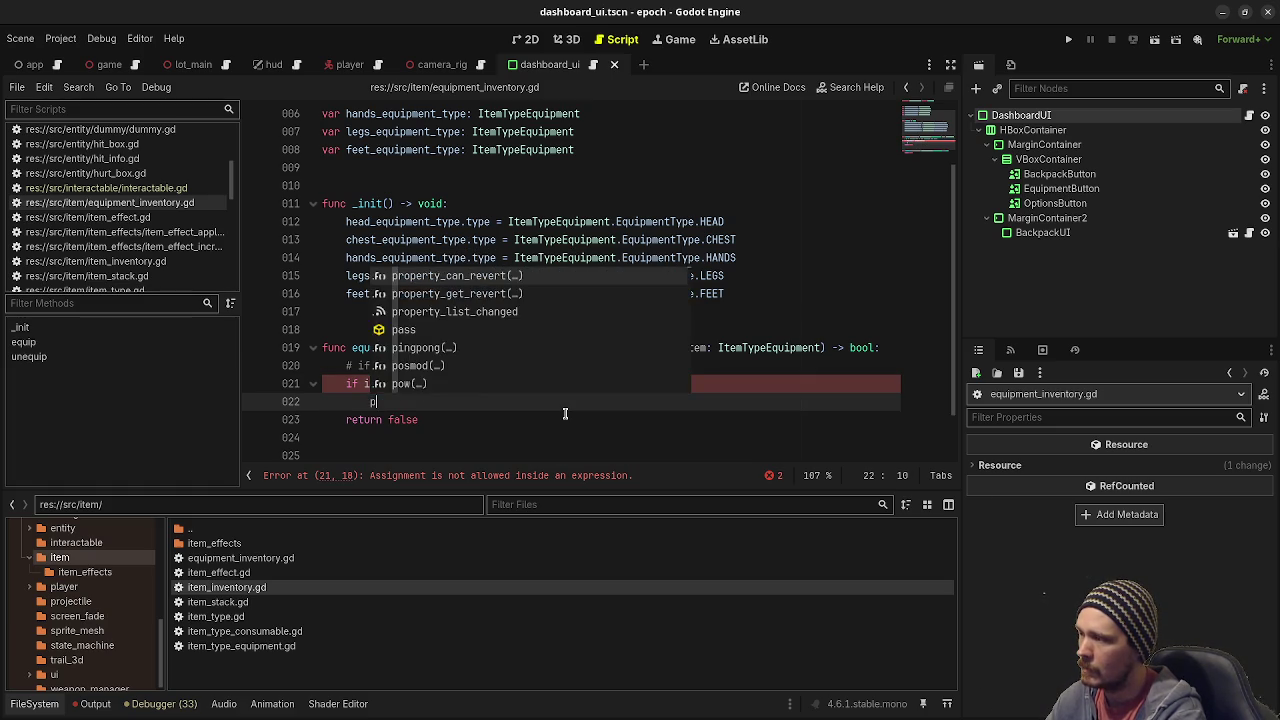
pyautogui.hotkey('ctrl', 's')
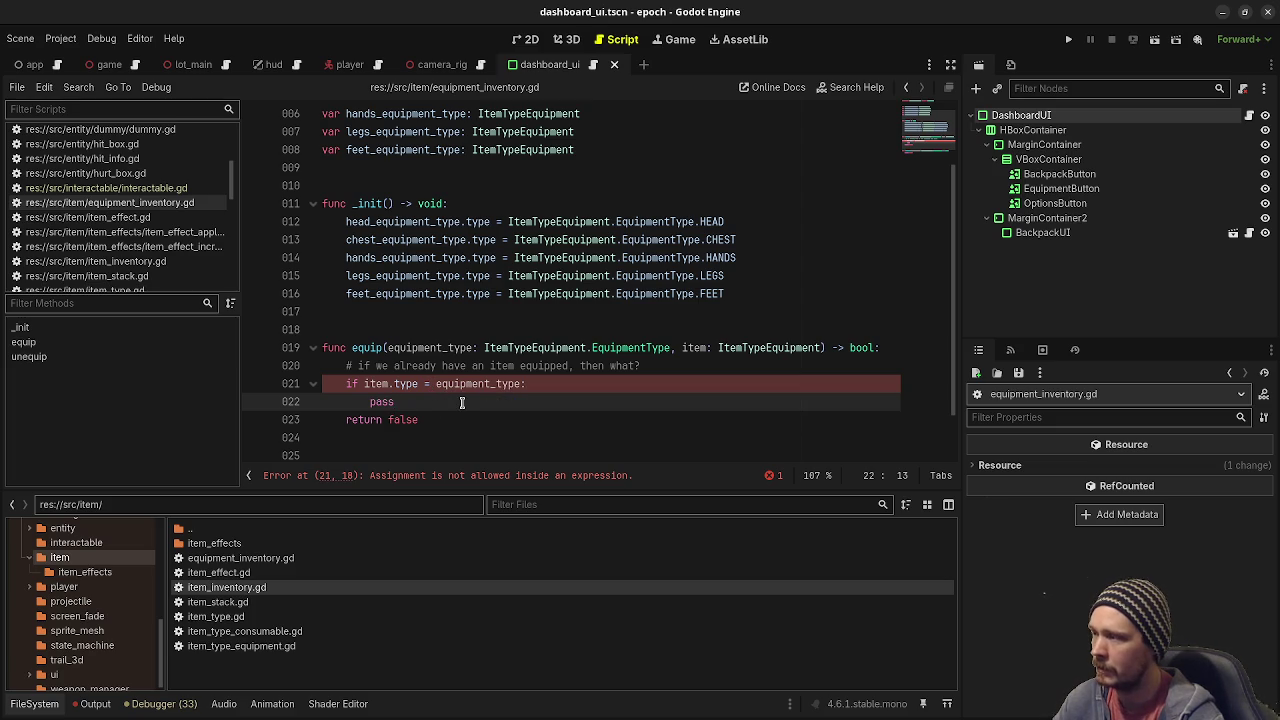
# Change the condition to 'item.type == equipment_type' and run the project.
pyautogui.click(428, 383)
pyautogui.write('=')
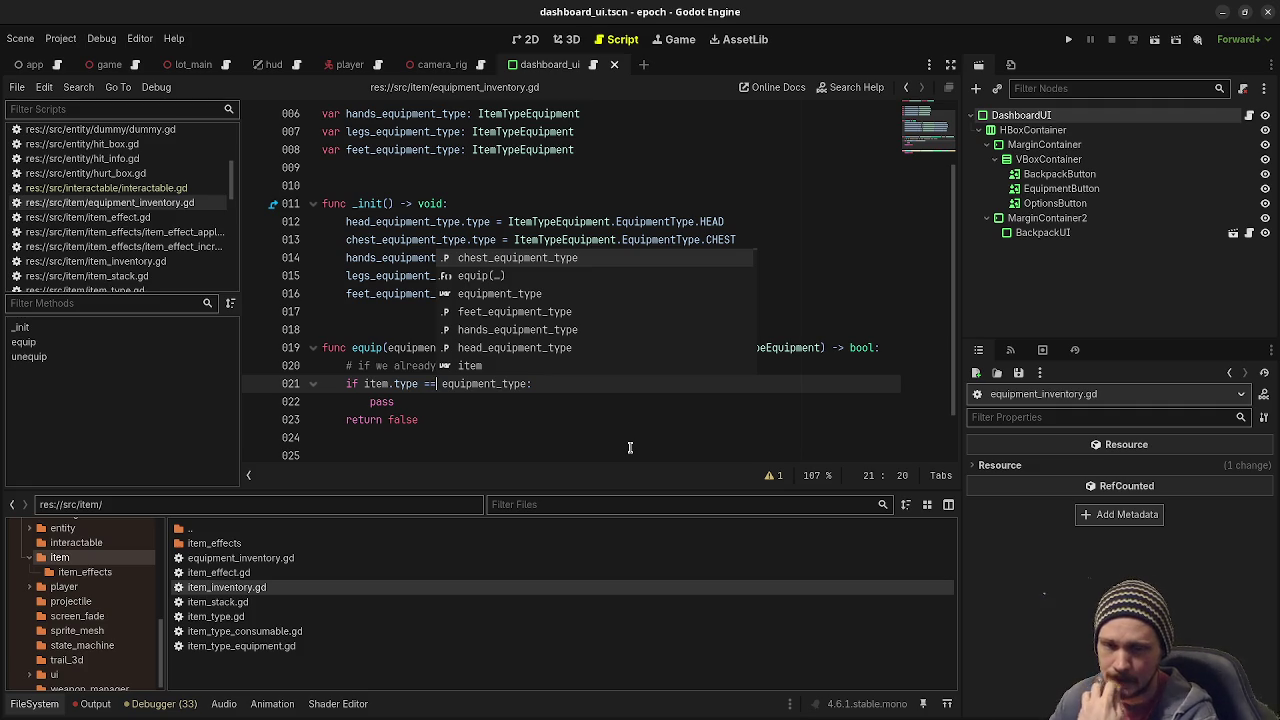
pyautogui.click(506, 404)
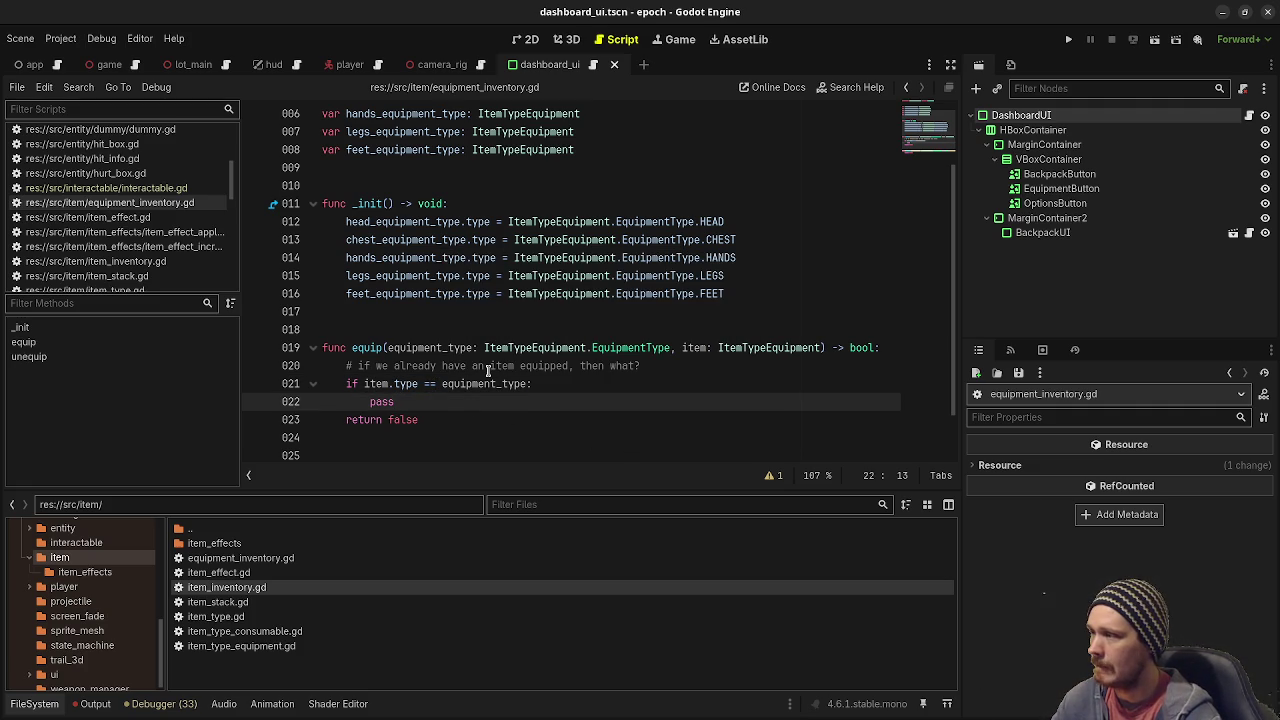
pyautogui.doubleClick(381, 404)
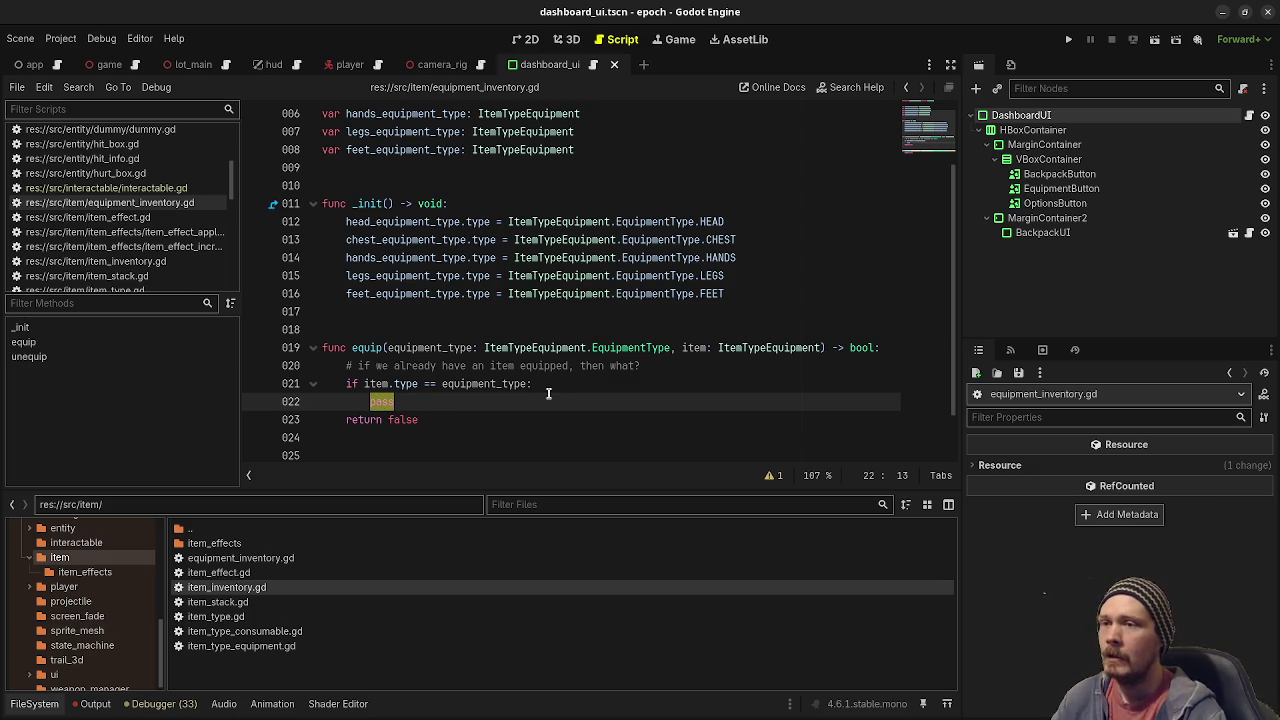
pyautogui.click(1068, 40)
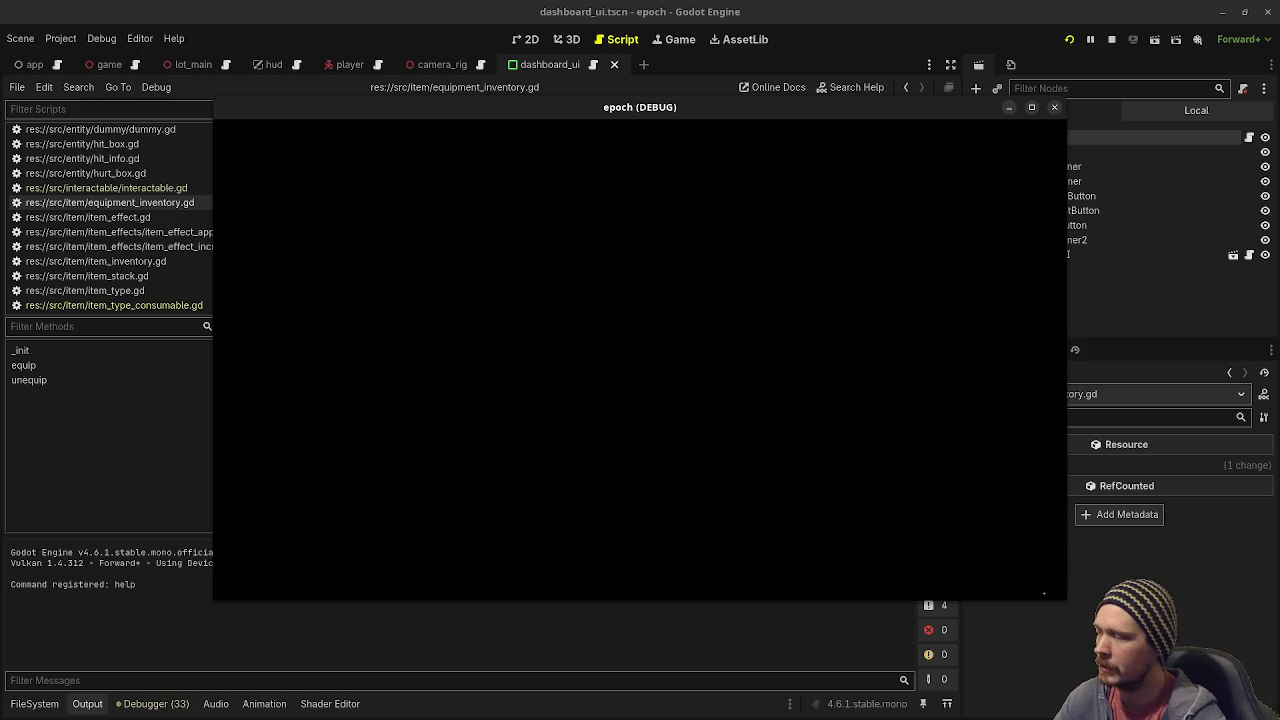
# In the running game, drink a potion from the inventory, view the equipment panel, then stop.
pyautogui.press('Tab')
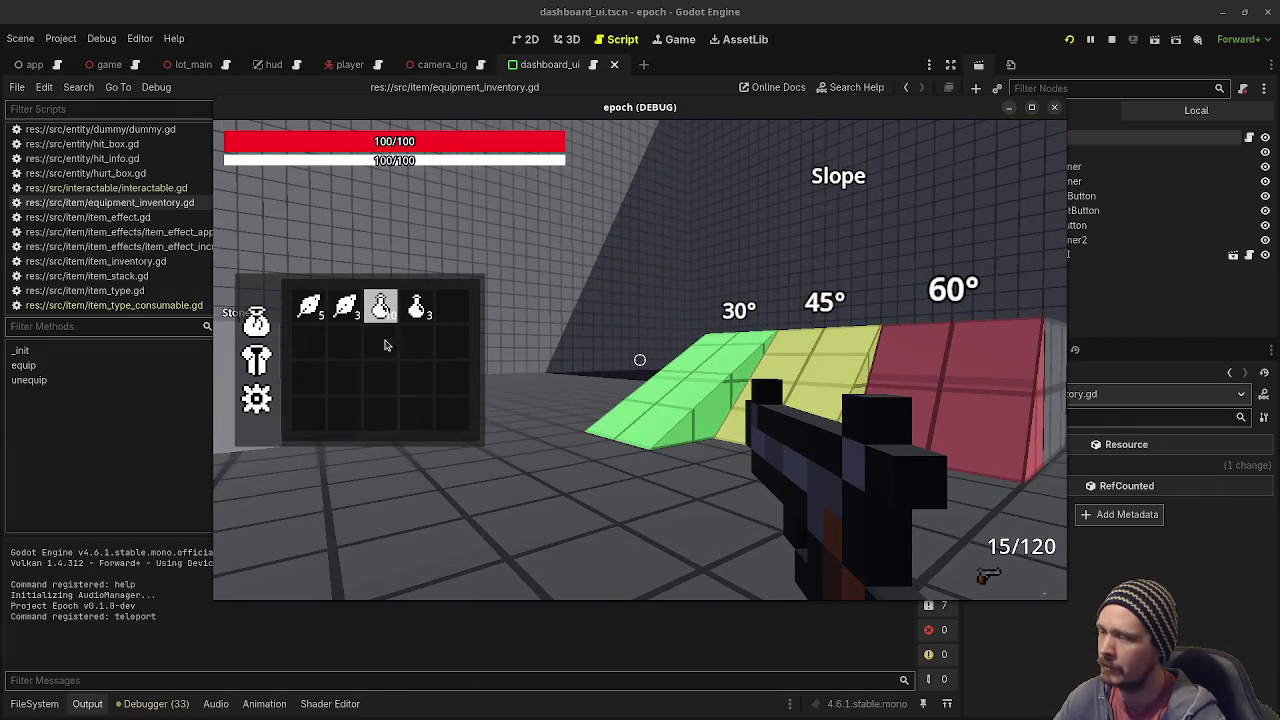
pyautogui.press('Tab')
pyautogui.press('Tab')
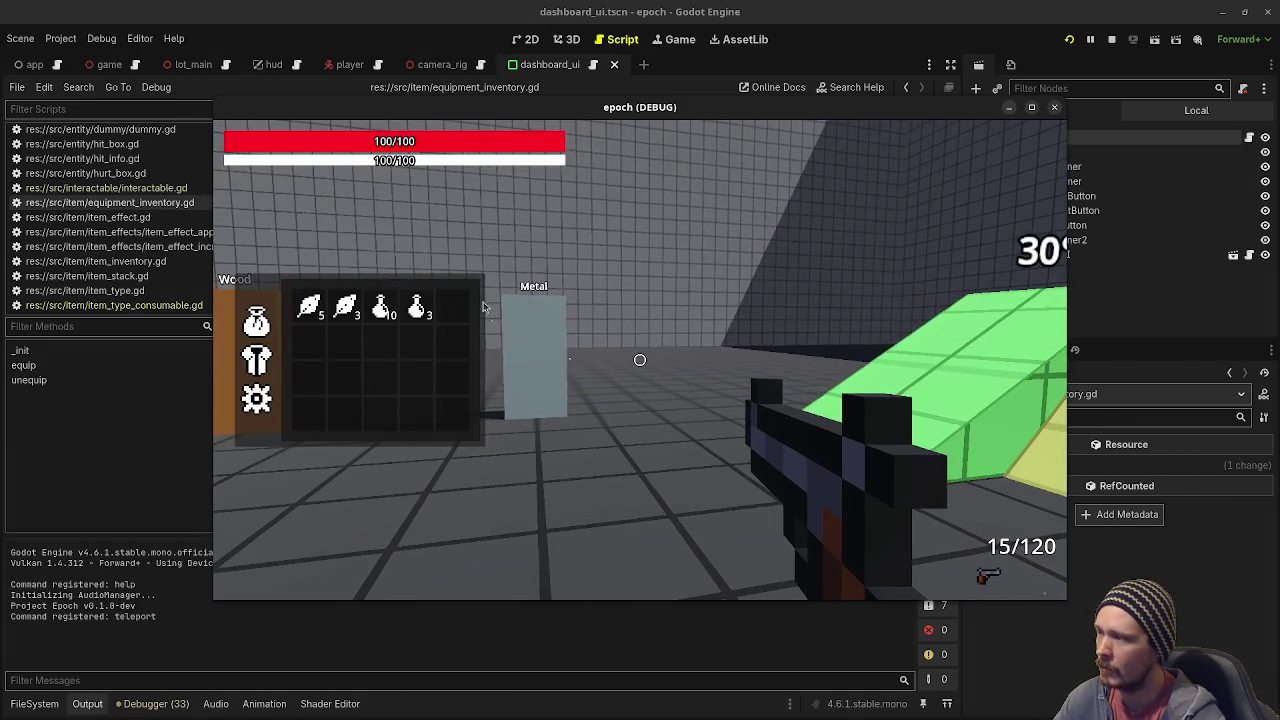
pyautogui.click(416, 308)
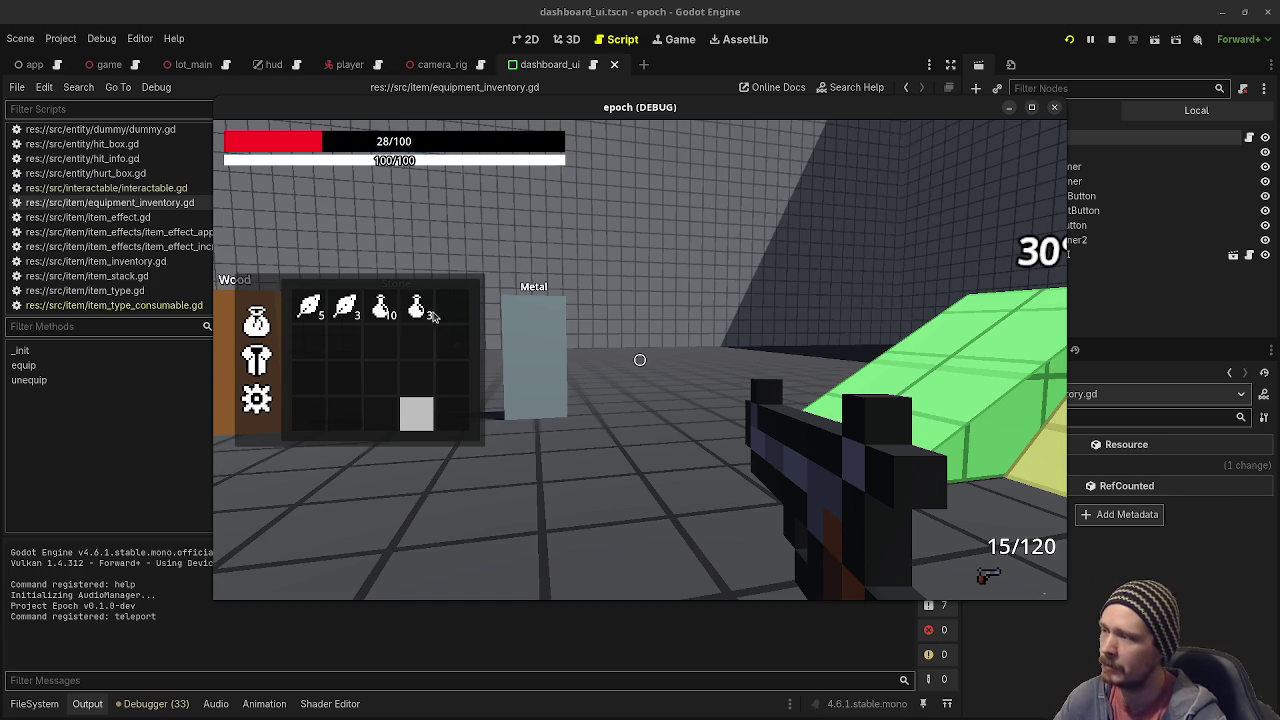
pyautogui.click(418, 310)
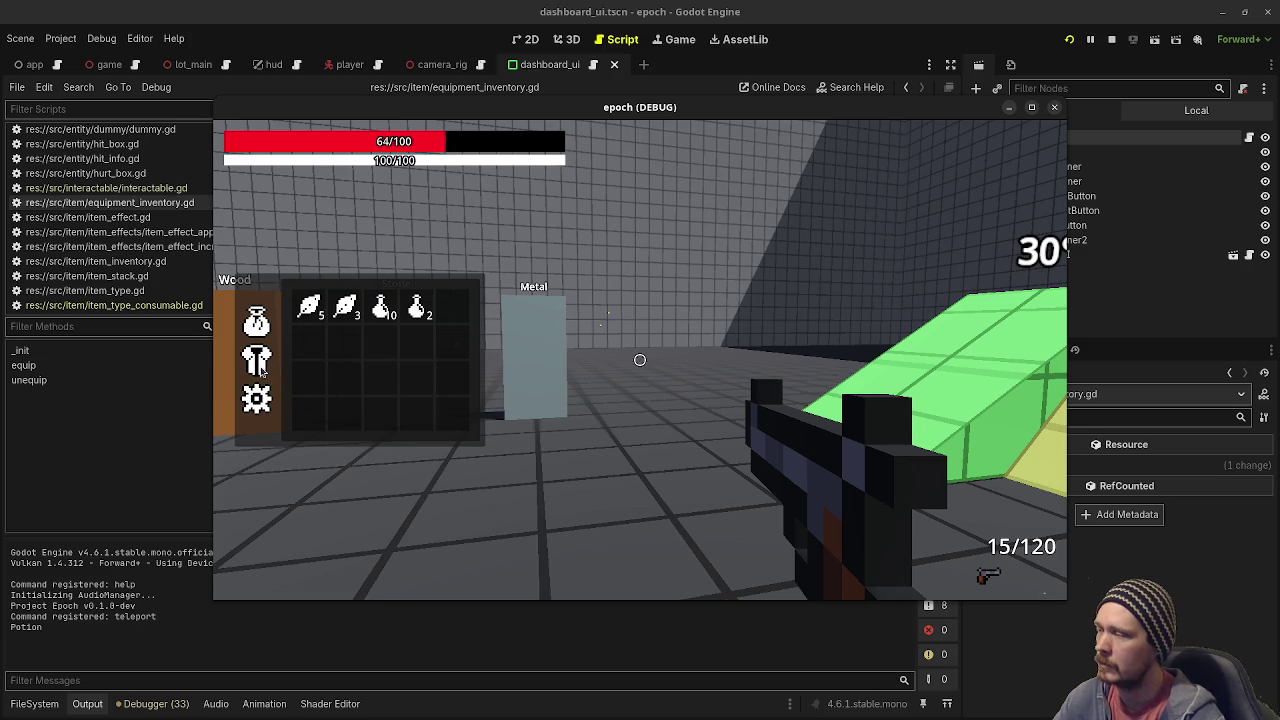
pyautogui.click(260, 369)
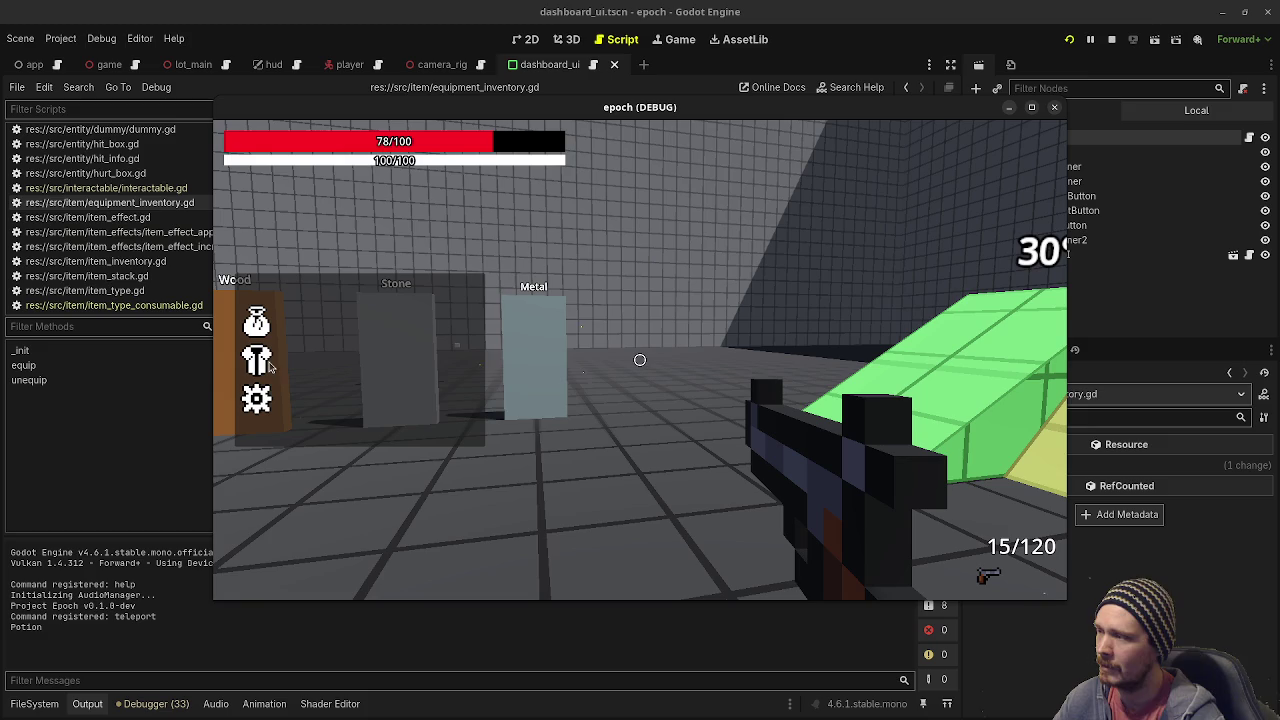
pyautogui.click(1111, 39)
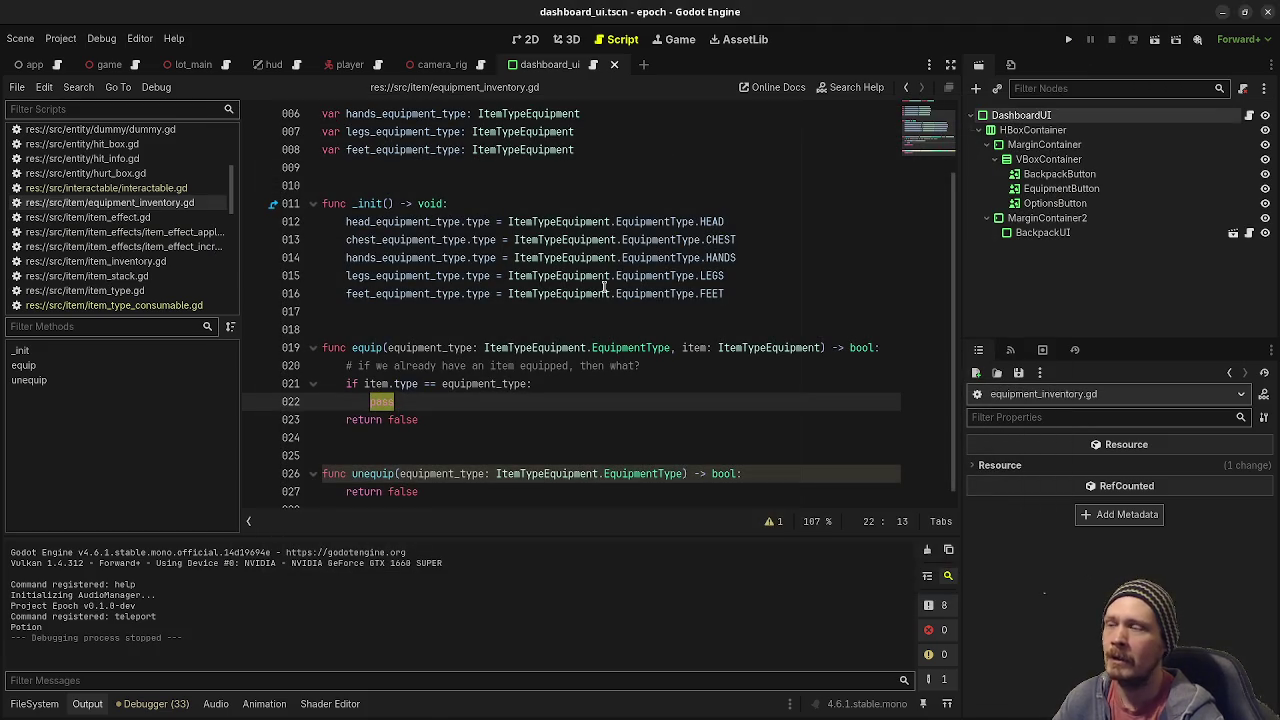
# Review the equip function's name, parameters and its comment about an already equipped item.
pyautogui.scroll(-1, 502, 362)
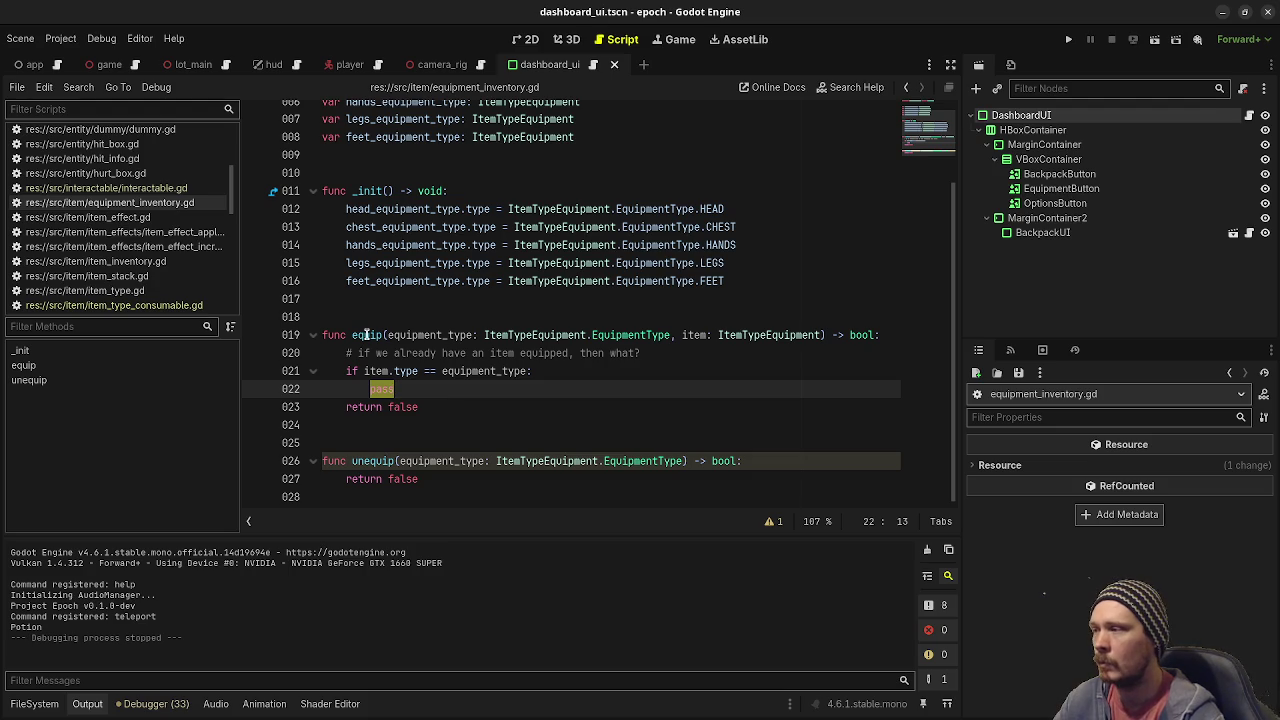
pyautogui.press('Up')
pyautogui.press('Up')
pyautogui.press('Up')
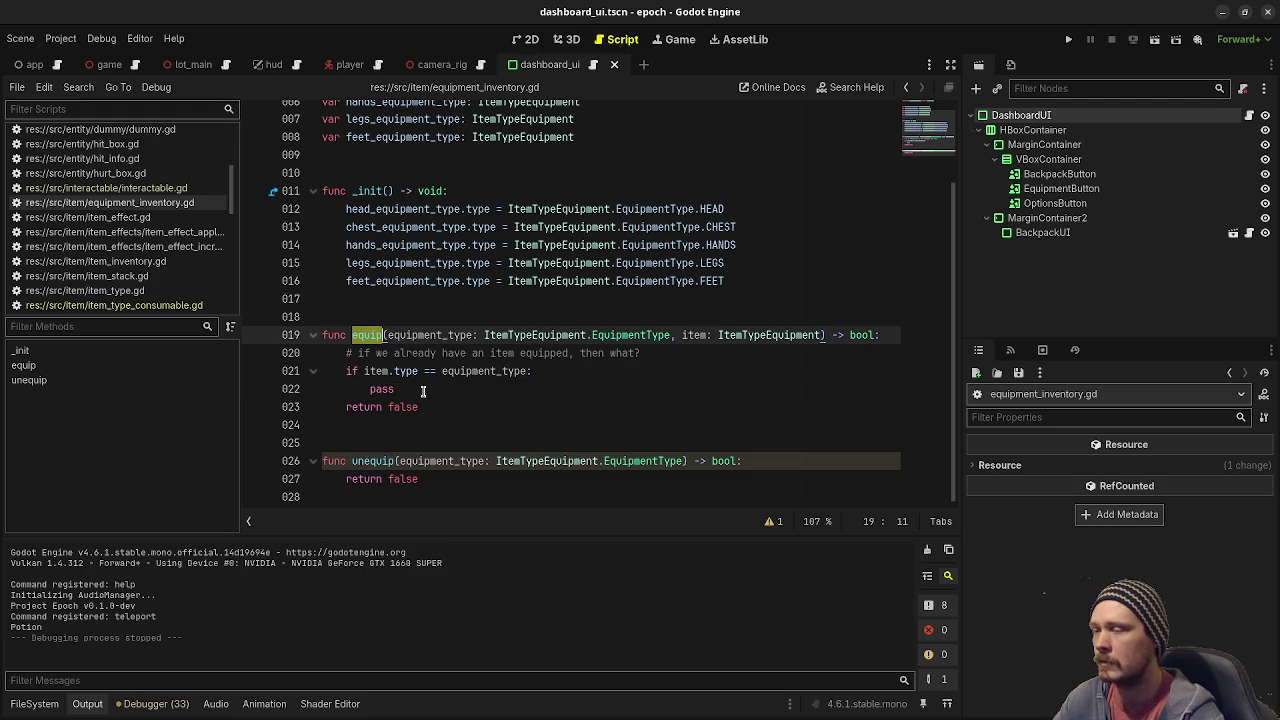
pyautogui.moveTo(373, 353)
pyautogui.mouseDown()
pyautogui.moveTo(556, 366)
pyautogui.moveTo(645, 357)
pyautogui.mouseUp()
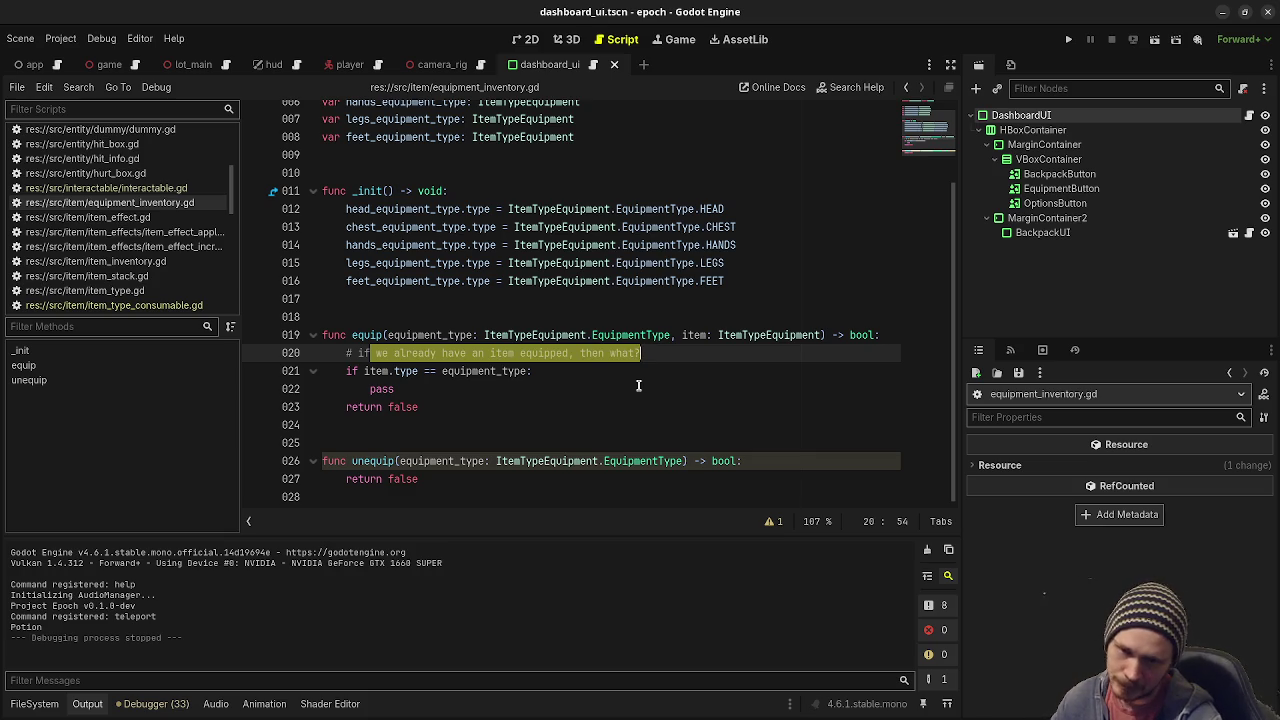
pyautogui.click(577, 364)
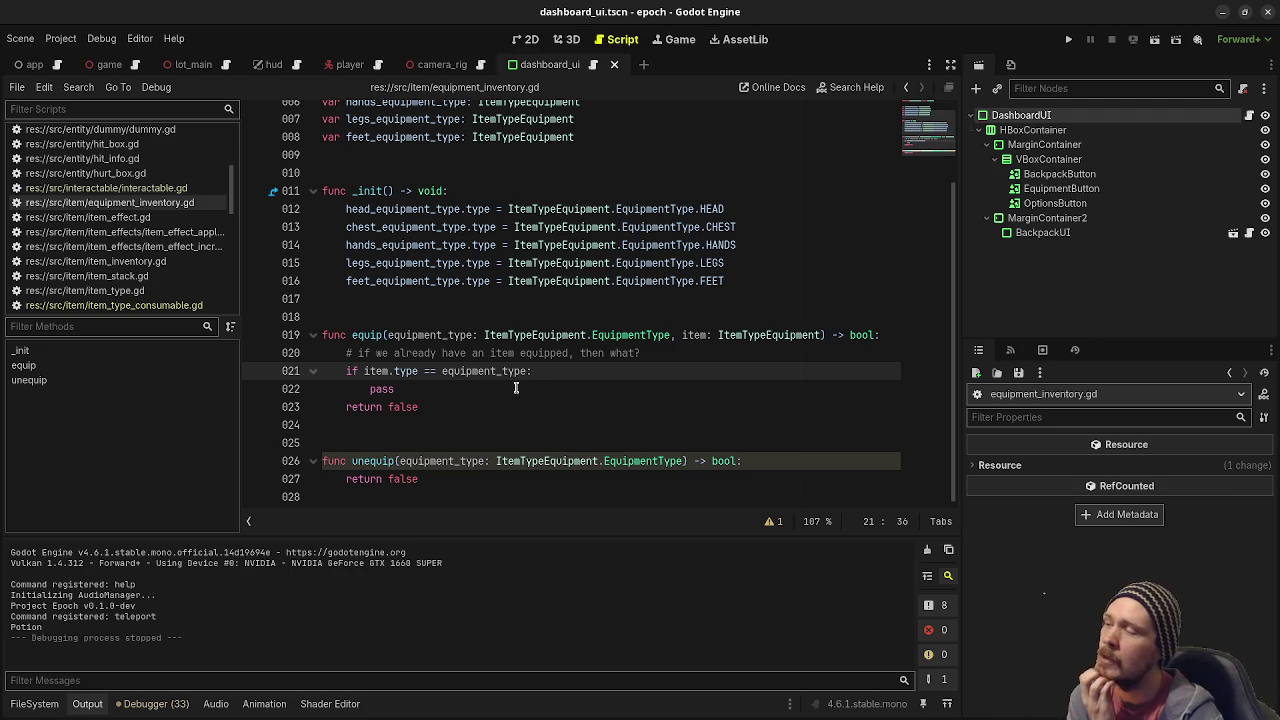
pyautogui.doubleClick(369, 333)
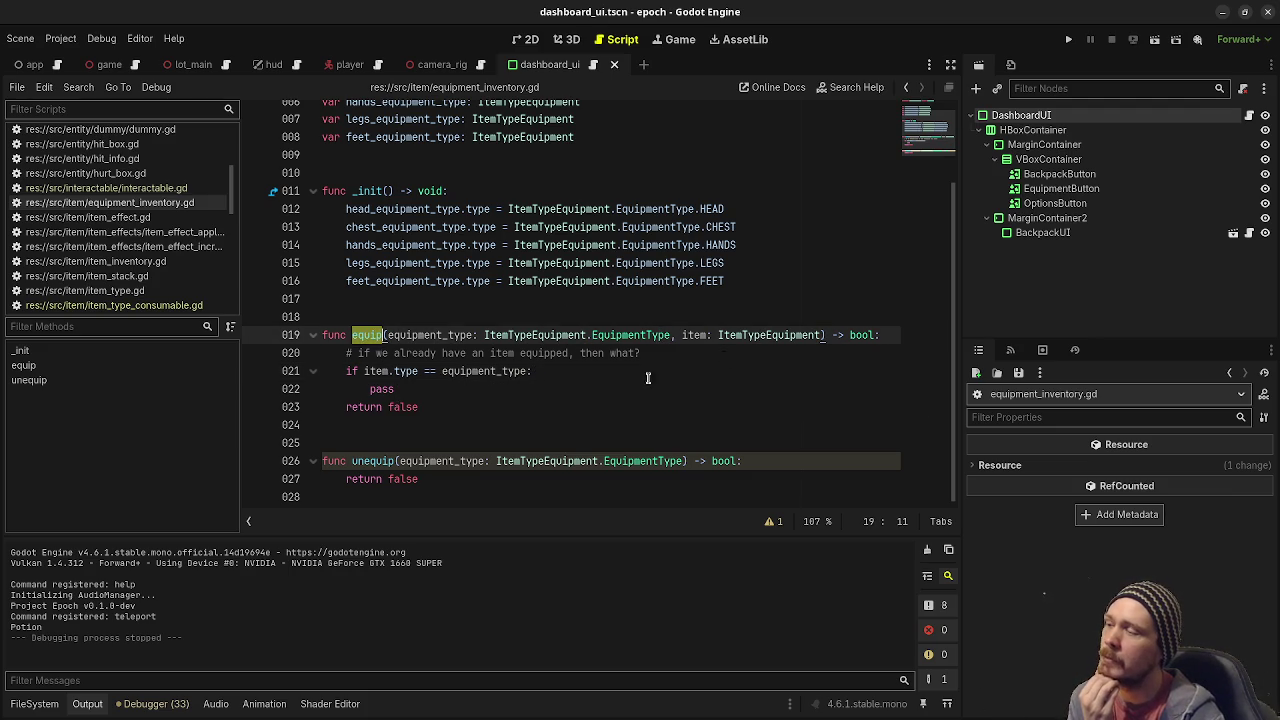
pyautogui.click(403, 401)
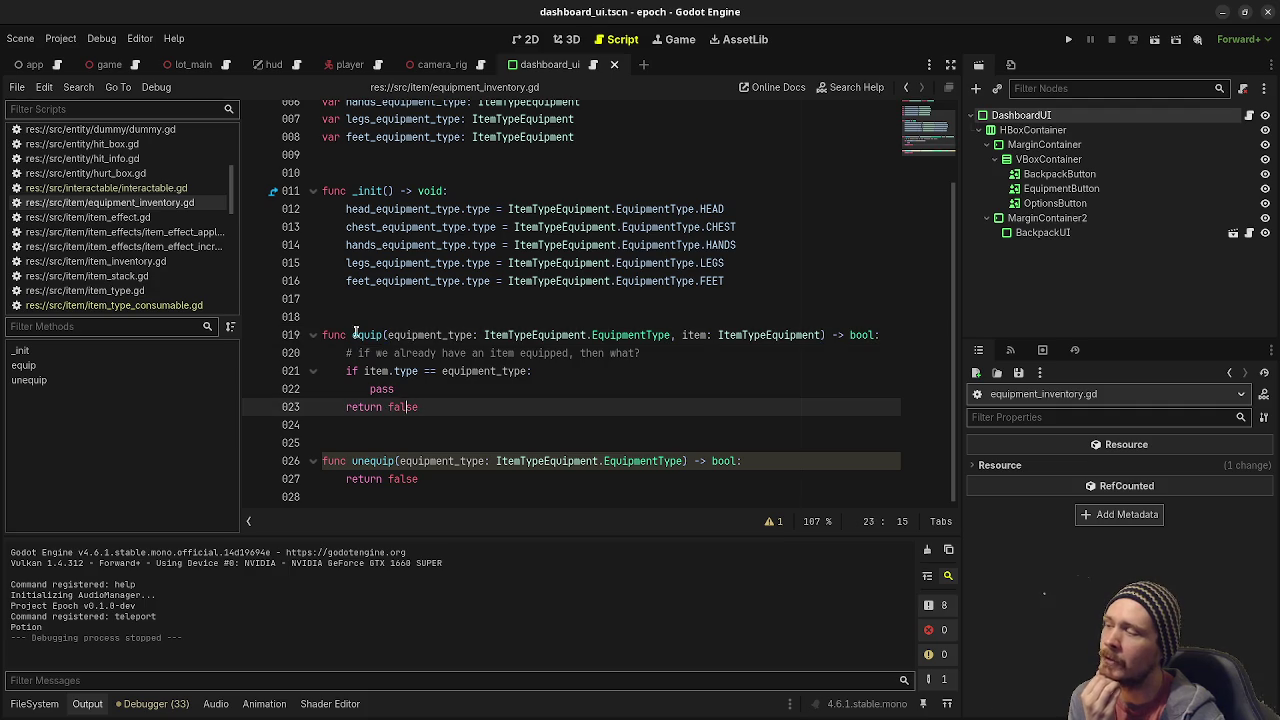
pyautogui.moveTo(364, 335); pyautogui.dragTo(513, 335)
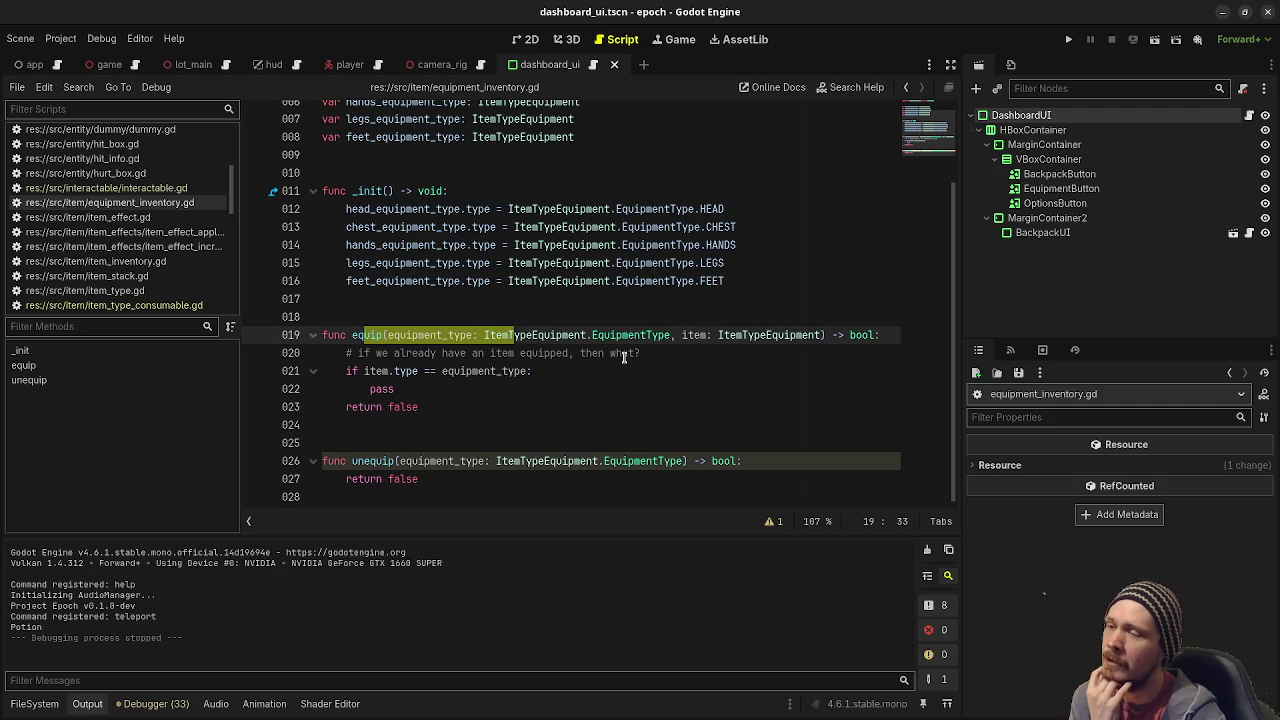
# Check the bool documentation, then insert a blank line under the comment on line 20.
pyautogui.click(850, 337)
pyautogui.click(634, 299)
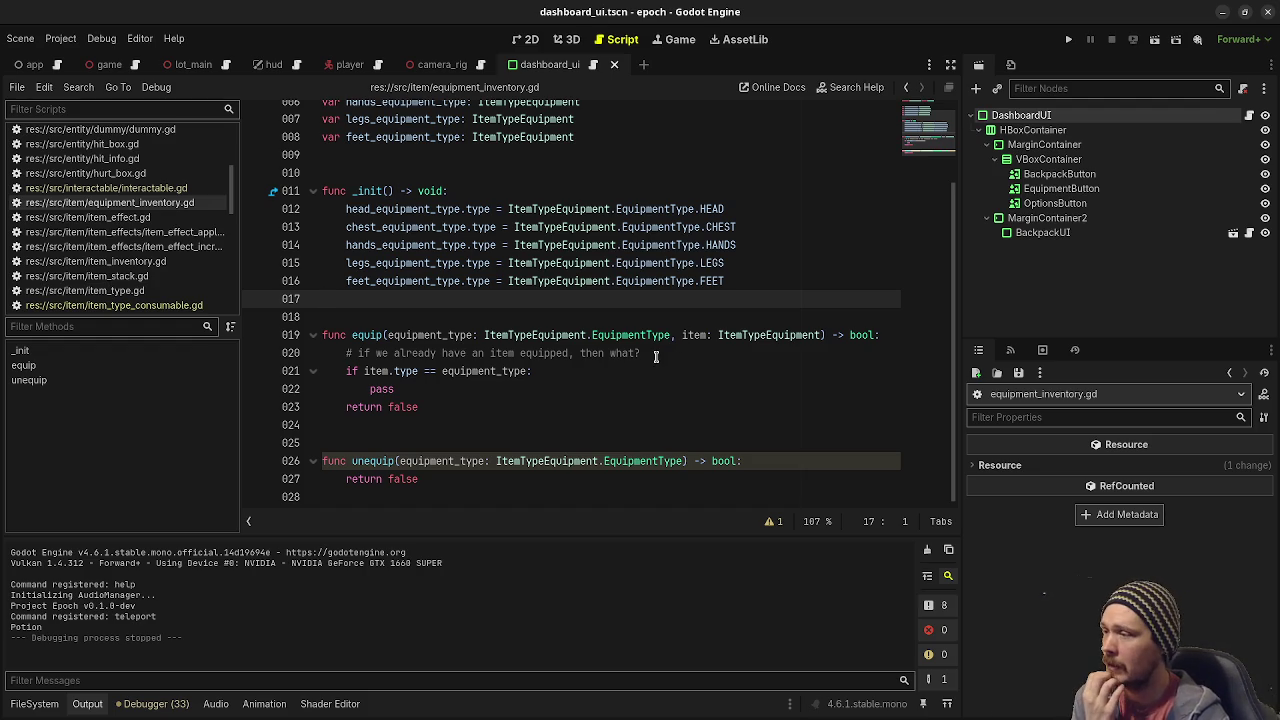
pyautogui.click(651, 353)
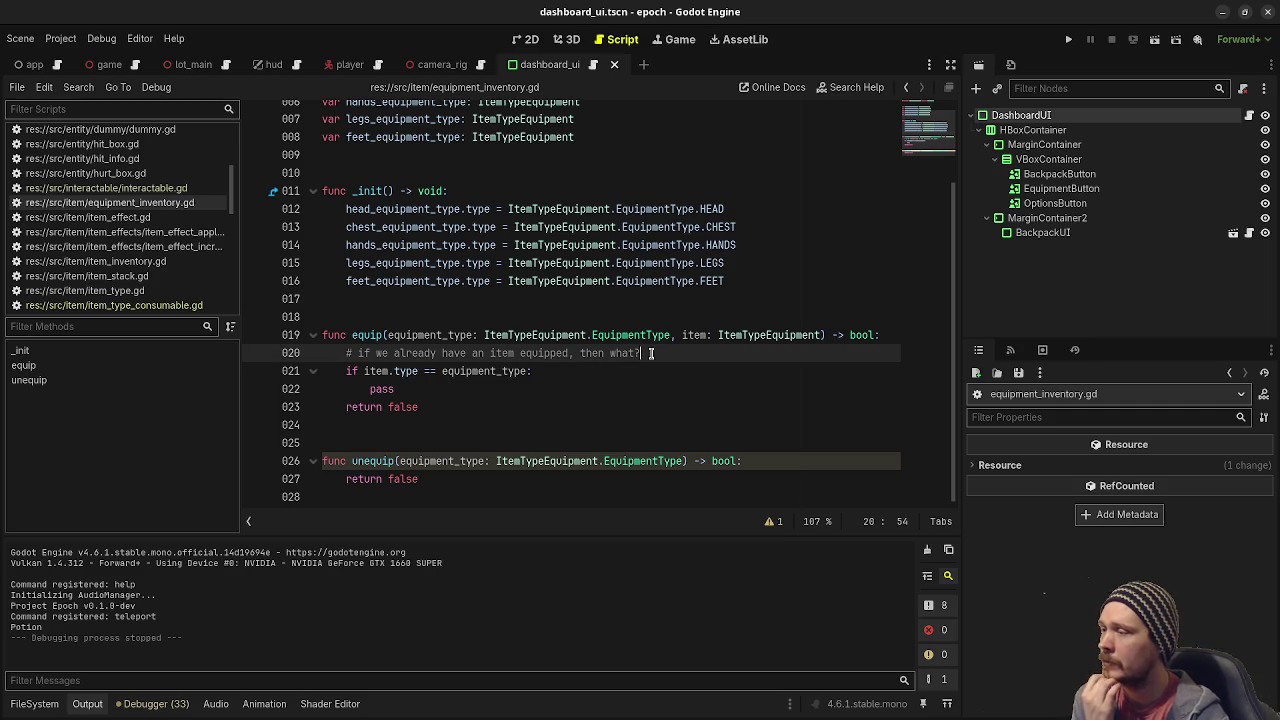
pyautogui.press('Return')
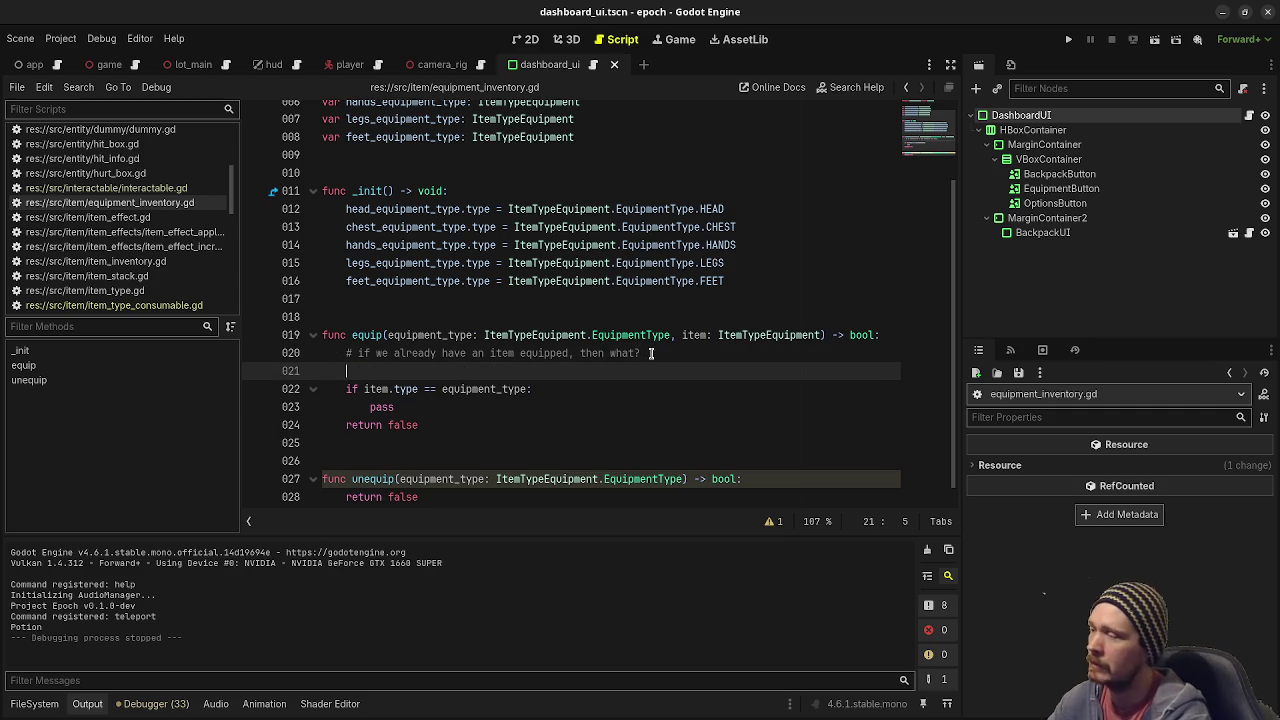
# Type a bare 'if ' on line 21 of equip, then select equipment_type and scroll to the top.
pyautogui.write('if')
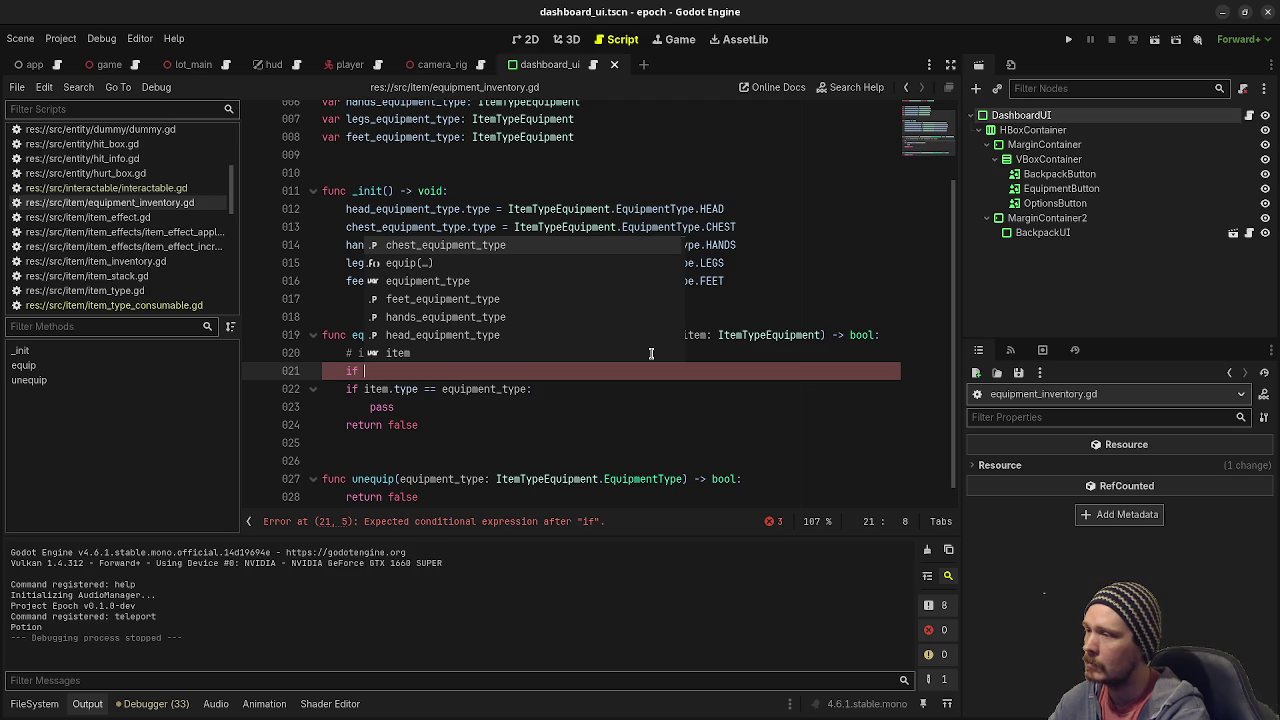
pyautogui.click(711, 318)
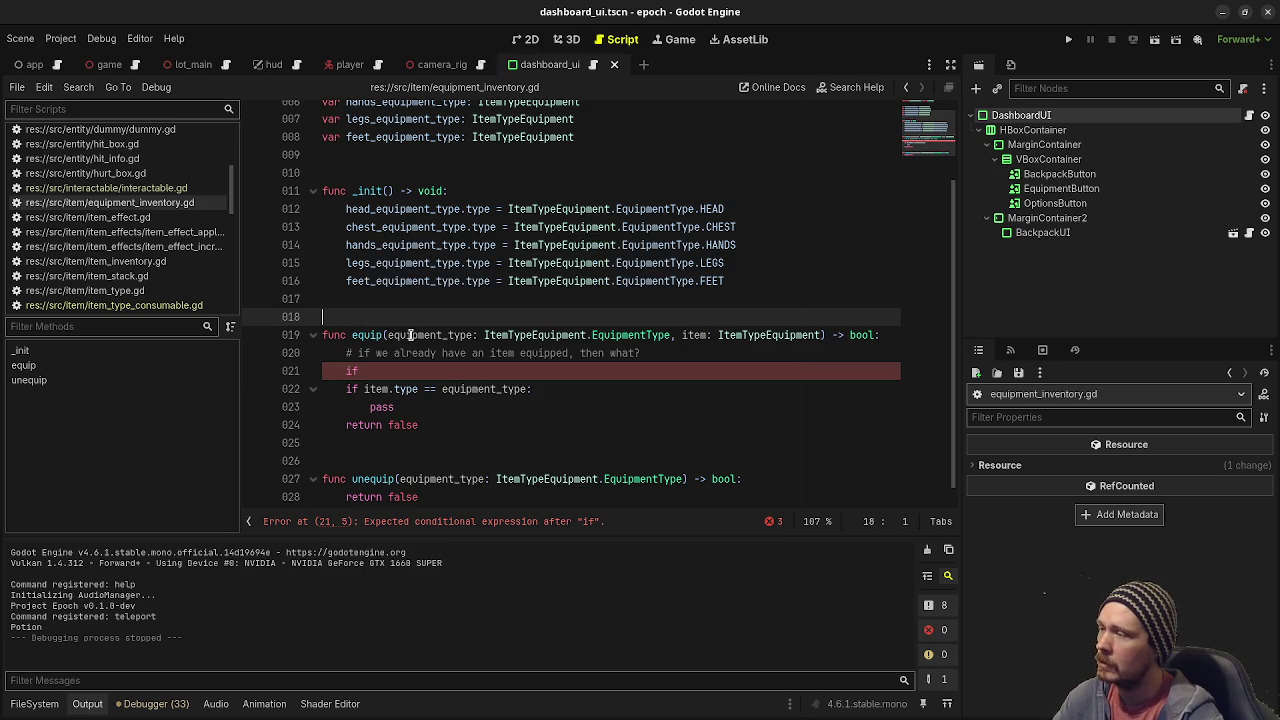
pyautogui.moveTo(389, 335); pyautogui.dragTo(670, 341)
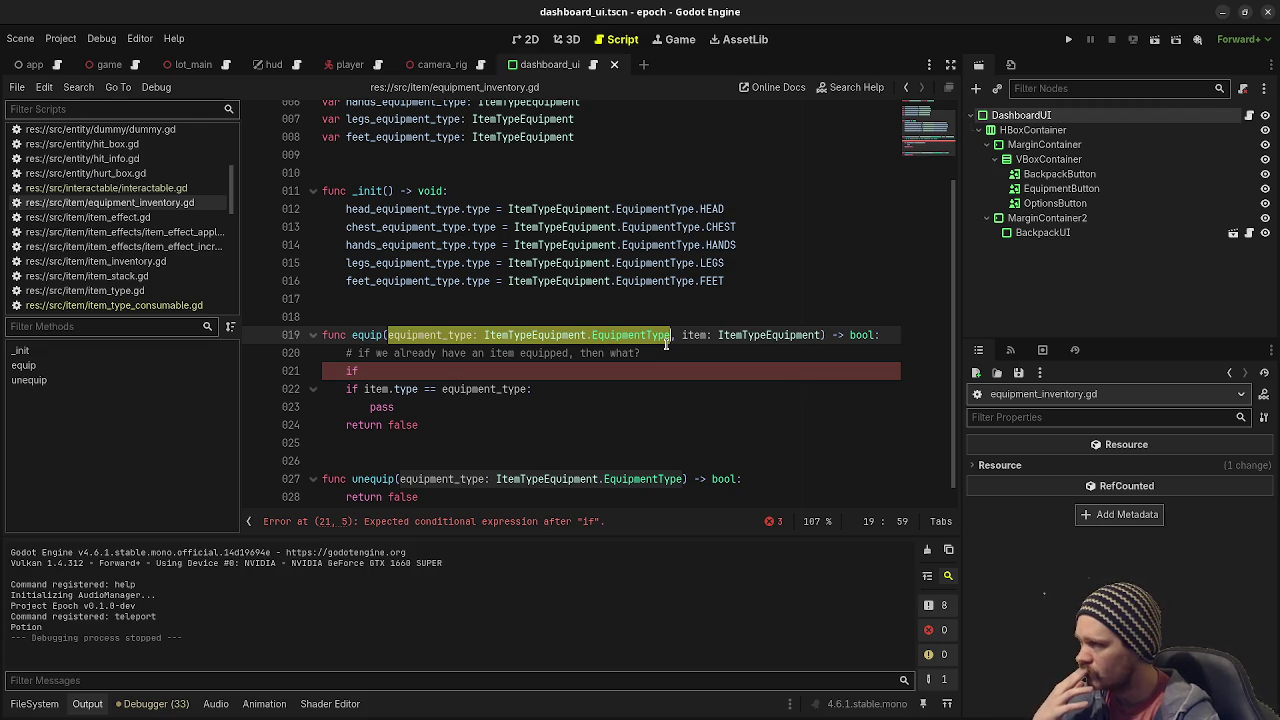
pyautogui.scroll(1, 666, 343)
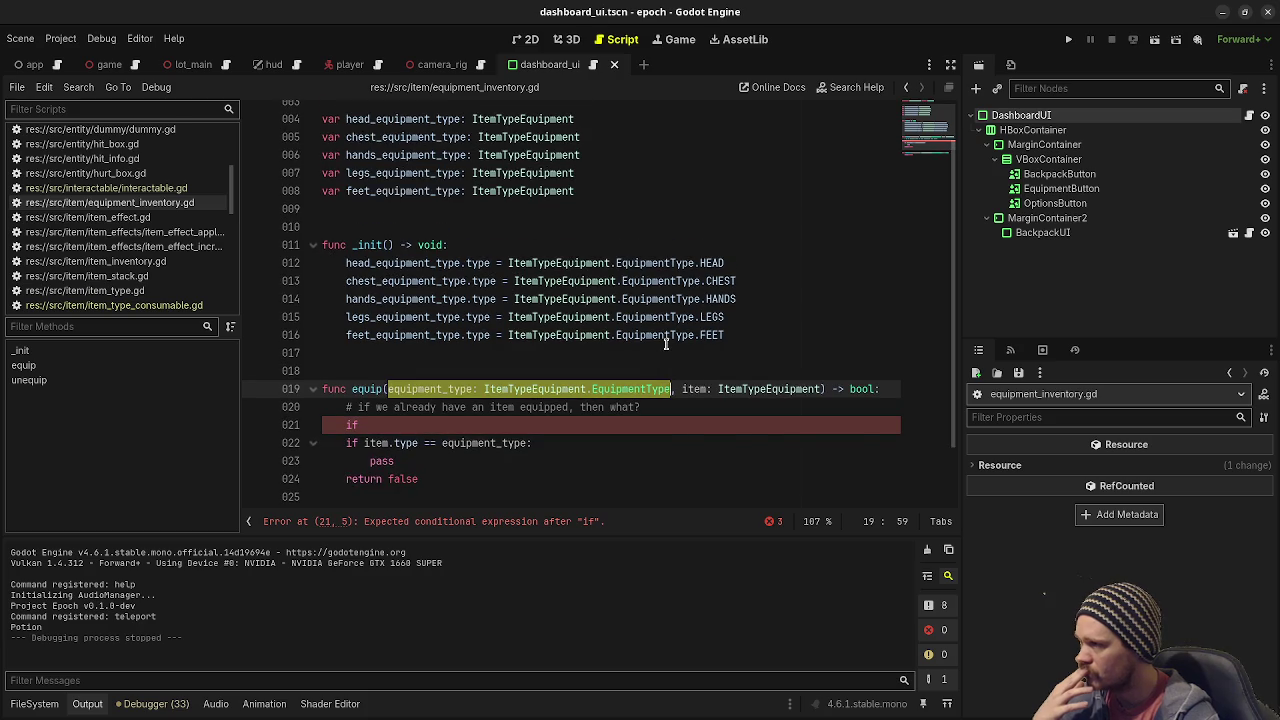
pyautogui.scroll(1, 666, 343)
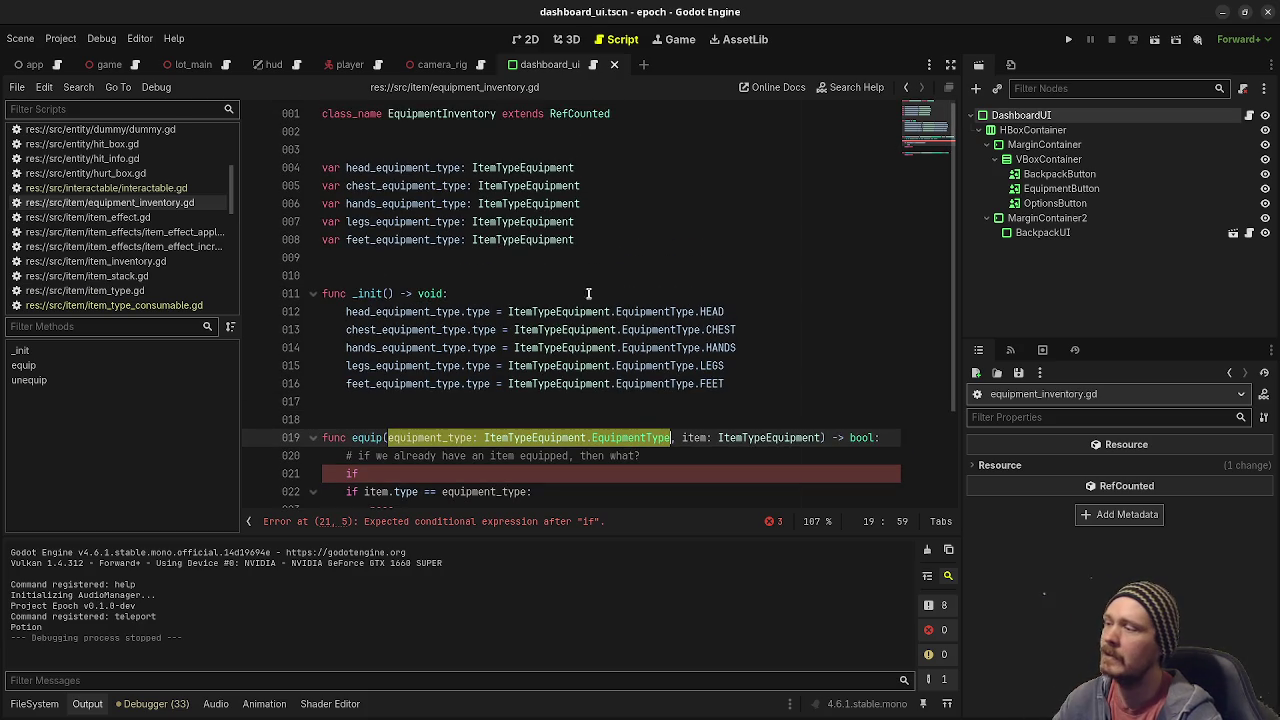
# Replace the five slot-type assignments on lines 12–16 of _init with a single pass.
pyautogui.moveTo(742, 384)
pyautogui.mouseDown()
pyautogui.moveTo(730, 335)
pyautogui.moveTo(681, 297)
pyautogui.mouseUp()
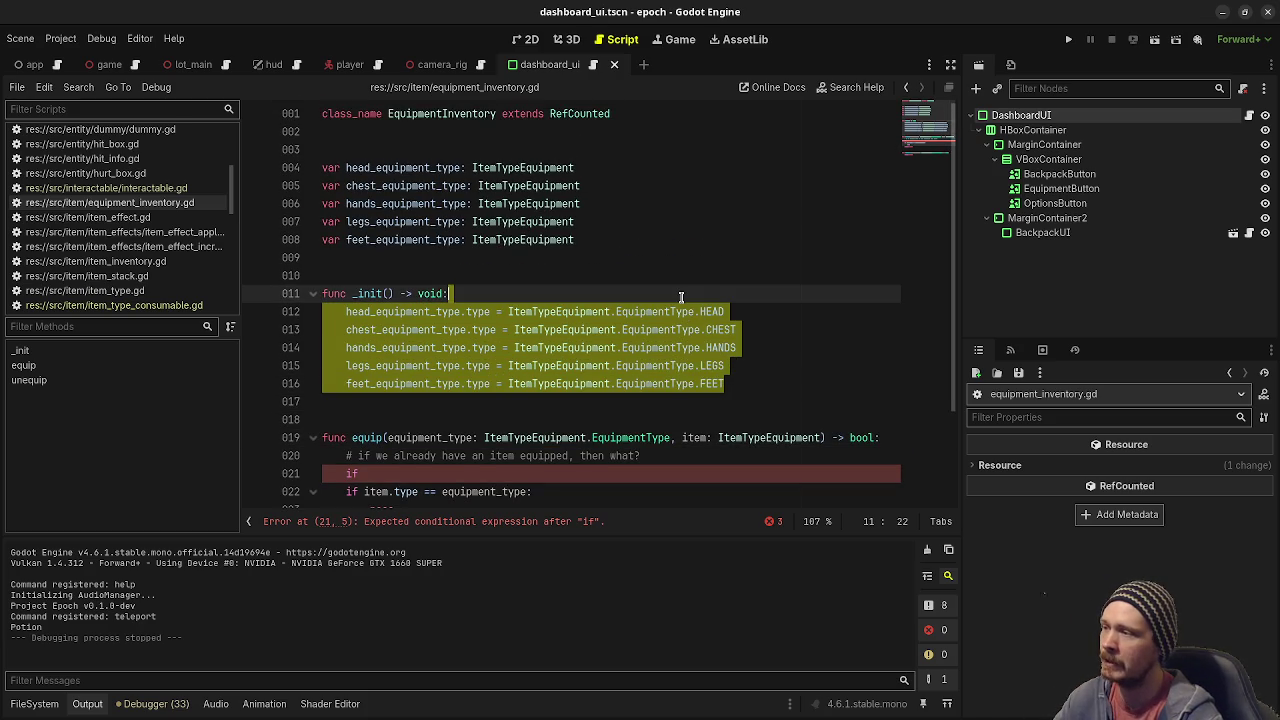
pyautogui.press('BackSpace')
pyautogui.press('Return')
pyautogui.write('pass')
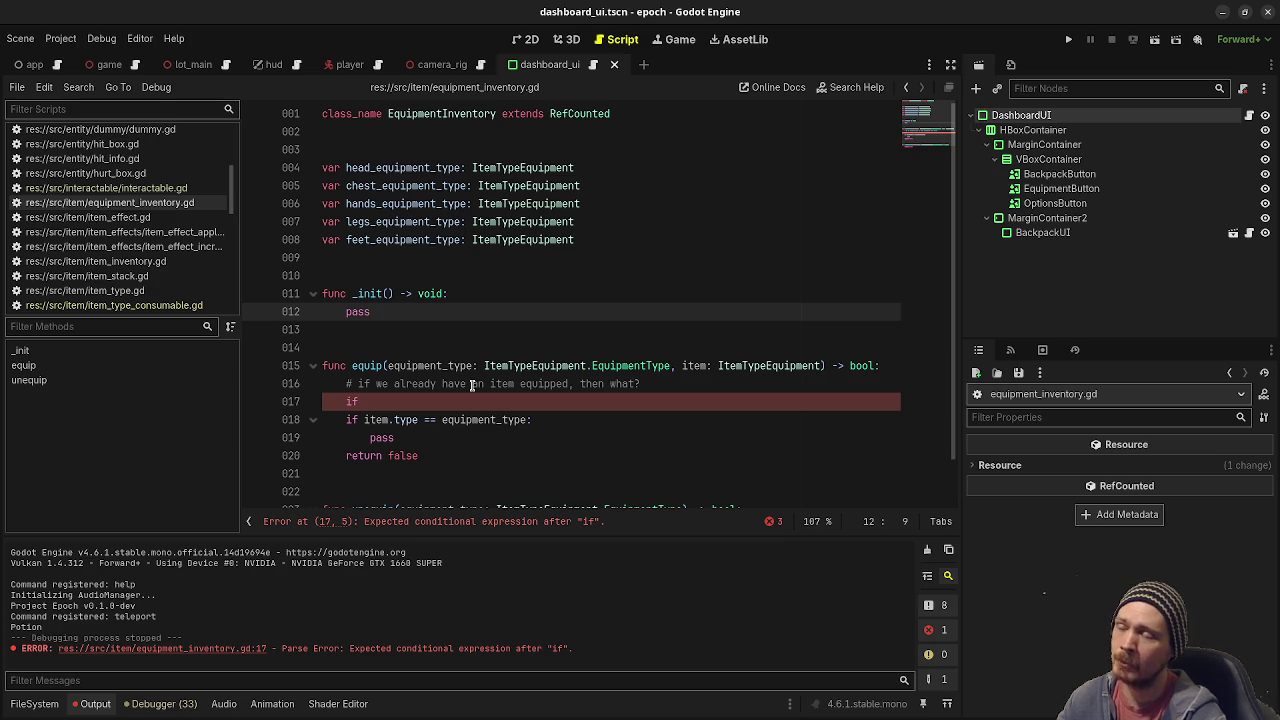
pyautogui.moveTo(475, 427)
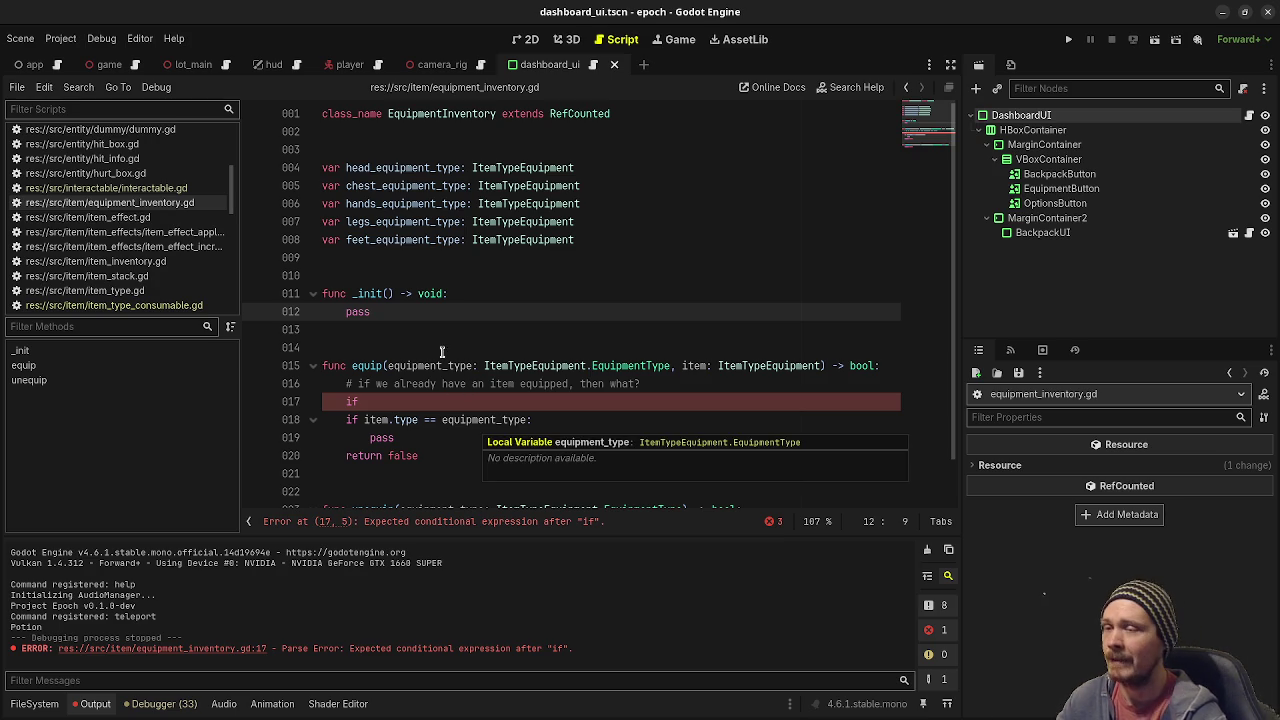
pyautogui.moveTo(370, 365); pyautogui.dragTo(466, 366)
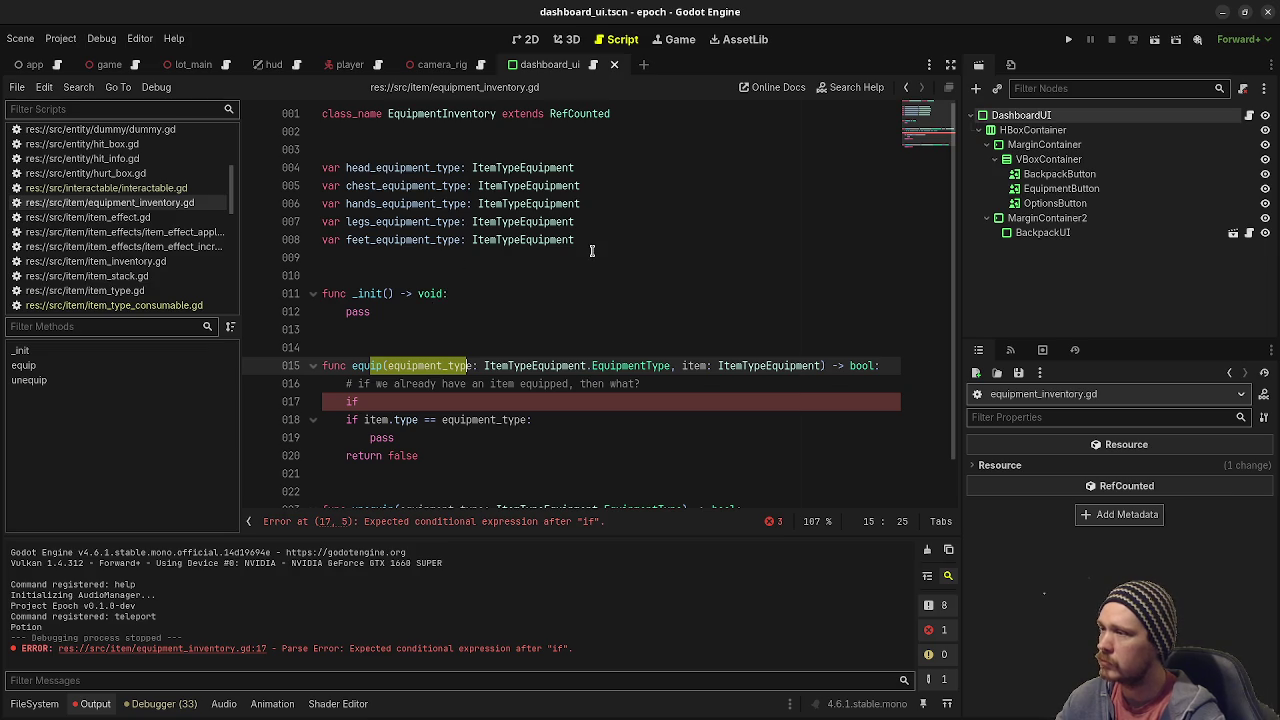
# Replace lines 4–8 with 'var equipment: Array[ItemTypeEquipment] = []' and start 'equipment[ItemTy' in _init.
pyautogui.moveTo(590, 240)
pyautogui.mouseDown()
pyautogui.moveTo(524, 240)
pyautogui.moveTo(316, 172)
pyautogui.mouseUp()
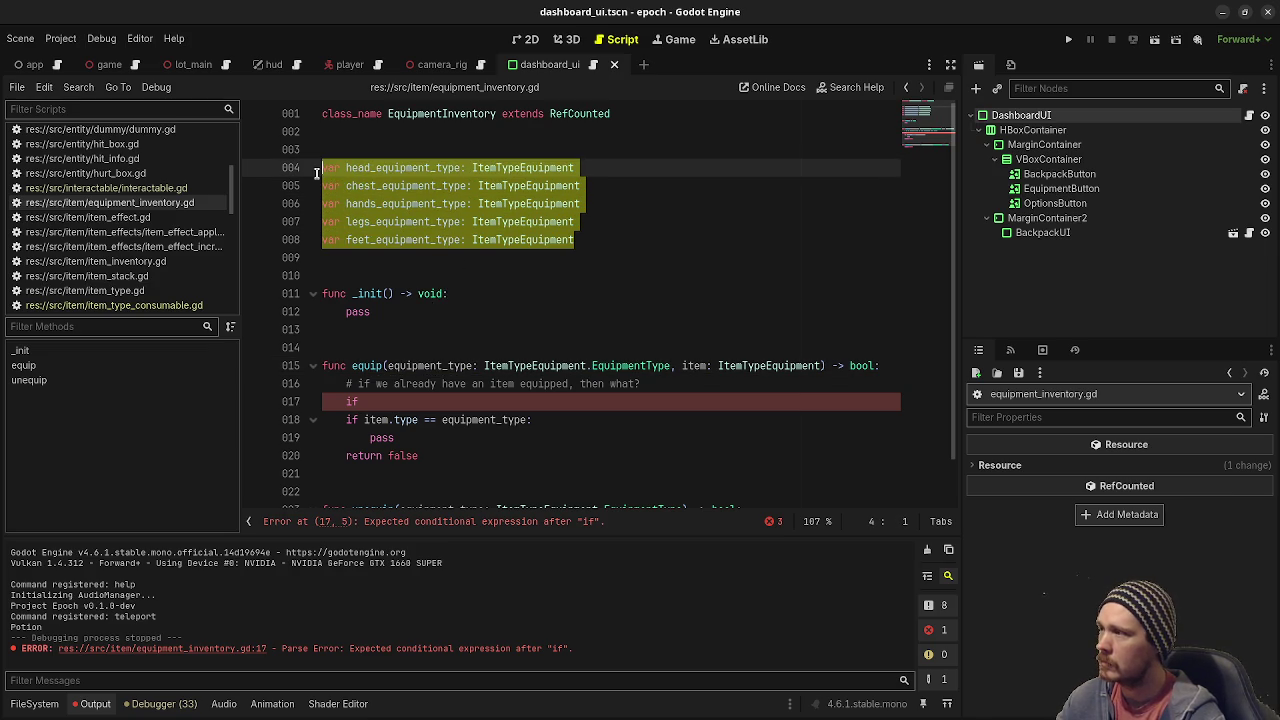
pyautogui.moveTo(590, 240); pyautogui.dragTo(550, 222)
pyautogui.moveTo(462, 210)
pyautogui.mouseDown()
pyautogui.moveTo(285, 186)
pyautogui.moveTo(285, 174)
pyautogui.mouseUp()
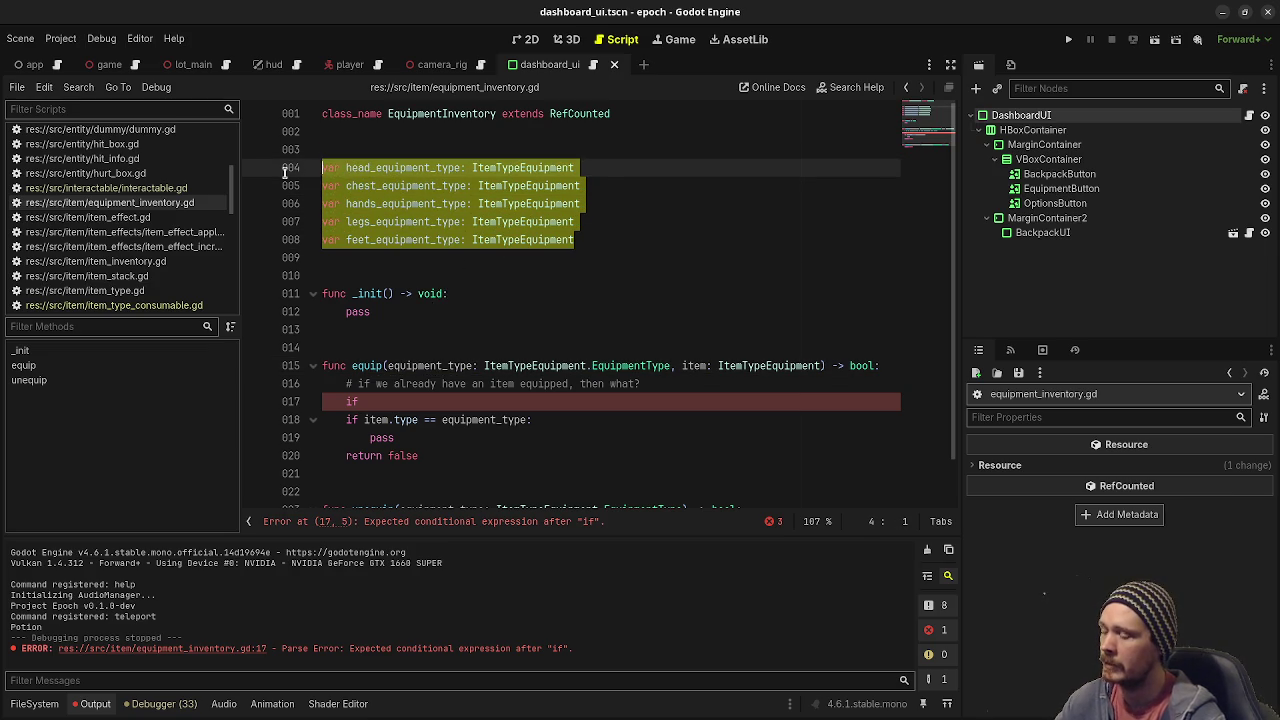
pyautogui.write('var equipment: ')
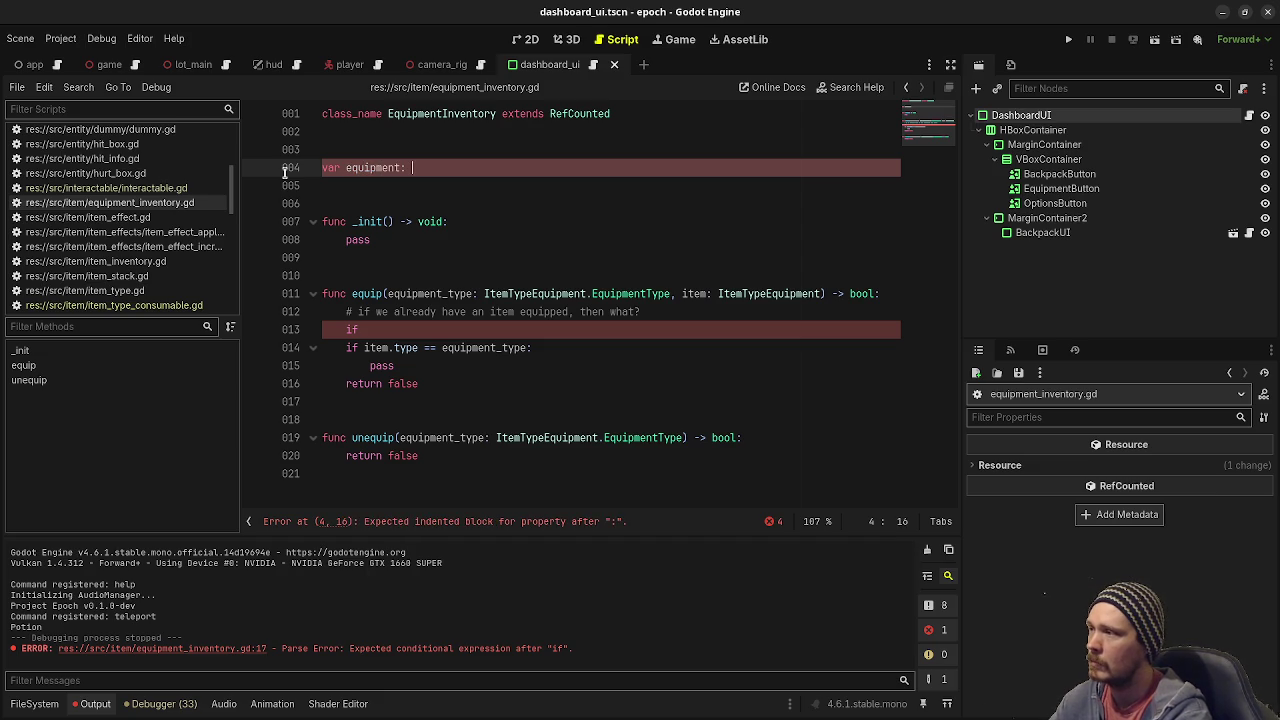
pyautogui.write('Array[')
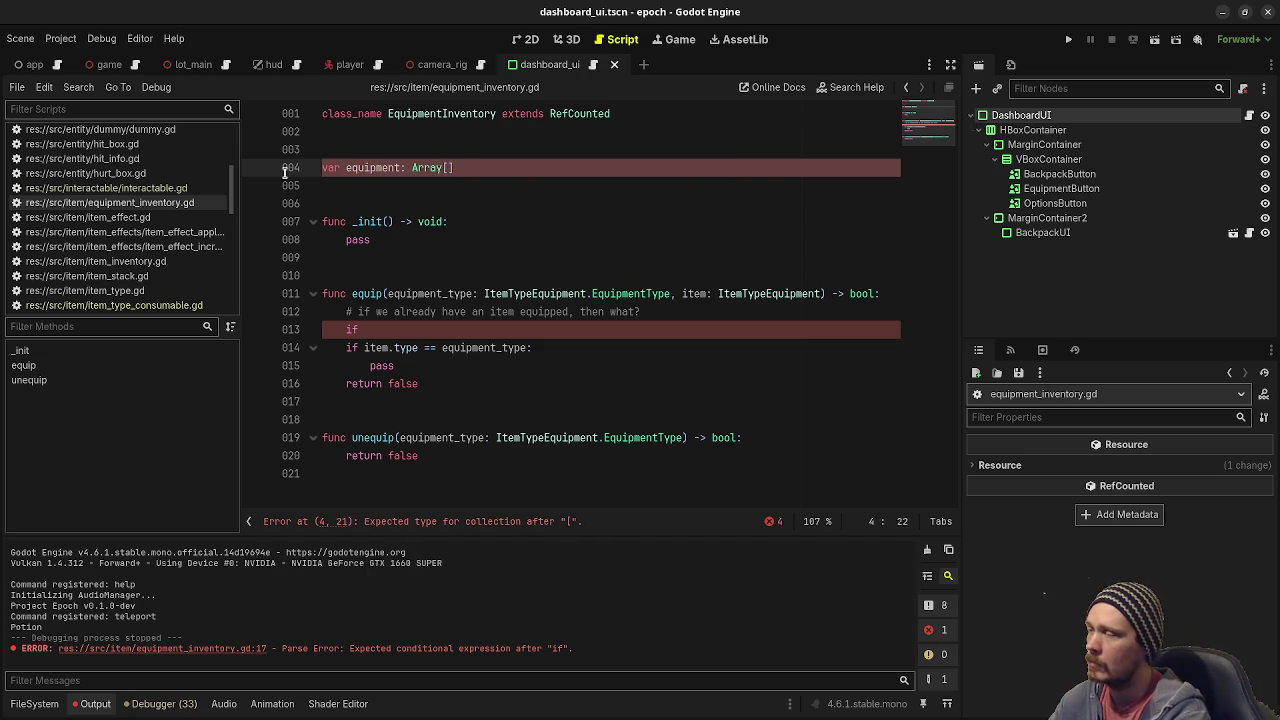
pyautogui.write('ItemTypeEquipment')
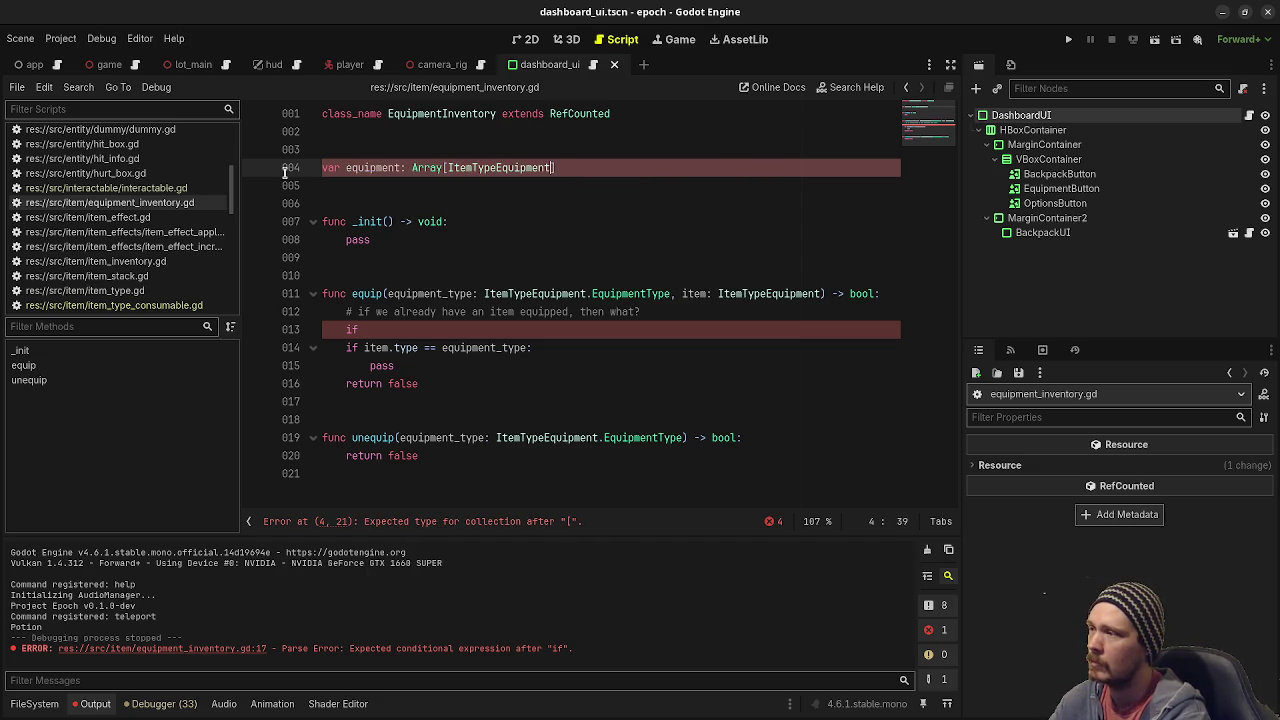
pyautogui.write(']')
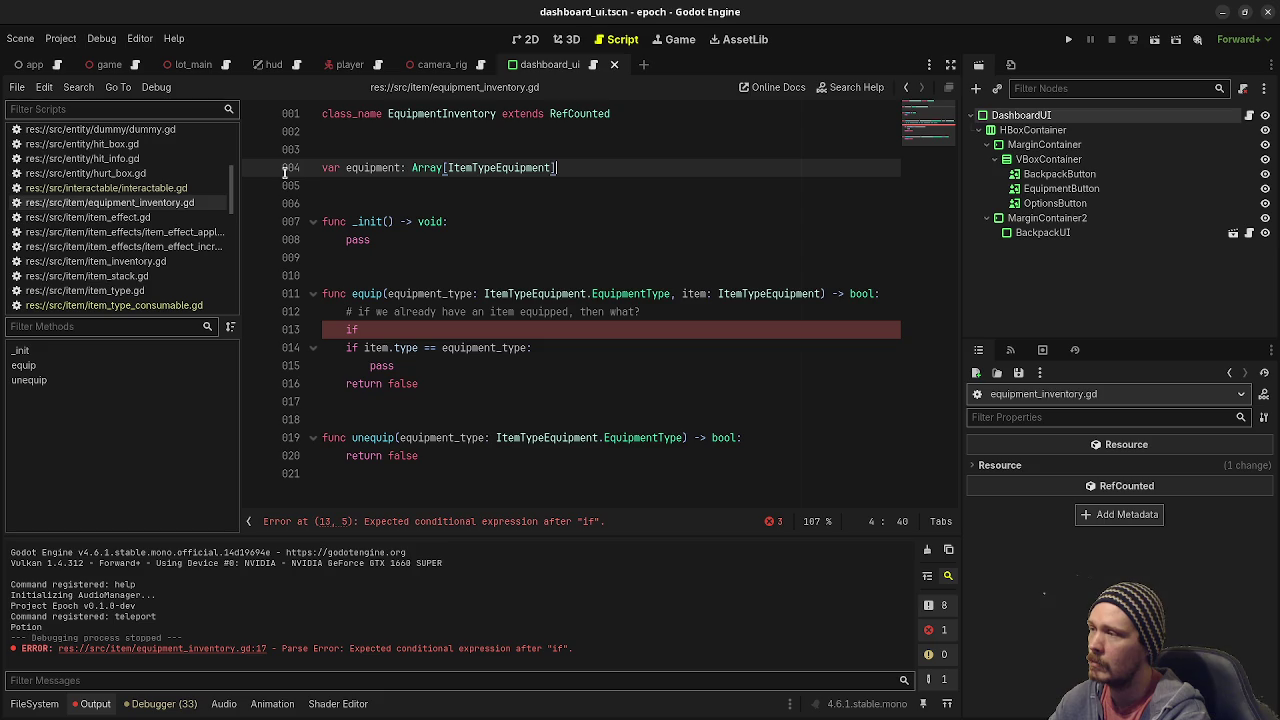
pyautogui.write(' = []')
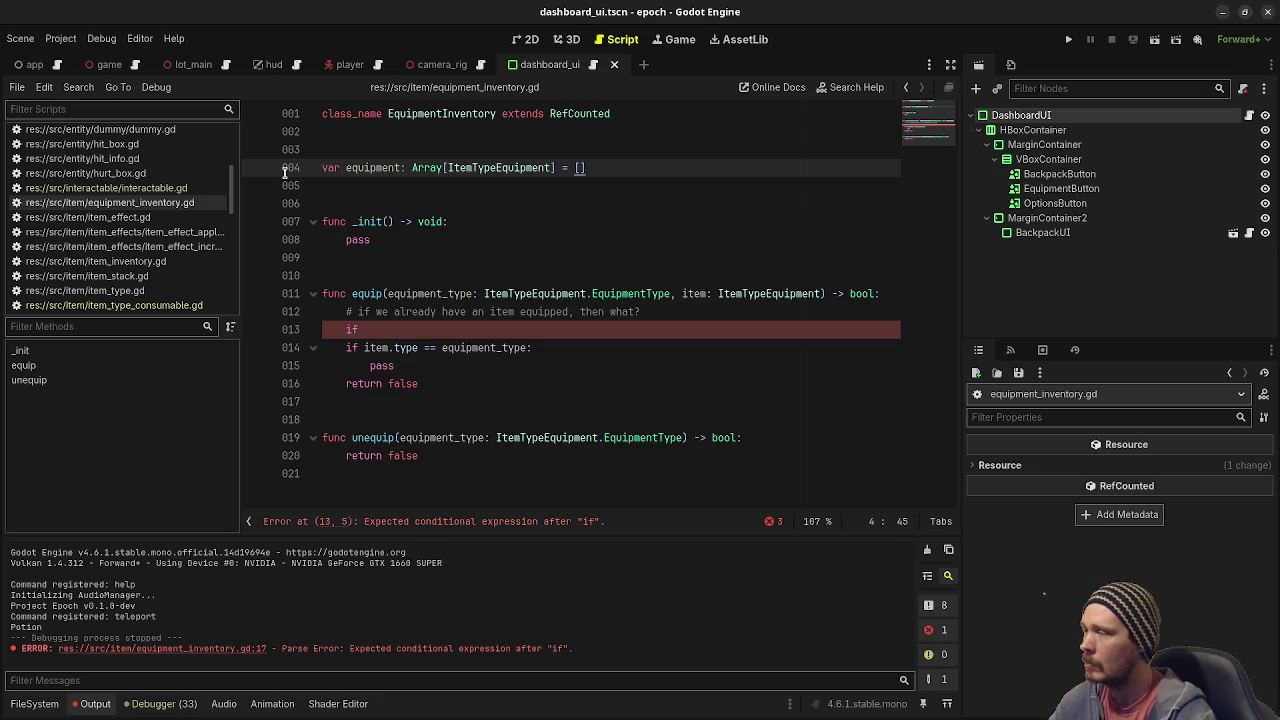
pyautogui.doubleClick(358, 238)
pyautogui.write('equipment[')
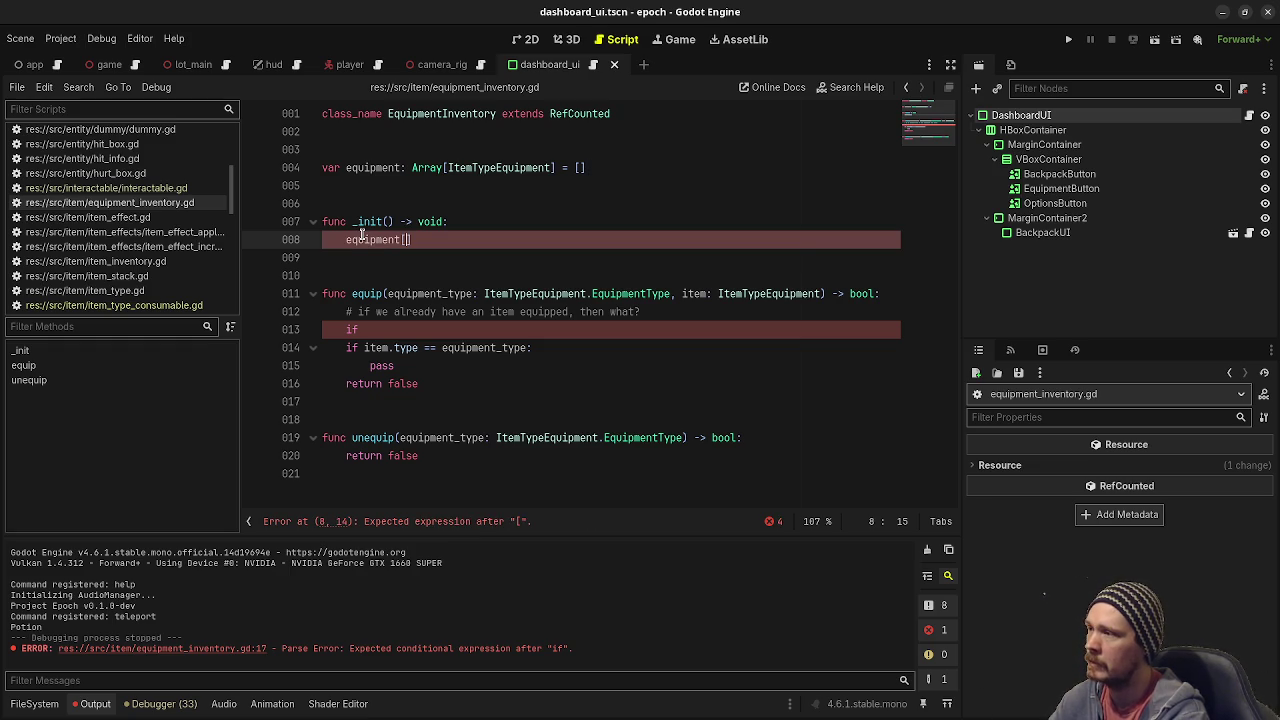
pyautogui.write('ItemTy')
# Complete line 8 as equipment[ItemTypeEquipment.EquipmentType.HEAD] using autocomplete.
pyautogui.press('Return')
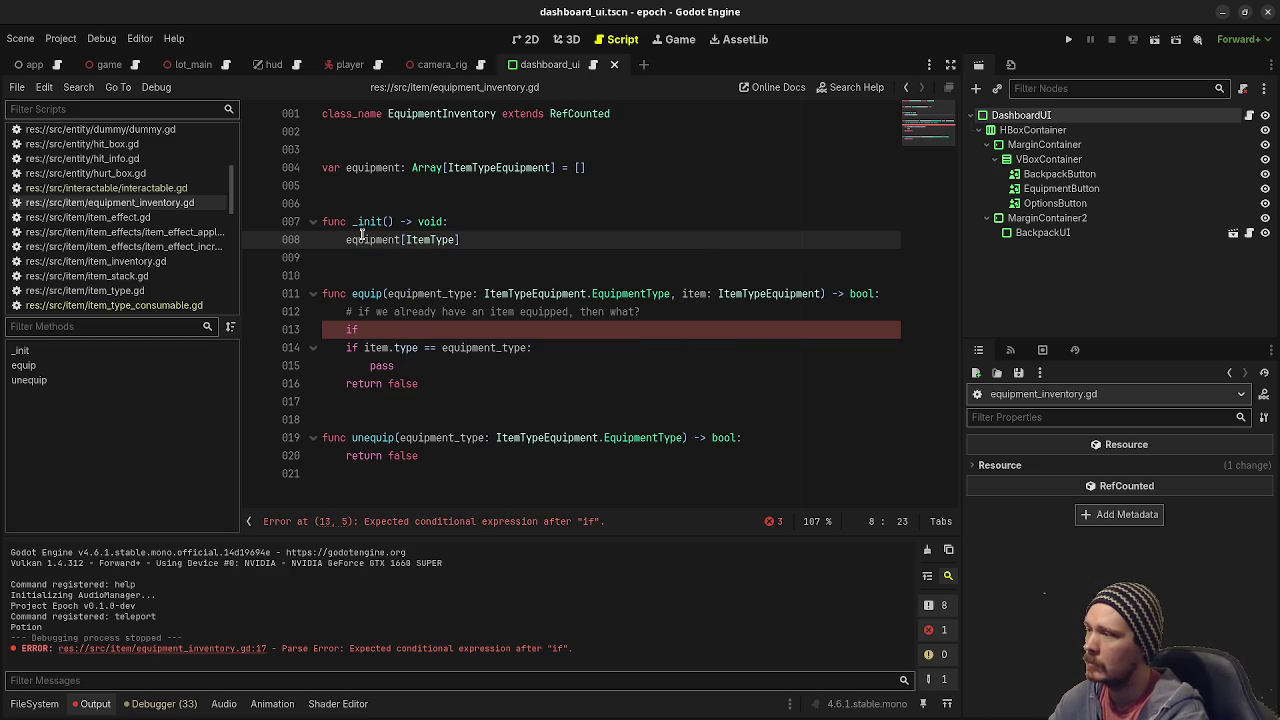
pyautogui.write('Eq')
pyautogui.press('Return')
pyautogui.write('.')
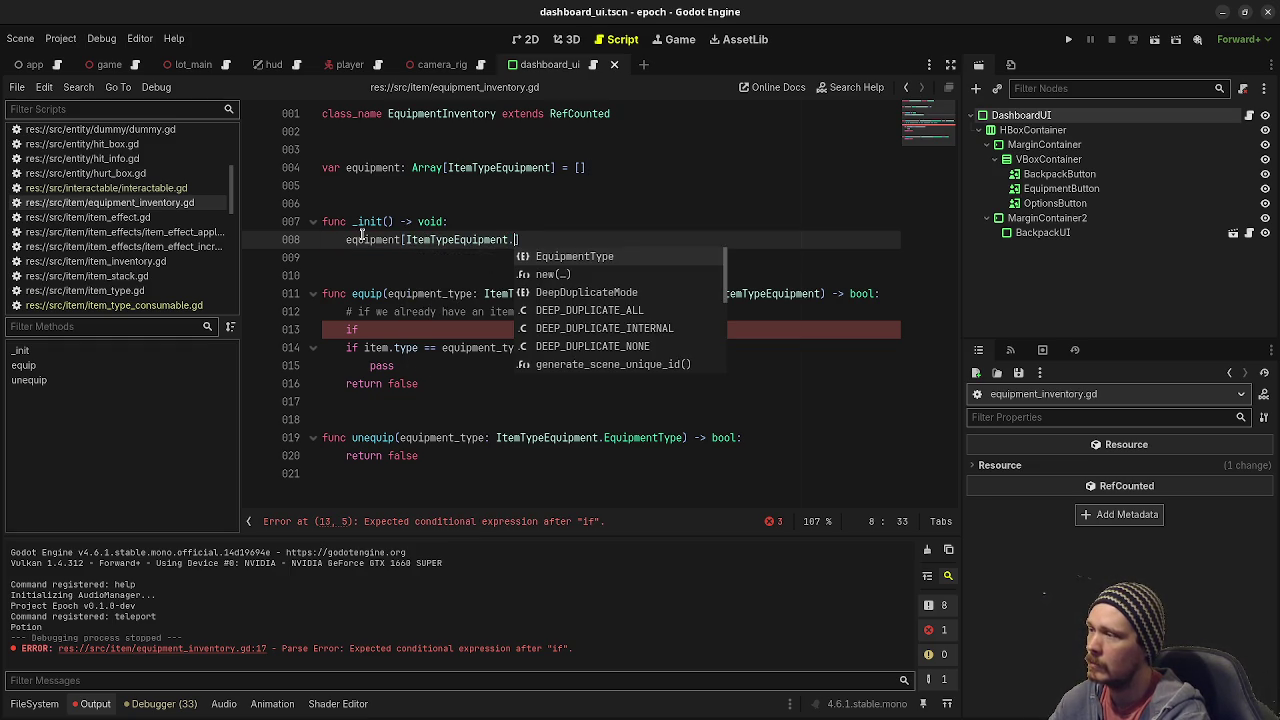
pyautogui.press('Return')
pyautogui.write('.HEA')
pyautogui.press('Return')
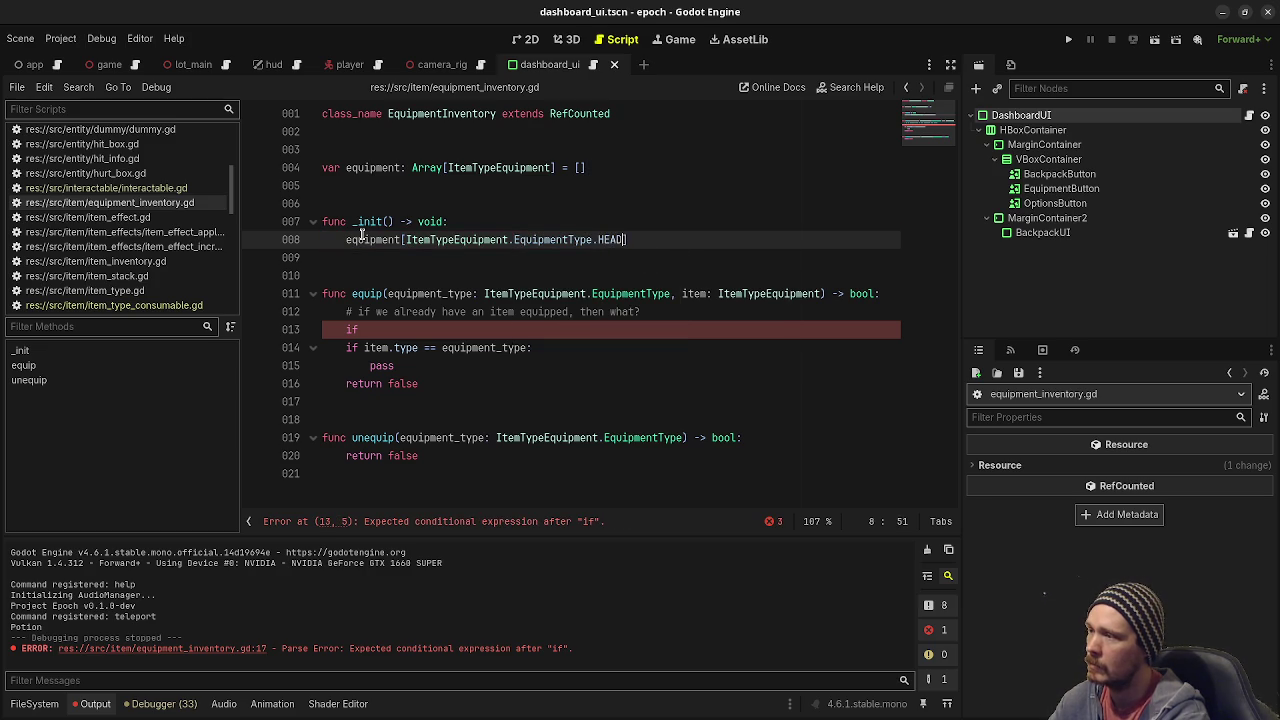
pyautogui.press('End')
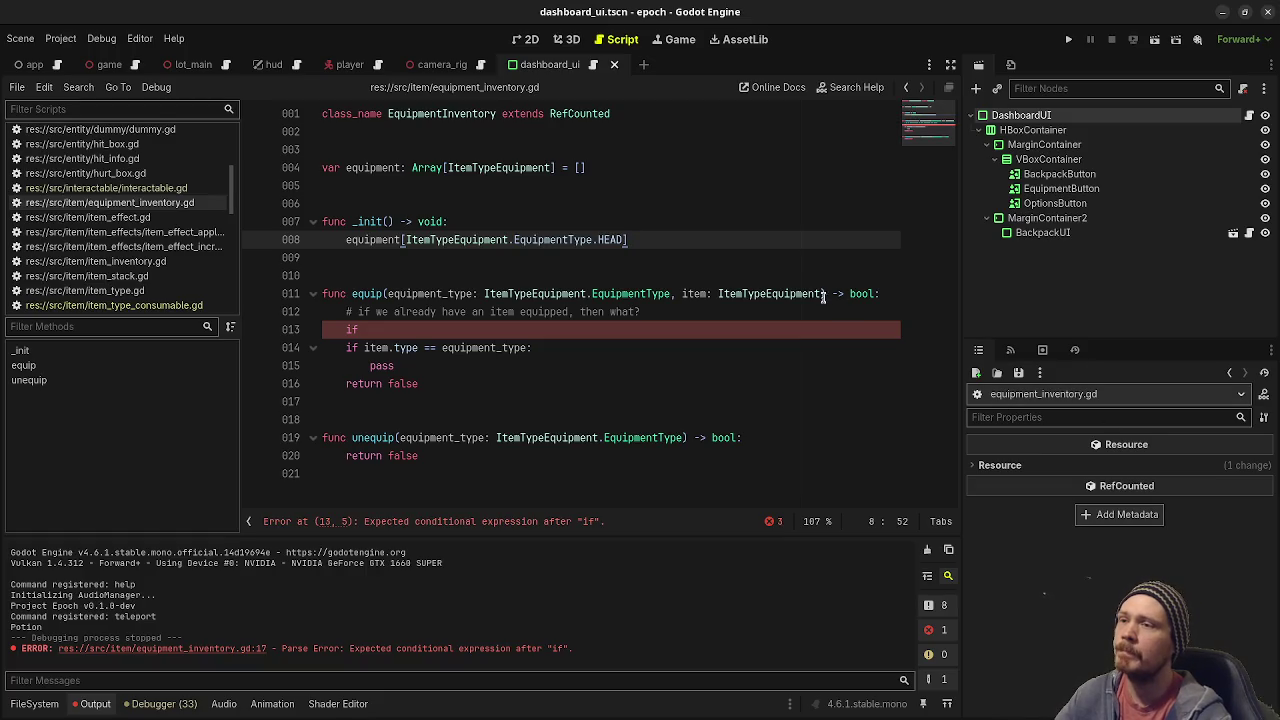
# Inspect equip's bool return type, its returned false and the equipment_type comparison on line 14.
pyautogui.click(656, 311)
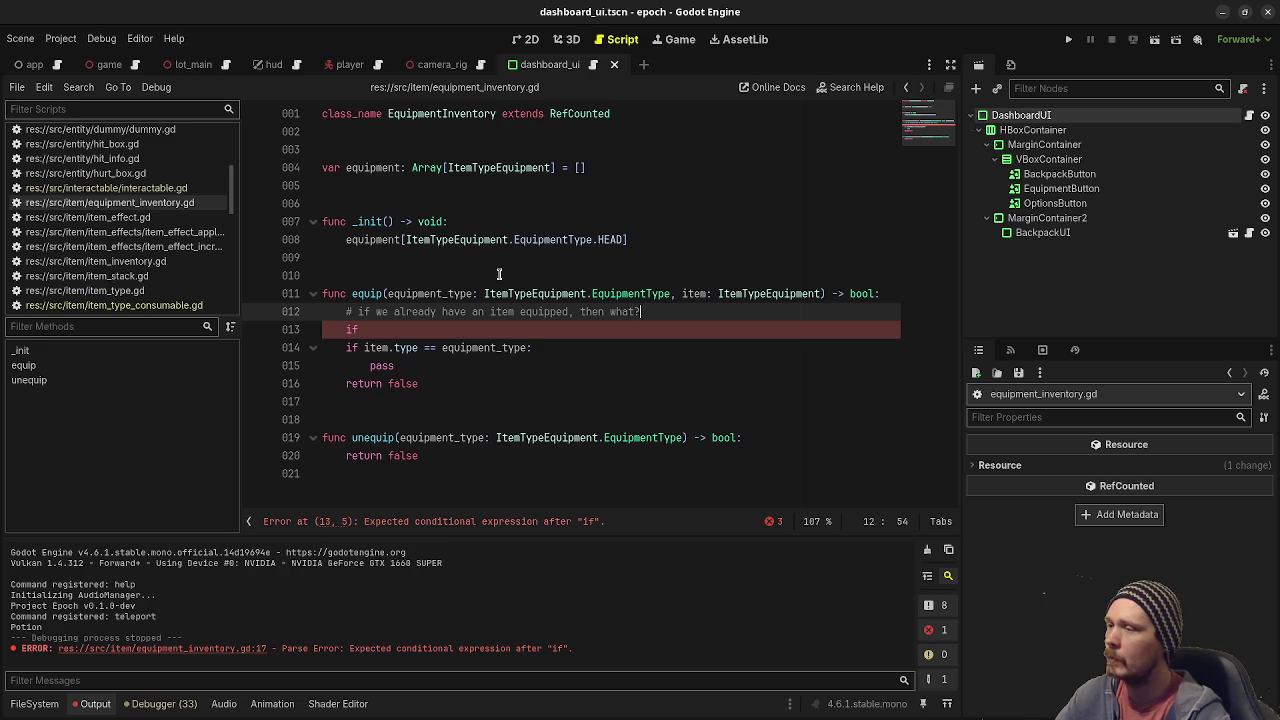
pyautogui.click(858, 293)
pyautogui.doubleClick(858, 293)
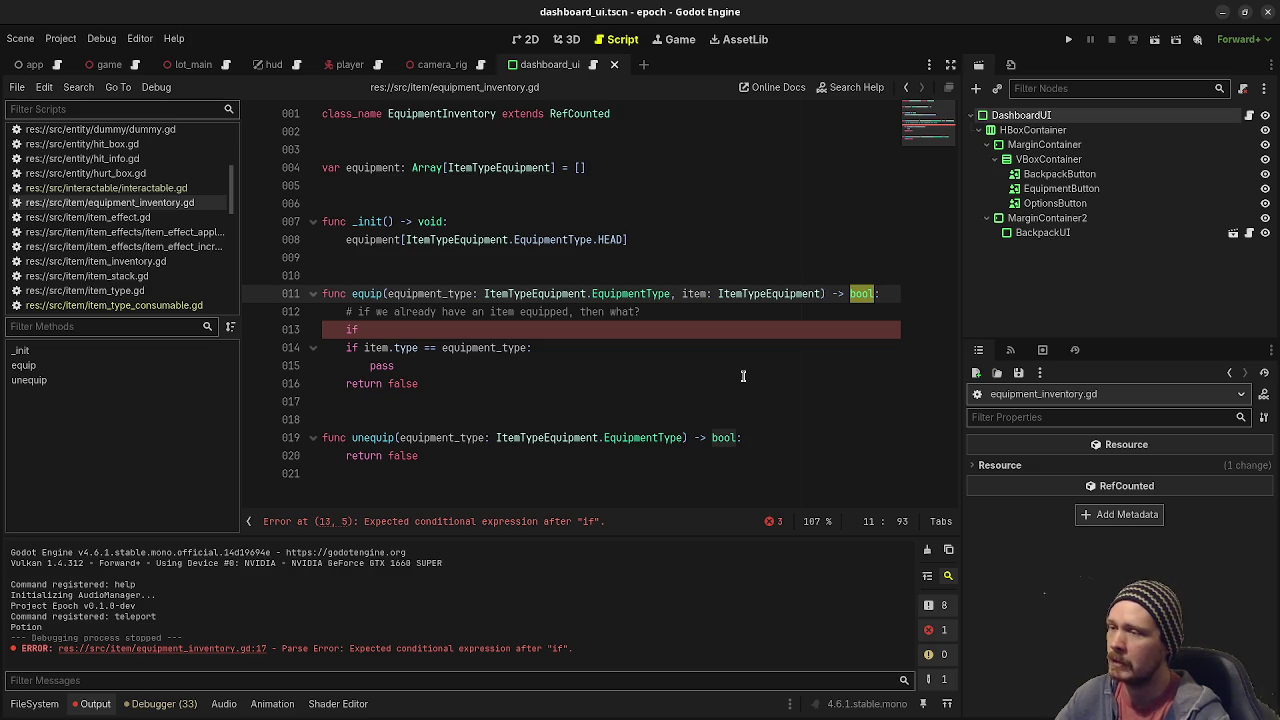
pyautogui.doubleClick(403, 384)
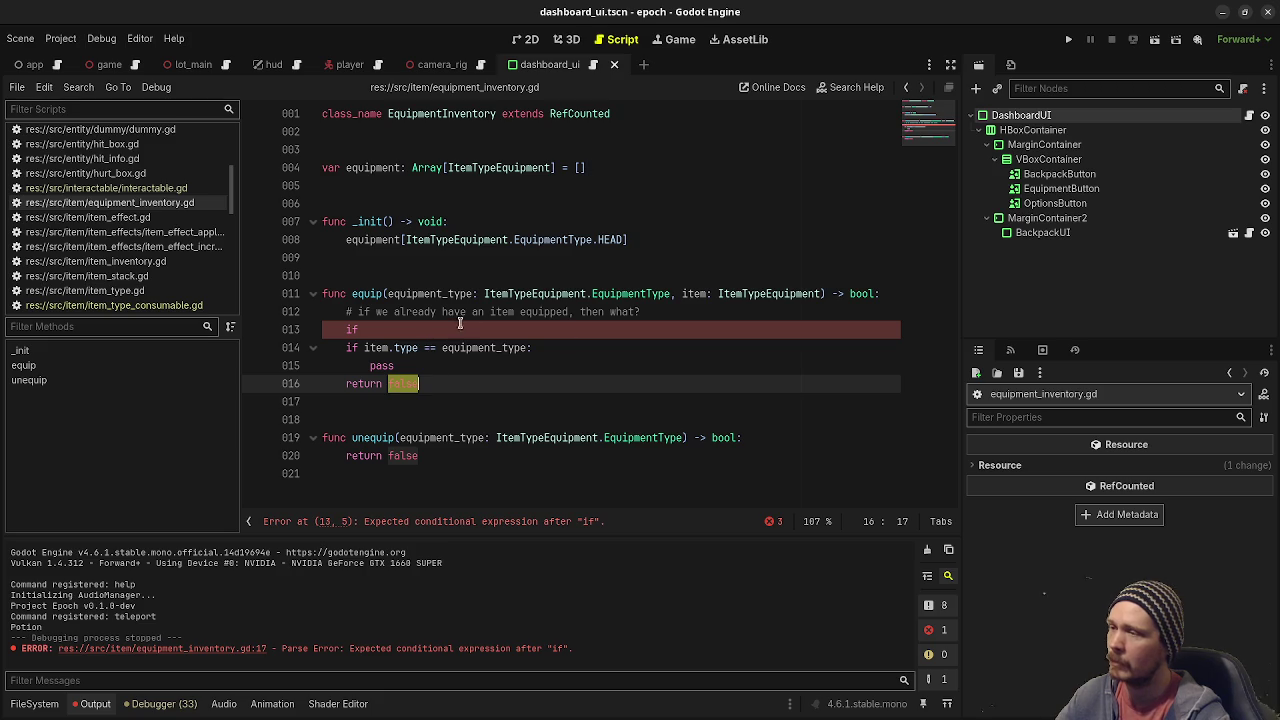
pyautogui.doubleClick(862, 294)
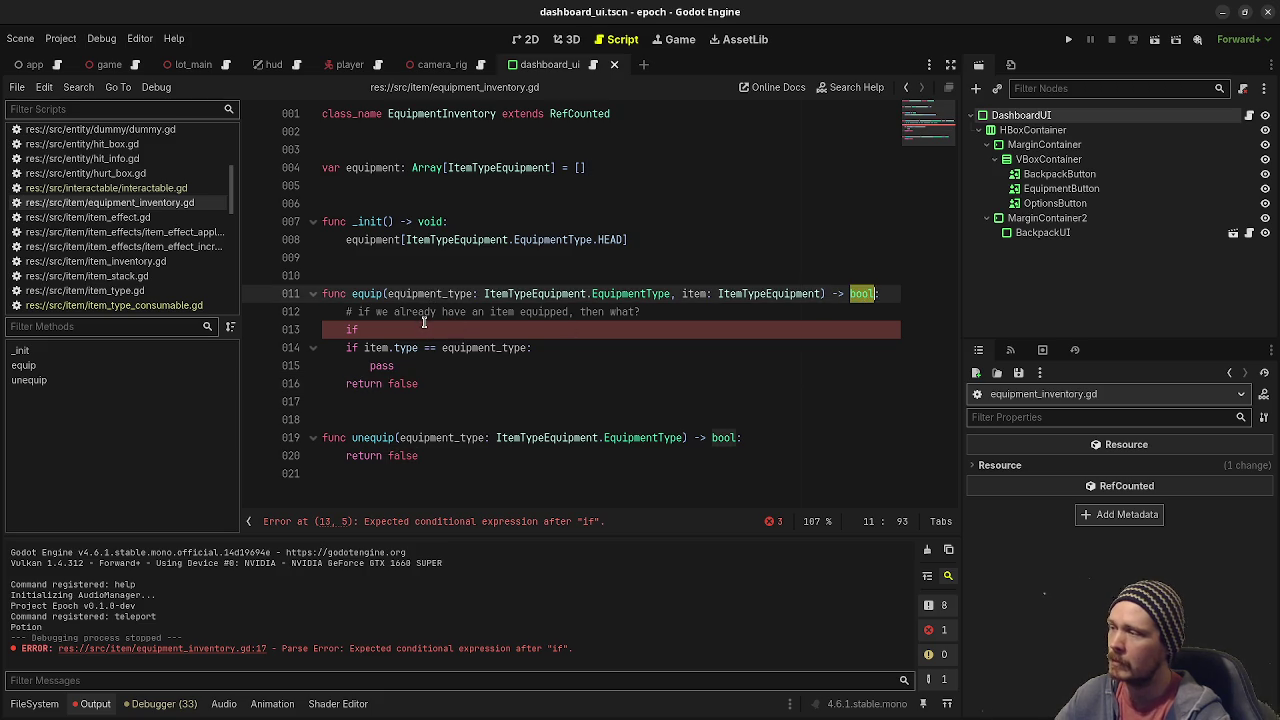
pyautogui.moveTo(414, 348)
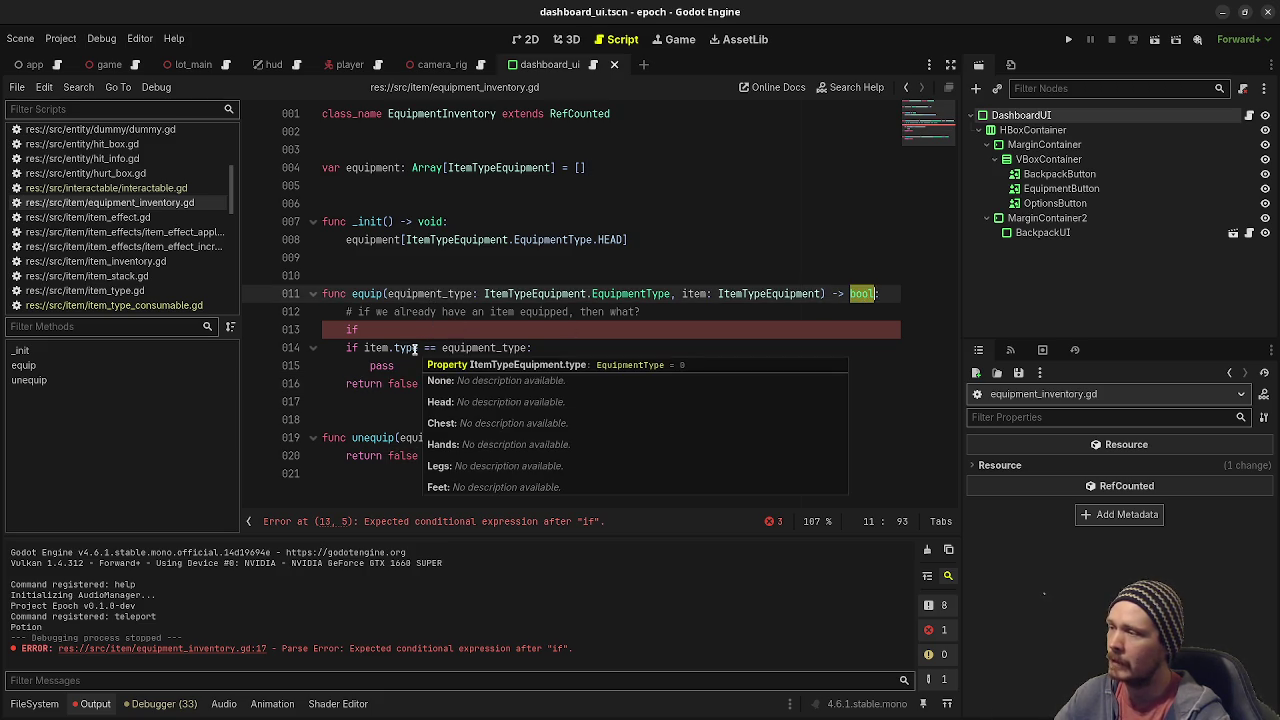
pyautogui.moveTo(508, 348)
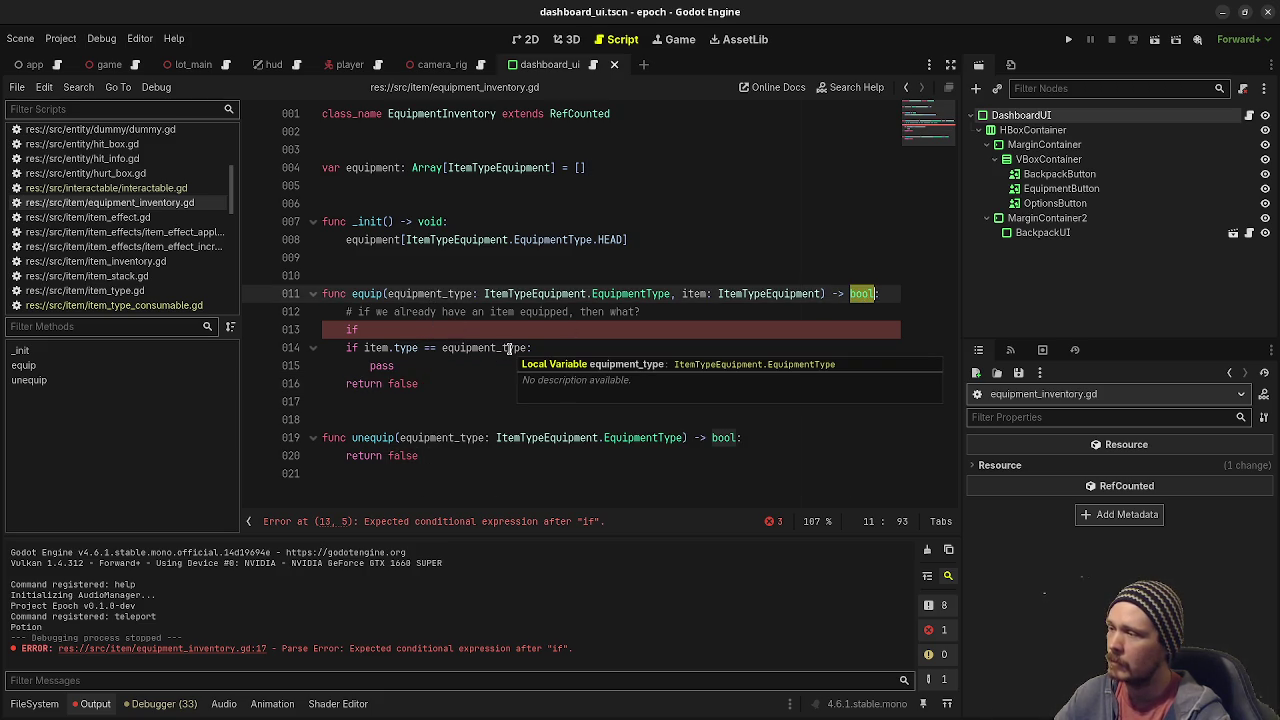
pyautogui.doubleClick(481, 349)
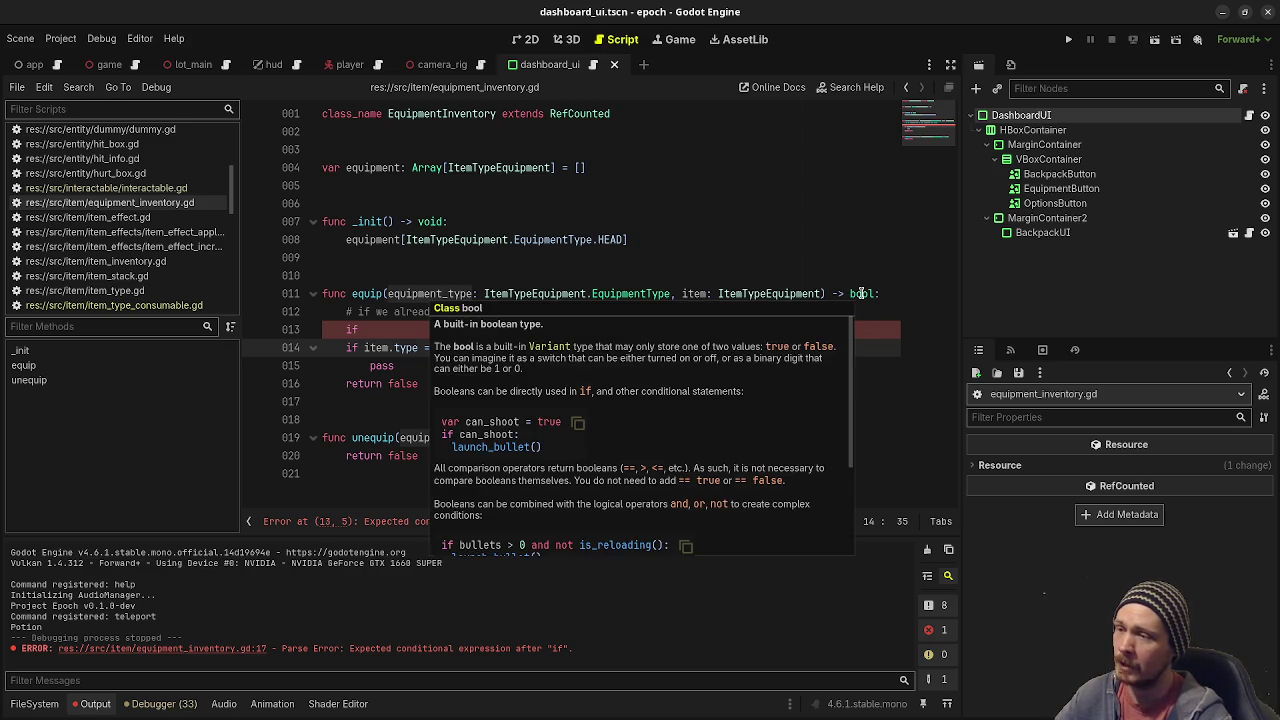
pyautogui.doubleClick(861, 293)
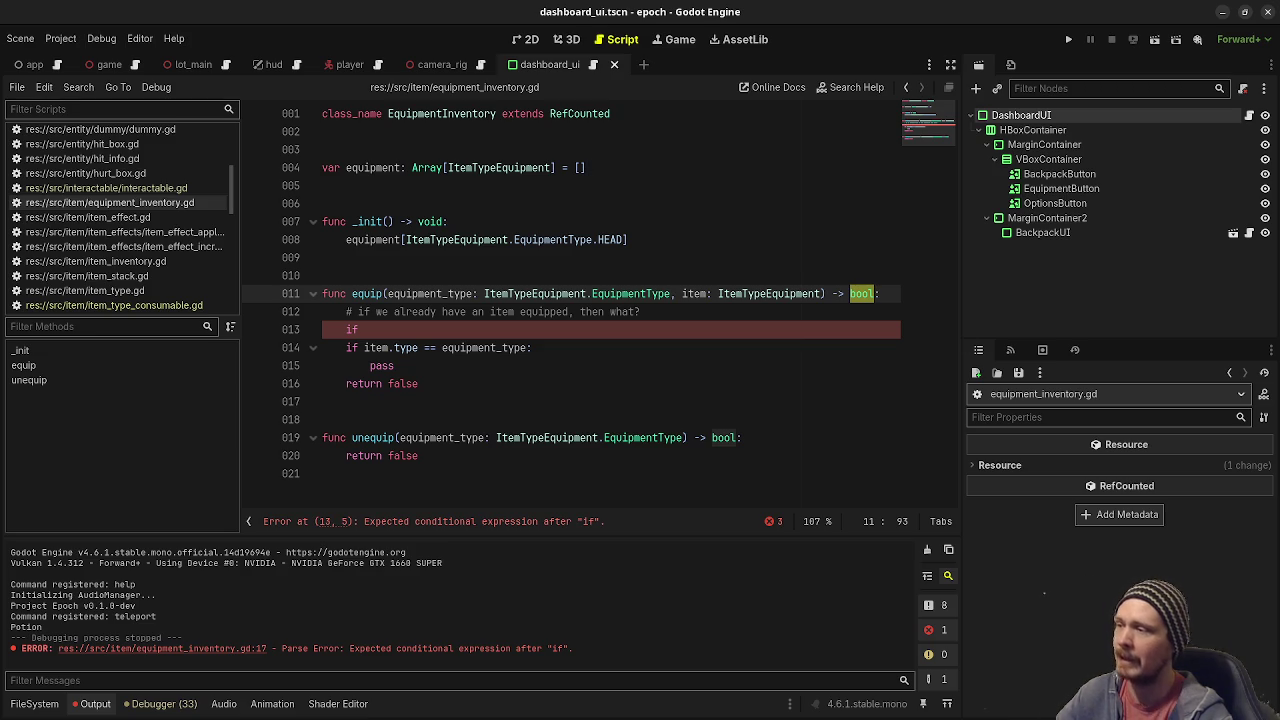
# Delete the incomplete if line in equip, clearing the parse error.
pyautogui.click(455, 327)
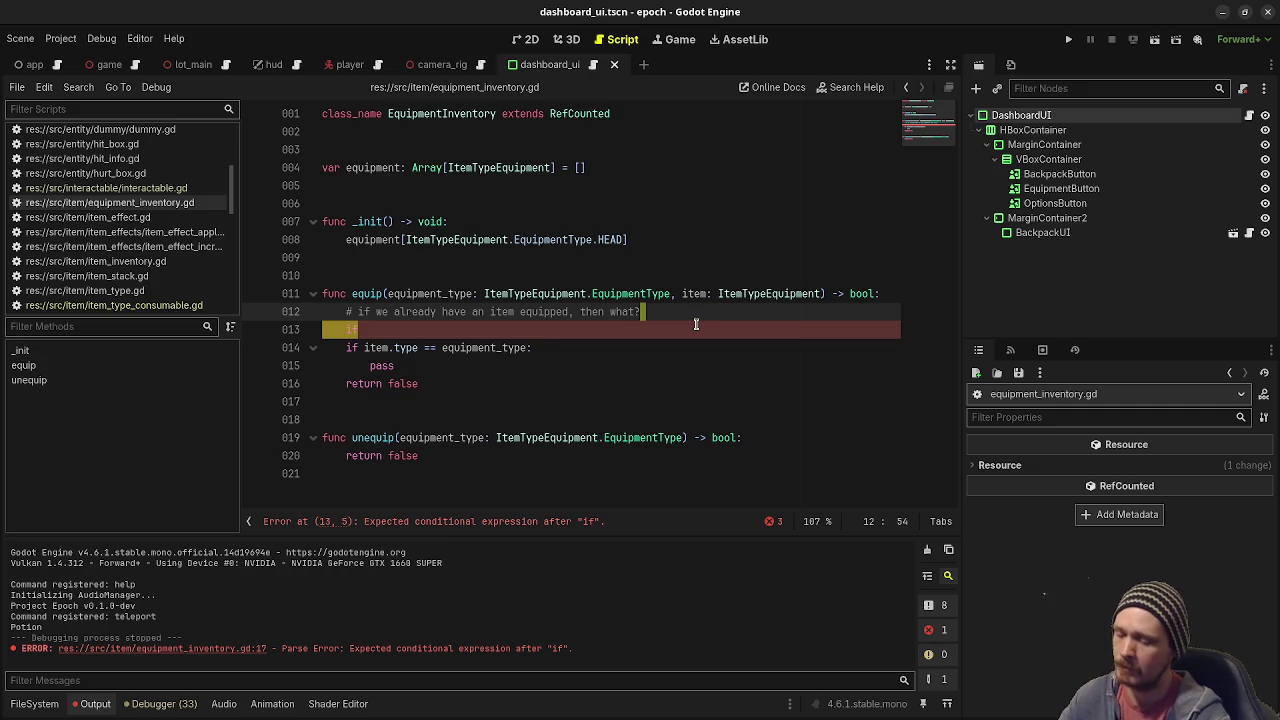
pyautogui.press('BackSpace')
pyautogui.press('BackSpace')
pyautogui.press('BackSpace')
pyautogui.moveTo(626, 167); pyautogui.dragTo(410, 167)
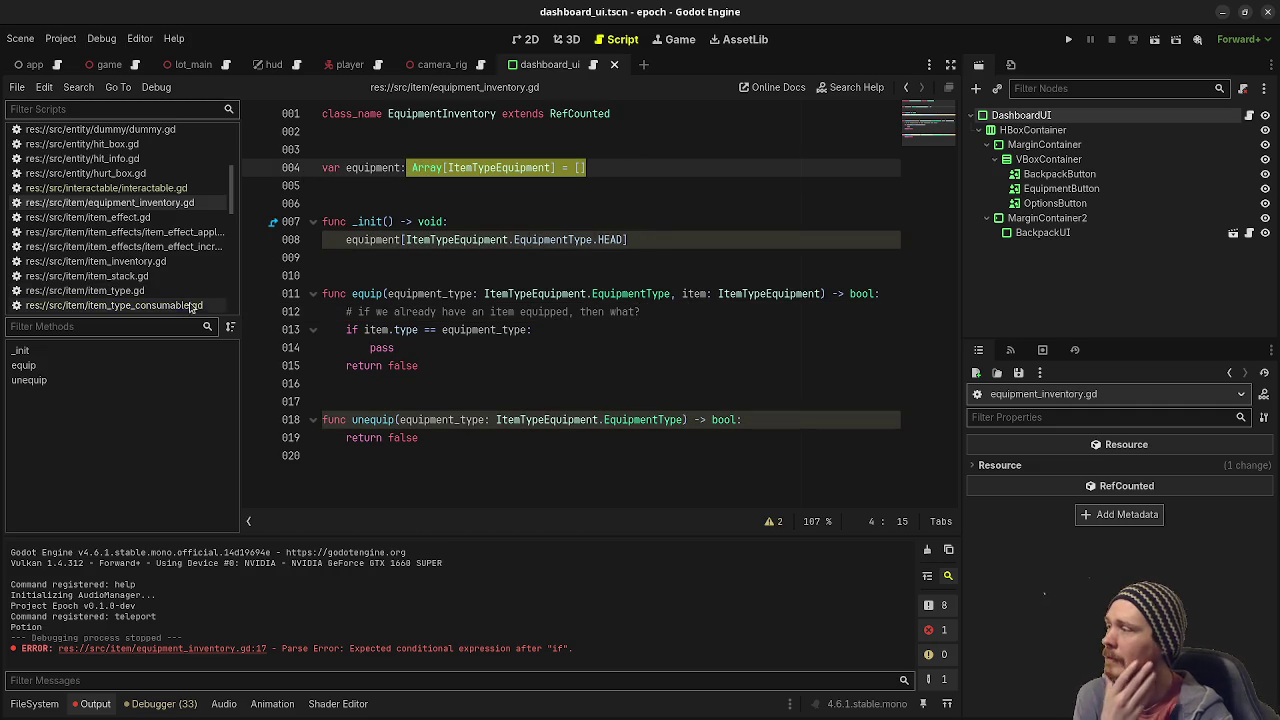
pyautogui.scroll(-3, 173, 257)
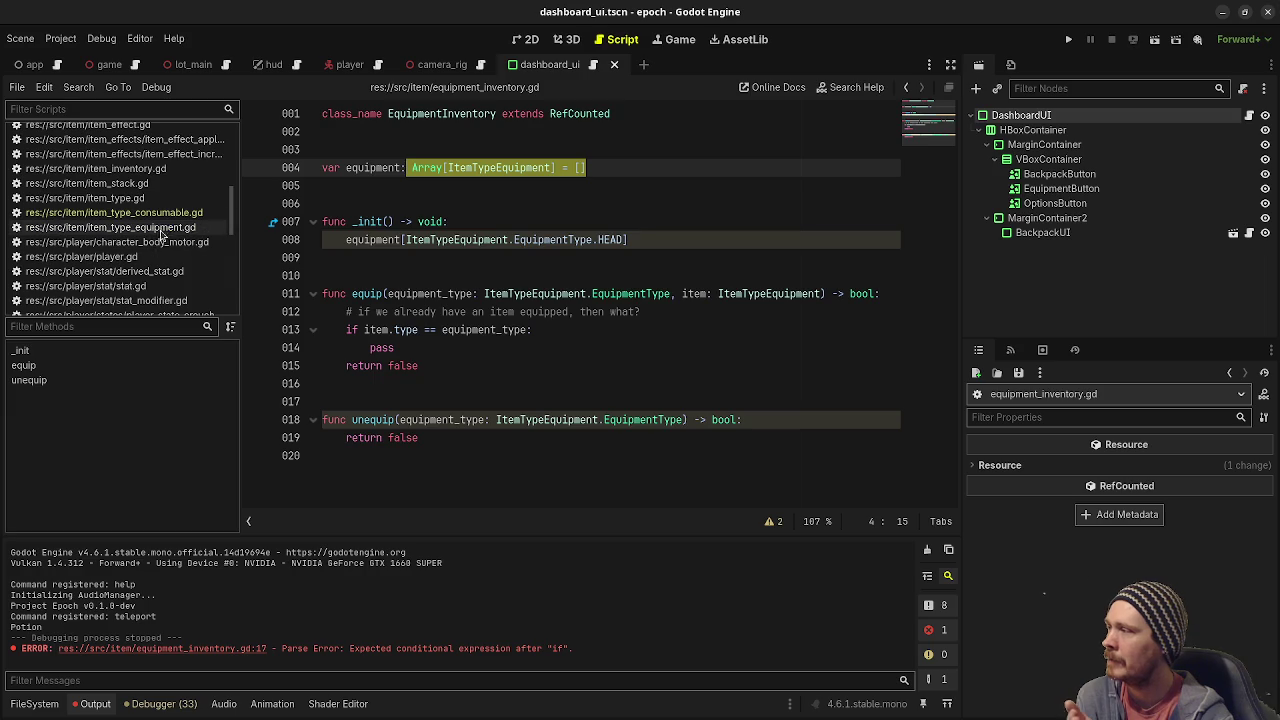
# Open item_type_equipment.gd, briefly comparing it with item_type.gd.
pyautogui.click(166, 228)
pyautogui.click(593, 203)
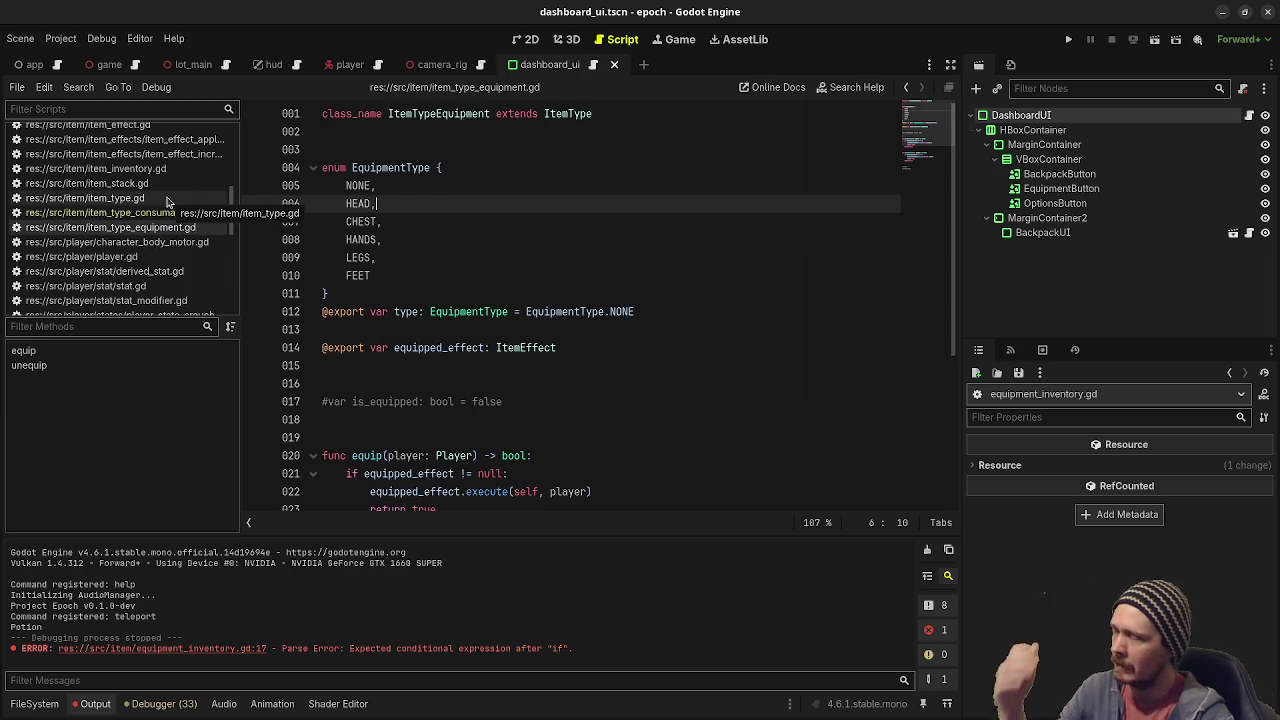
pyautogui.click(168, 199)
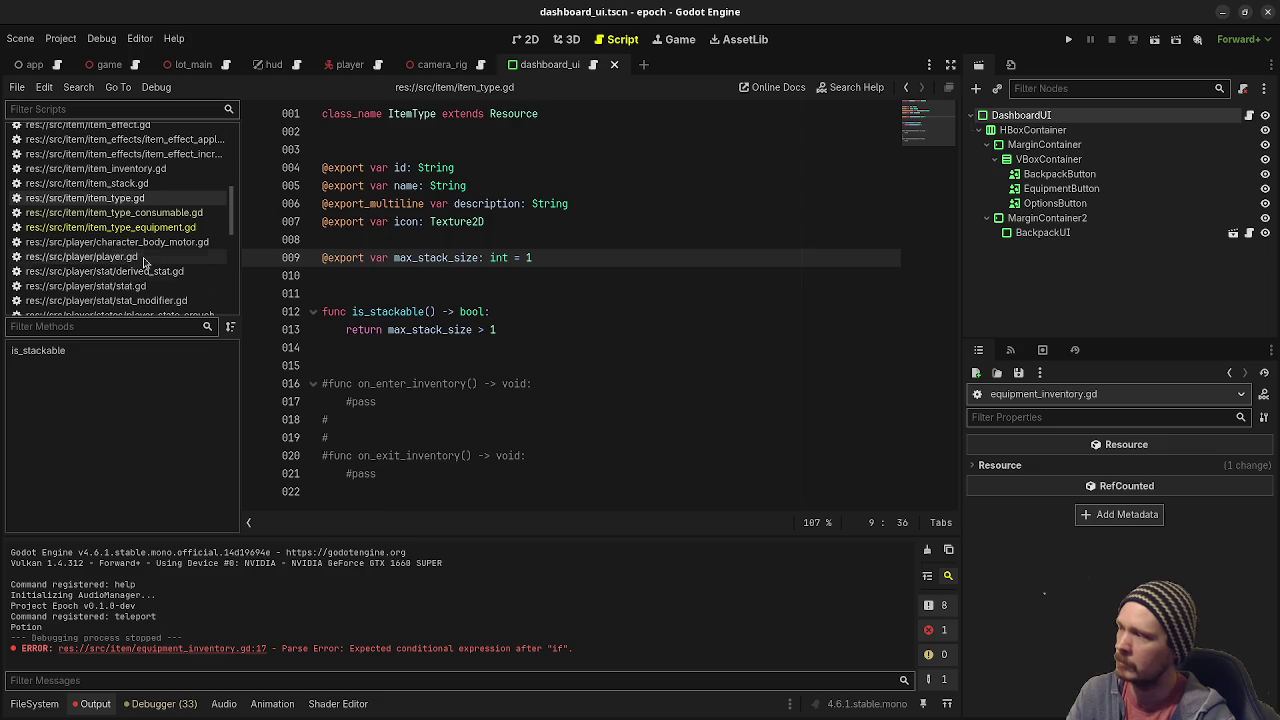
pyautogui.click(158, 228)
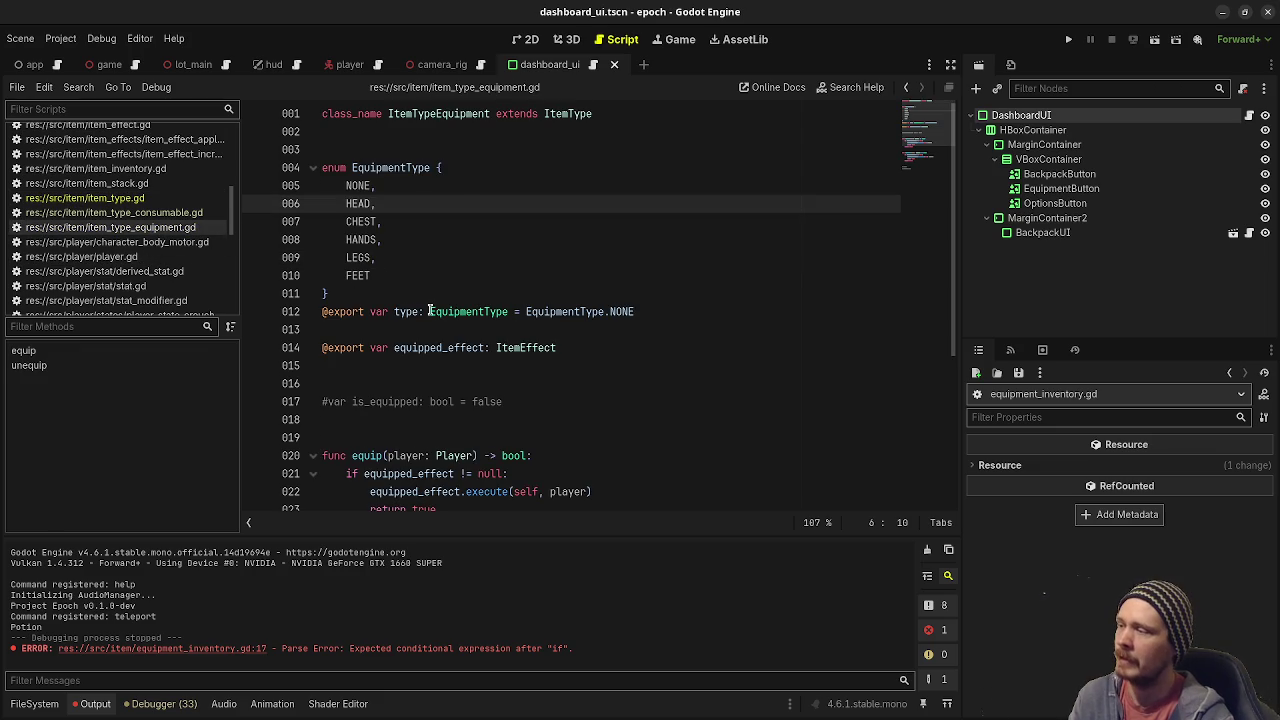
# Review the EquipmentType enum (NONE through FEET), then return to equipment_inventory.gd.
pyautogui.moveTo(646, 311)
pyautogui.mouseDown()
pyautogui.moveTo(340, 203)
pyautogui.moveTo(334, 168)
pyautogui.mouseUp()
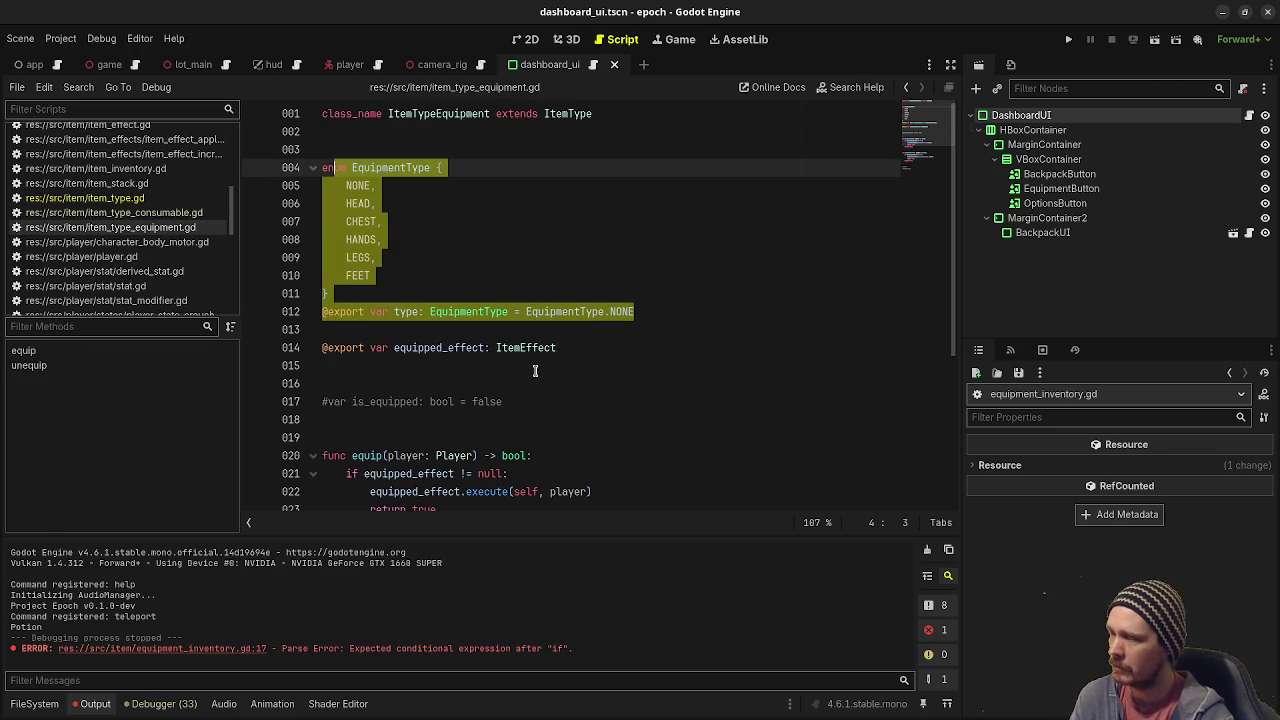
pyautogui.scroll(-4, 535, 371)
pyautogui.scroll(2, 535, 371)
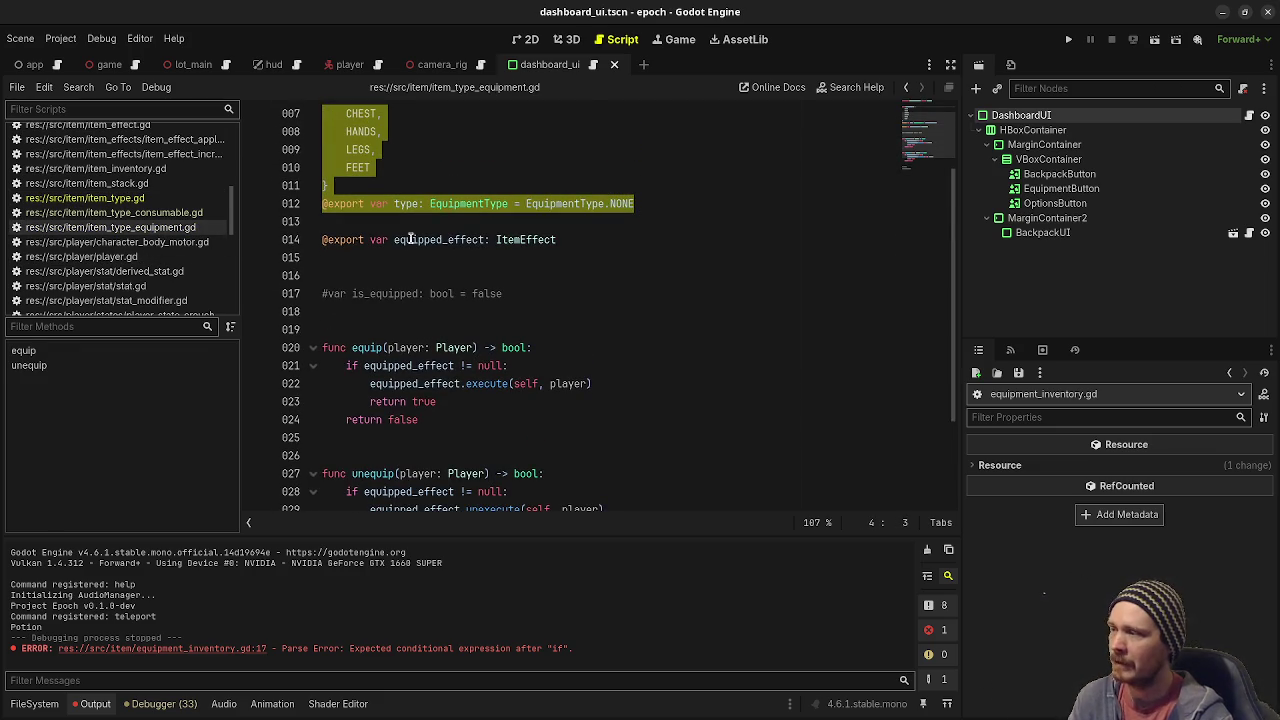
pyautogui.scroll(-4, 622, 343)
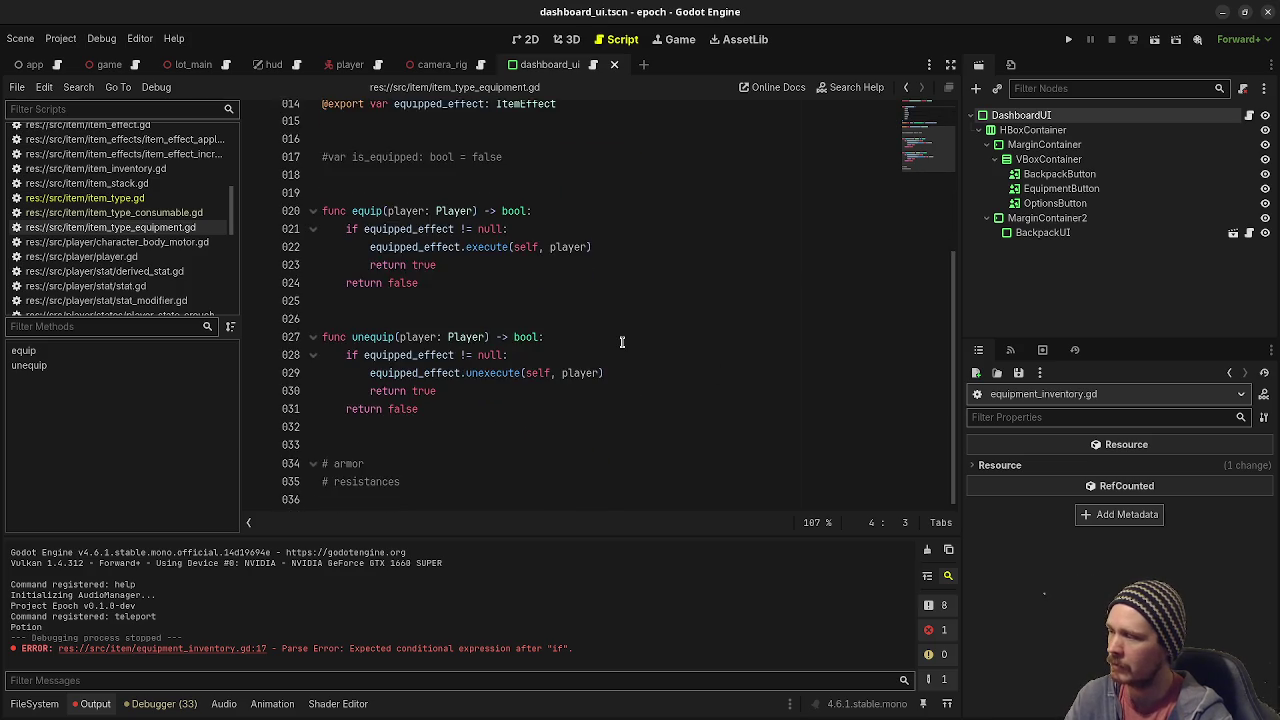
pyautogui.scroll(7, 622, 343)
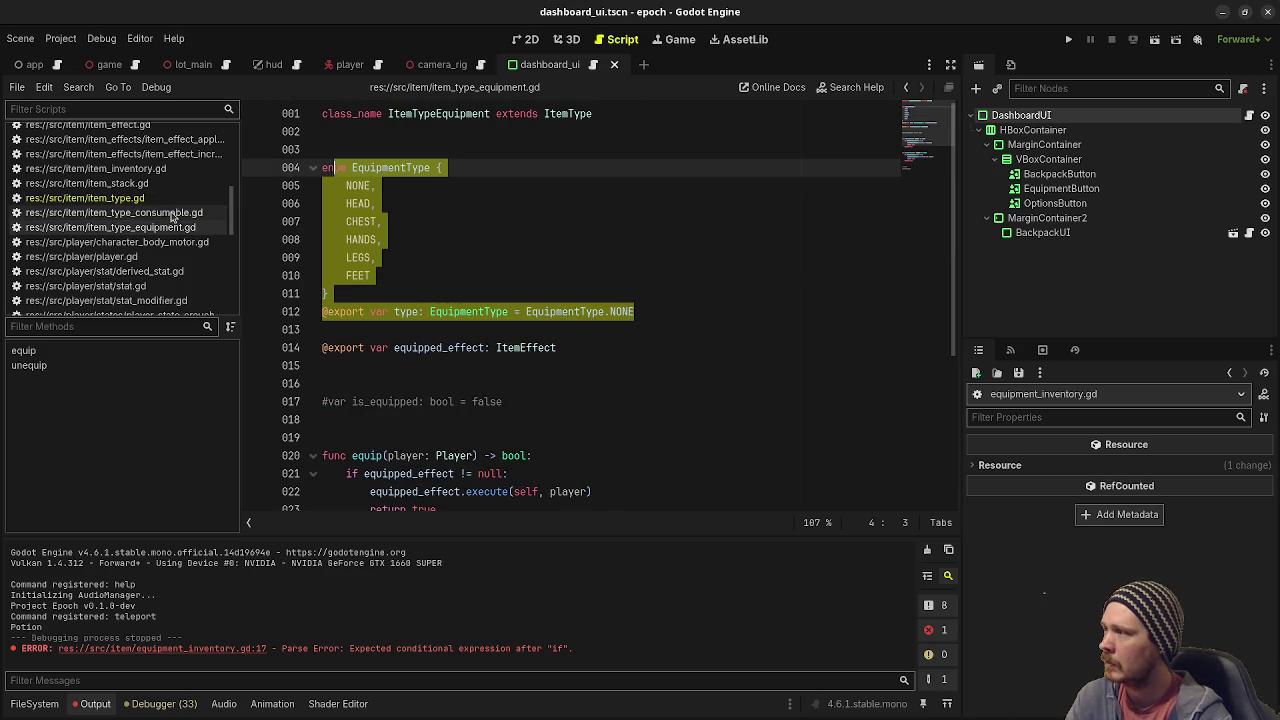
pyautogui.scroll(2, 155, 198)
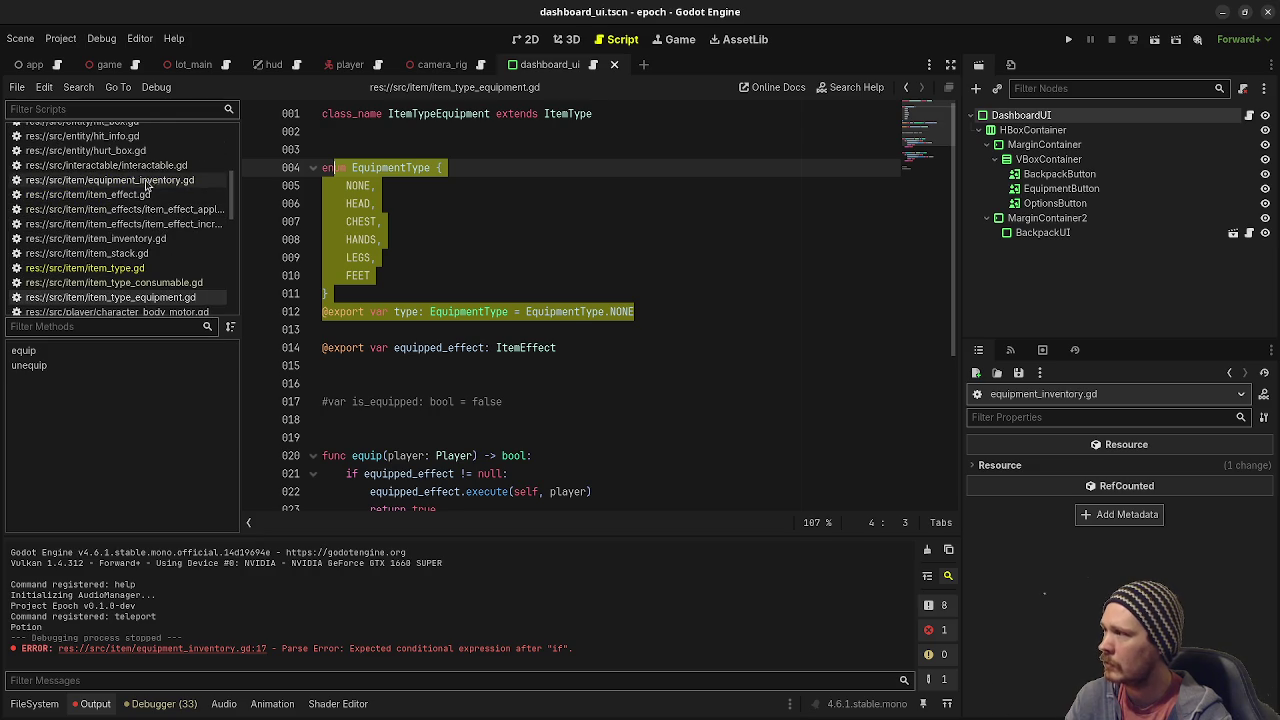
pyautogui.click(147, 181)
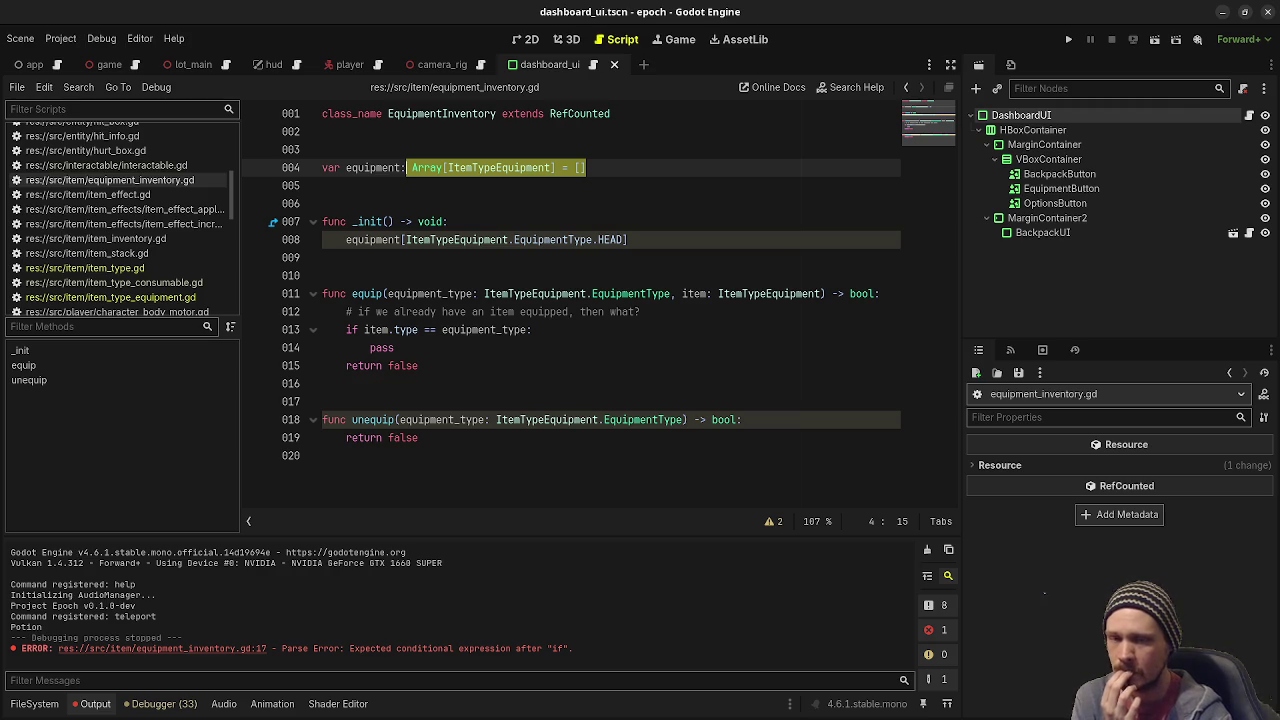
# Change equipment's type on line 4 to Dictionary[ItemTypeEquipment using autocomplete and save.
pyautogui.moveTo(635, 169); pyautogui.dragTo(409, 168)
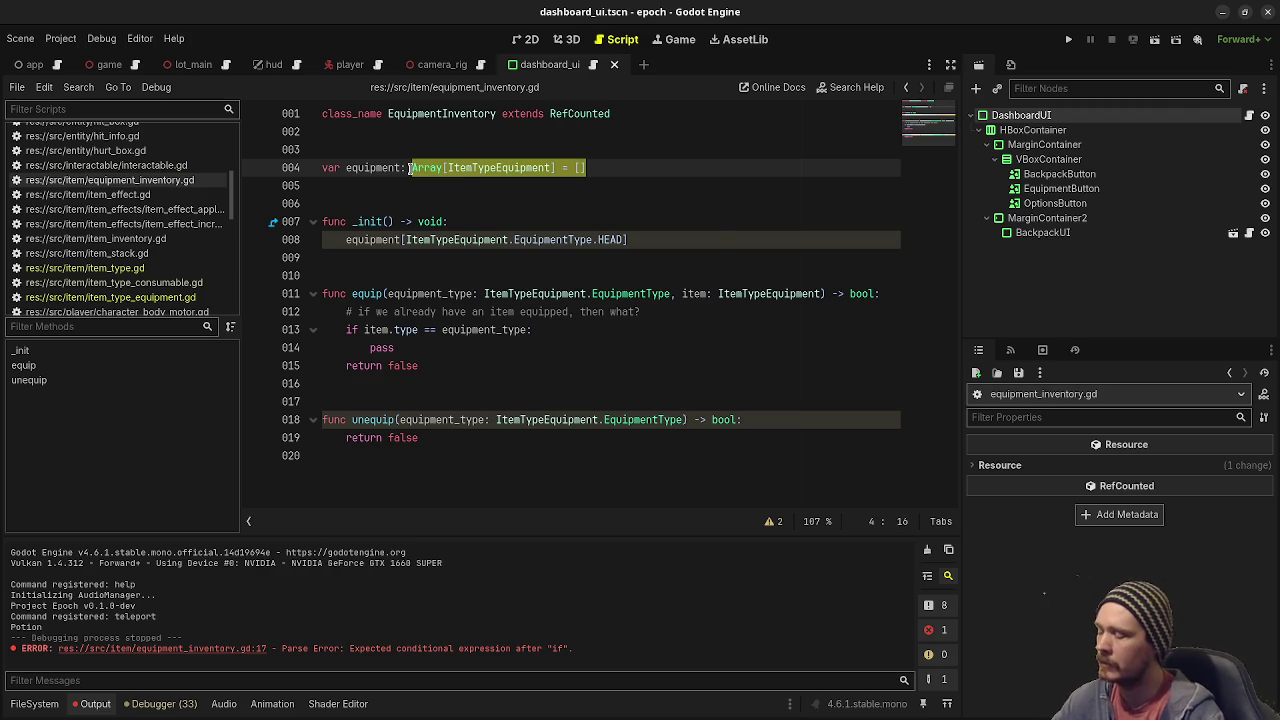
pyautogui.write('Dic')
pyautogui.press('Return')
pyautogui.write('[')
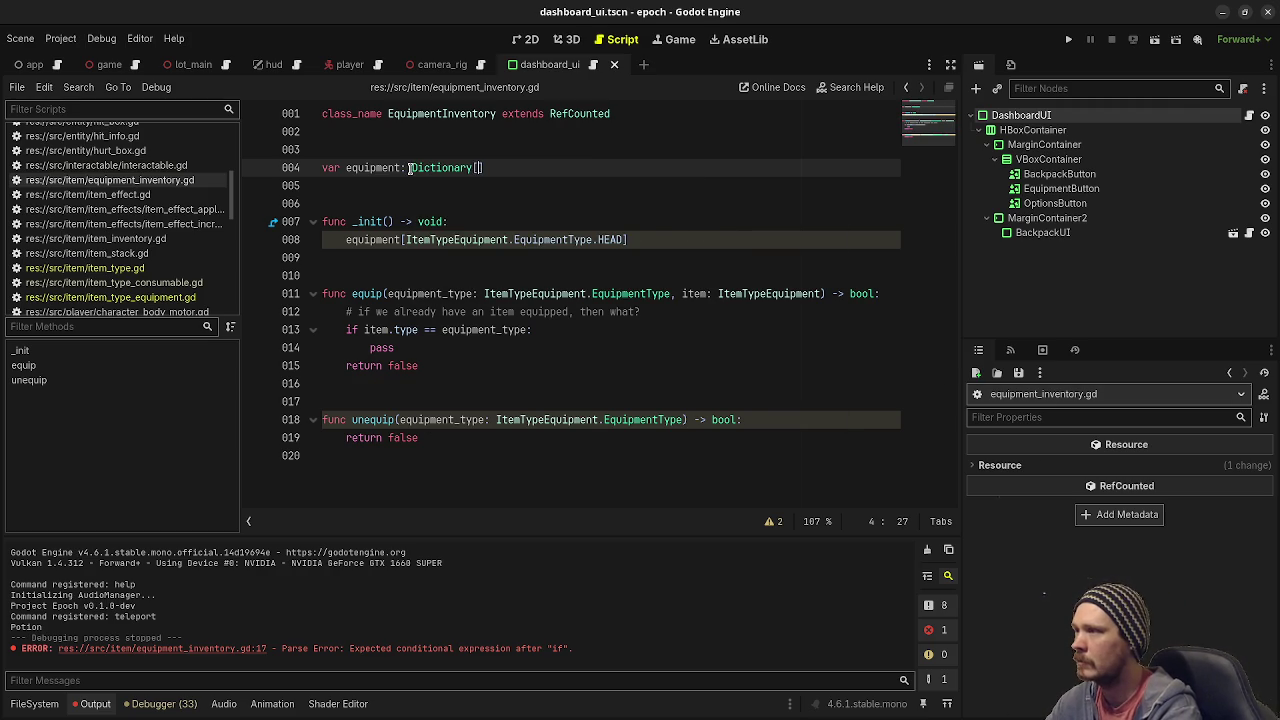
pyautogui.write('ItemType')
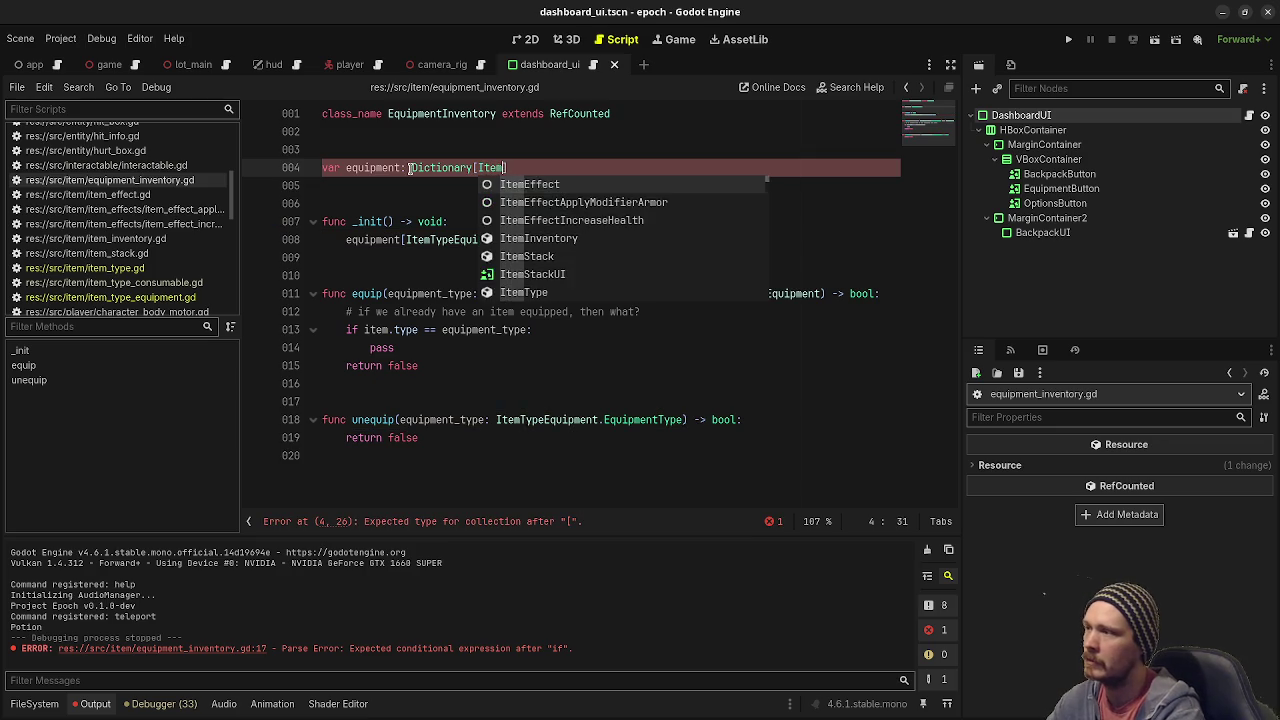
pyautogui.write('Equip')
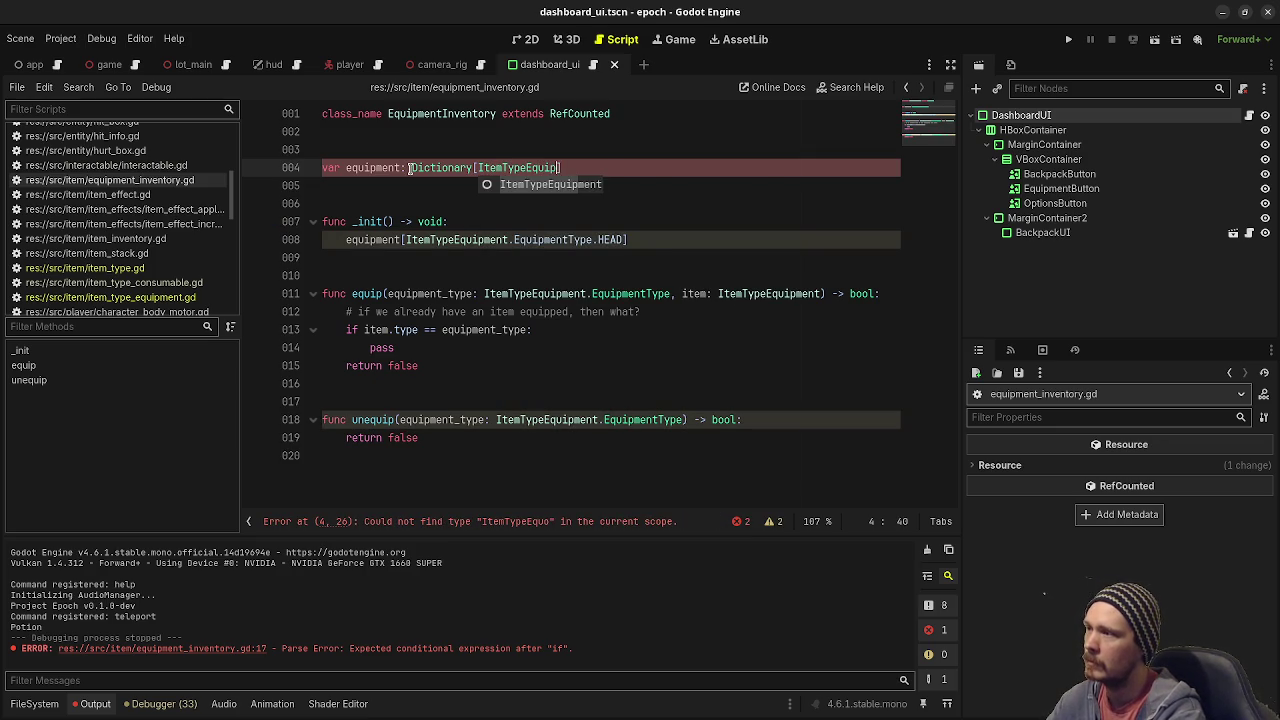
pyautogui.press('Return')
pyautogui.hotkey('ctrl', 's')
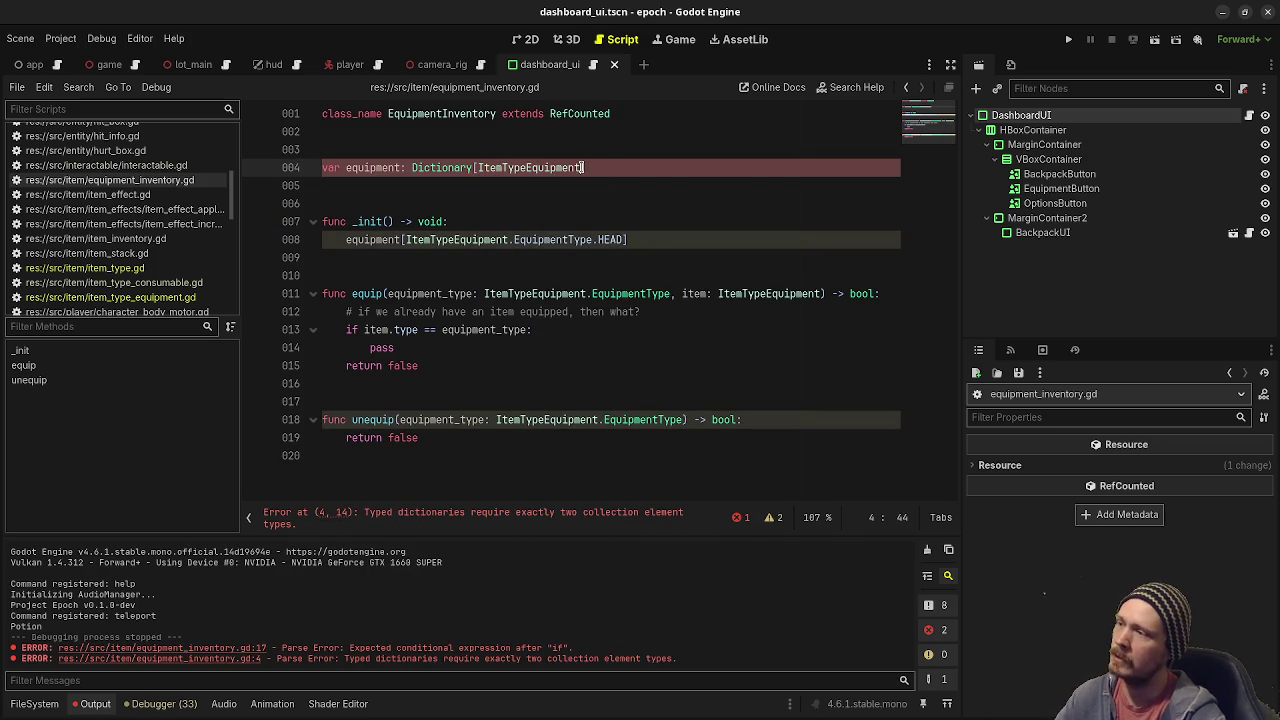
# Add the '= {}' initializer, restore the square brackets around the type, and save.
pyautogui.moveTo(585, 168)
pyautogui.mouseDown()
pyautogui.moveTo(443, 168)
pyautogui.moveTo(477, 168)
pyautogui.mouseUp()
pyautogui.click(646, 167)
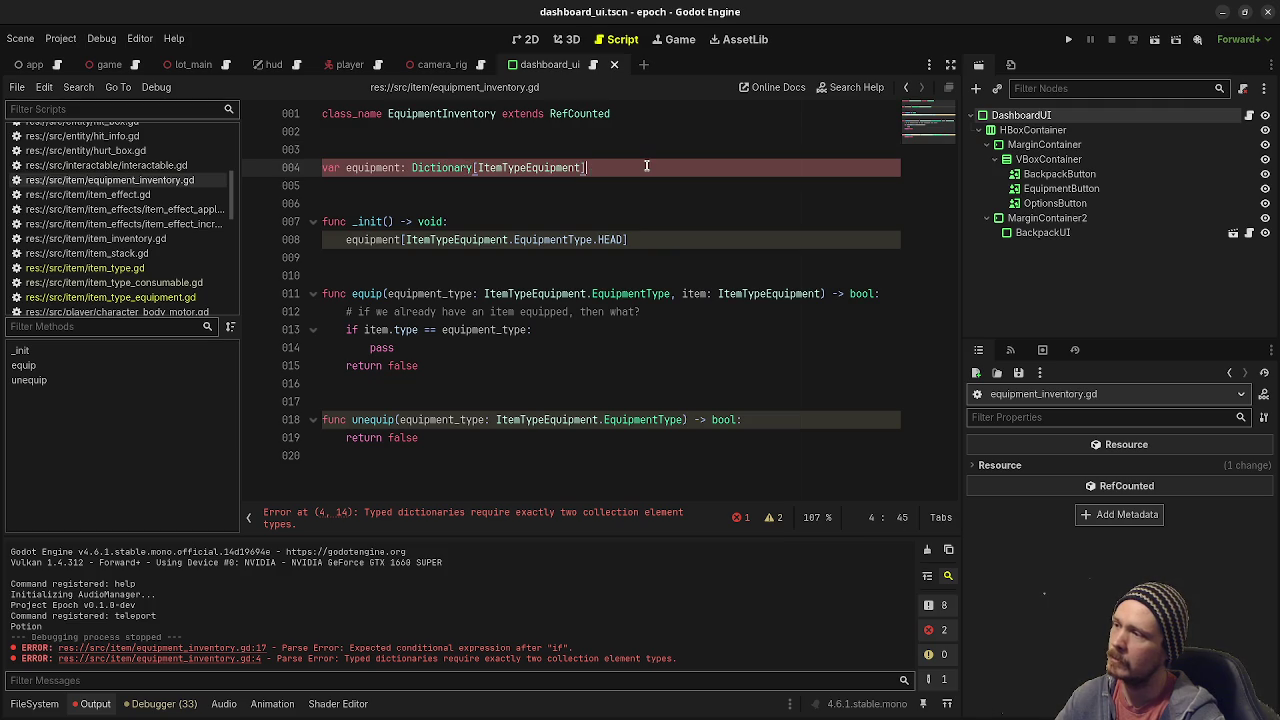
pyautogui.write(' = {}')
pyautogui.hotkey('ctrl', 's')
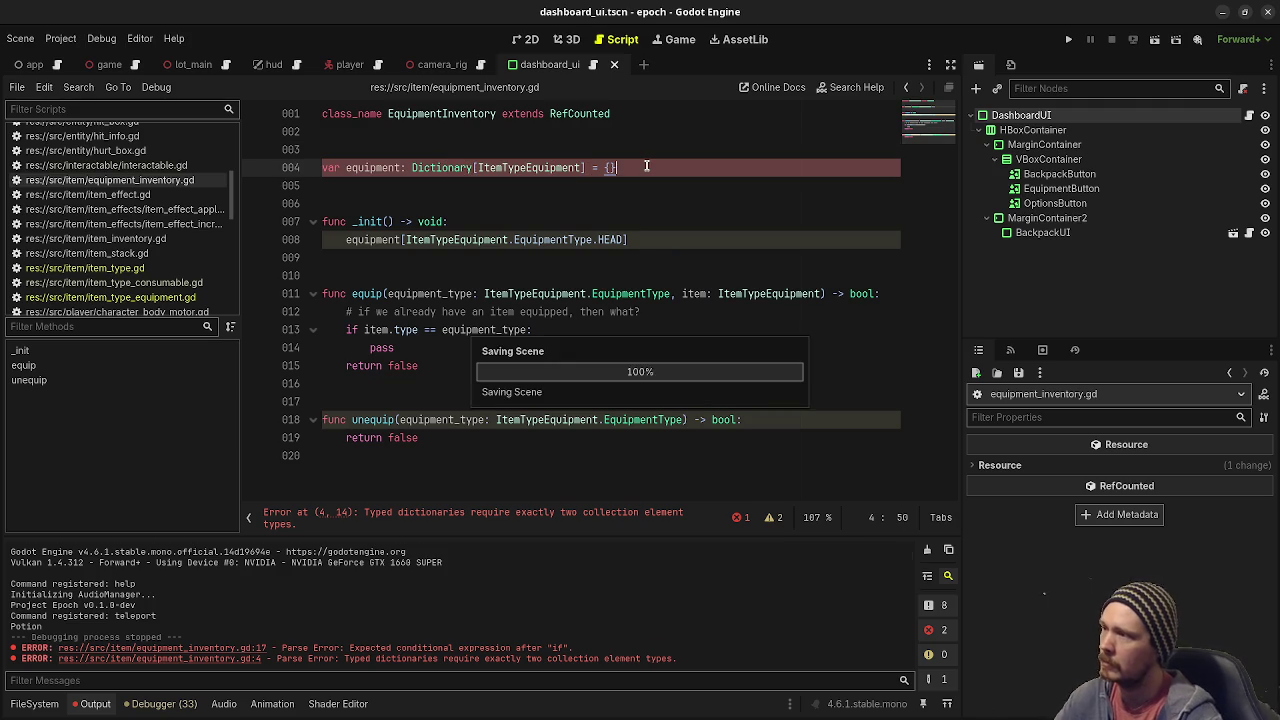
pyautogui.press('Left')
pyautogui.press('Left')
pyautogui.press('Left')
pyautogui.press('BackSpace')
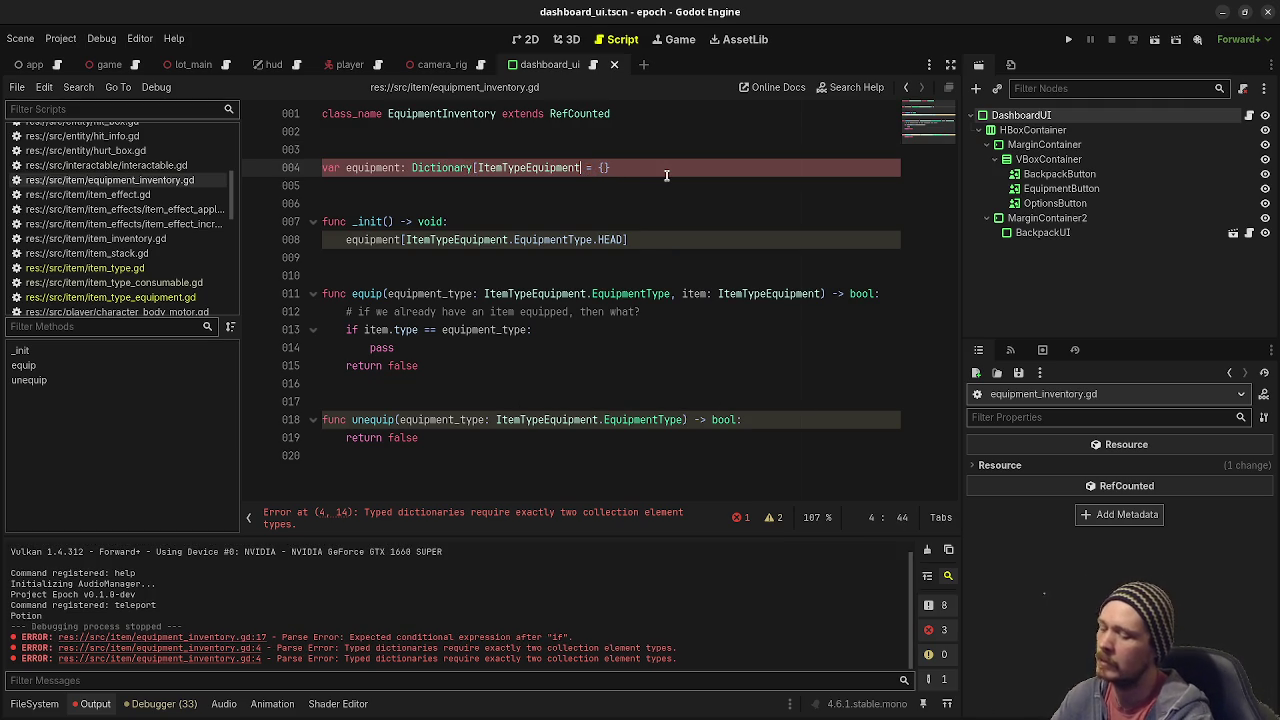
pyautogui.write(')')
pyautogui.click(478, 167)
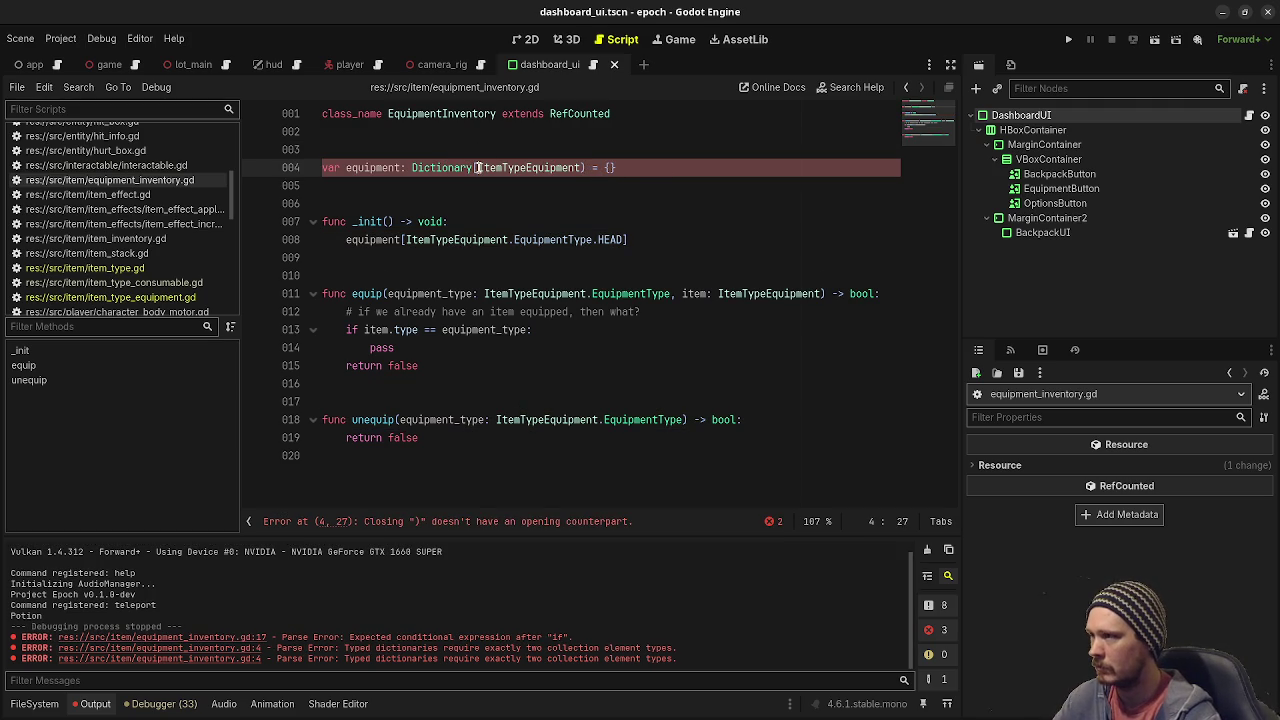
pyautogui.press('BackSpace')
pyautogui.write('(')
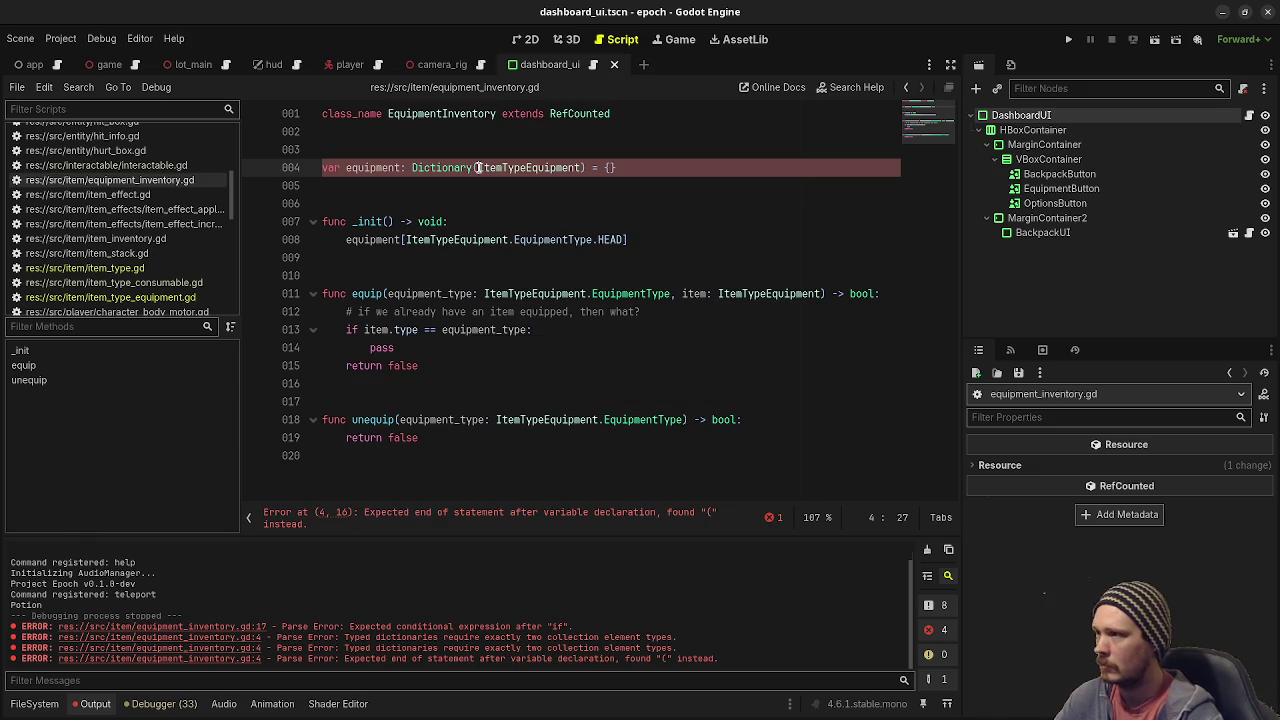
pyautogui.hotkey('ctrl', 'z')
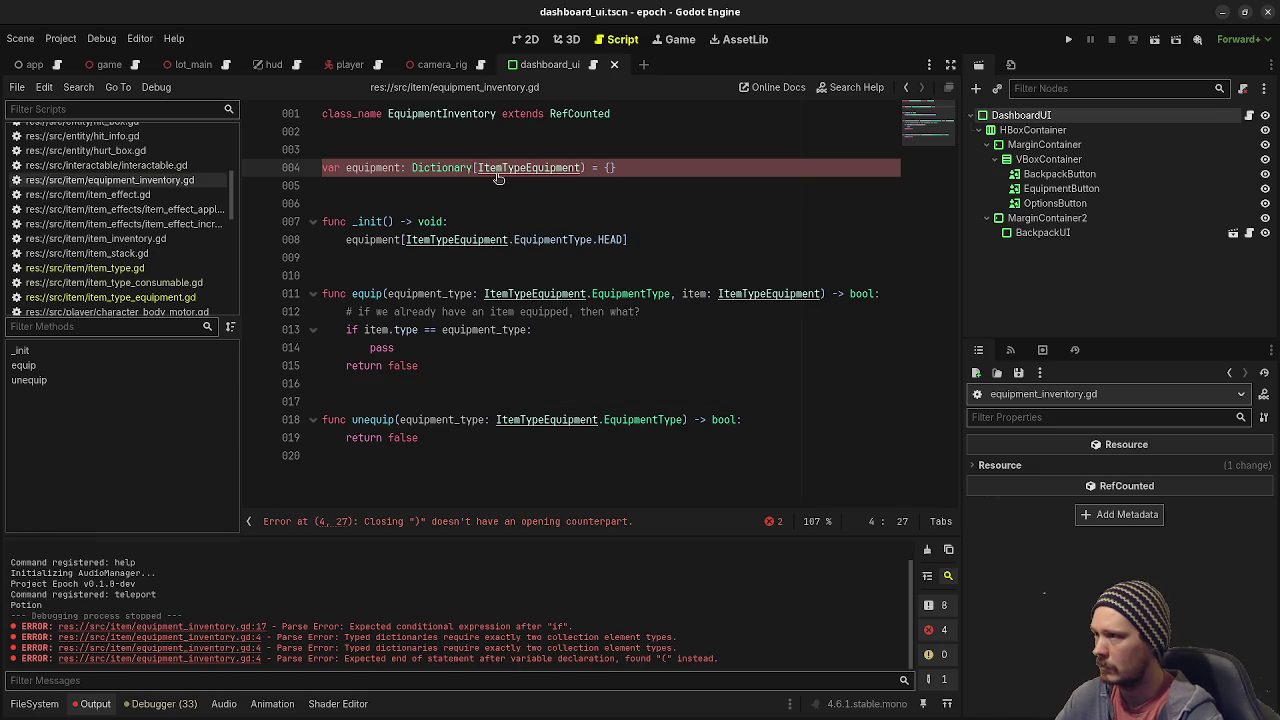
pyautogui.hotkey('ctrl', 's')
pyautogui.write(']')
pyautogui.hotkey('ctrl', 's')
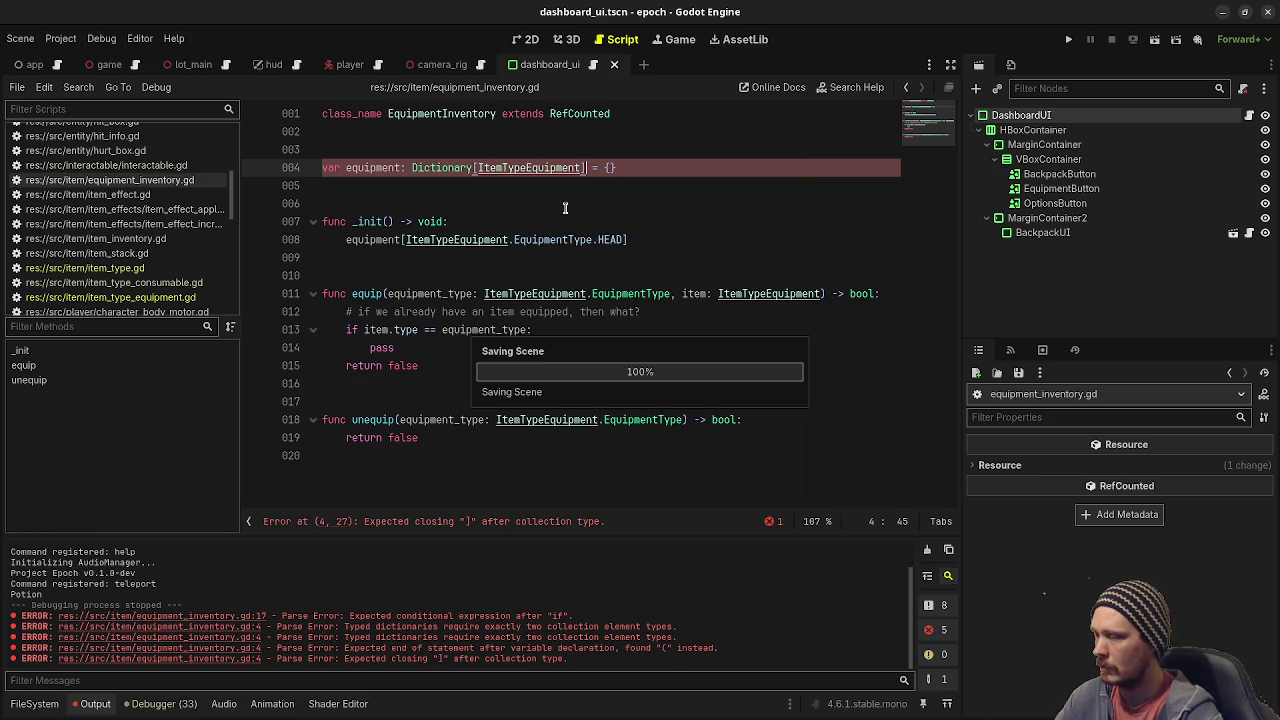
# Add '.EquipmentType, ItemTypeEquipment' to make the Dictionary key and value types, then save.
pyautogui.hotkey('ctrl', 'Left')
pyautogui.hotkey('ctrl', 'Left')
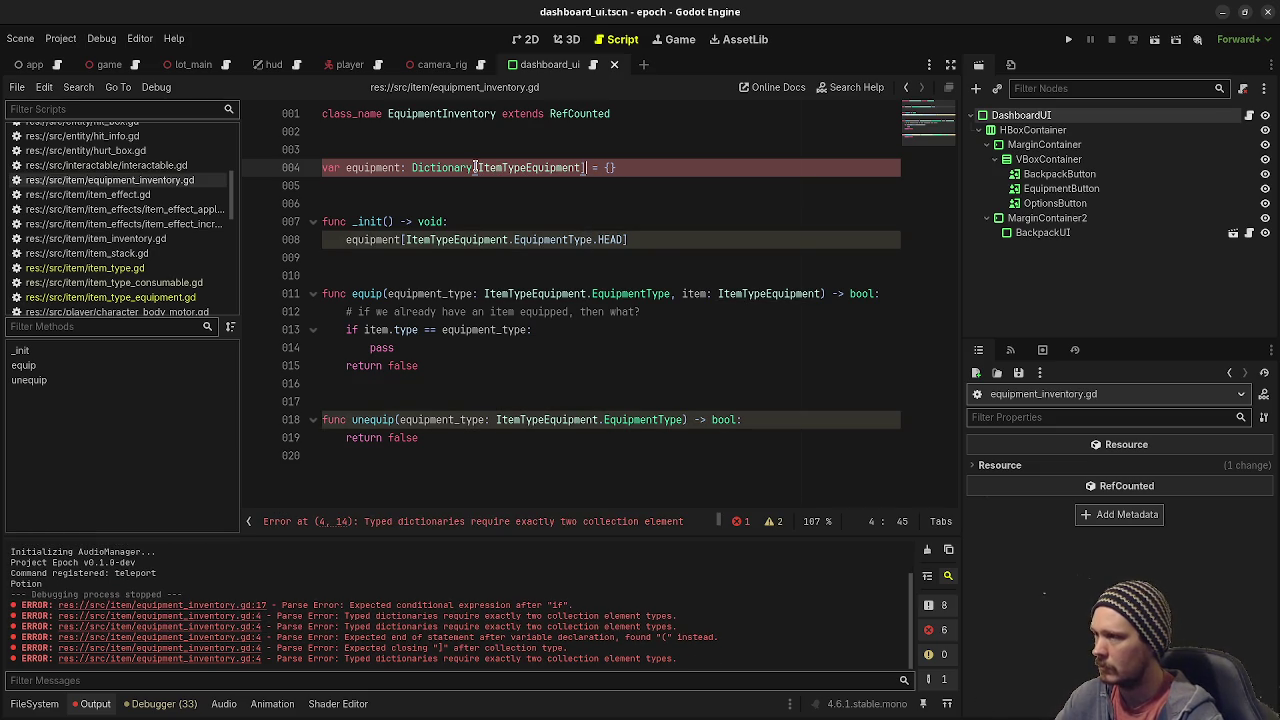
pyautogui.click(582, 169)
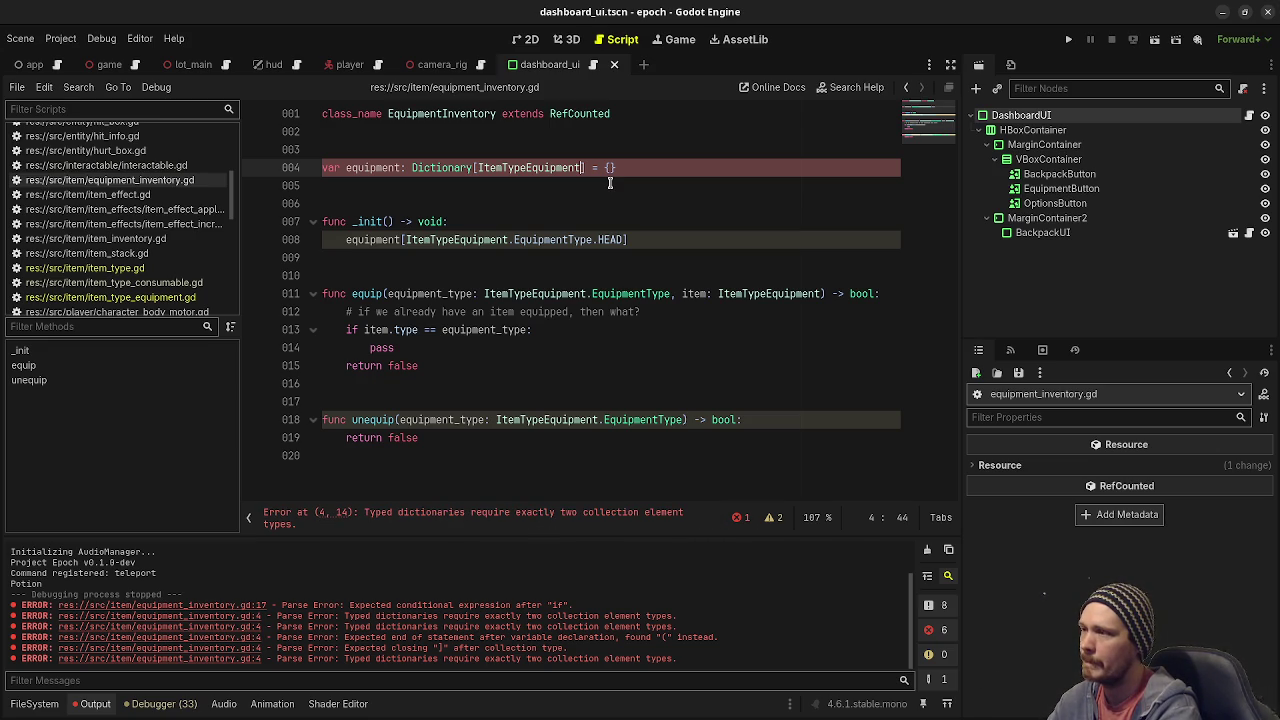
pyautogui.write('.EquipmentType,')
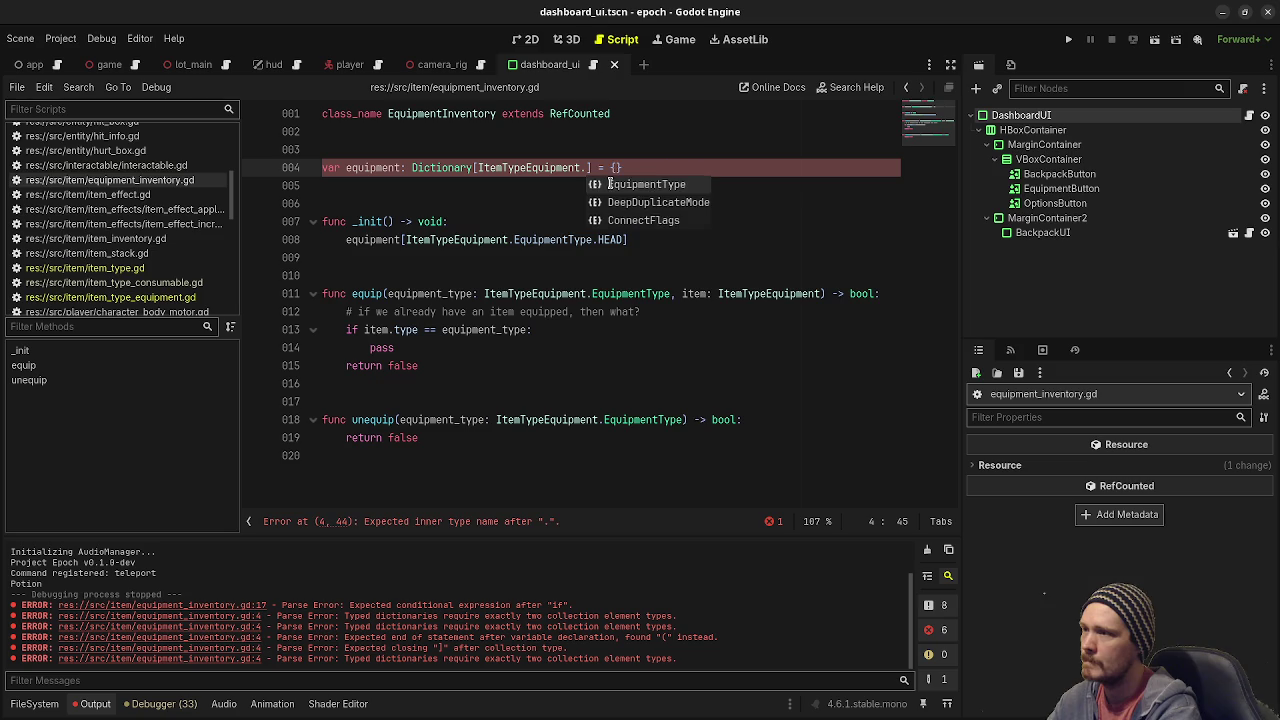
pyautogui.write(' ItemType')
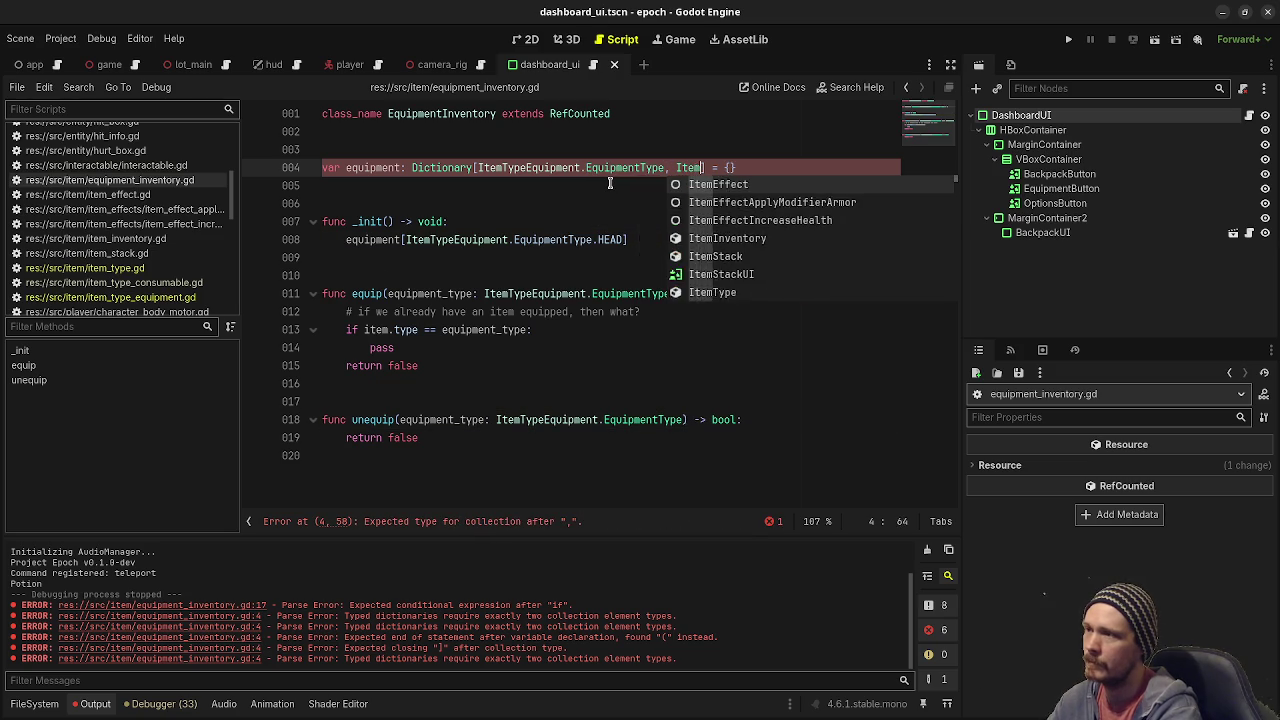
pyautogui.write('Equipment')
pyautogui.hotkey('ctrl', 's')
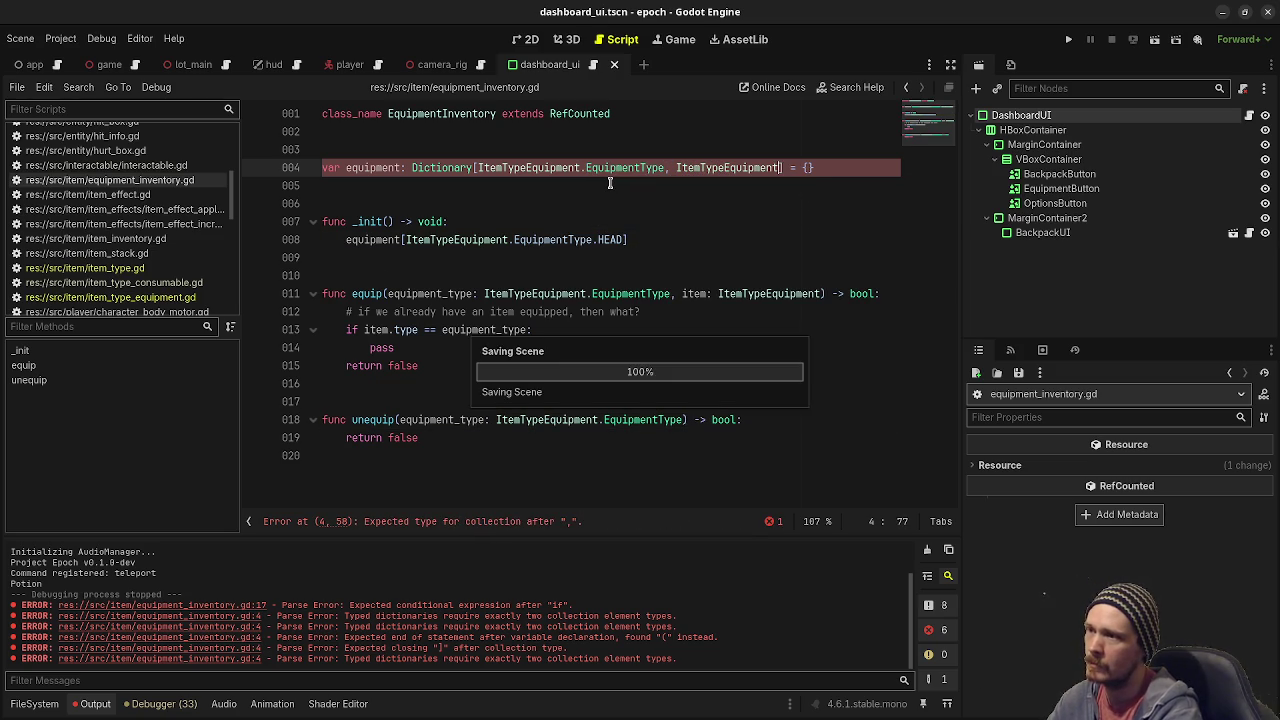
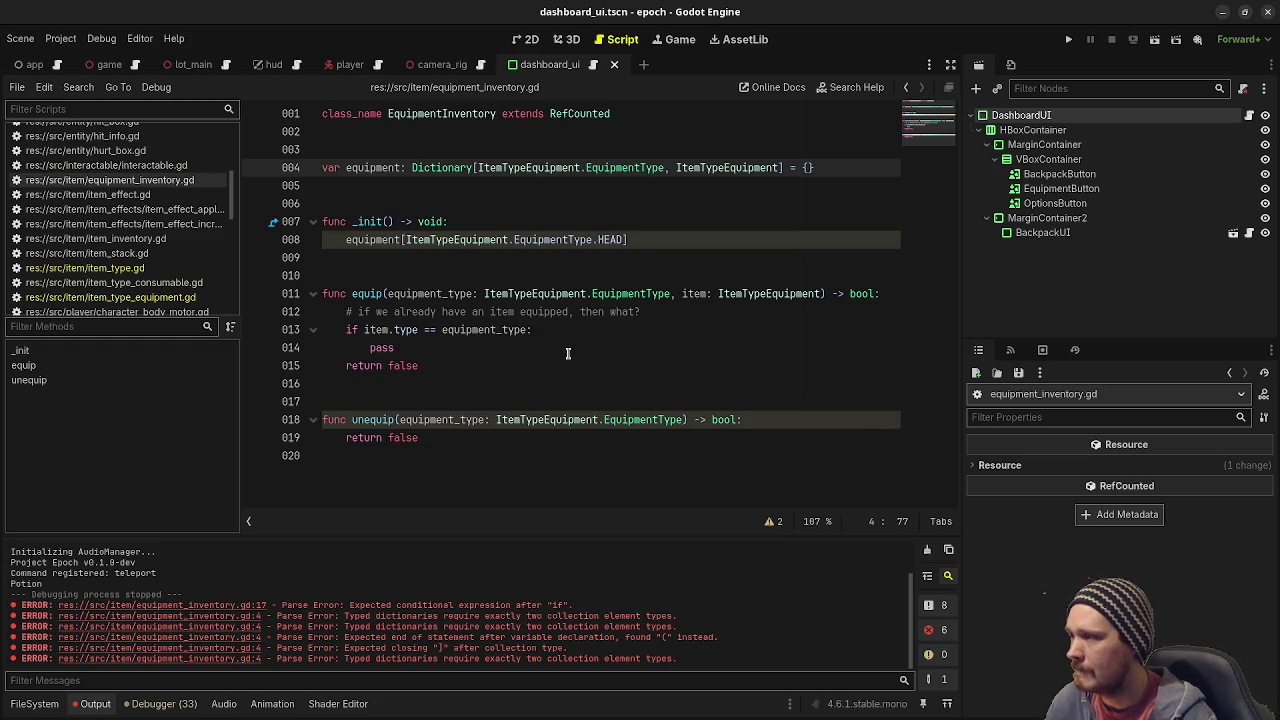
# Comment out the equipment[ItemTypeEquipment.EquipmentType.HEAD] line in _init() with #.
pyautogui.click(641, 240)
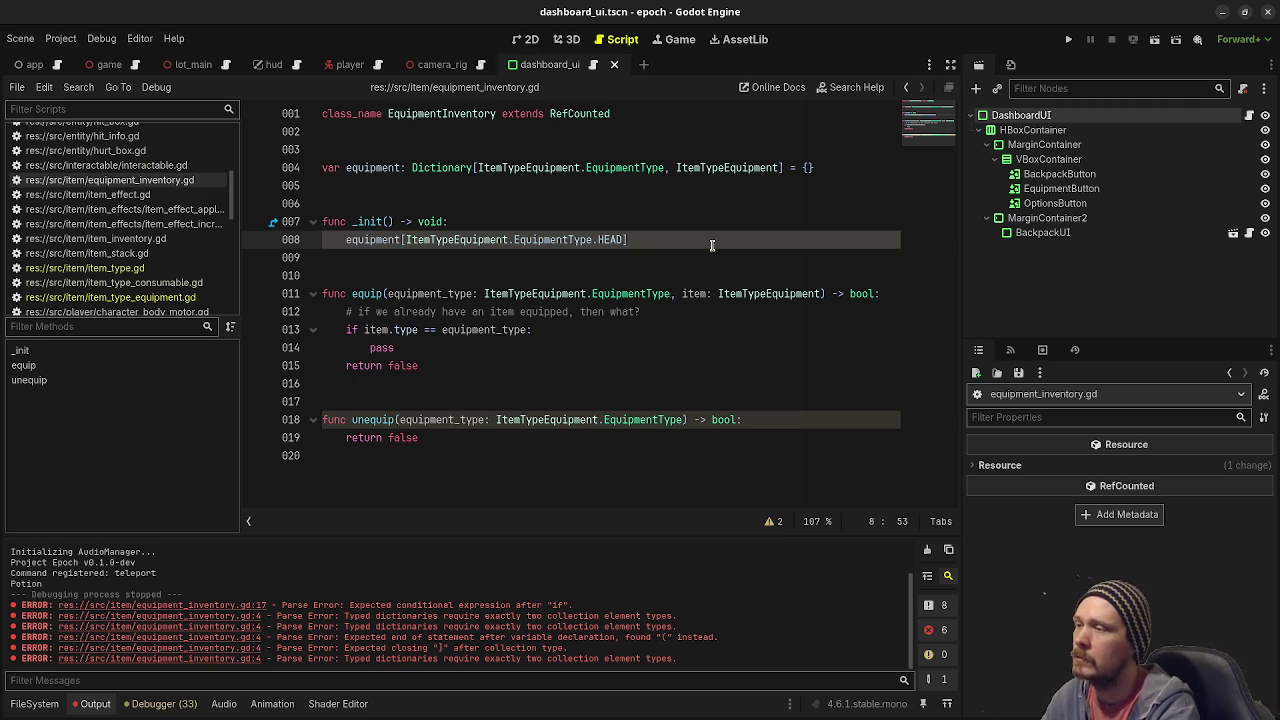
pyautogui.write('=')
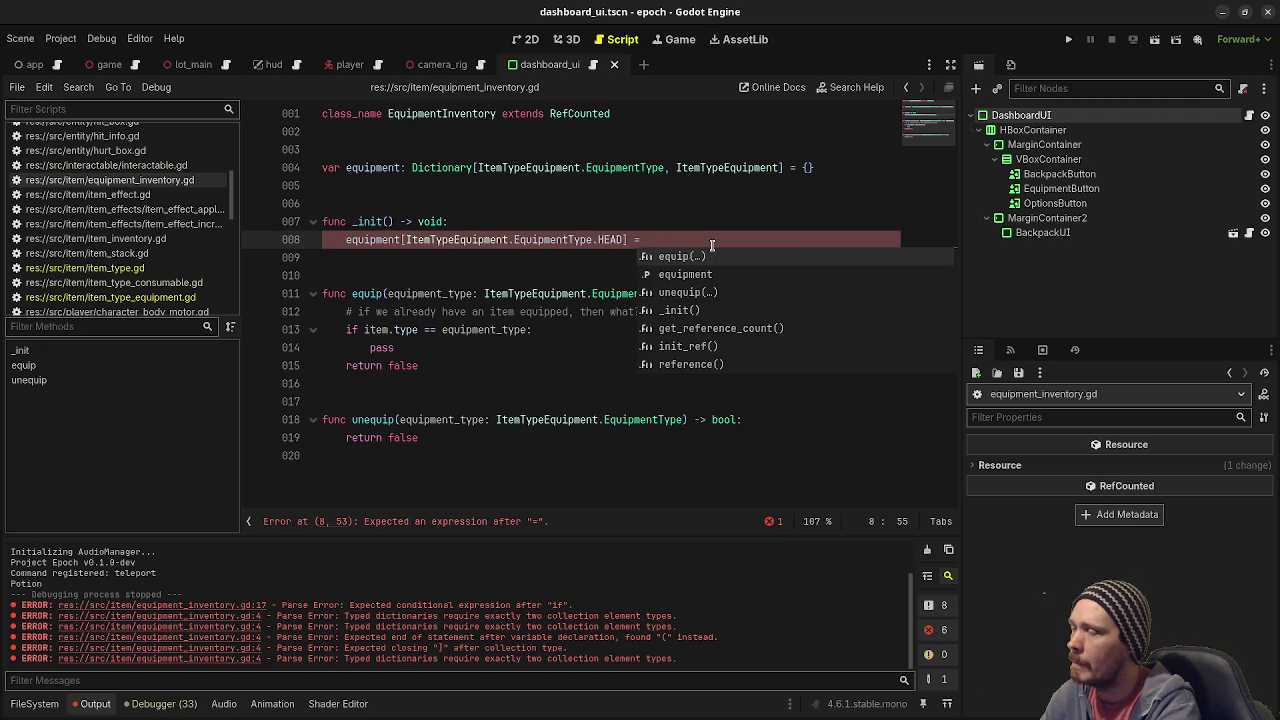
pyautogui.press('BackSpace')
pyautogui.press('BackSpace')
pyautogui.press('BackSpace')
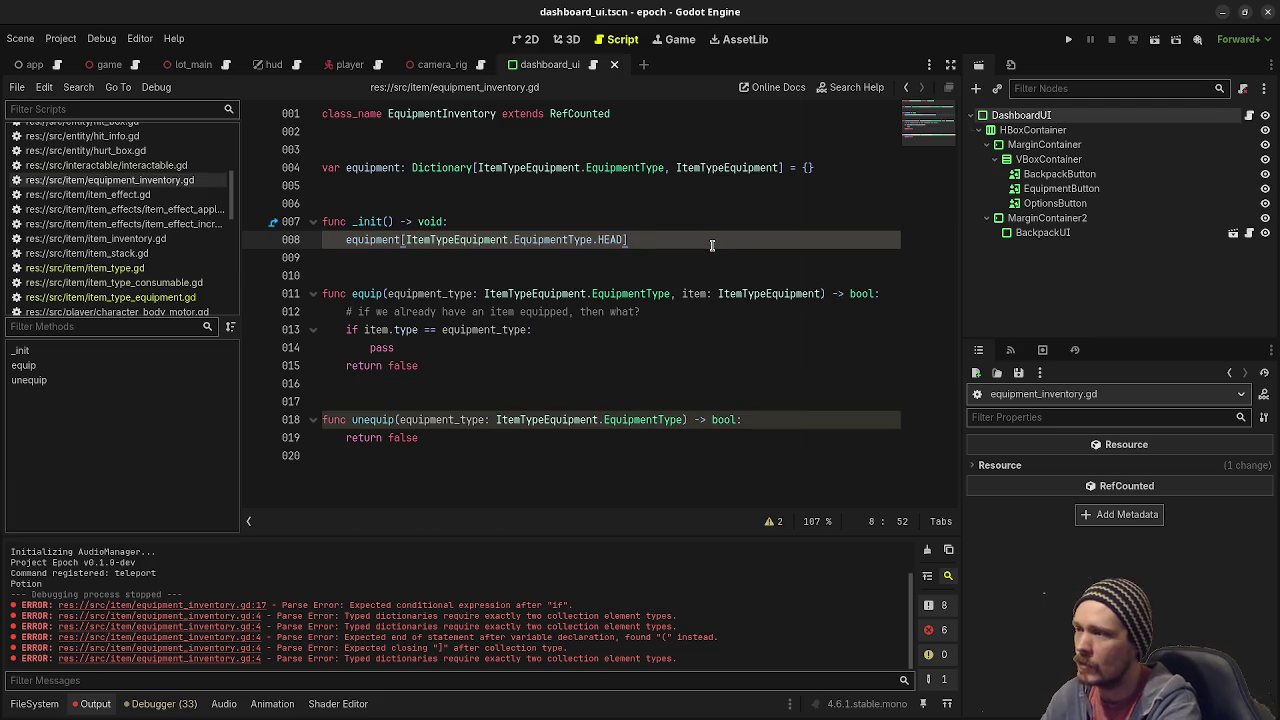
pyautogui.click(347, 240)
pyautogui.write('#')
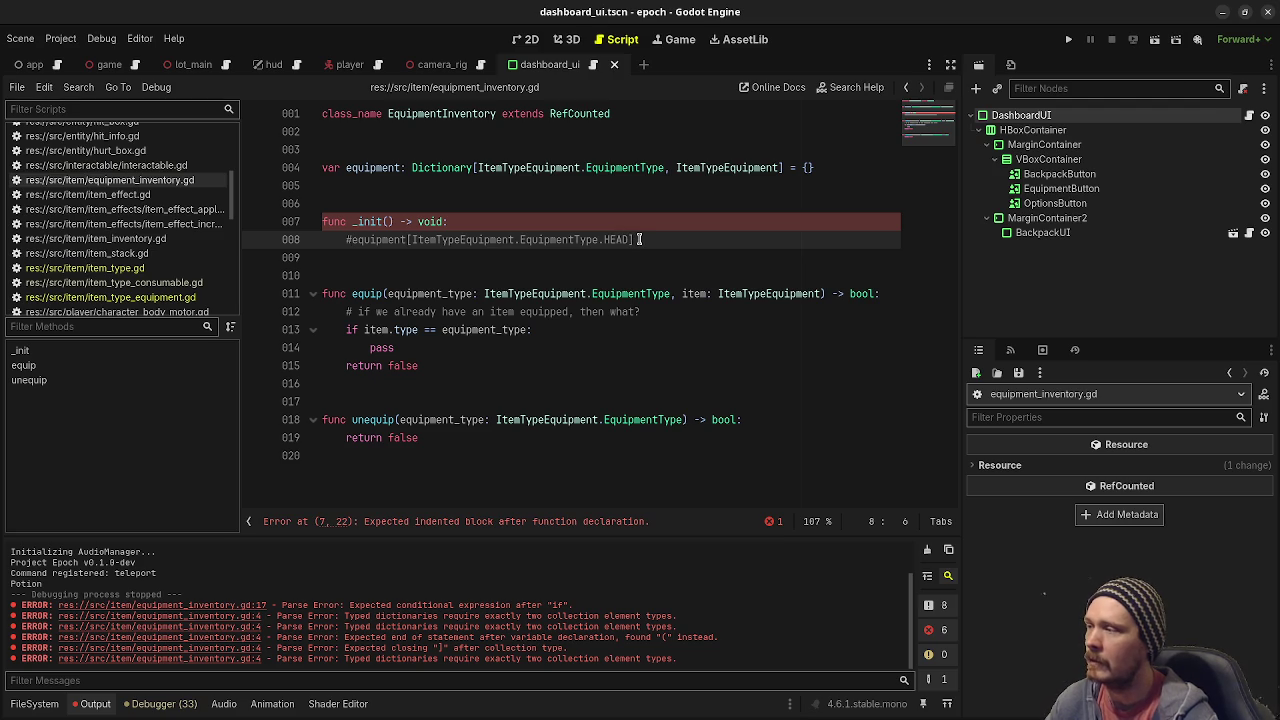
# Insert a 'pass' line under func _init() and save the script.
pyautogui.click(560, 226)
pyautogui.press('Return')
pyautogui.write('pa')
pyautogui.press('Return')
pyautogui.hotkey('ctrl', 's')
pyautogui.moveTo(634, 258); pyautogui.dragTo(455, 258)
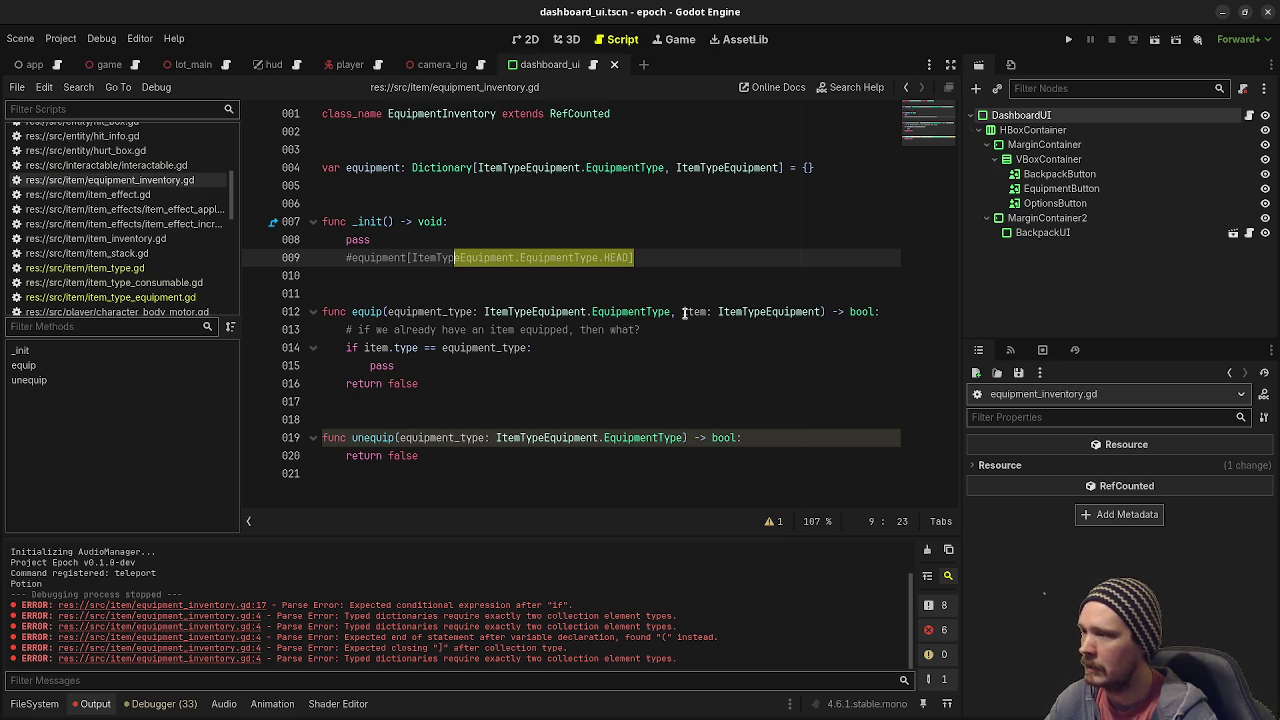
# Delete 'equipment_type: ItemTypeEquipment.EquipmentType, ' from equip()'s signature, leaving unequip unchanged.
pyautogui.click(684, 312)
pyautogui.moveTo(676, 312); pyautogui.dragTo(388, 312)
pyautogui.press('BackSpace')
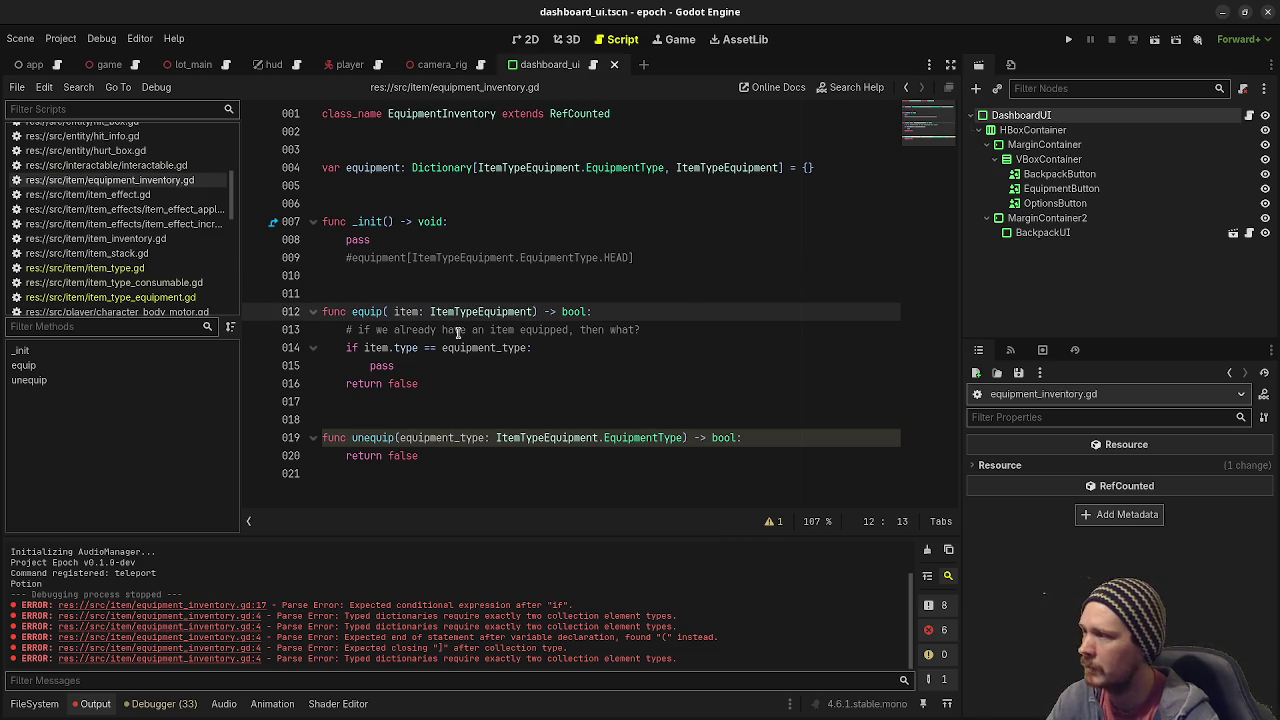
pyautogui.press('BackSpace')
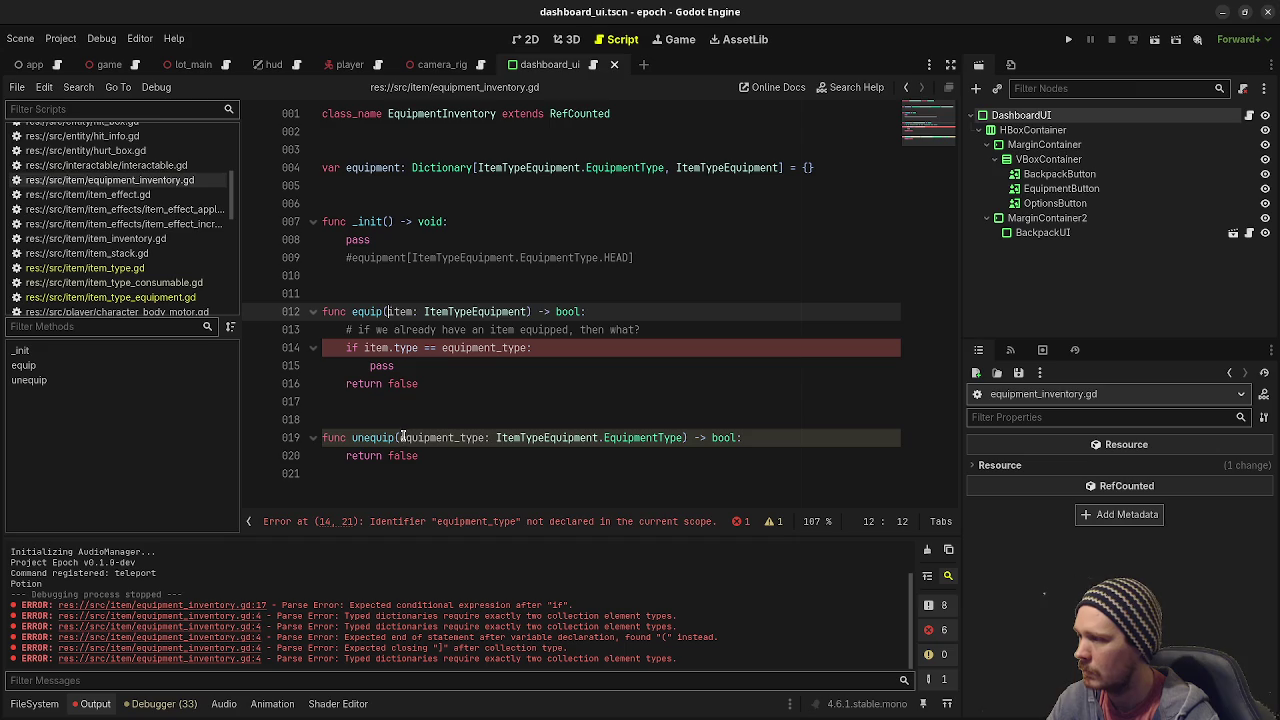
pyautogui.click(404, 437)
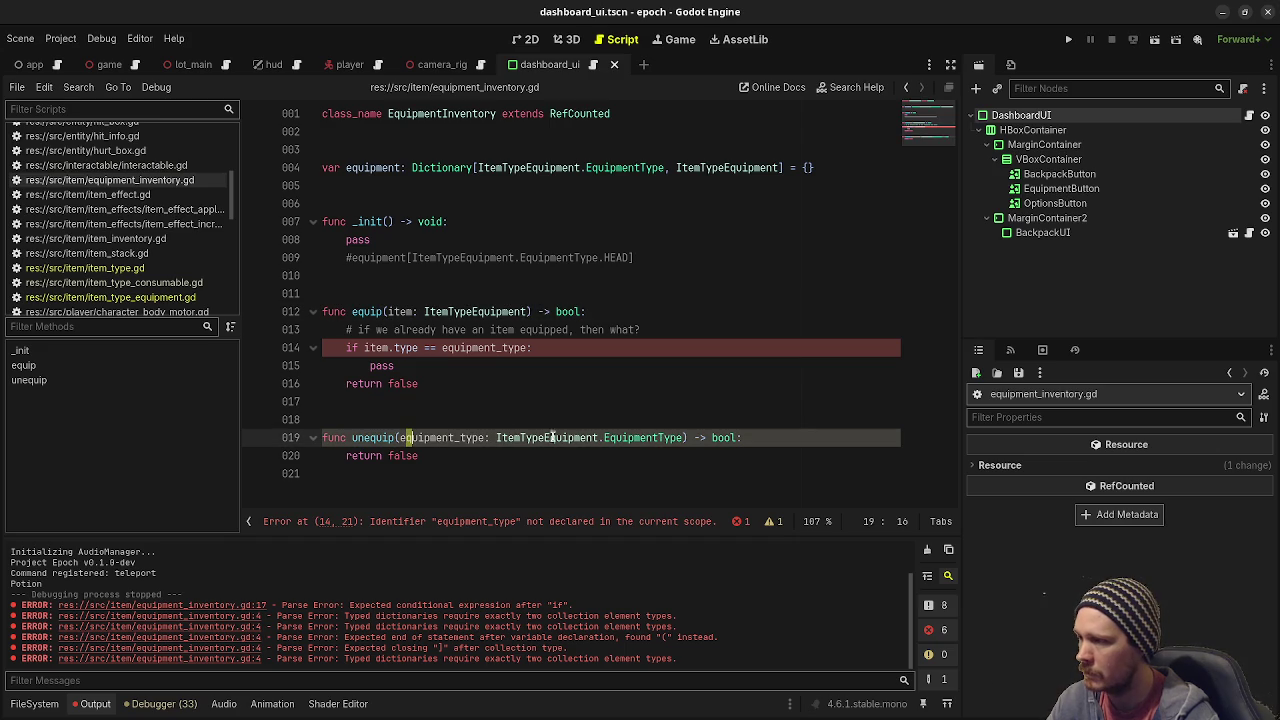
pyautogui.moveTo(401, 437); pyautogui.dragTo(684, 438)
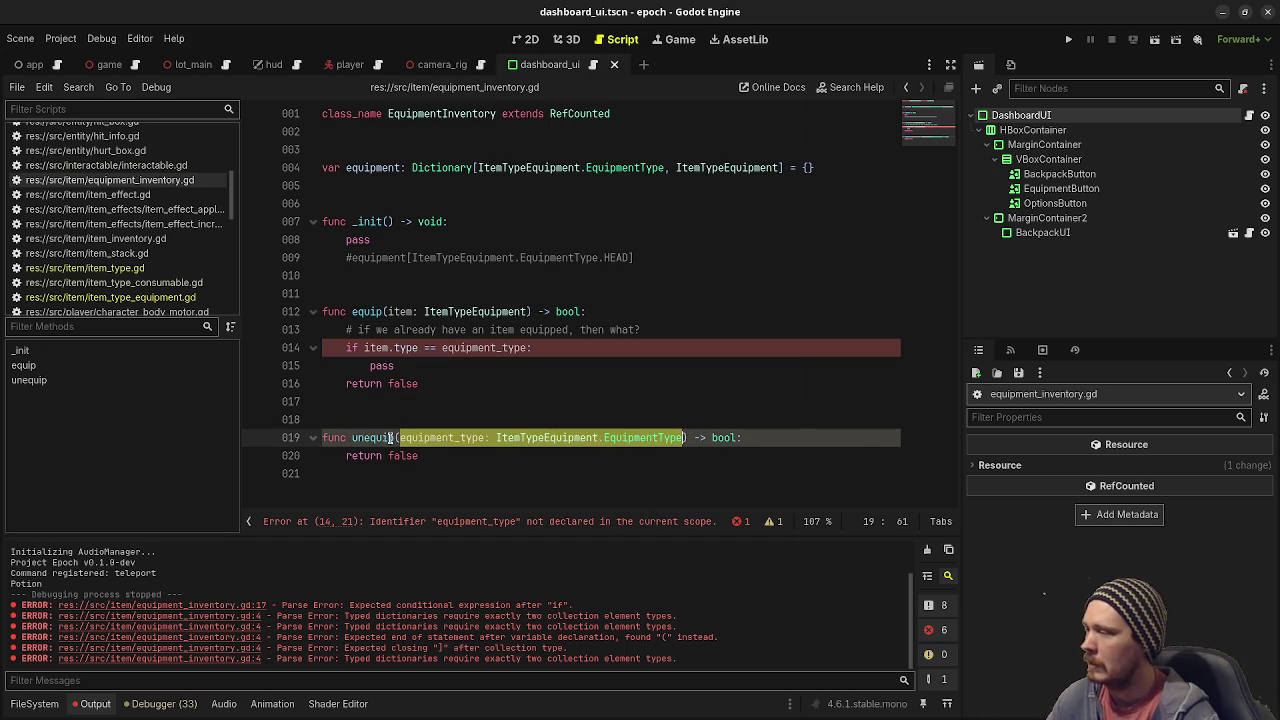
pyautogui.click(521, 416)
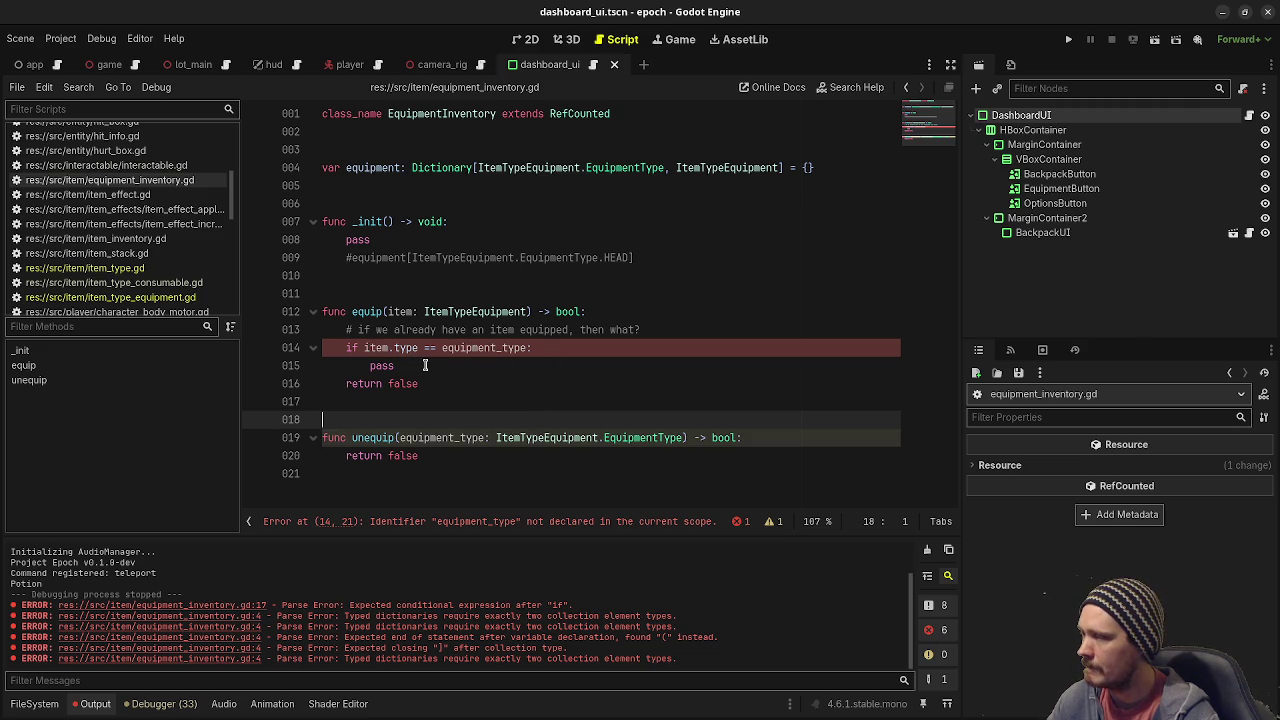
# Replace the old if-check and pass with 'if equipment[item.type] != null:'.
pyautogui.moveTo(426, 365); pyautogui.dragTo(346, 349)
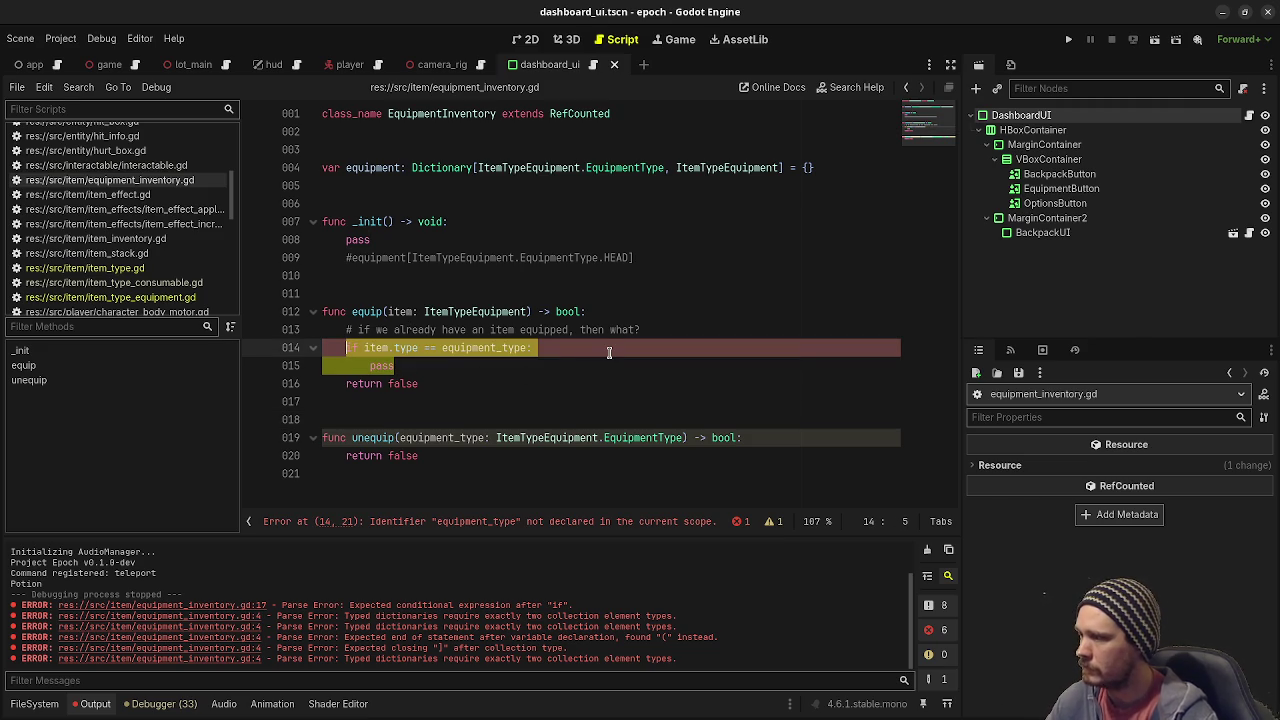
pyautogui.write('if equipmen')
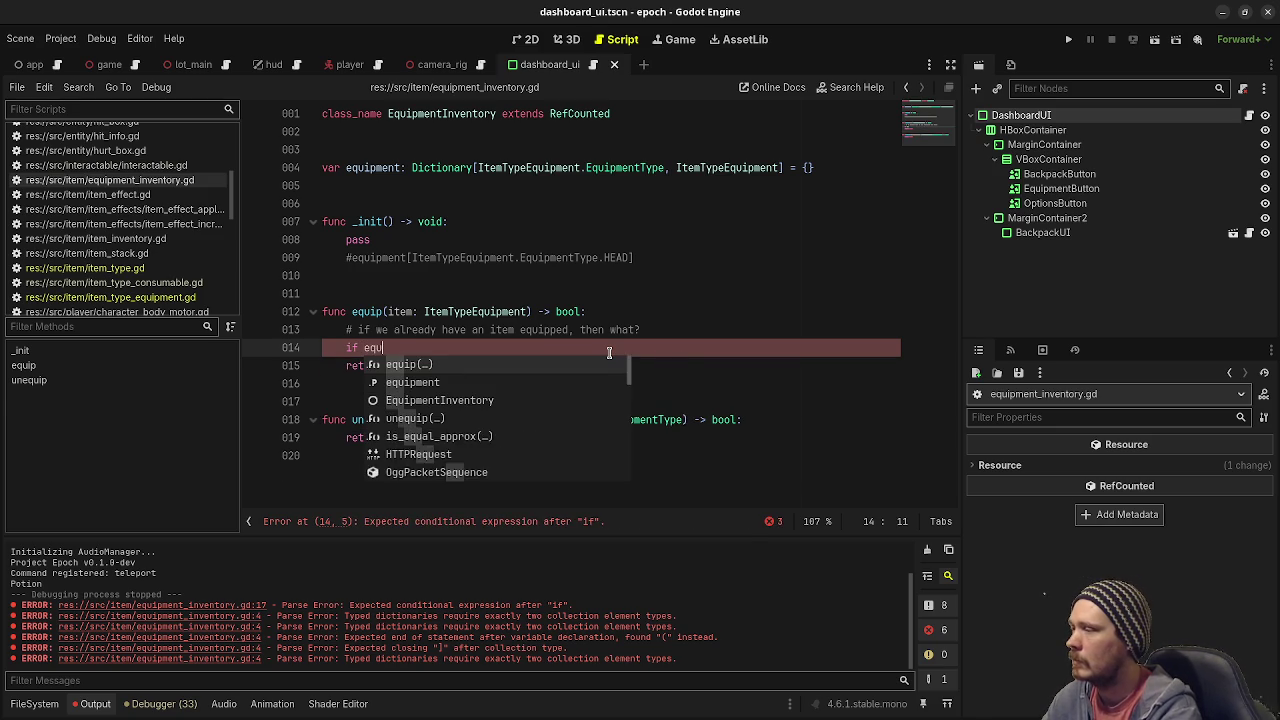
pyautogui.write('t[')
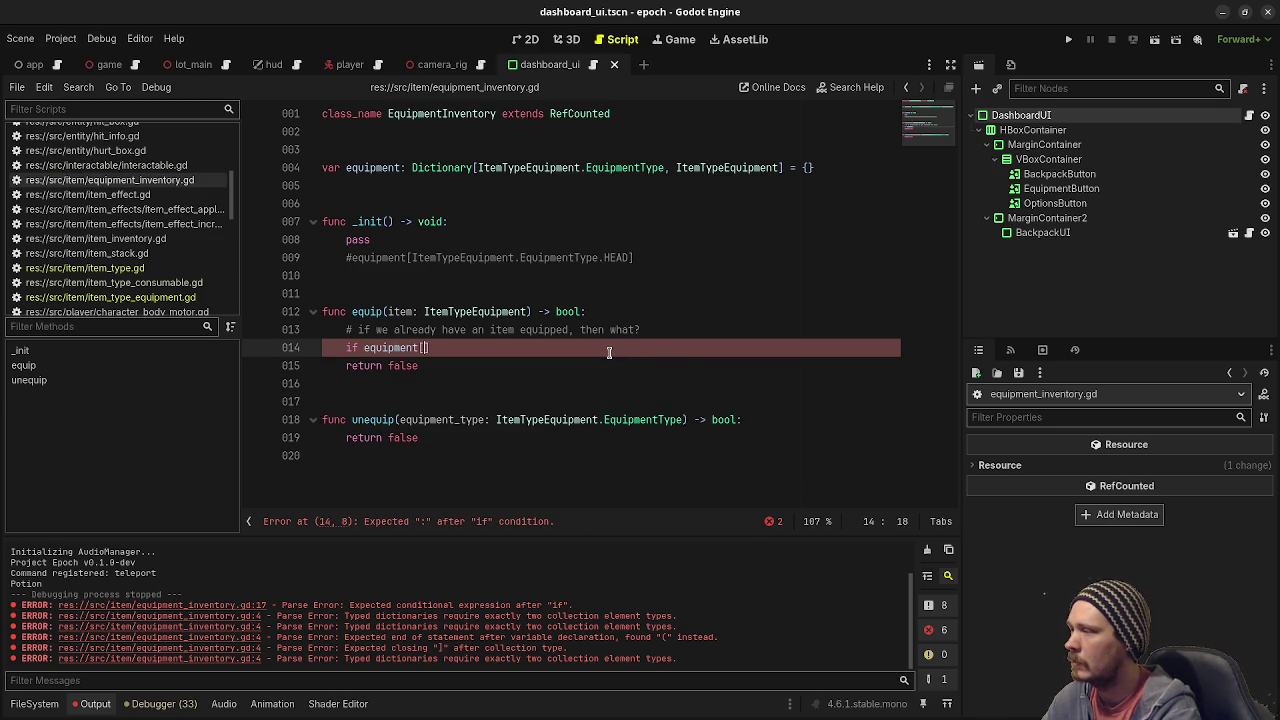
pyautogui.write('item.')
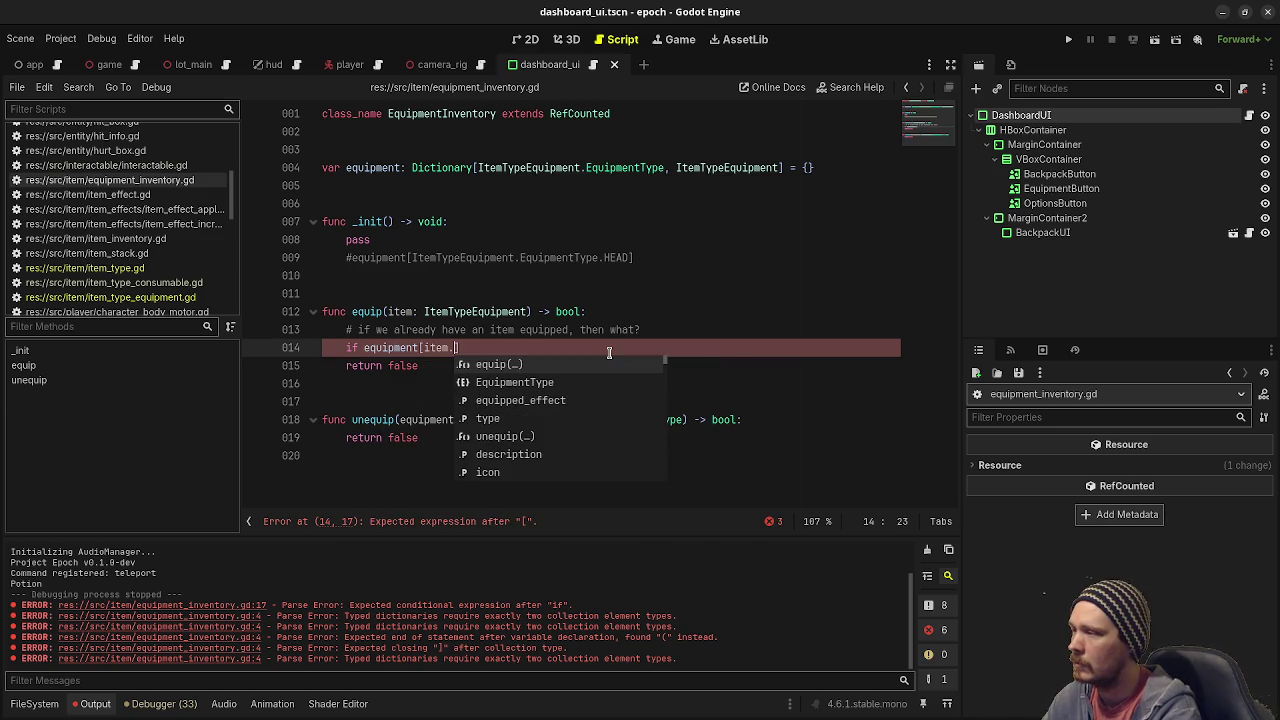
pyautogui.write('type] ')
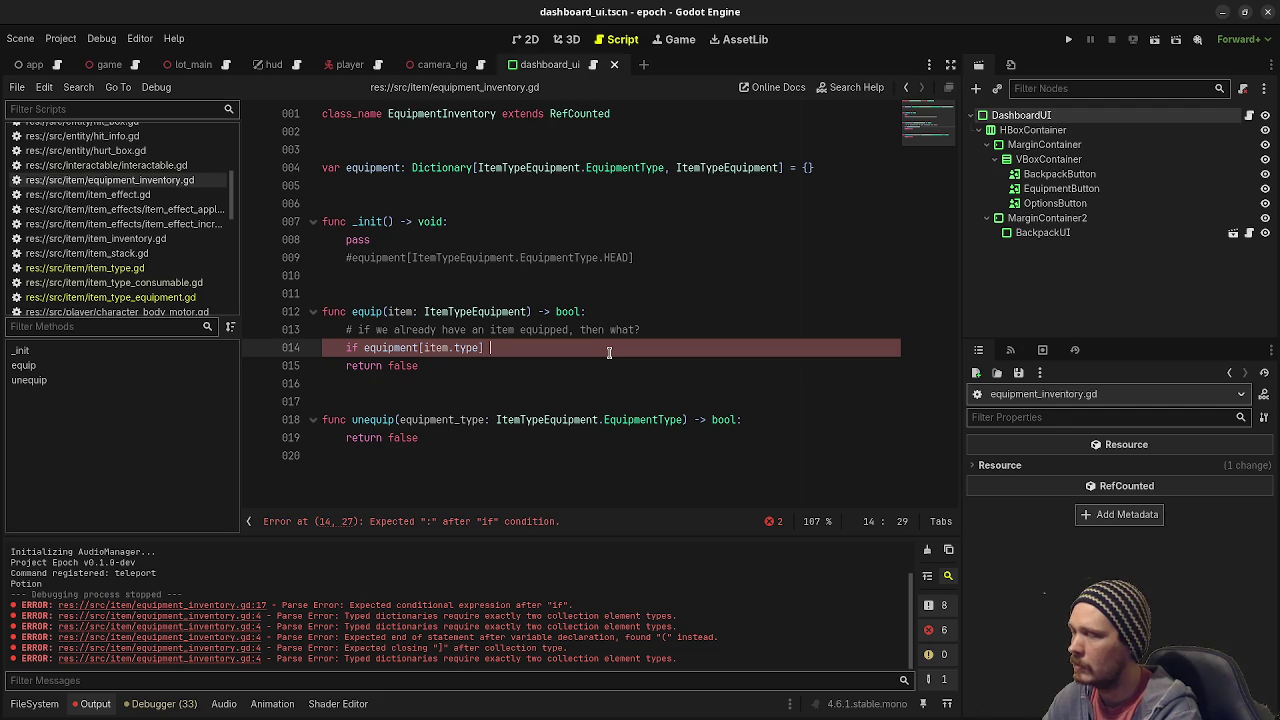
pyautogui.write('!= null')
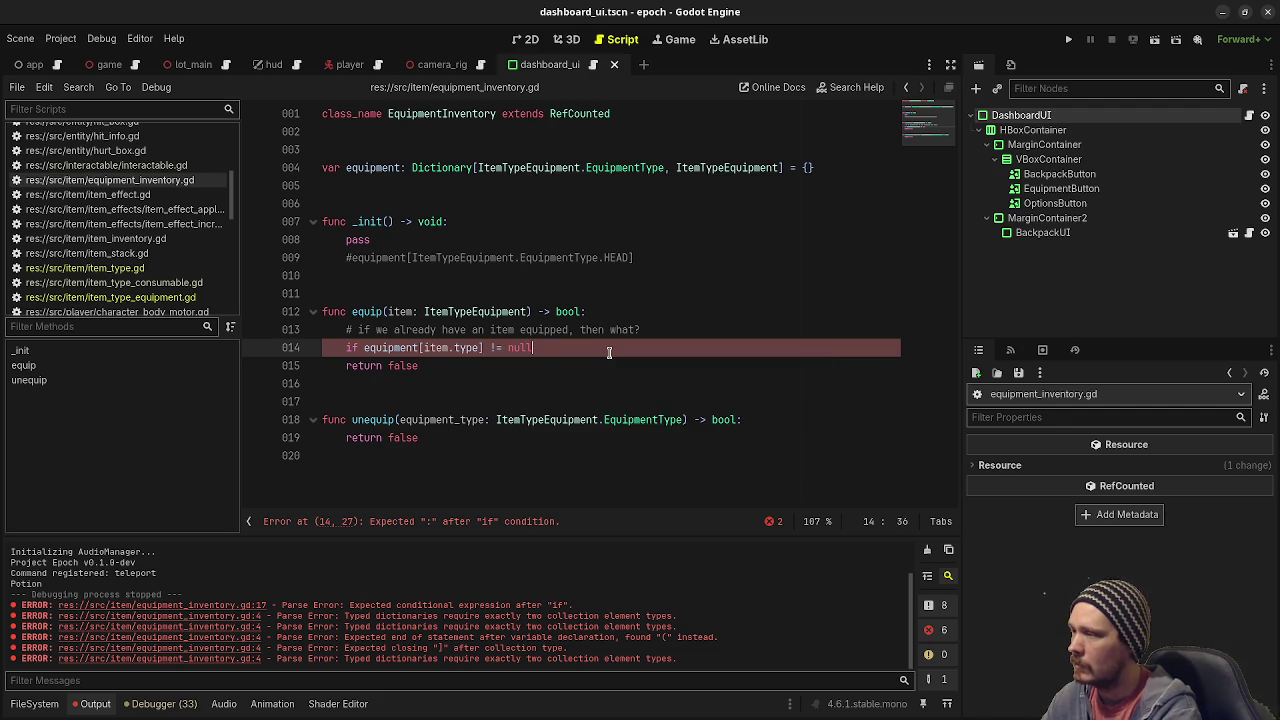
pyautogui.write(':')
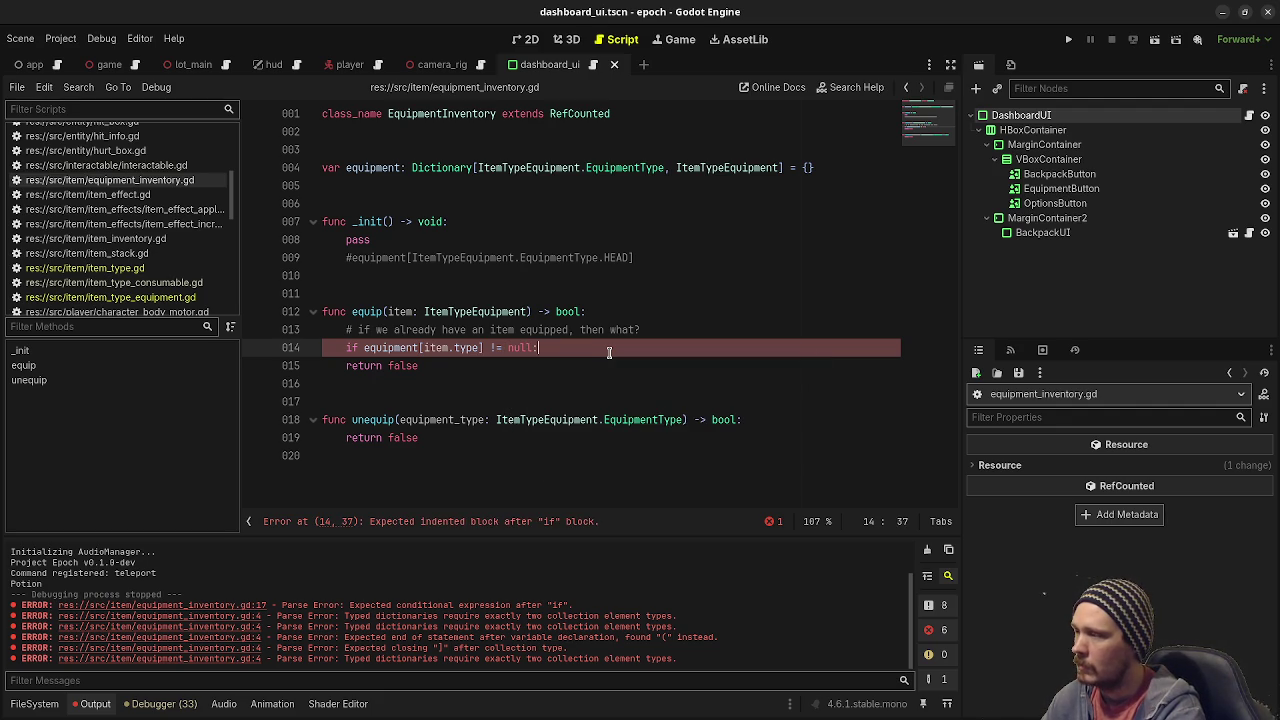
pyautogui.press('Return')
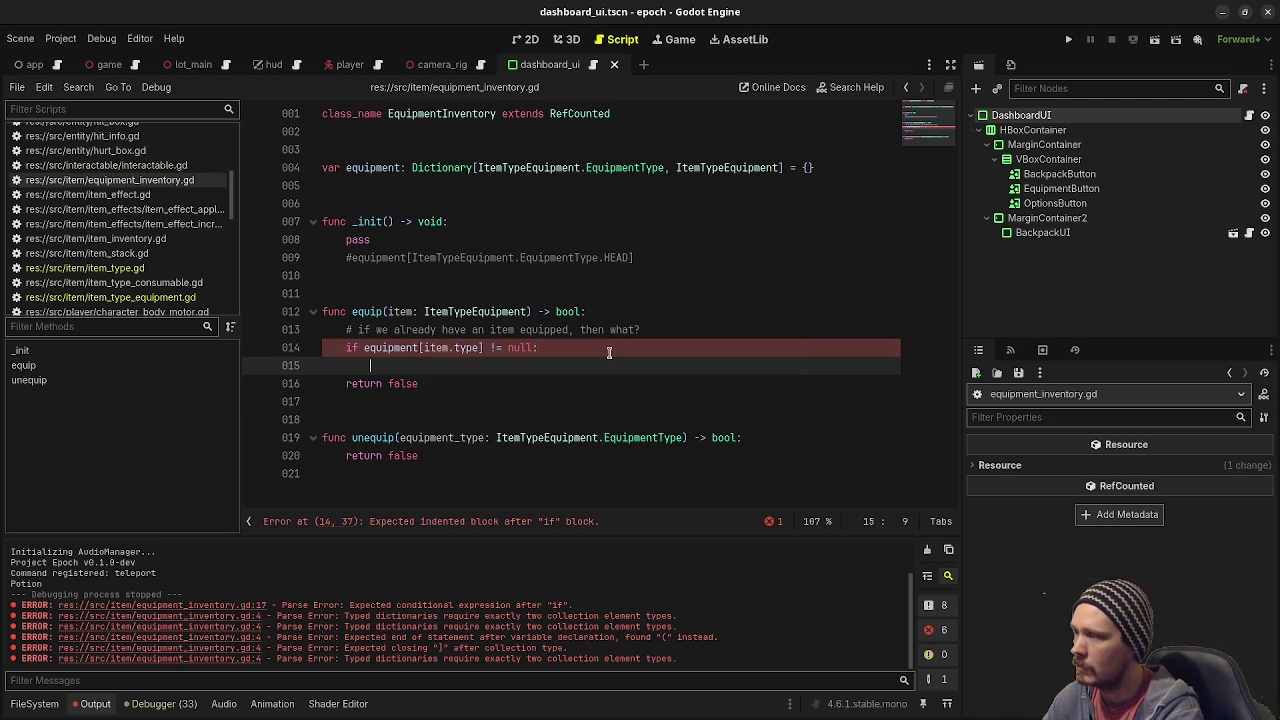
# Write 'equipment[item.type] = item' as the if block's body.
pyautogui.write('equip')
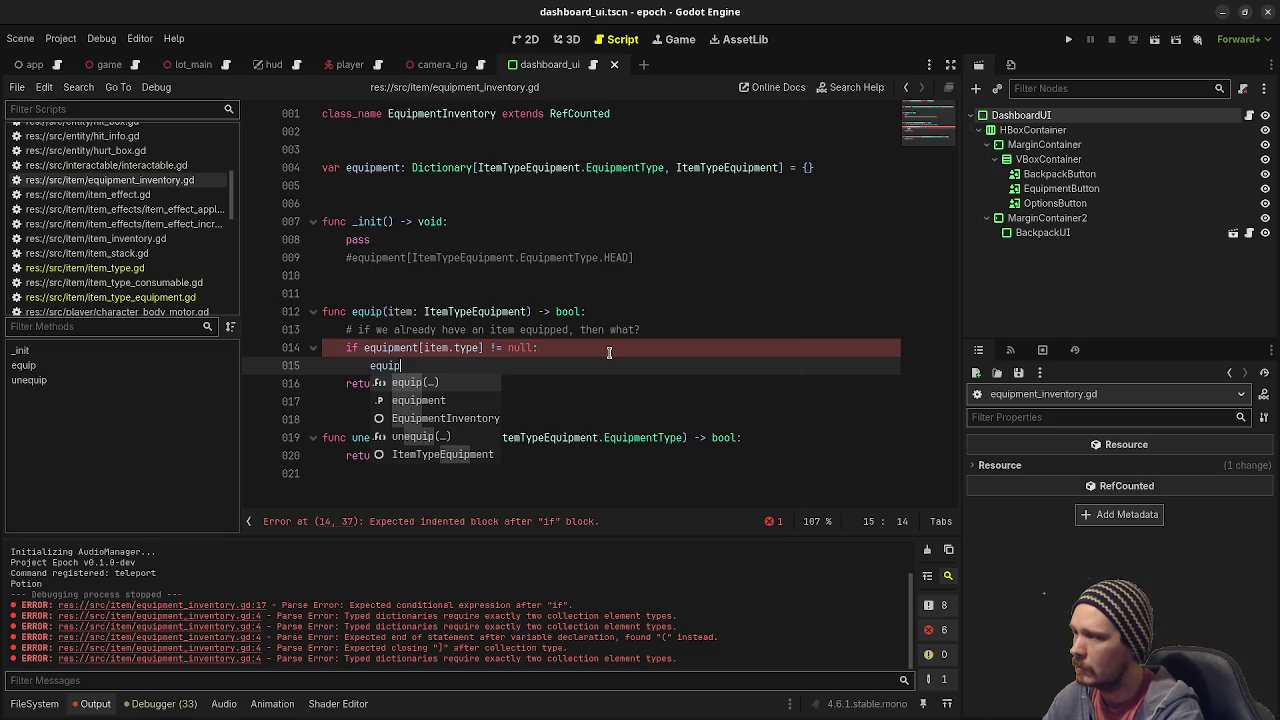
pyautogui.write('ment.')
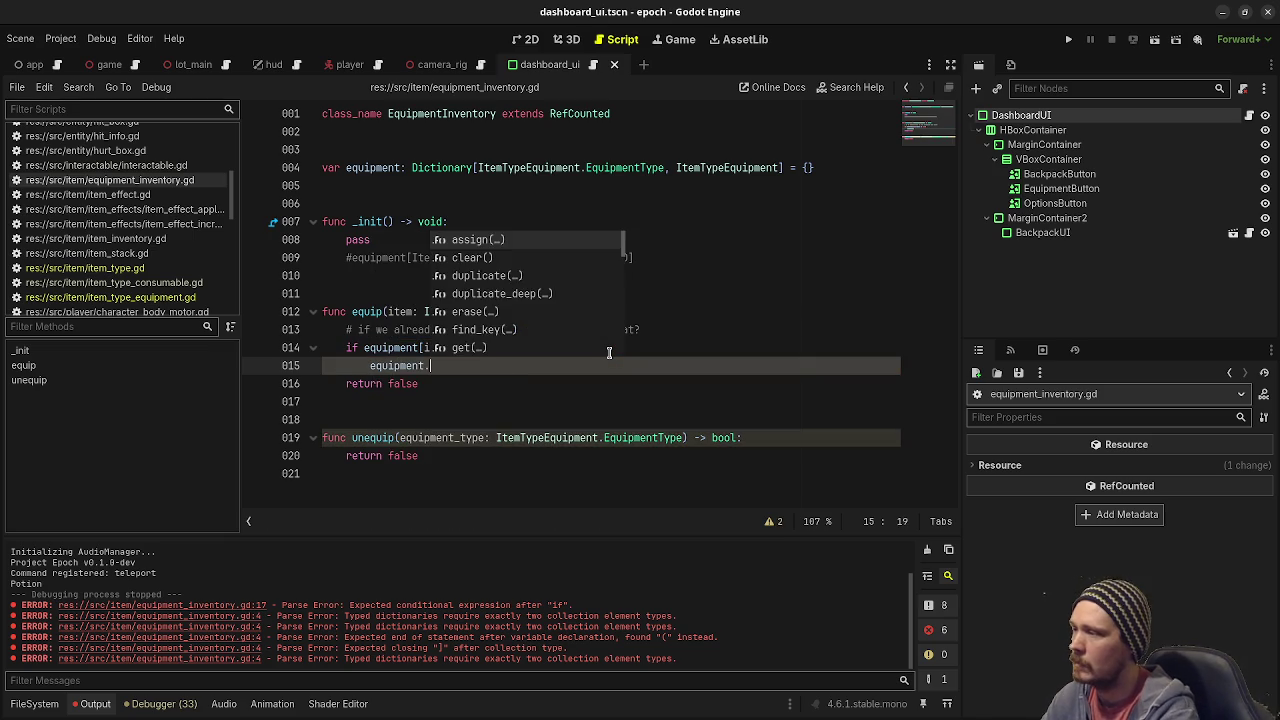
pyautogui.write('item_type')
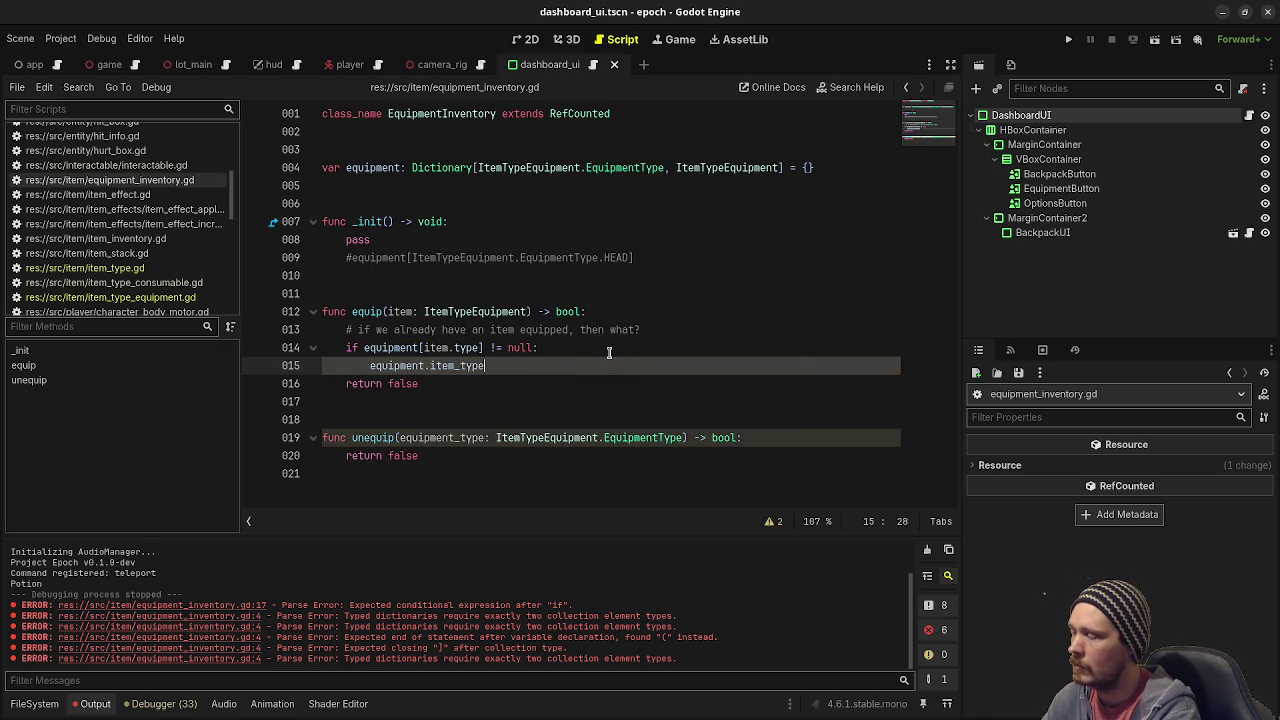
pyautogui.press('BackSpace')
pyautogui.press('BackSpace')
pyautogui.press('BackSpace')
pyautogui.press('BackSpace')
pyautogui.press('BackSpace')
pyautogui.write(' =')
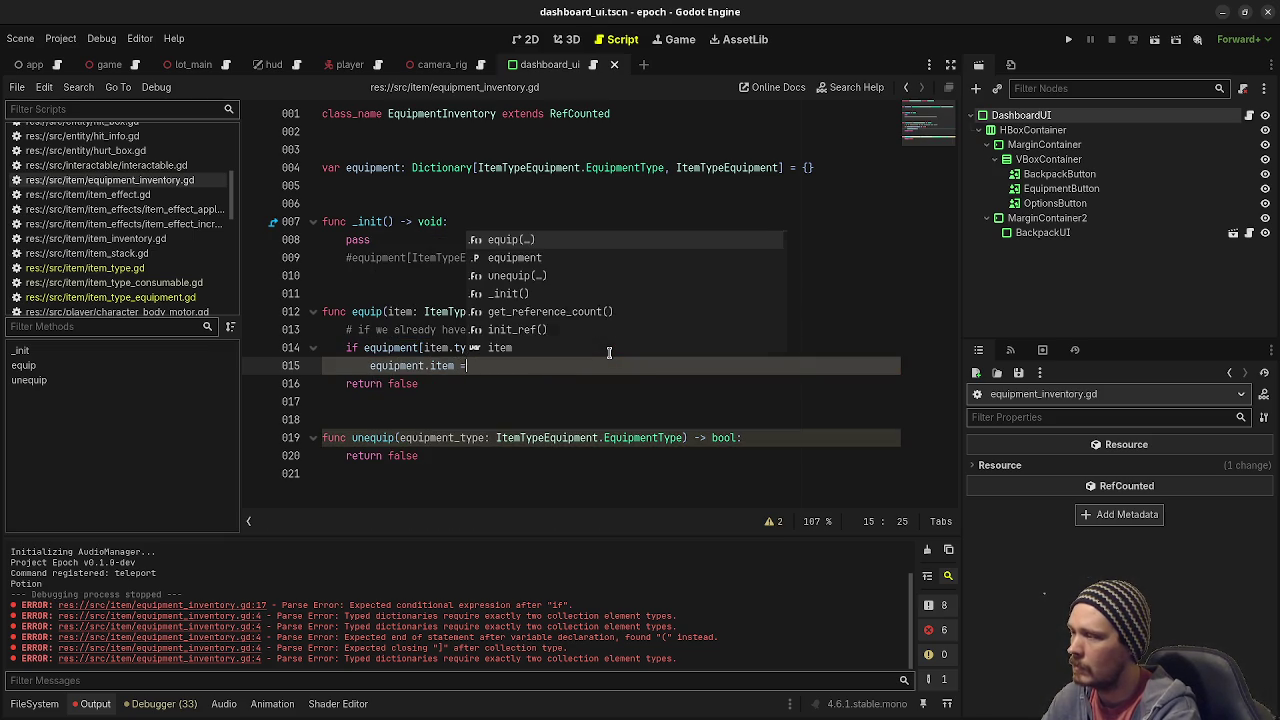
pyautogui.press('BackSpace')
pyautogui.press('BackSpace')
pyautogui.press('BackSpace')
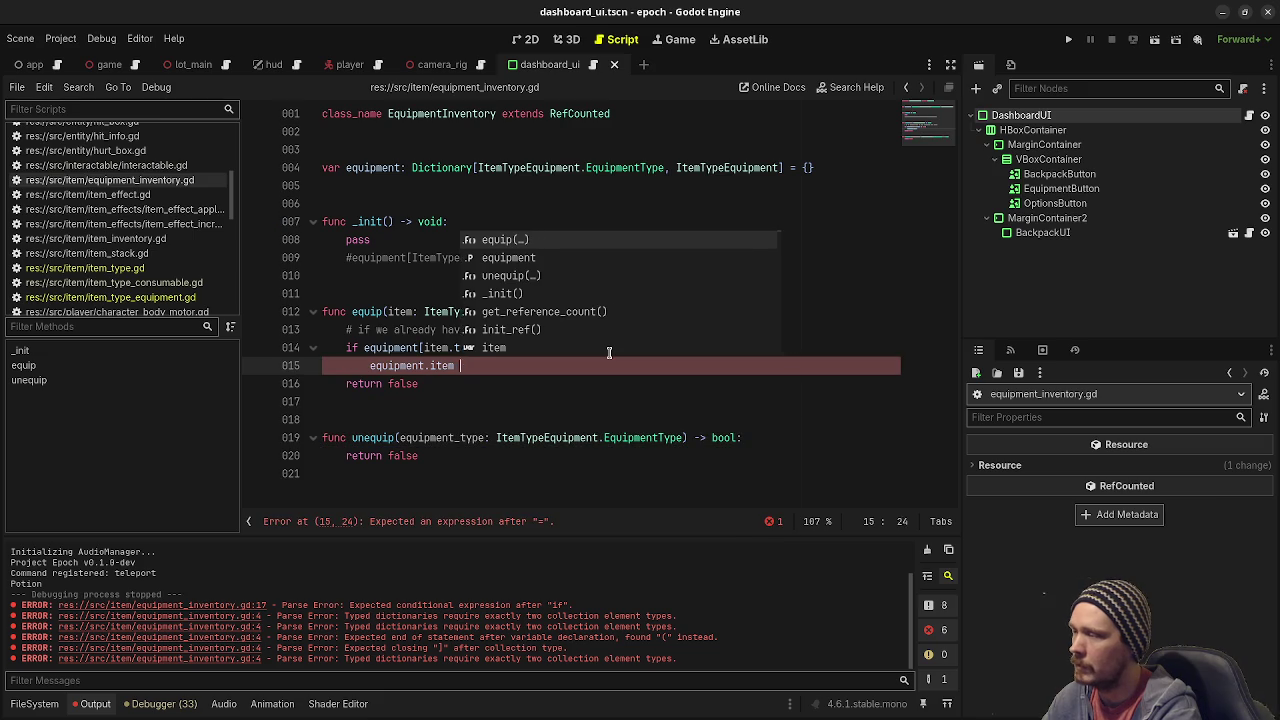
pyautogui.press('BackSpace')
pyautogui.write('[item.type')
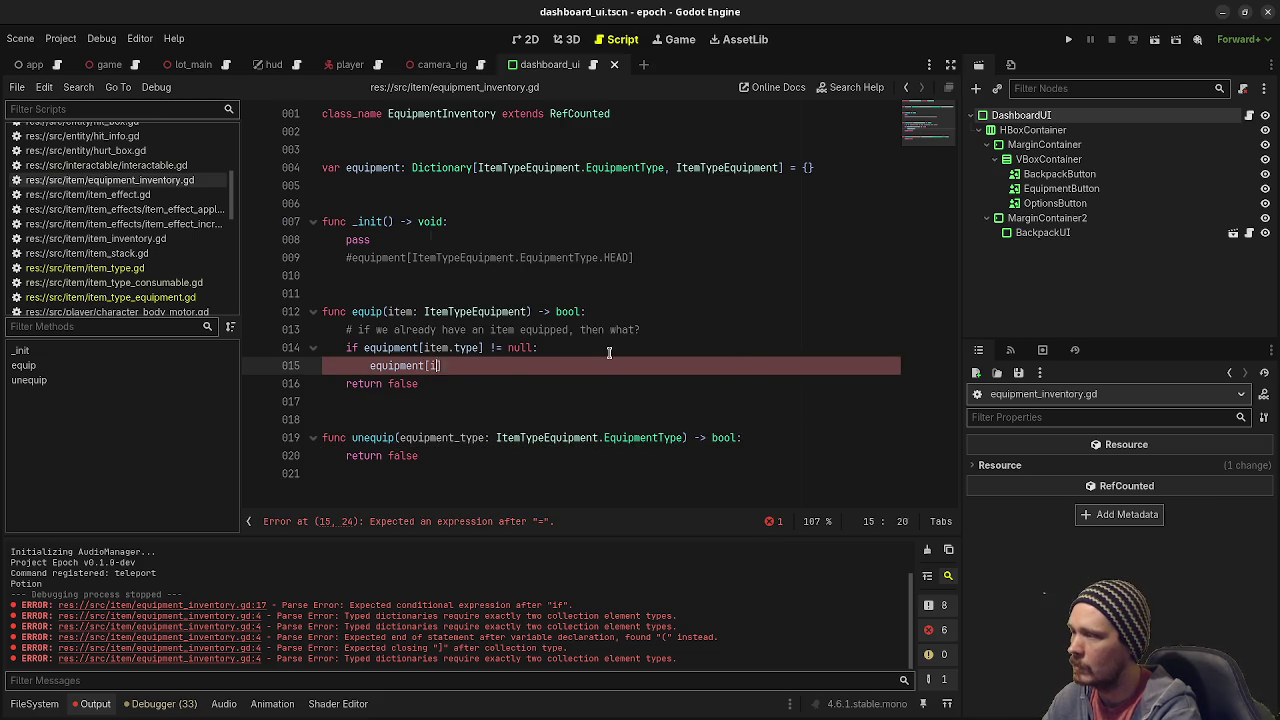
pyautogui.press('BackSpace')
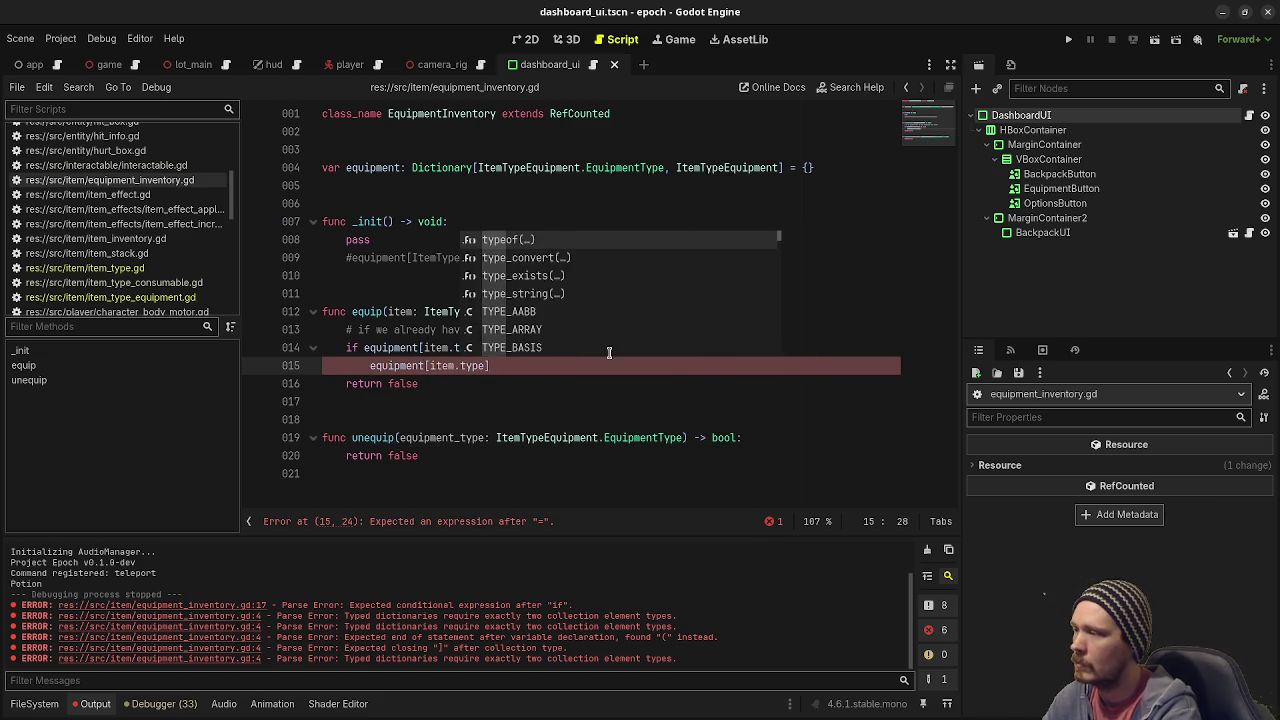
pyautogui.write('] = item')
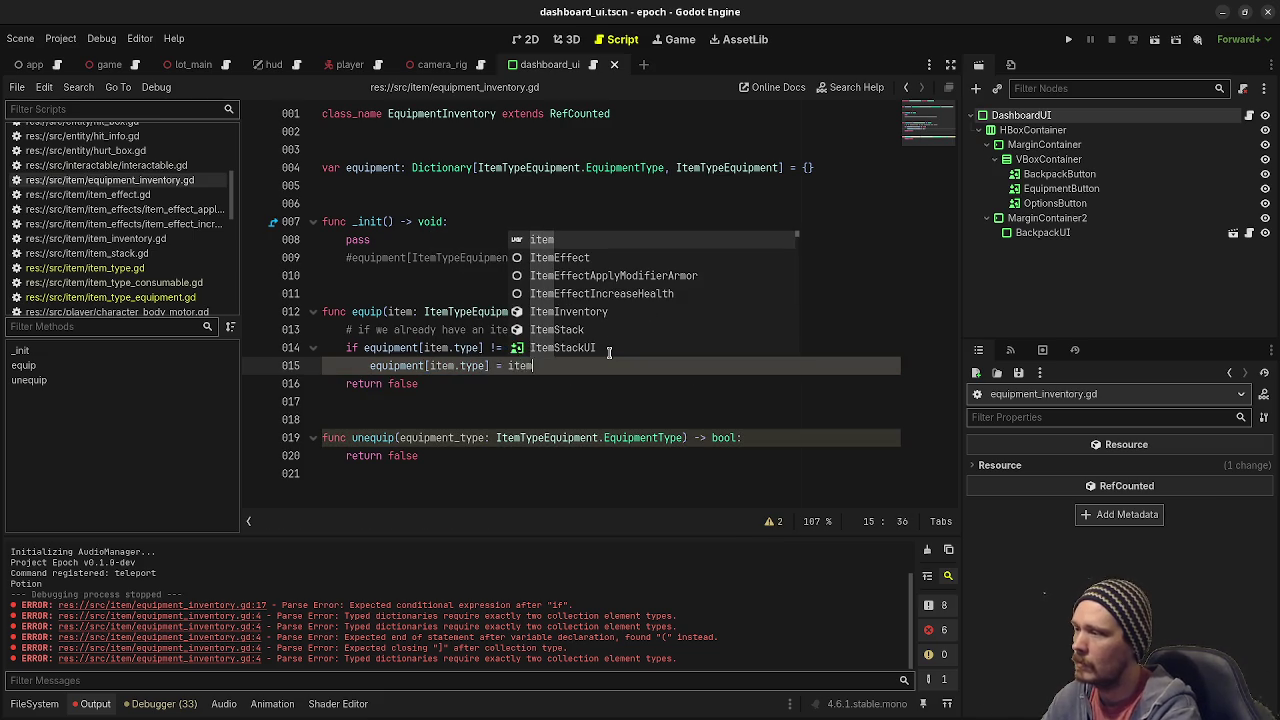
# Add 'return true' after the assignment and save the script.
pyautogui.press('Return')
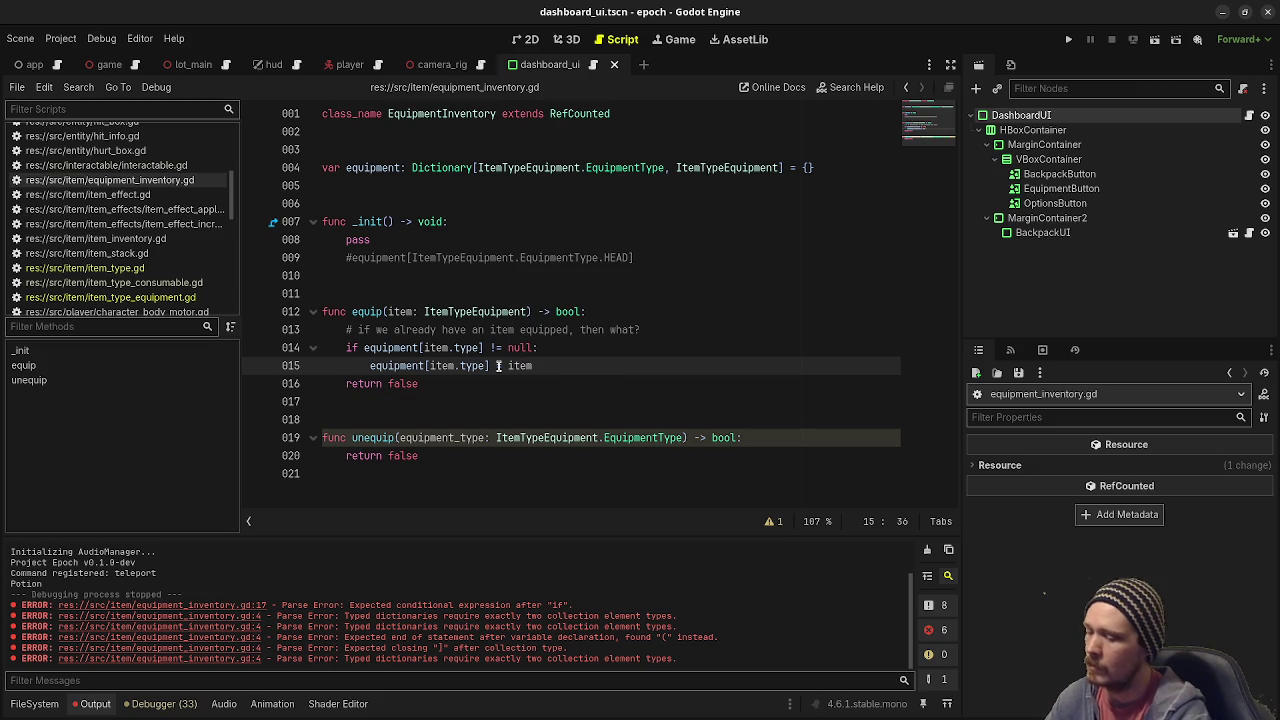
pyautogui.press('Return')
pyautogui.write('return true')
pyautogui.hotkey('ctrl', 's')
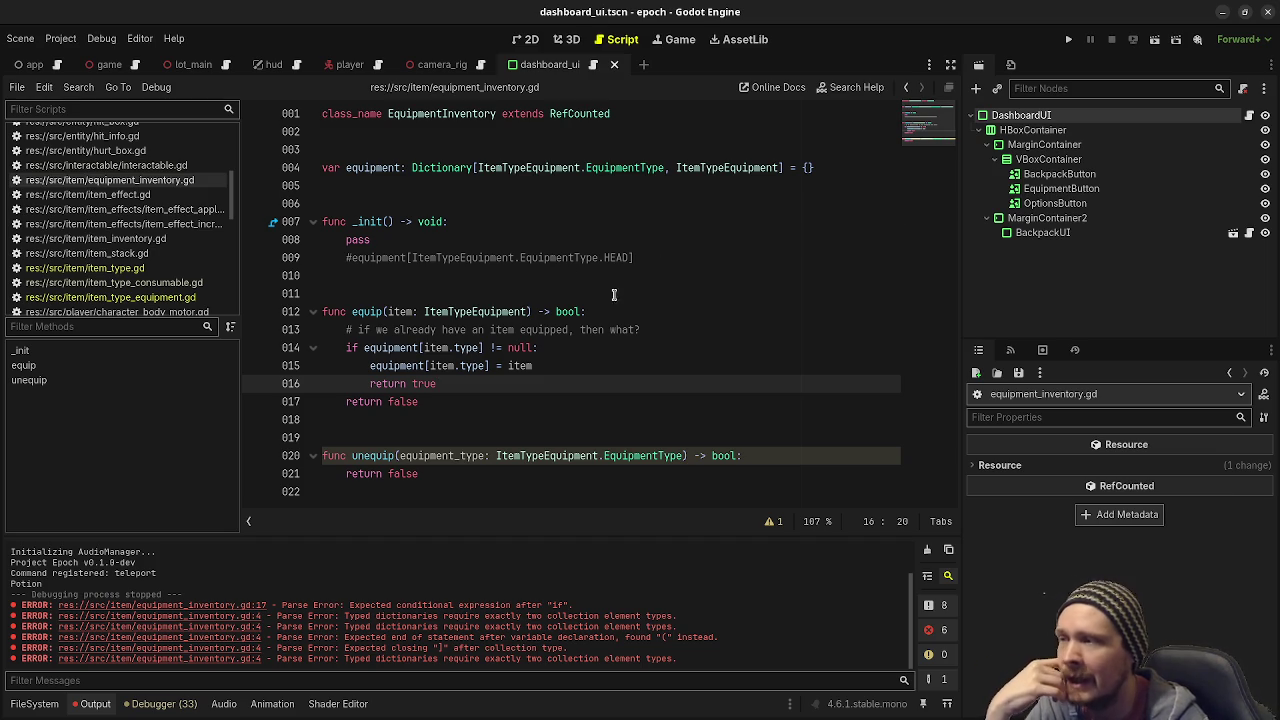
pyautogui.moveTo(372, 167)
pyautogui.mouseDown()
pyautogui.moveTo(745, 157)
pyautogui.moveTo(825, 181)
pyautogui.mouseUp()
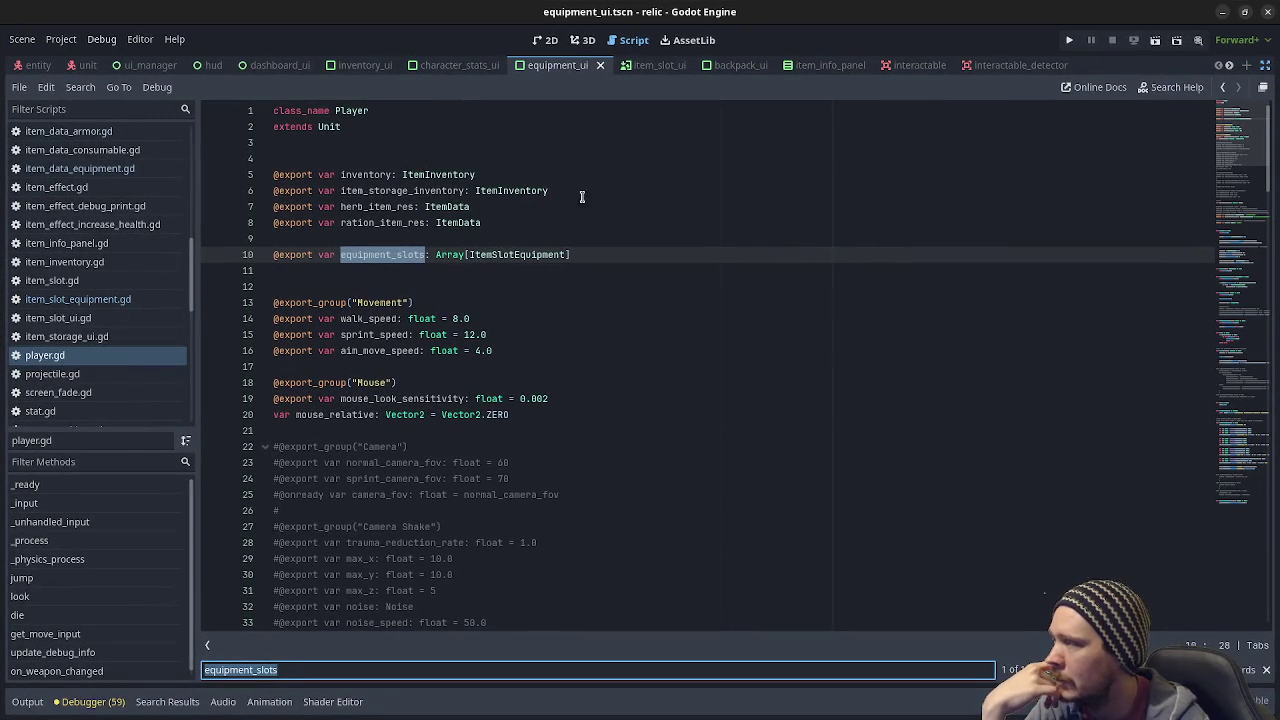
pyautogui.click(1225, 13)
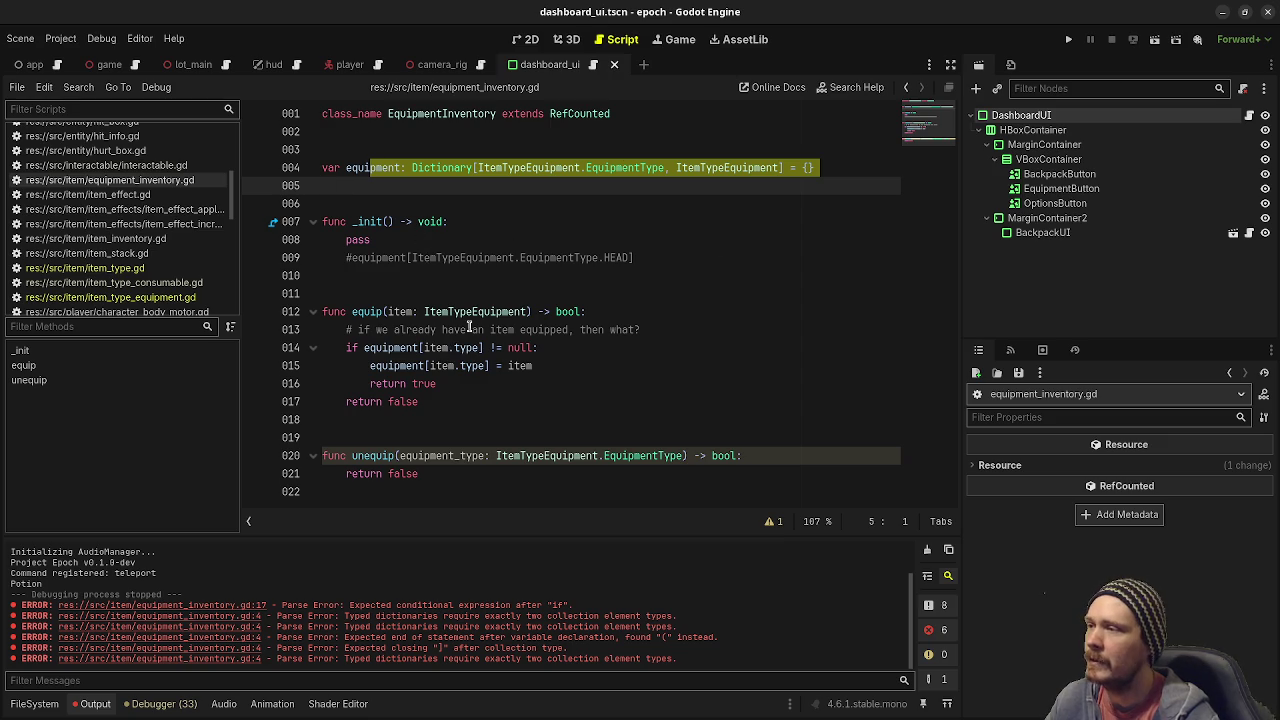
# Add 'signal equipment_changed(type: ItemTypeEquipment.EquipmentType)' below the class_name line.
pyautogui.click(657, 113)
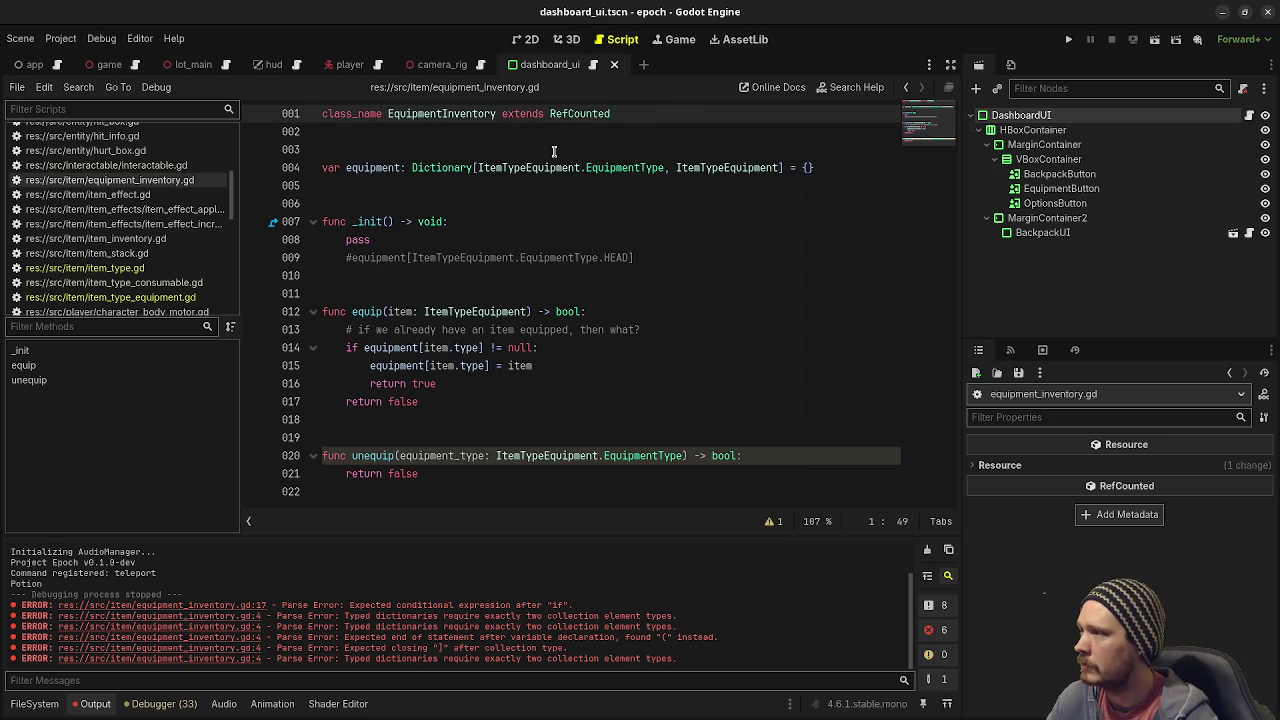
pyautogui.press('Return')
pyautogui.press('Return')
pyautogui.press('Return')
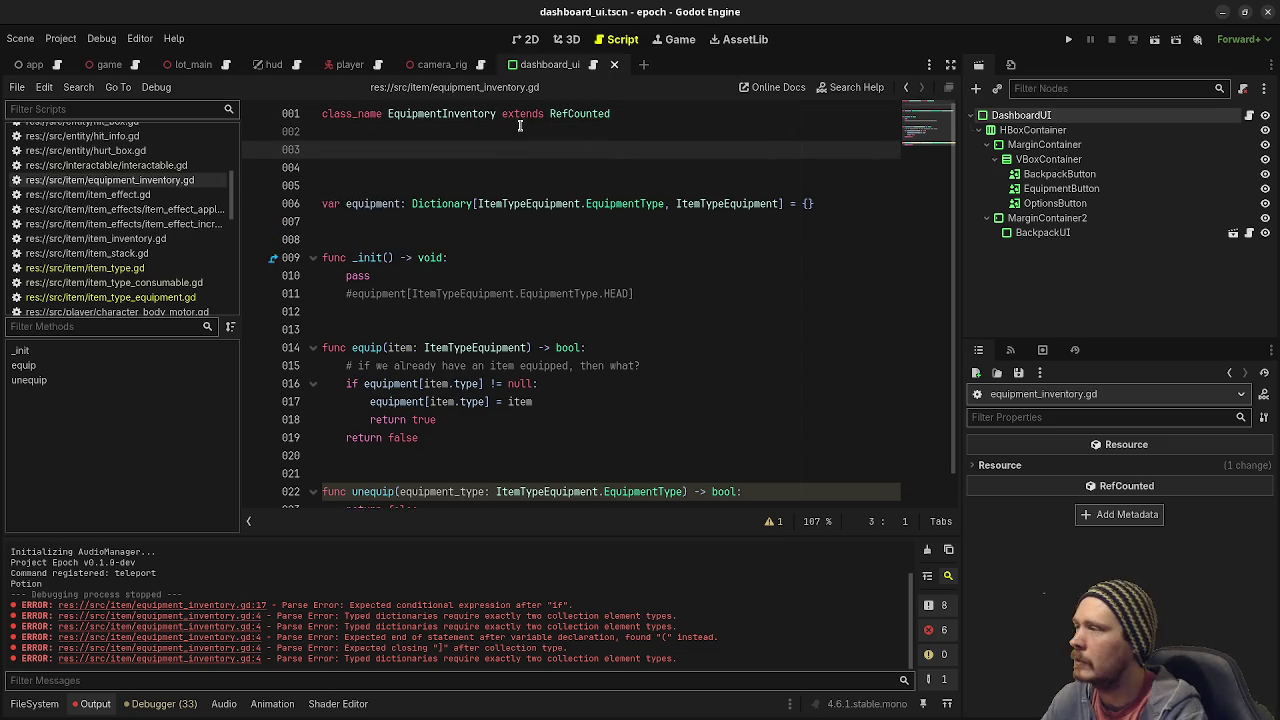
pyautogui.write('signal e')
pyautogui.press('BackSpace')
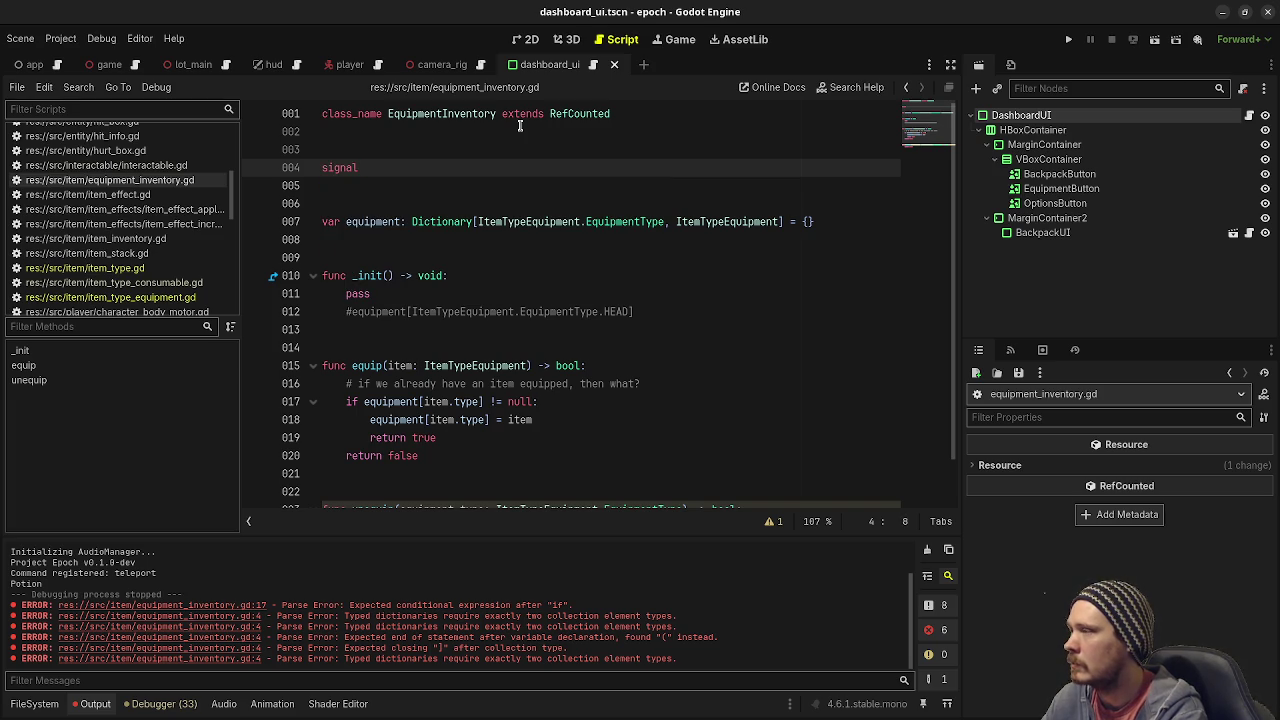
pyautogui.write('equip')
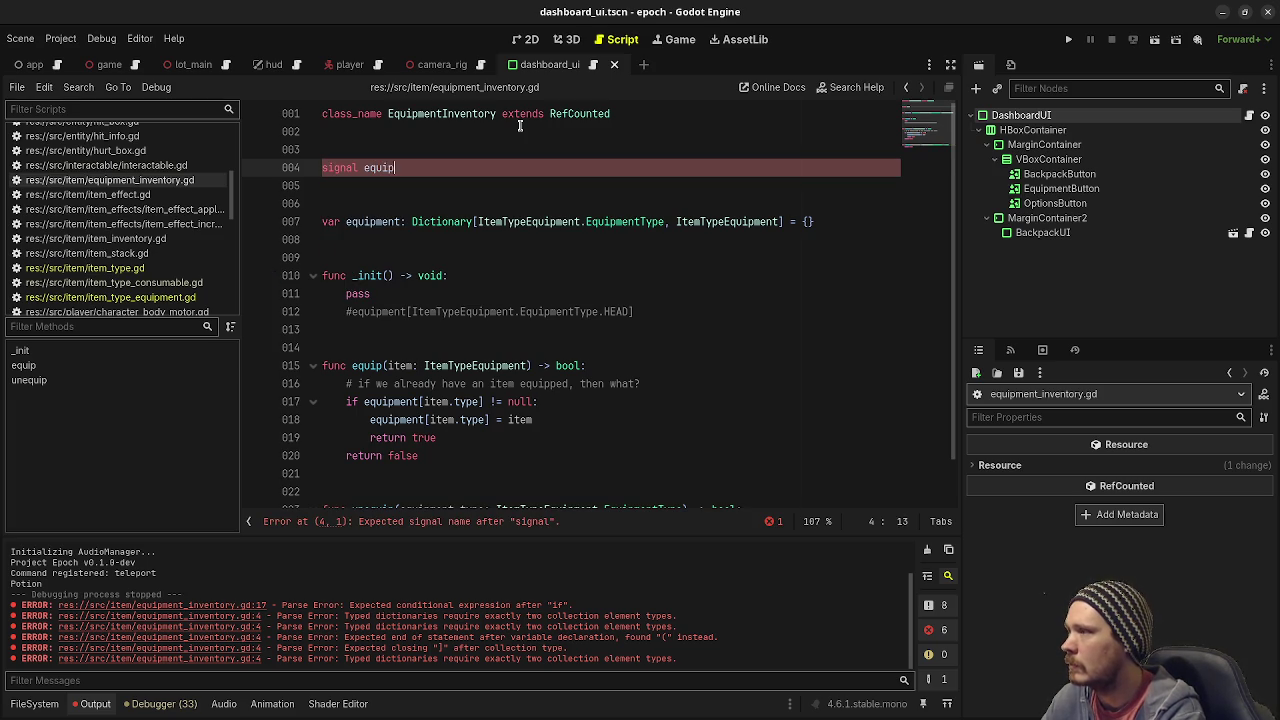
pyautogui.write('ment_c')
pyautogui.write('hanged(')
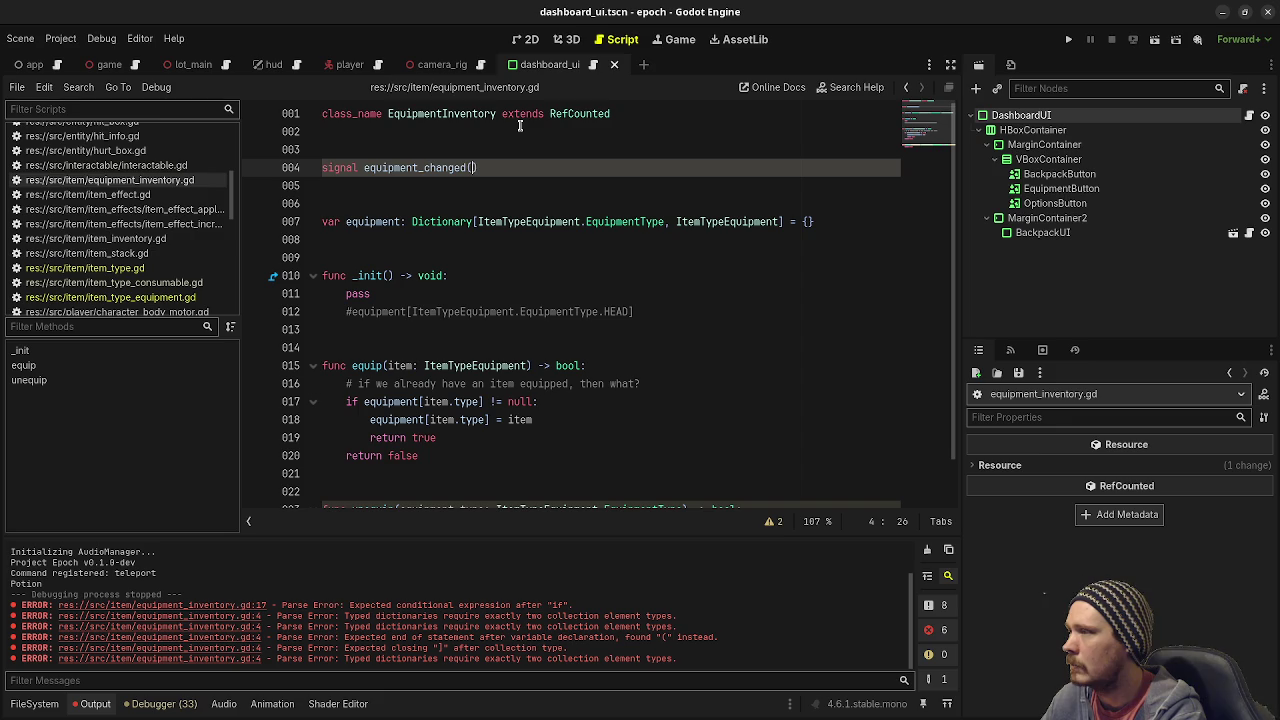
pyautogui.write('type: ')
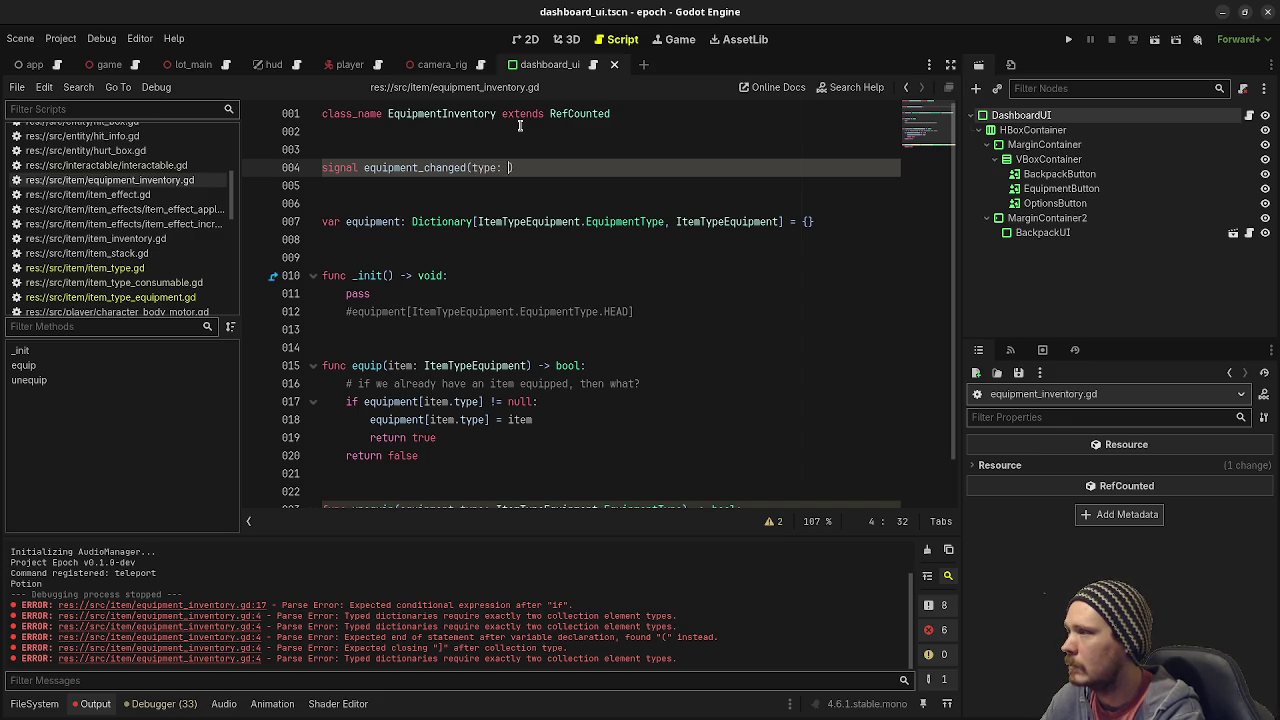
pyautogui.write('ItemType')
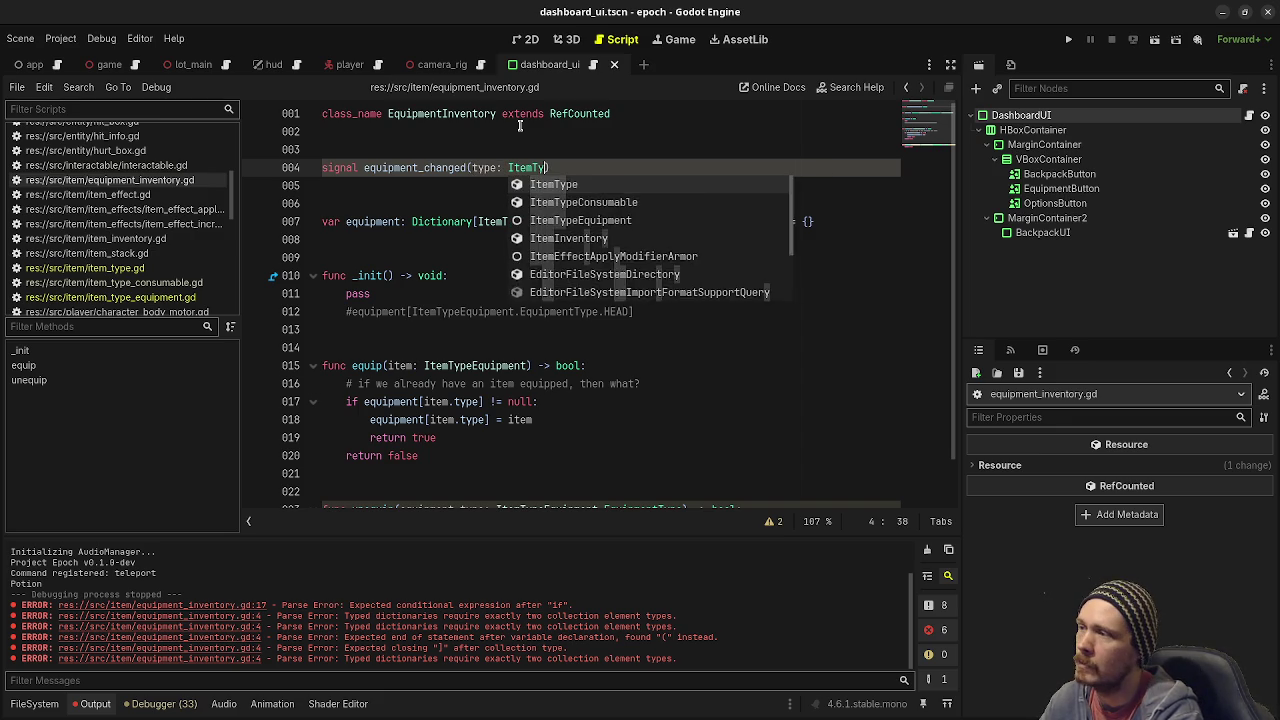
pyautogui.write('E')
pyautogui.press('Return')
pyautogui.write('.')
pyautogui.press('Return')
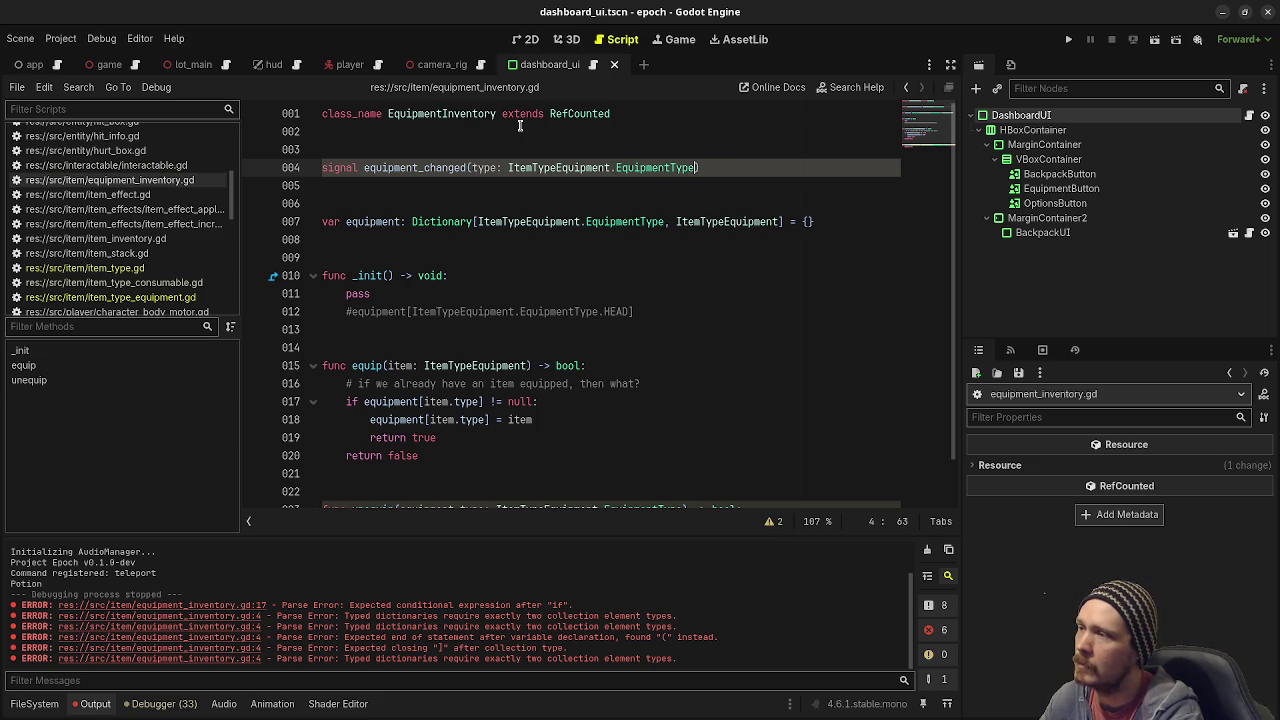
pyautogui.write(')')
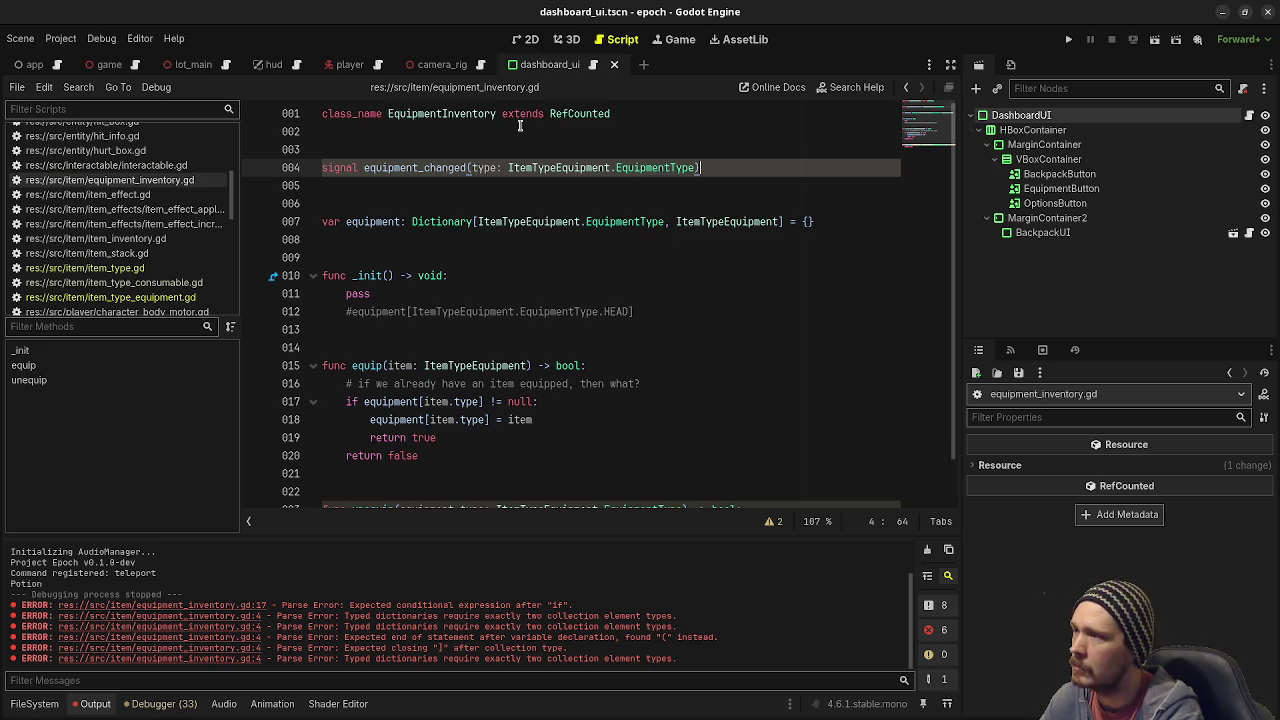
pyautogui.scroll(-1, 545, 395)
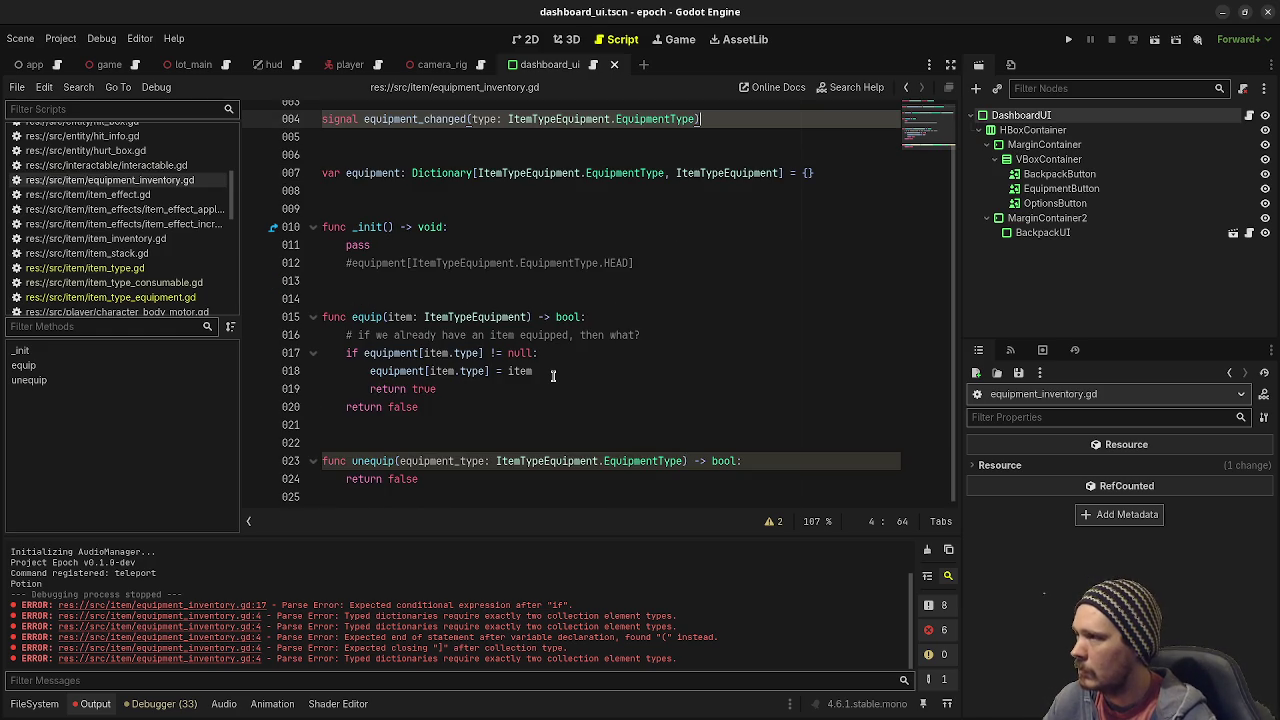
# Insert 'equipment_changed.emit(item.type)' after 'equipment[item.type] = item' in equip() and save.
pyautogui.click(553, 373)
pyautogui.press('Return')
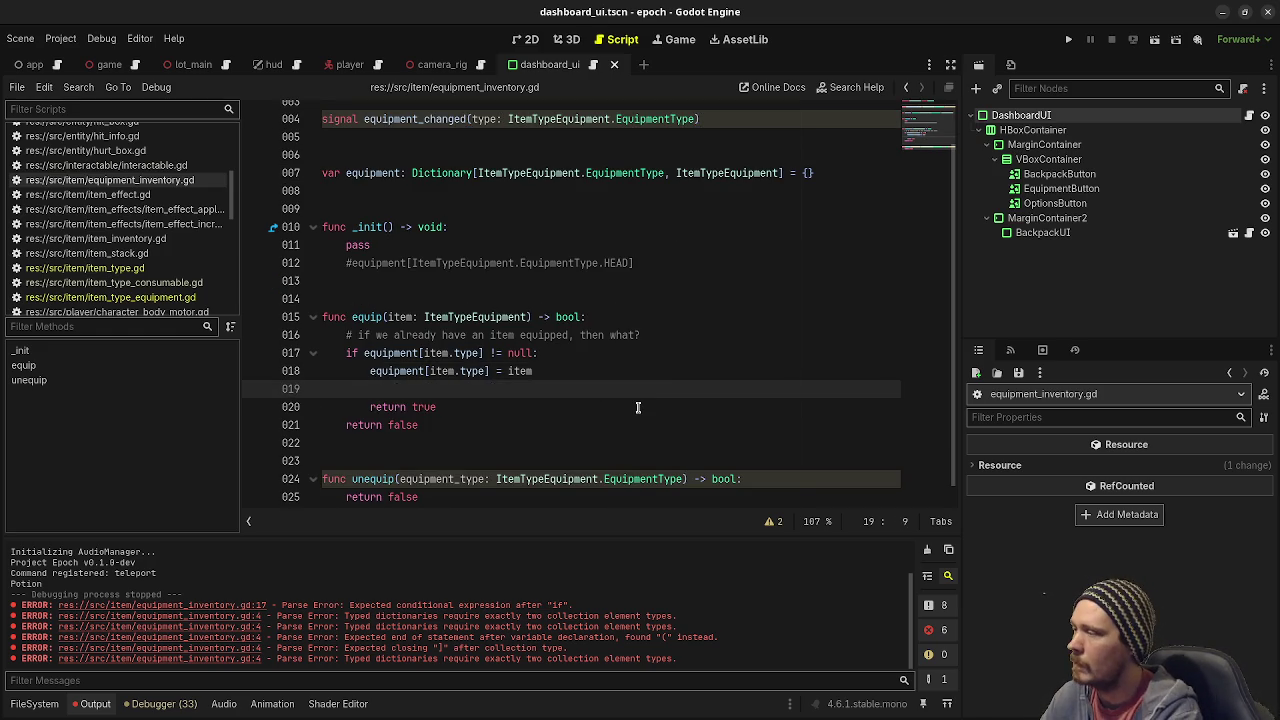
pyautogui.write('equipment_changed.emit(')
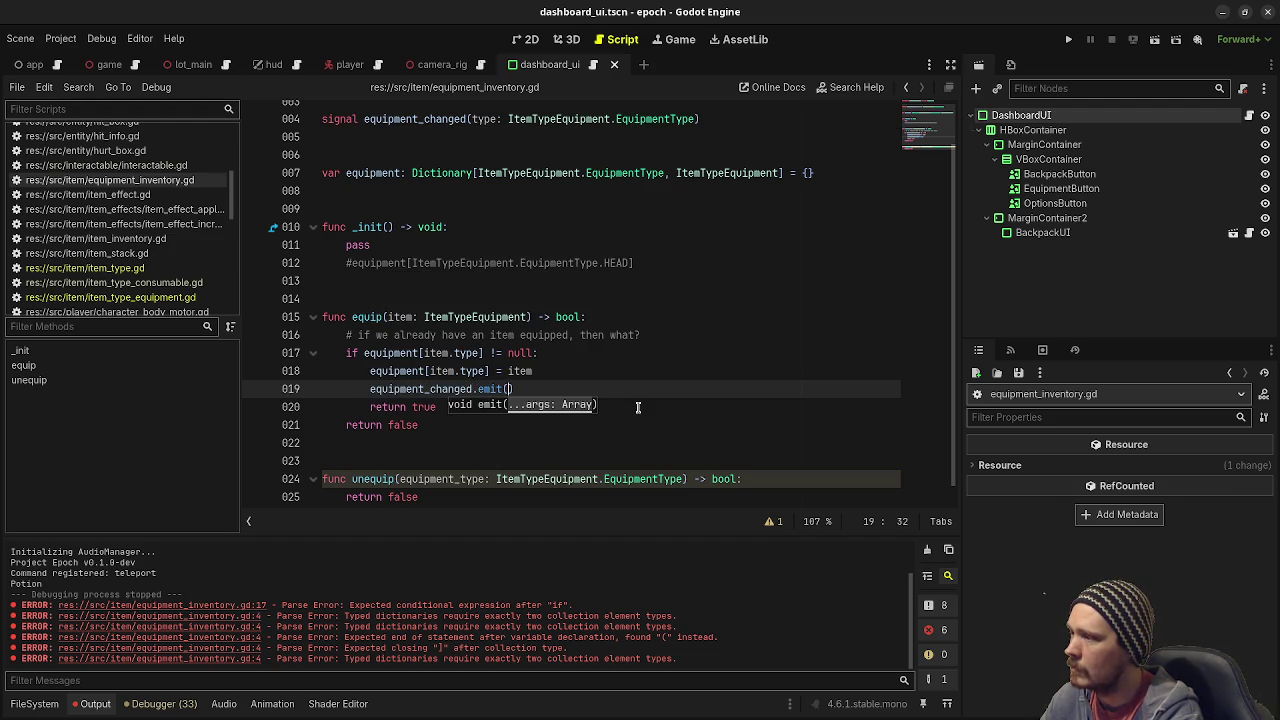
pyautogui.write('item.type')
pyautogui.hotkey('ctrl', 's')
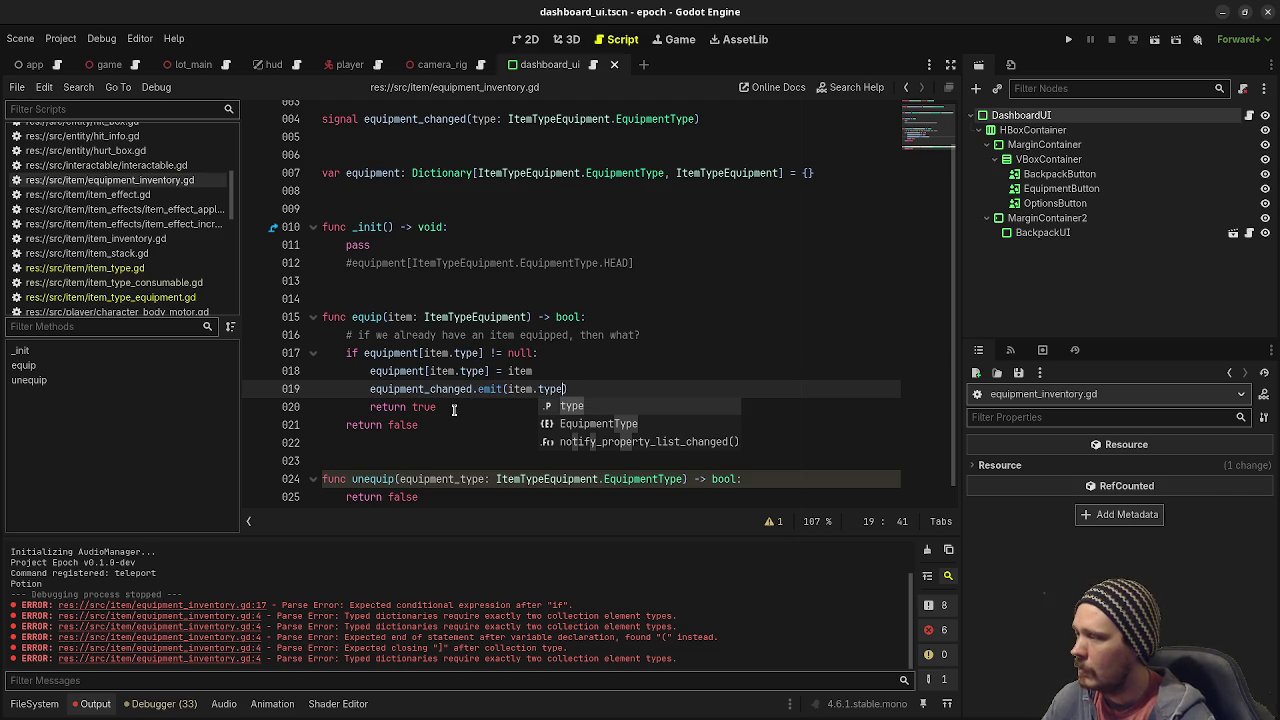
pyautogui.scroll(-1, 451, 430)
pyautogui.moveTo(437, 407)
pyautogui.mouseDown()
pyautogui.moveTo(305, 335)
pyautogui.moveTo(339, 318)
pyautogui.mouseUp()
pyautogui.click(590, 385)
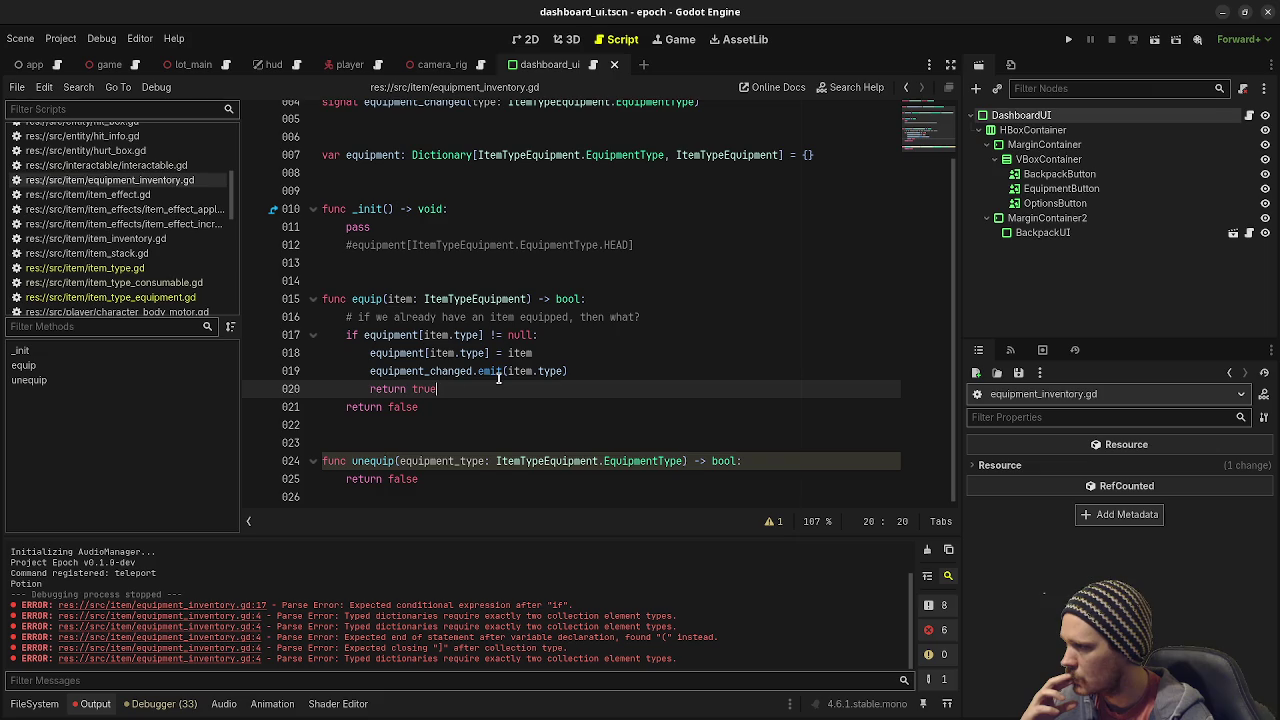
# Add a commented-out 'else:' branch with a comment line after return true.
pyautogui.press('Return')
pyautogui.write('else:')
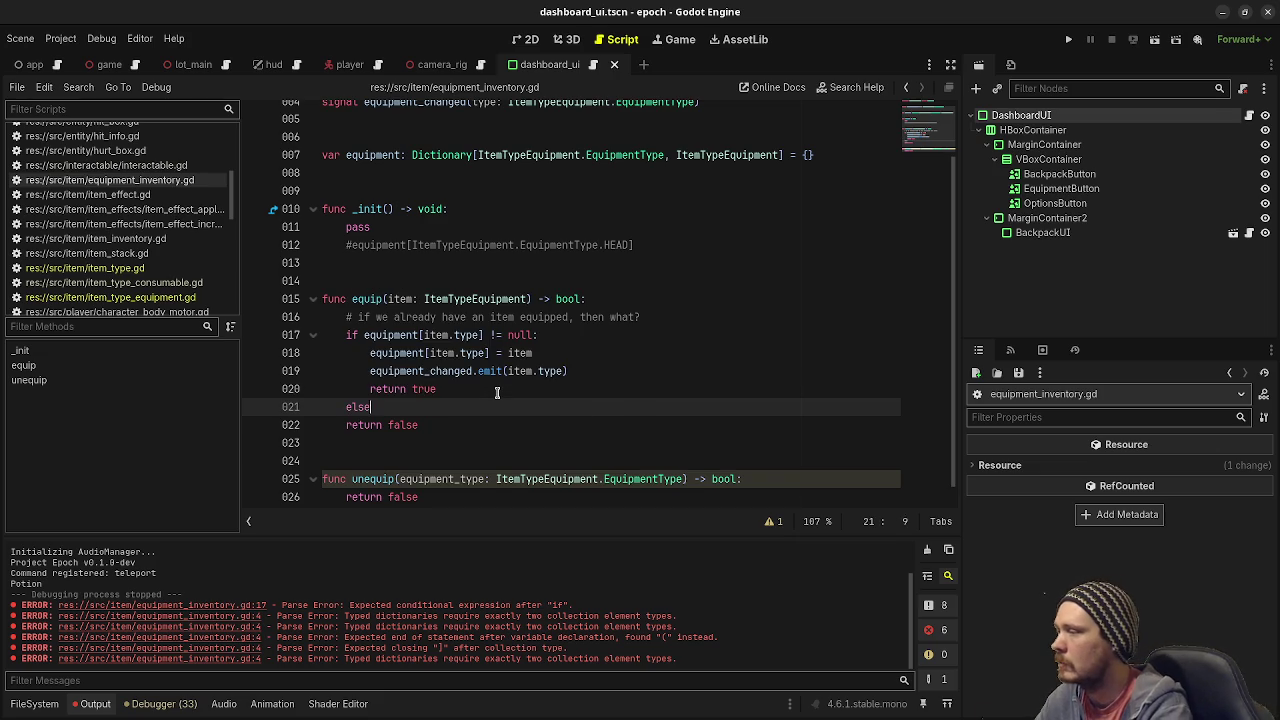
pyautogui.press('Return')
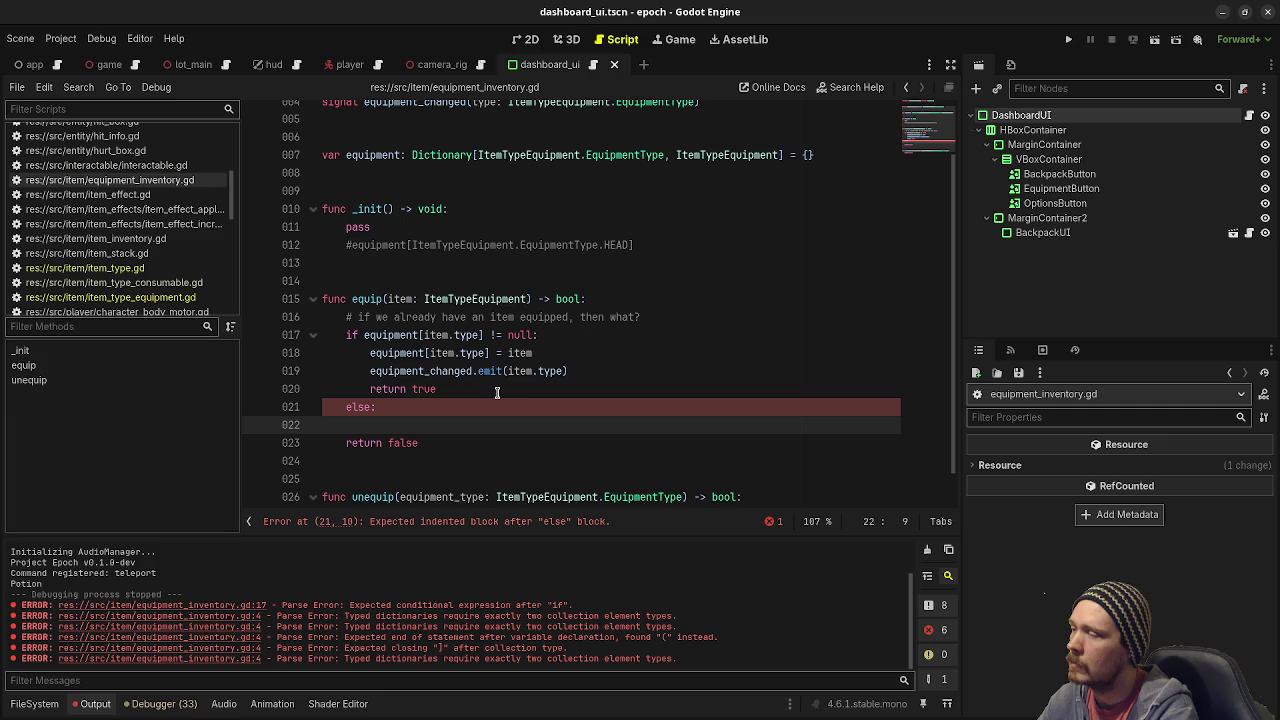
pyautogui.write('#')
pyautogui.press('Up')
pyautogui.press('Home')
pyautogui.write('#')
pyautogui.press('Down')
pyautogui.press('End')
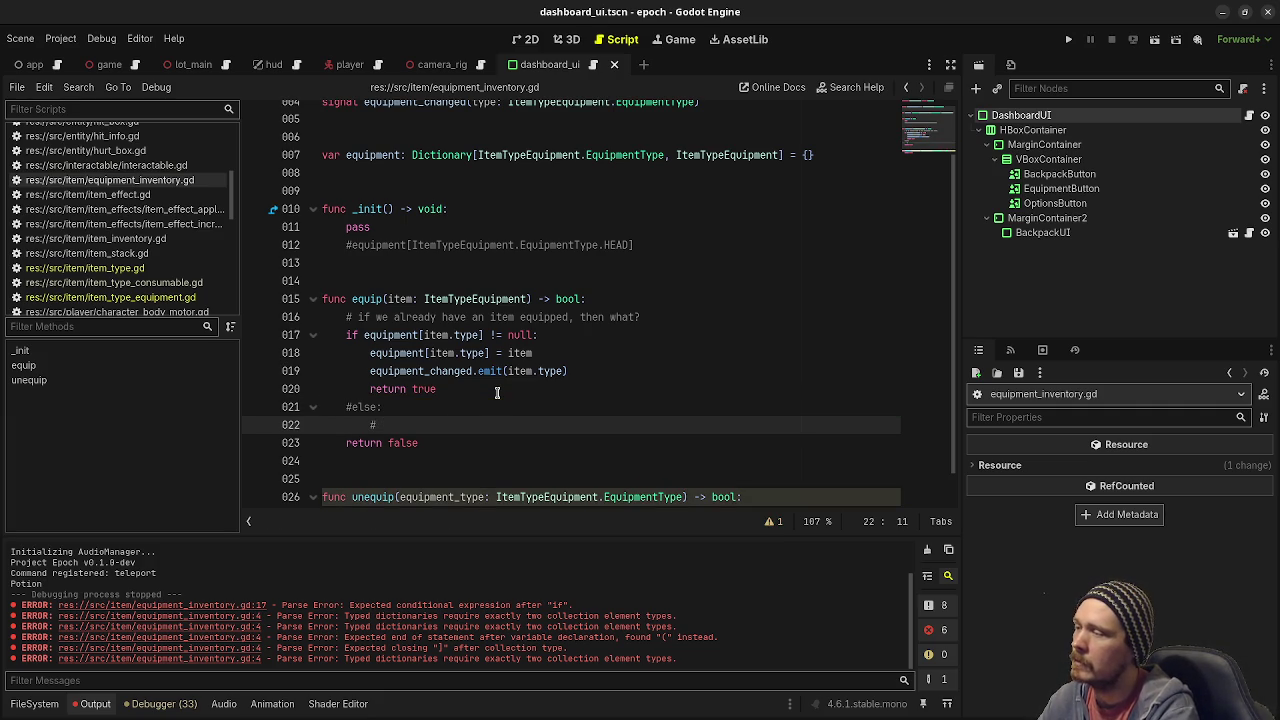
# Change the empty-slot branch's 'return true' to 'return null'.
pyautogui.click(493, 335)
pyautogui.hotkey('ctrl', 'space')
pyautogui.press('Escape')
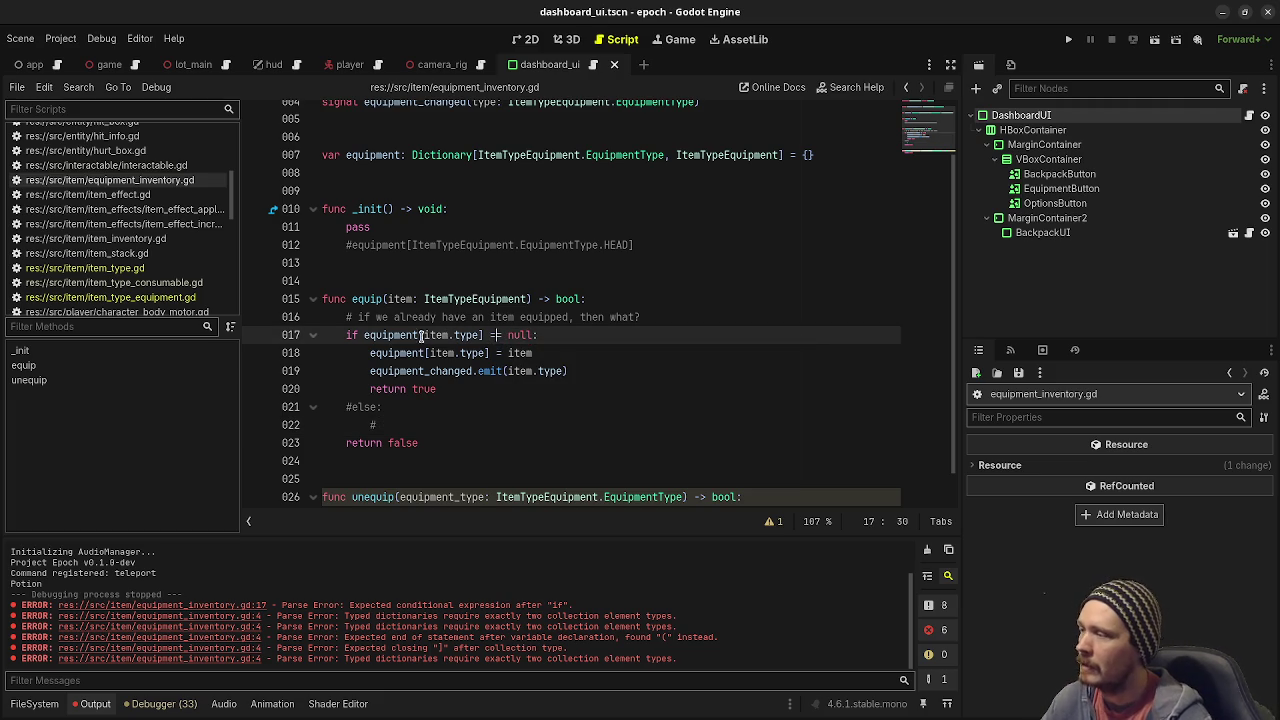
pyautogui.moveTo(416, 335)
pyautogui.mouseDown()
pyautogui.moveTo(505, 352)
pyautogui.moveTo(527, 335)
pyautogui.mouseUp()
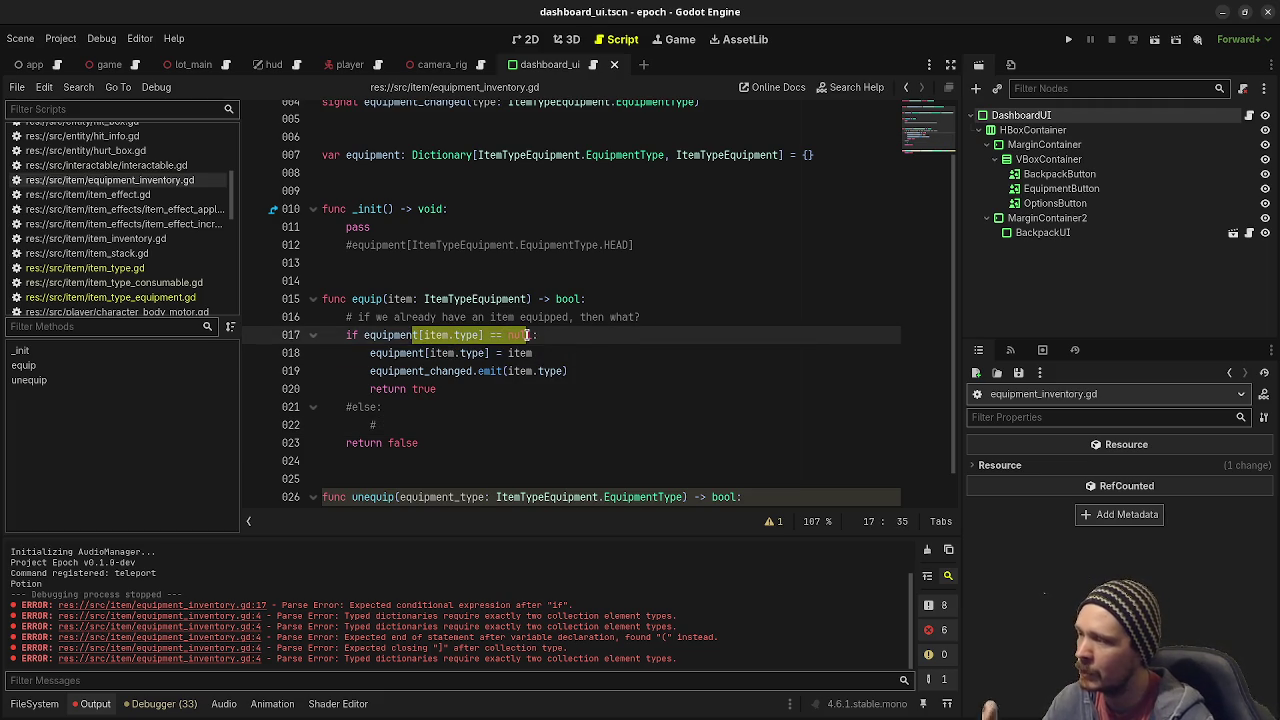
pyautogui.moveTo(425, 353)
pyautogui.mouseDown()
pyautogui.moveTo(530, 355)
pyautogui.moveTo(483, 371)
pyautogui.mouseUp()
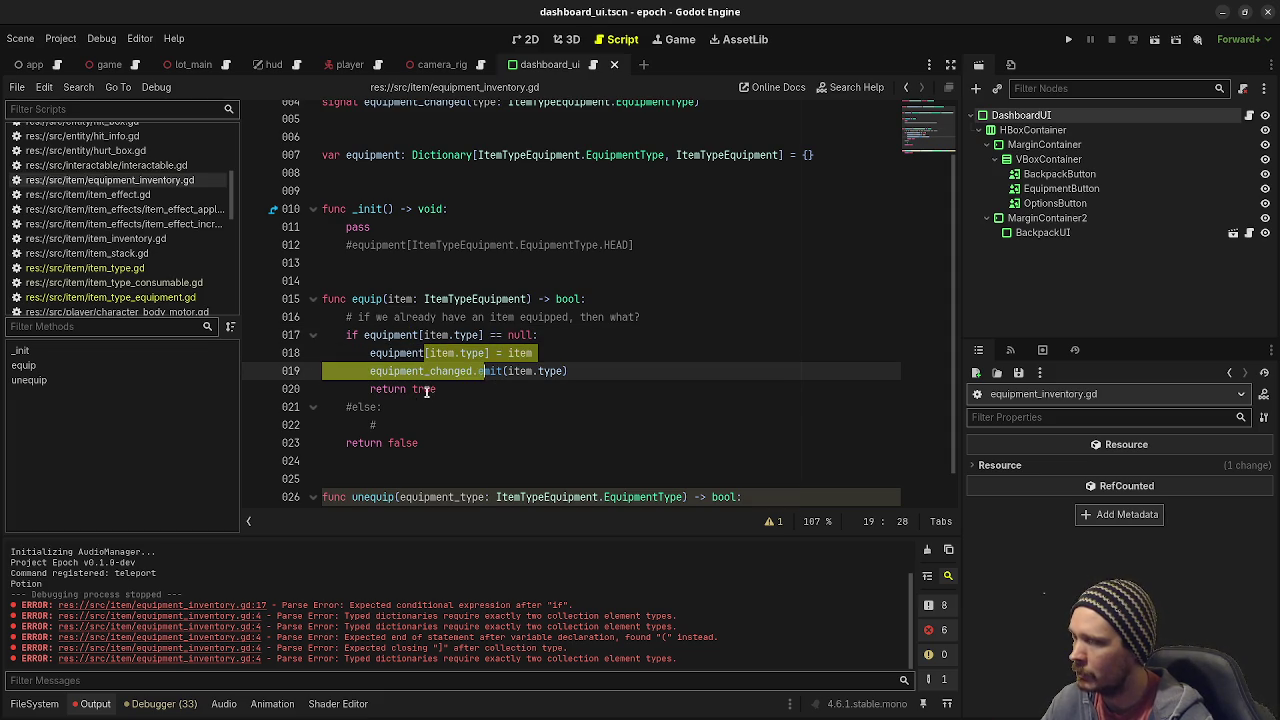
pyautogui.doubleClick(425, 390)
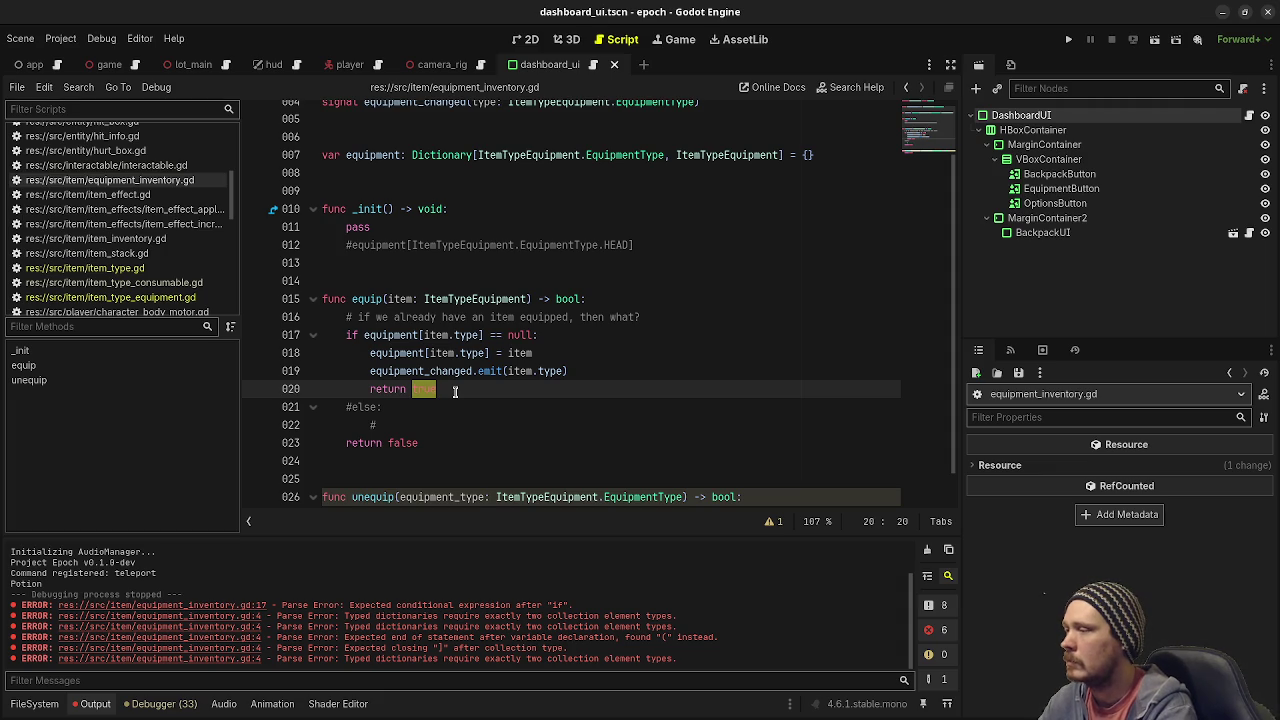
pyautogui.write('null')
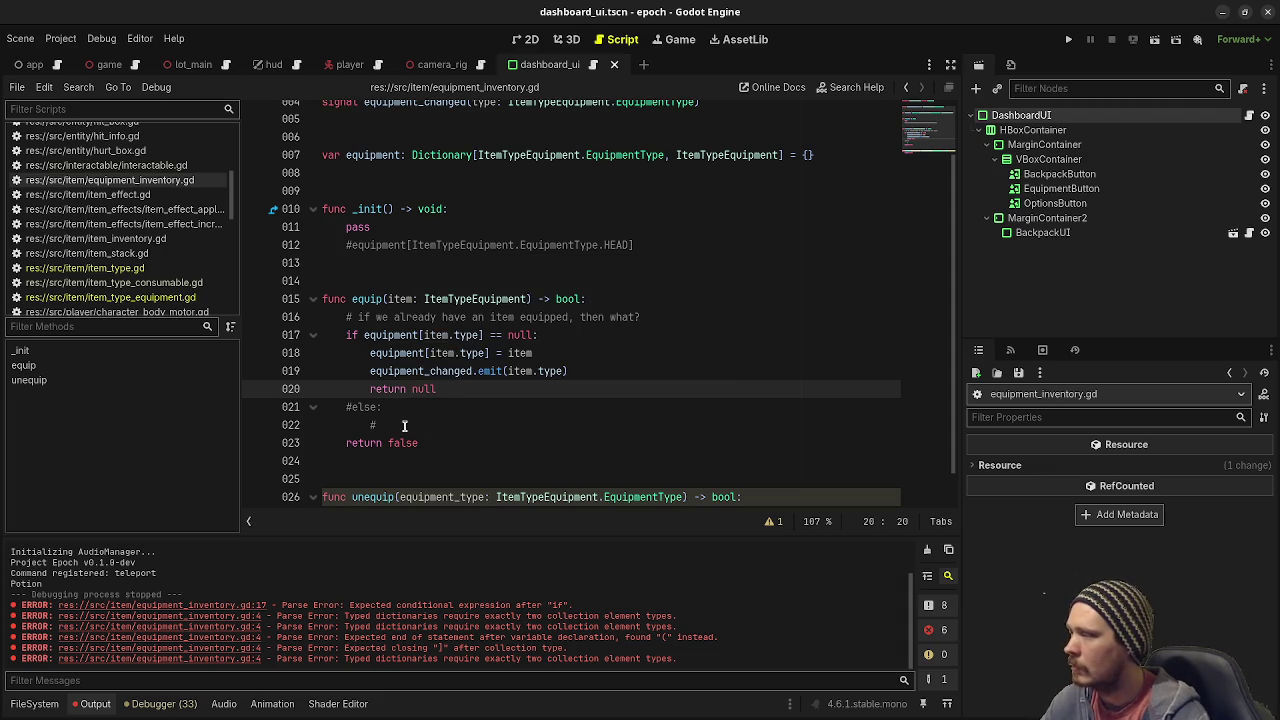
# Write else comments: 'unequip current item', 'equip new item', 'return old item'.
pyautogui.click(402, 425)
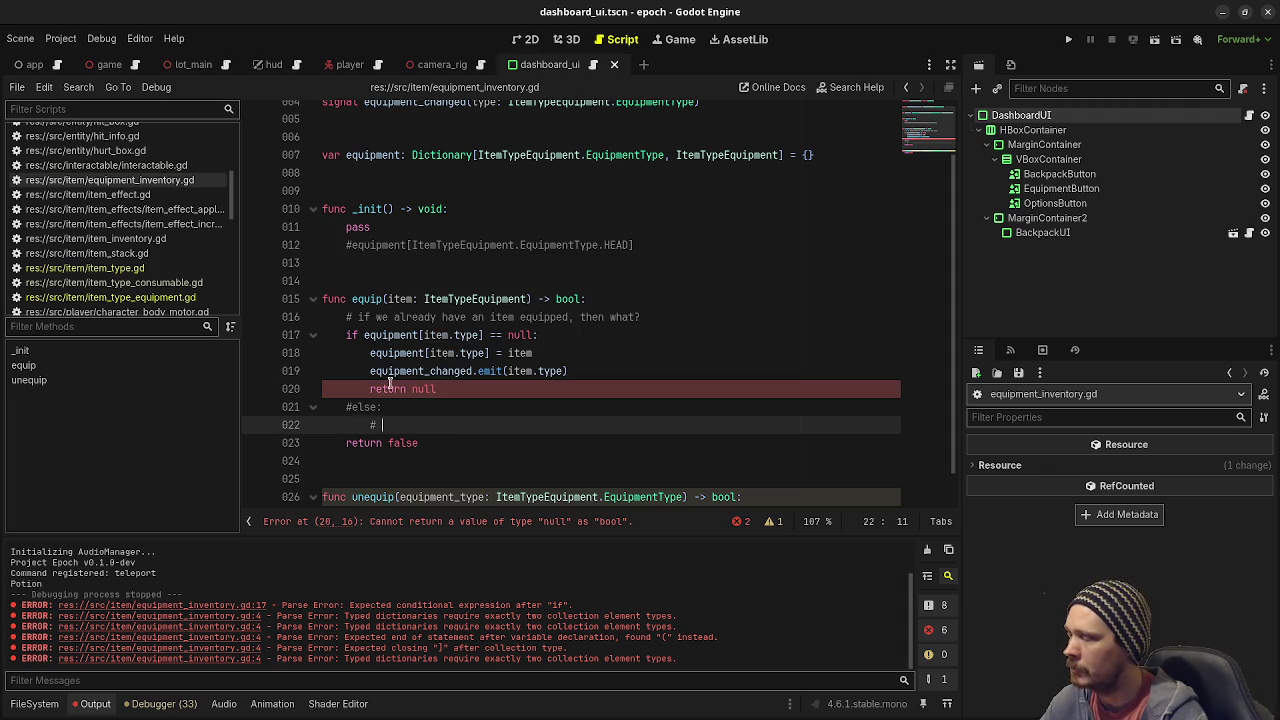
pyautogui.moveTo(400, 335); pyautogui.dragTo(522, 335)
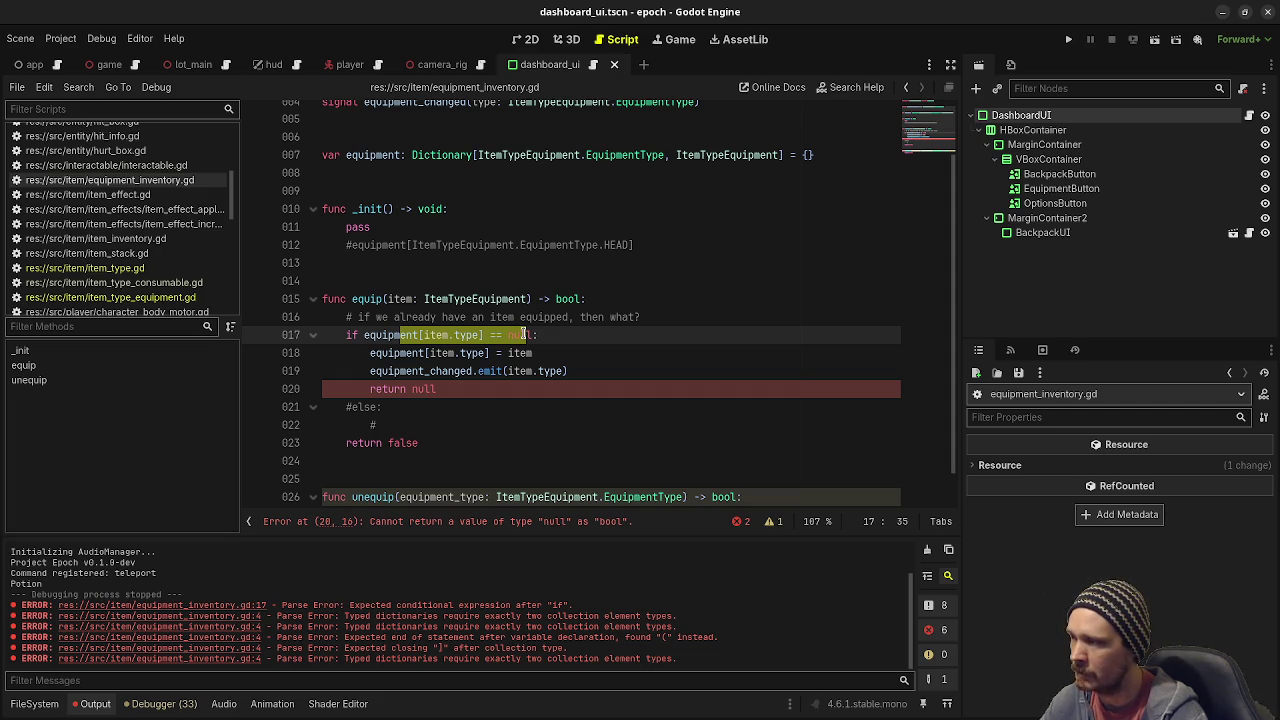
pyautogui.click(405, 425)
pyautogui.write('unequip ')
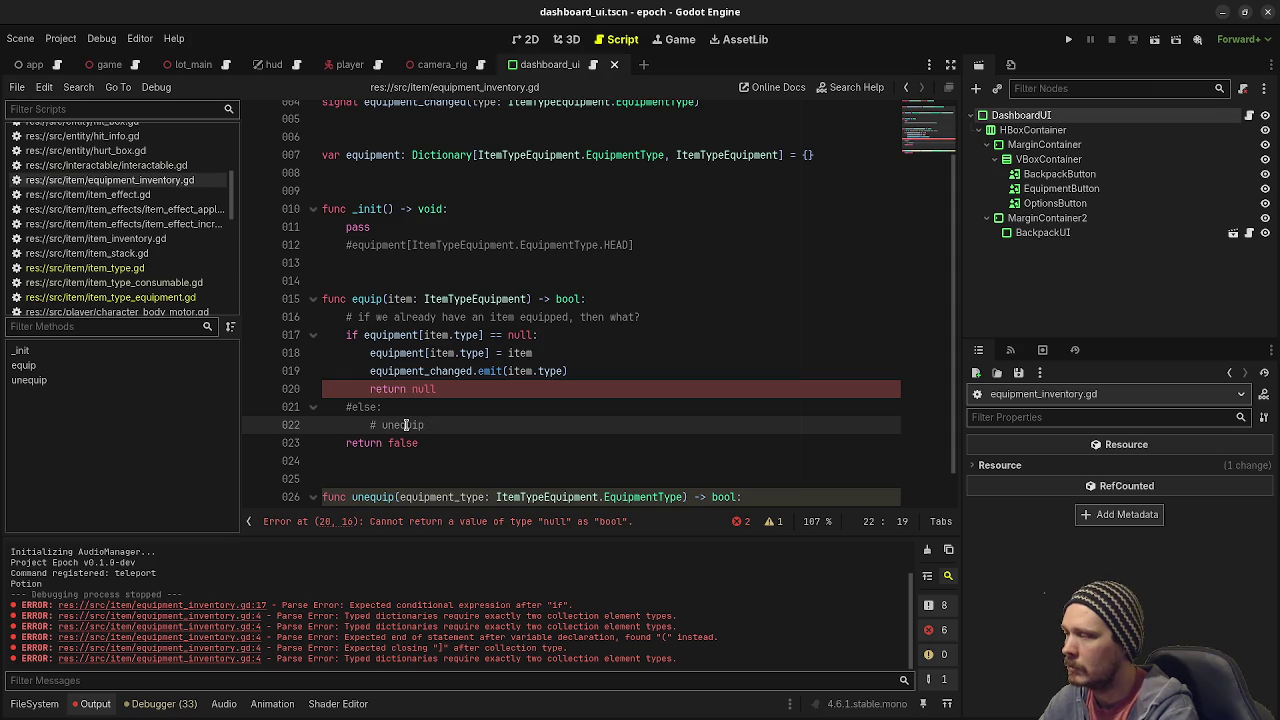
pyautogui.write('current item')
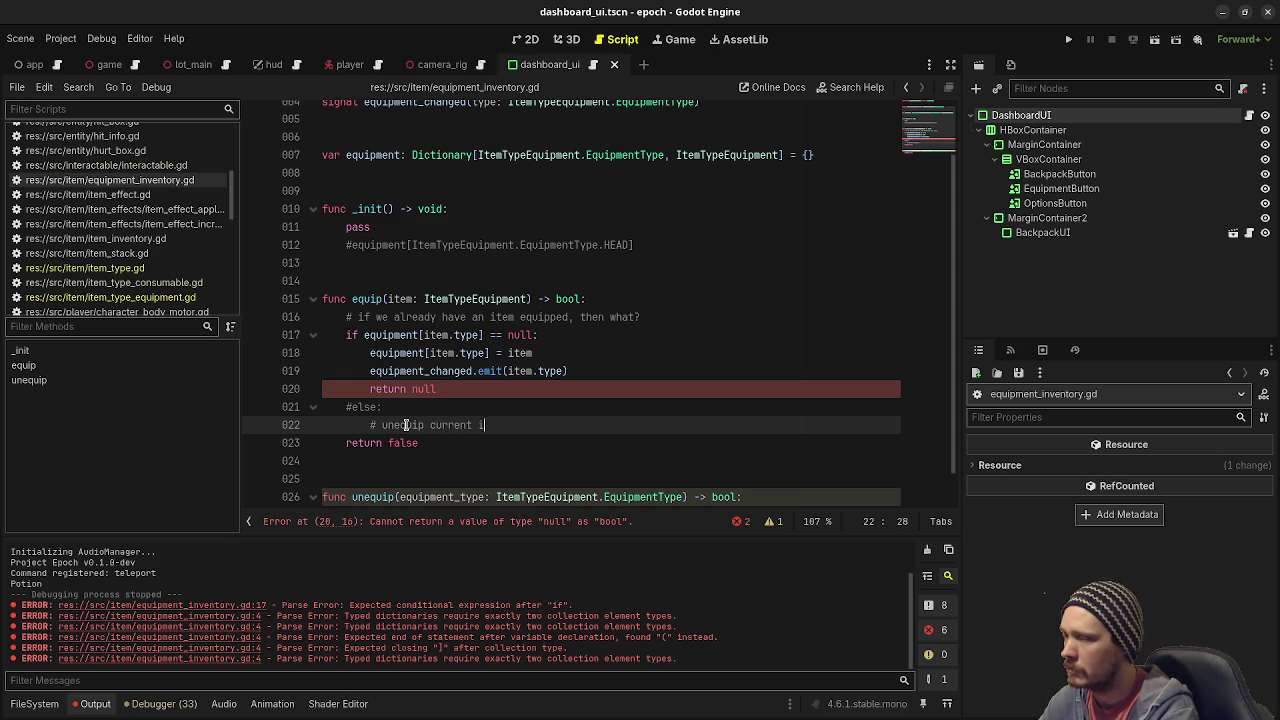
pyautogui.press('Return')
pyautogui.write('# equip new item')
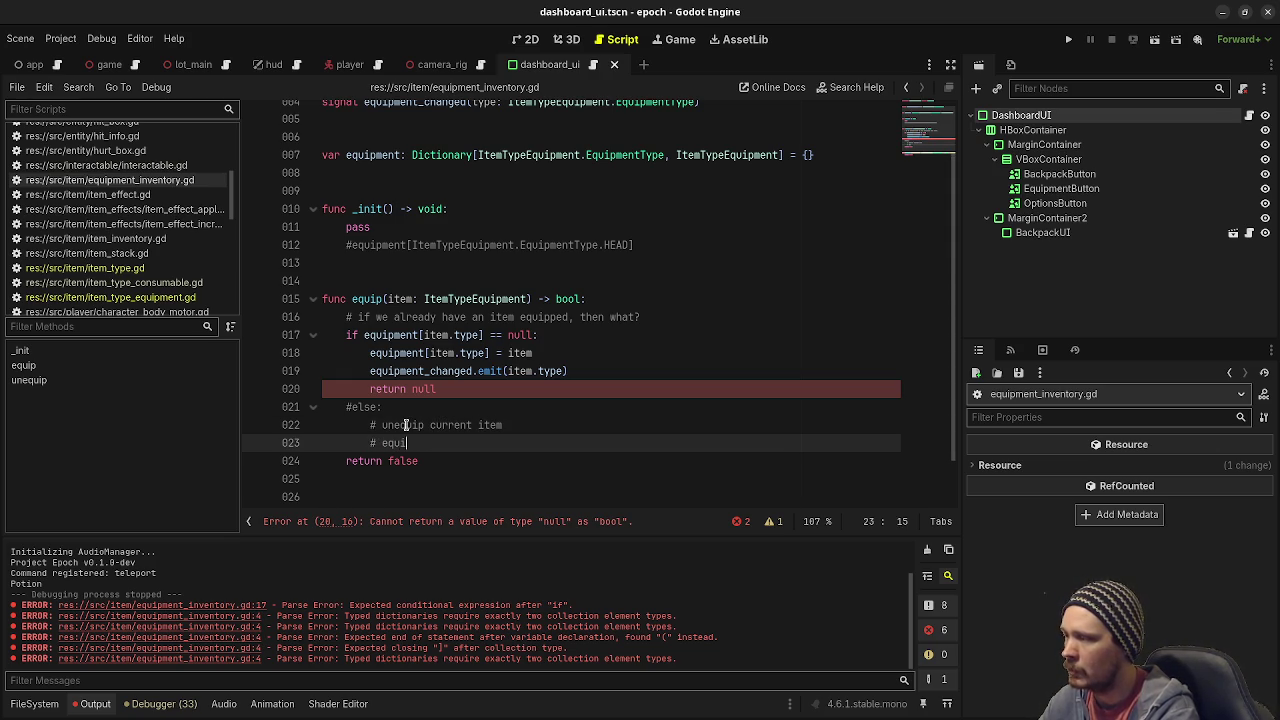
pyautogui.press('Return')
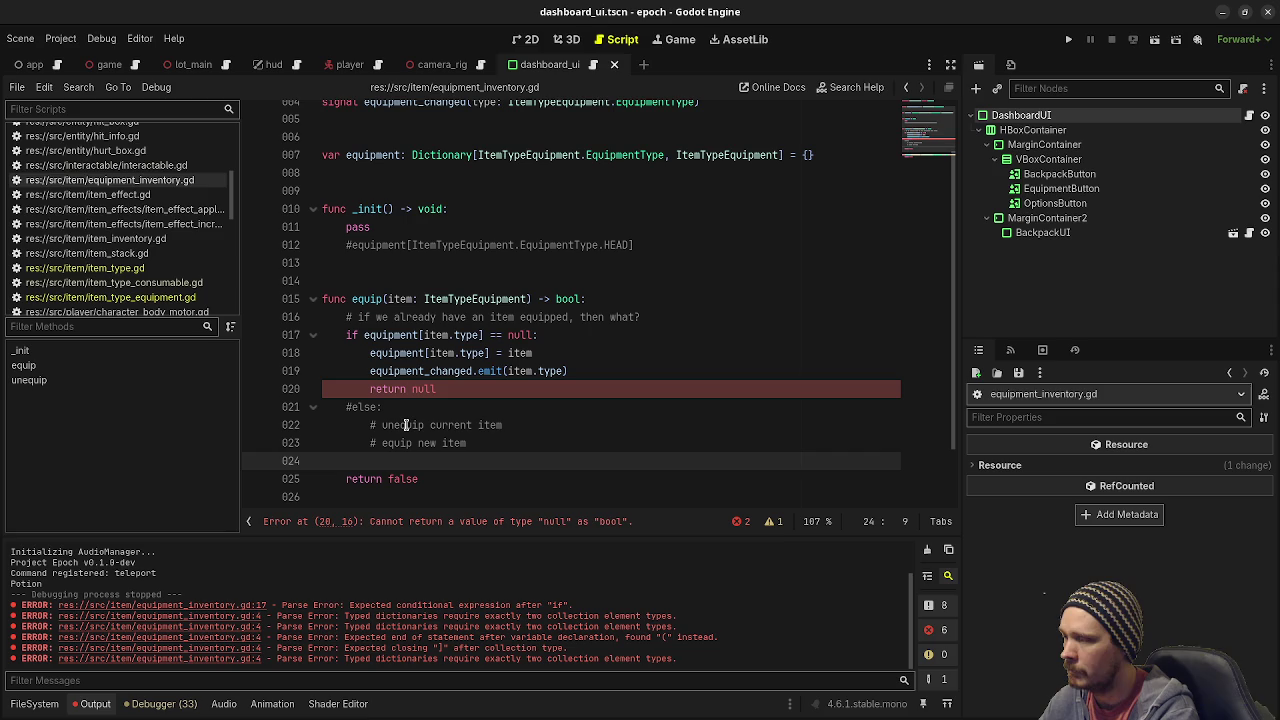
pyautogui.write('# return')
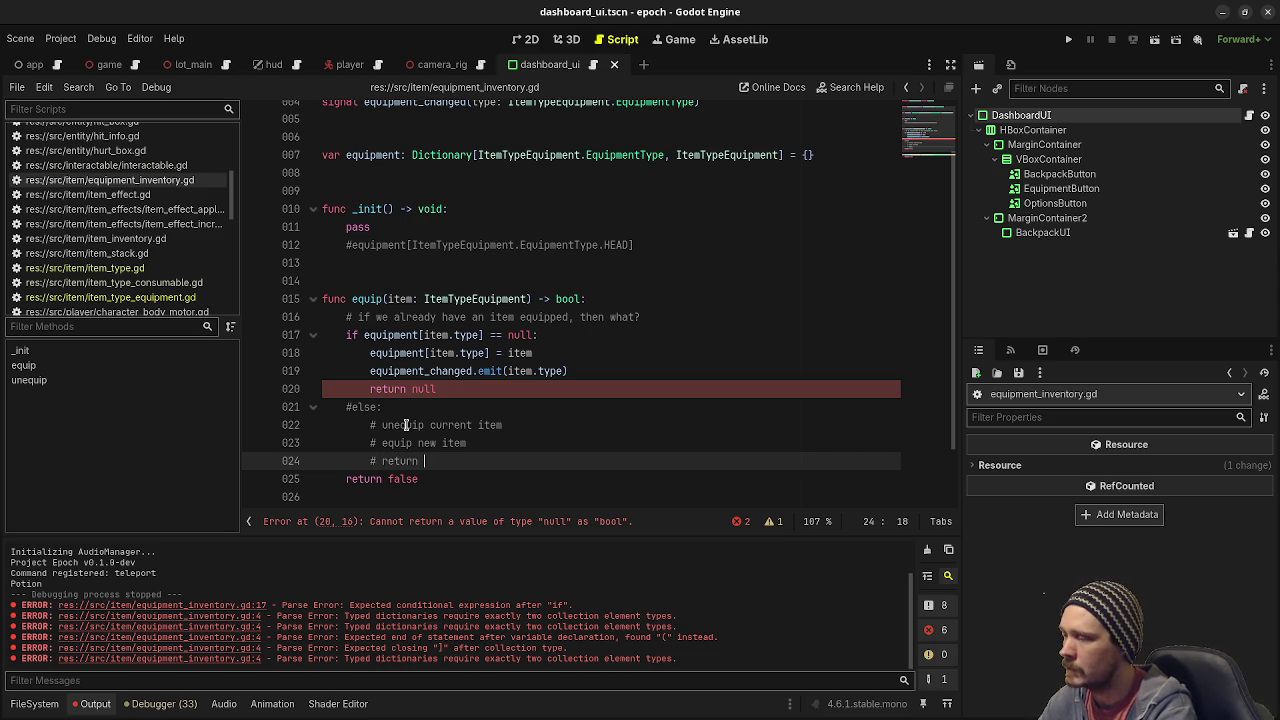
pyautogui.write('old item')
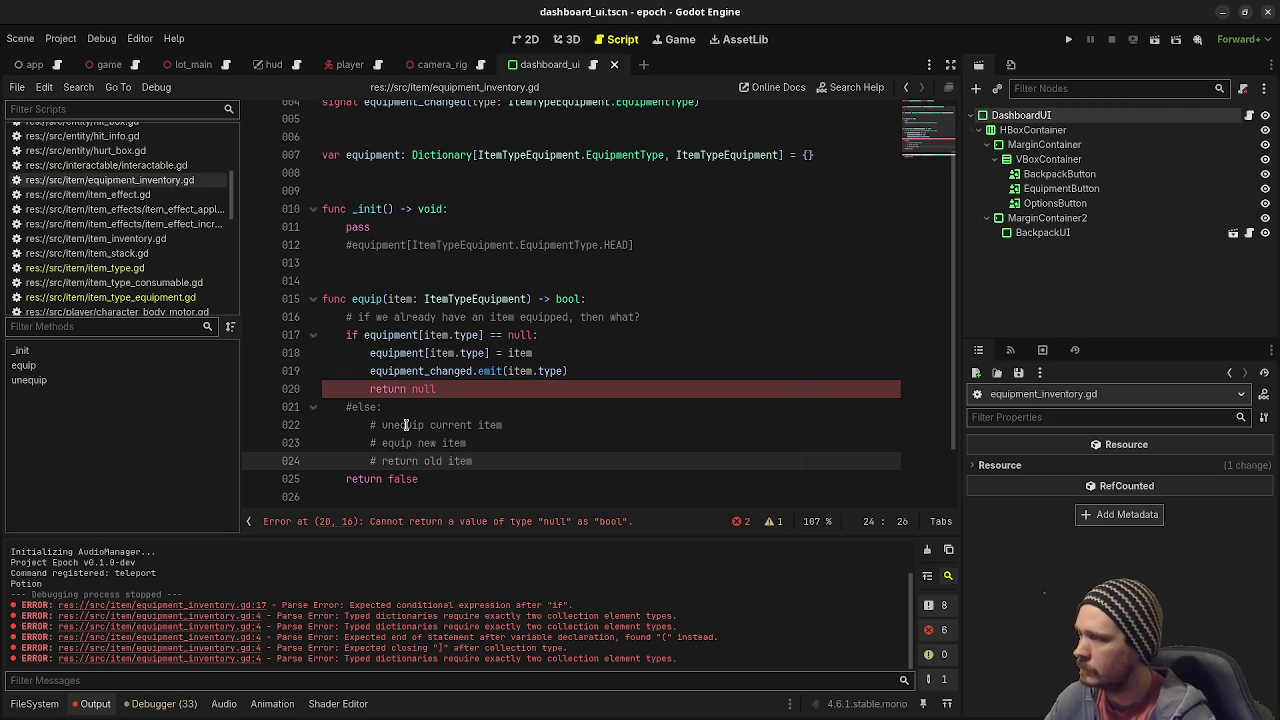
# Delete the leftover 'return false' line and uncomment the else branch.
pyautogui.moveTo(436, 474); pyautogui.dragTo(510, 463)
pyautogui.press('BackSpace')
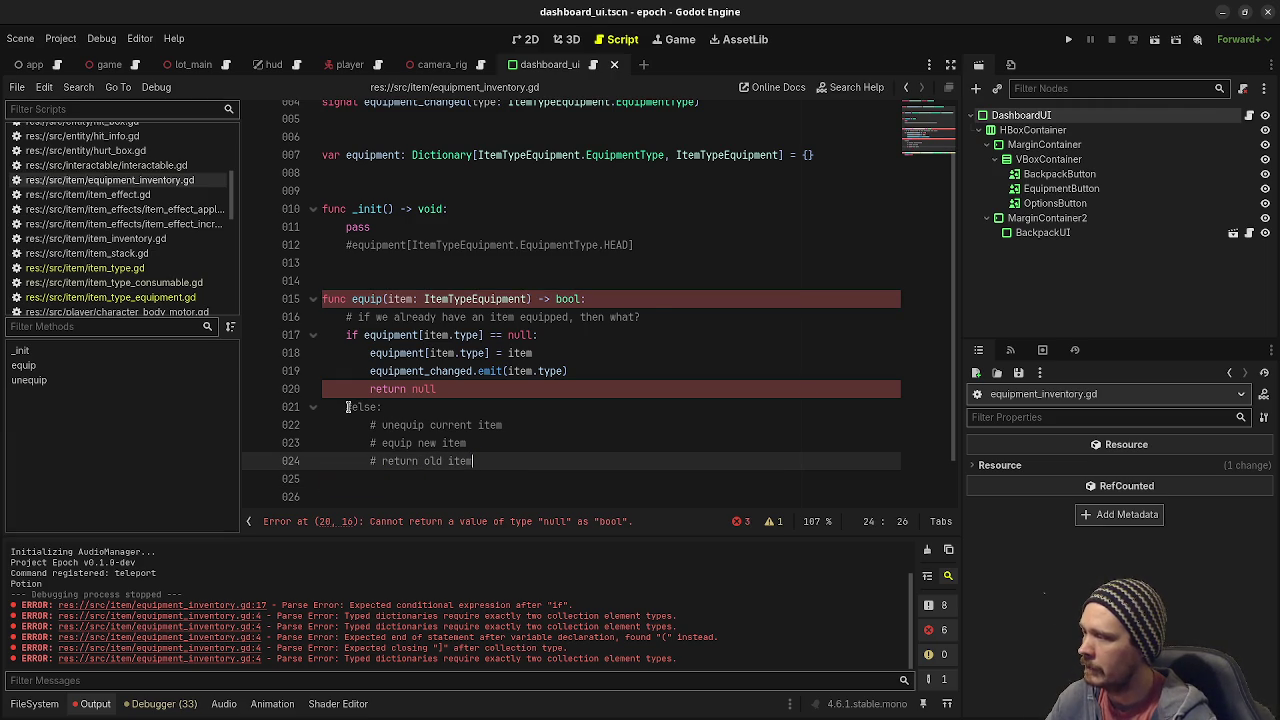
pyautogui.click(351, 407)
pyautogui.press('BackSpace')
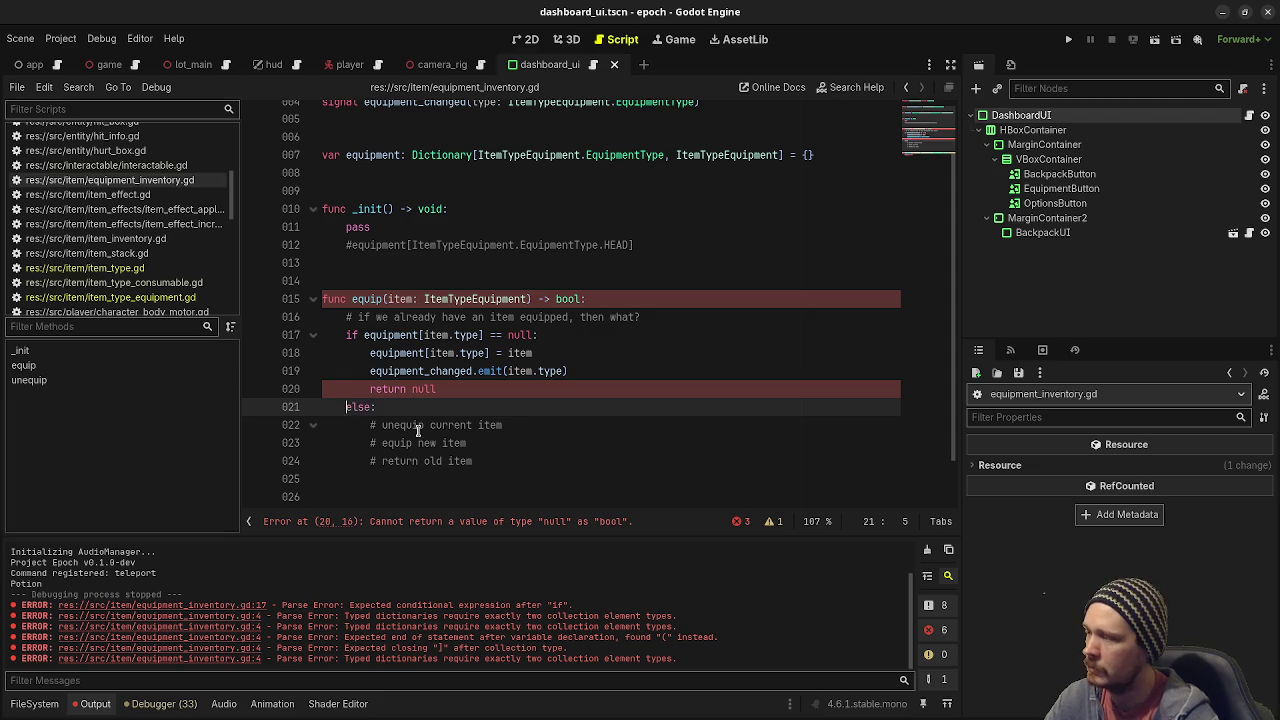
# Add 'return null' at the end of the else branch.
pyautogui.click(500, 460)
pyautogui.press('Return')
pyautogui.write('retur')
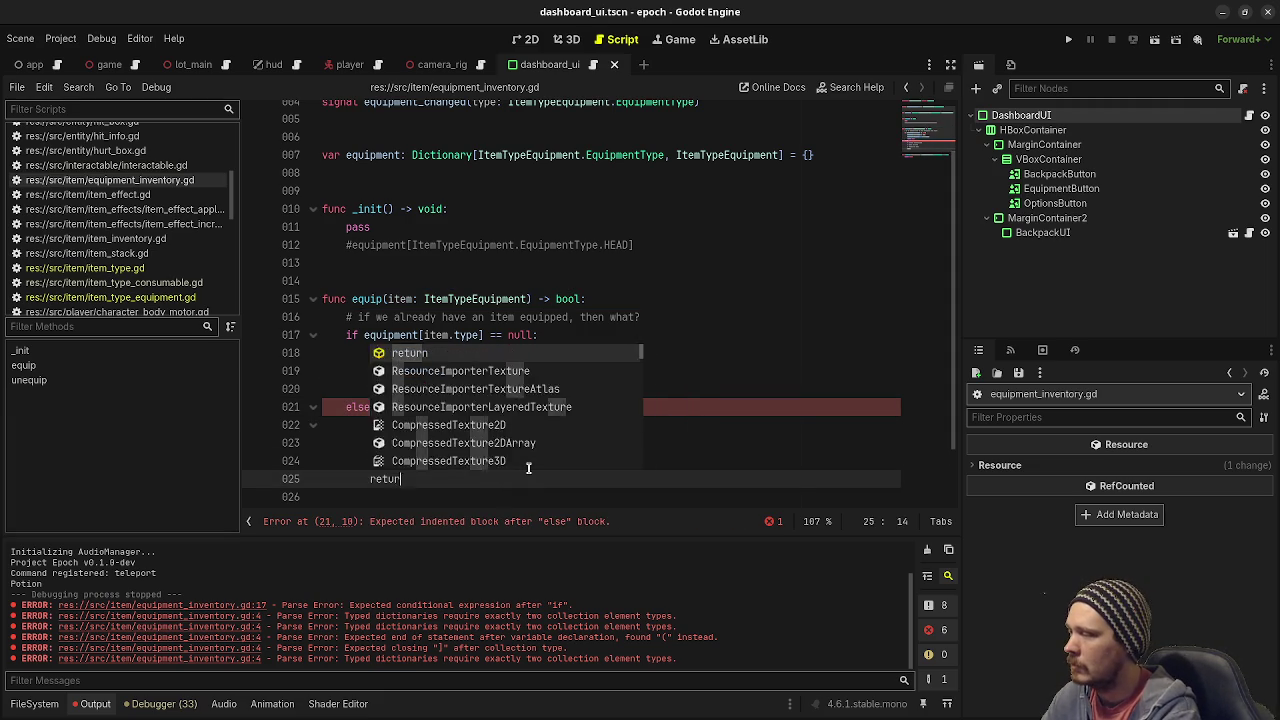
pyautogui.write('n n')
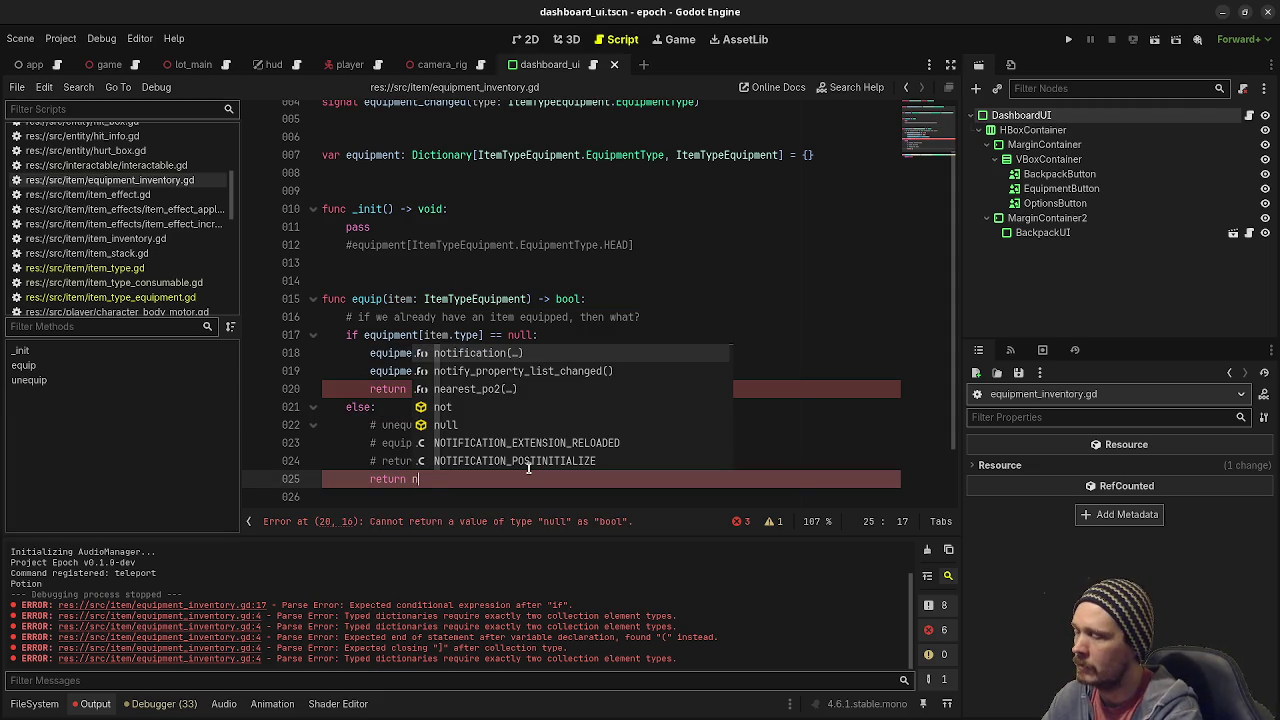
pyautogui.press('BackSpace')
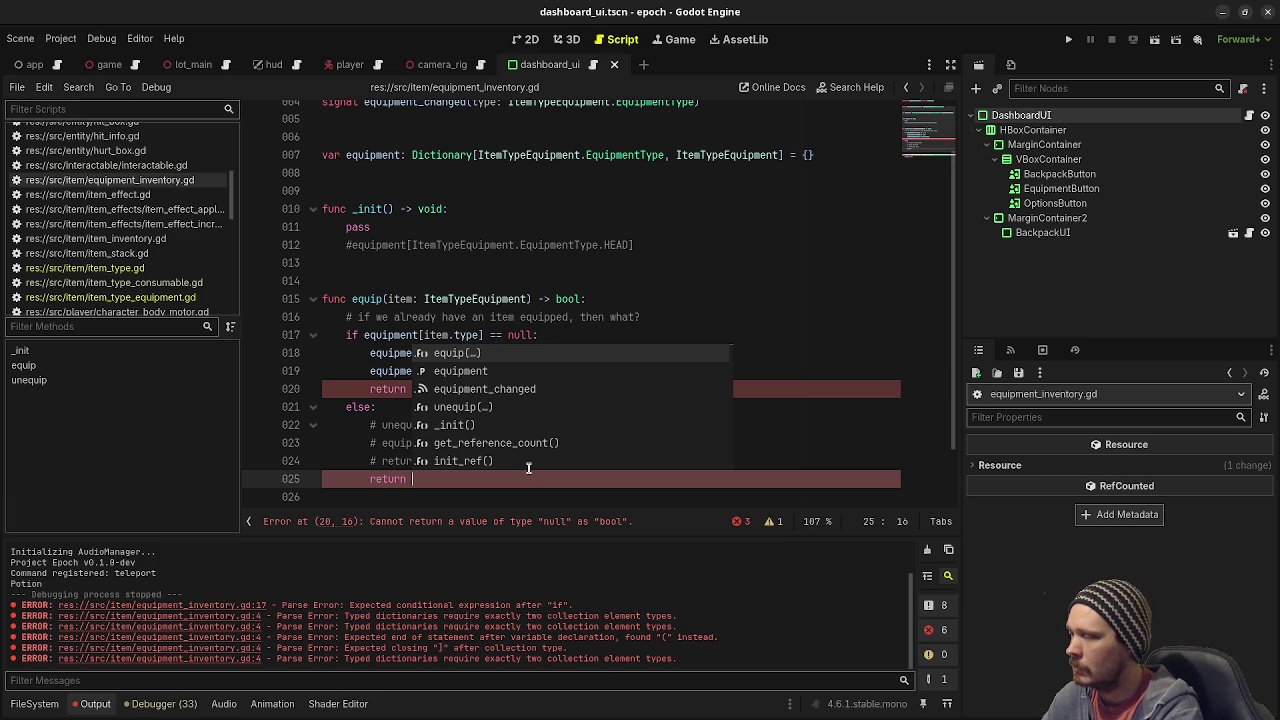
pyautogui.write('null')
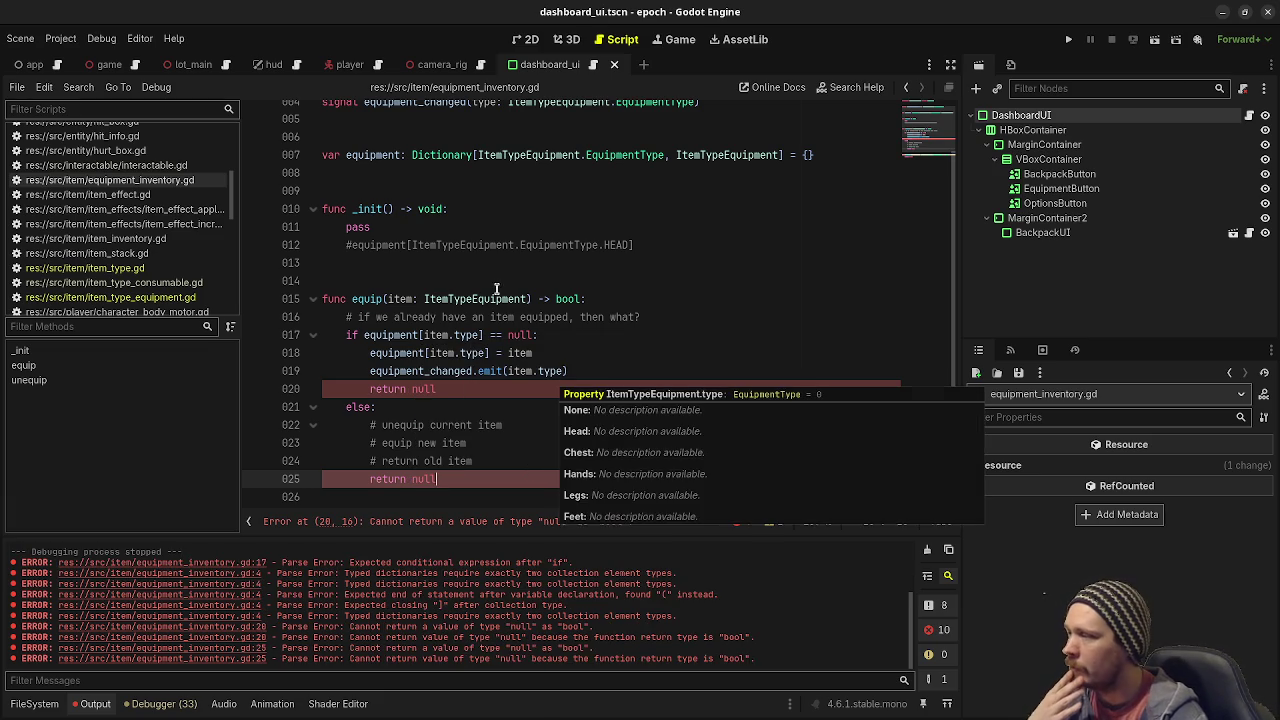
# Change equip()'s return type from bool to ItemTypeEquipment and save.
pyautogui.moveTo(378, 298); pyautogui.dragTo(580, 299)
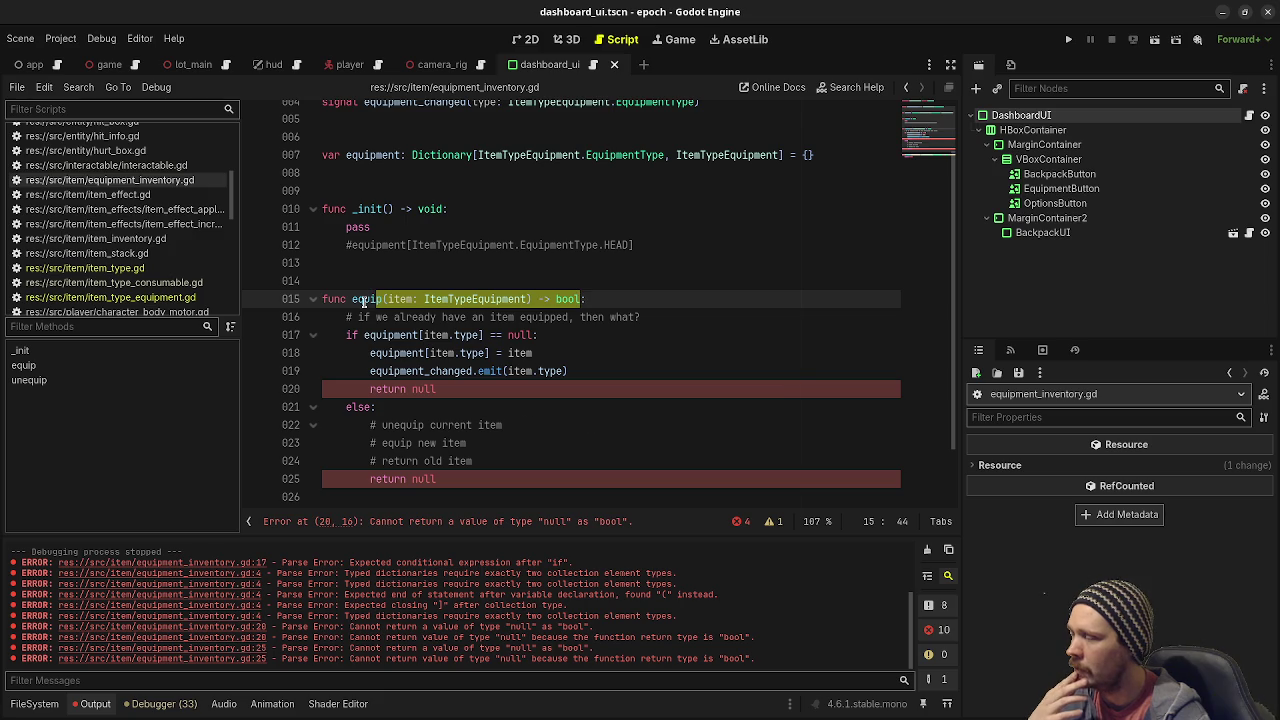
pyautogui.doubleClick(575, 298)
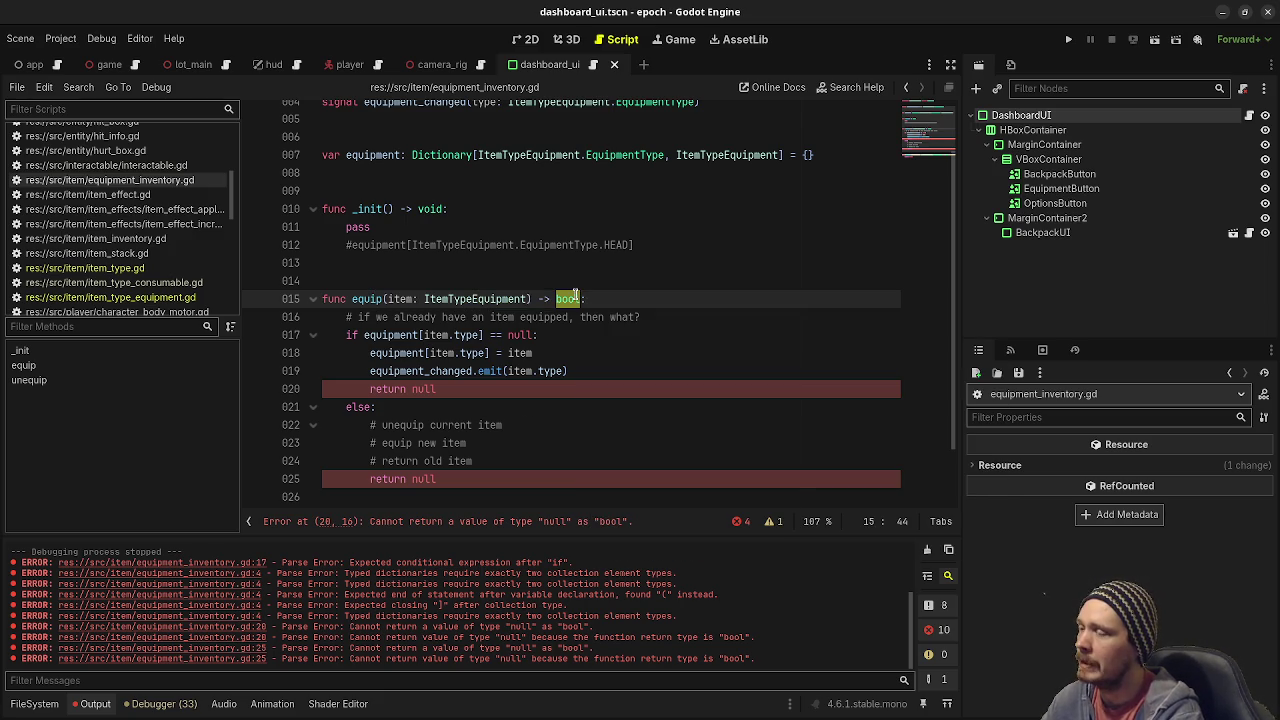
pyautogui.write('Item')
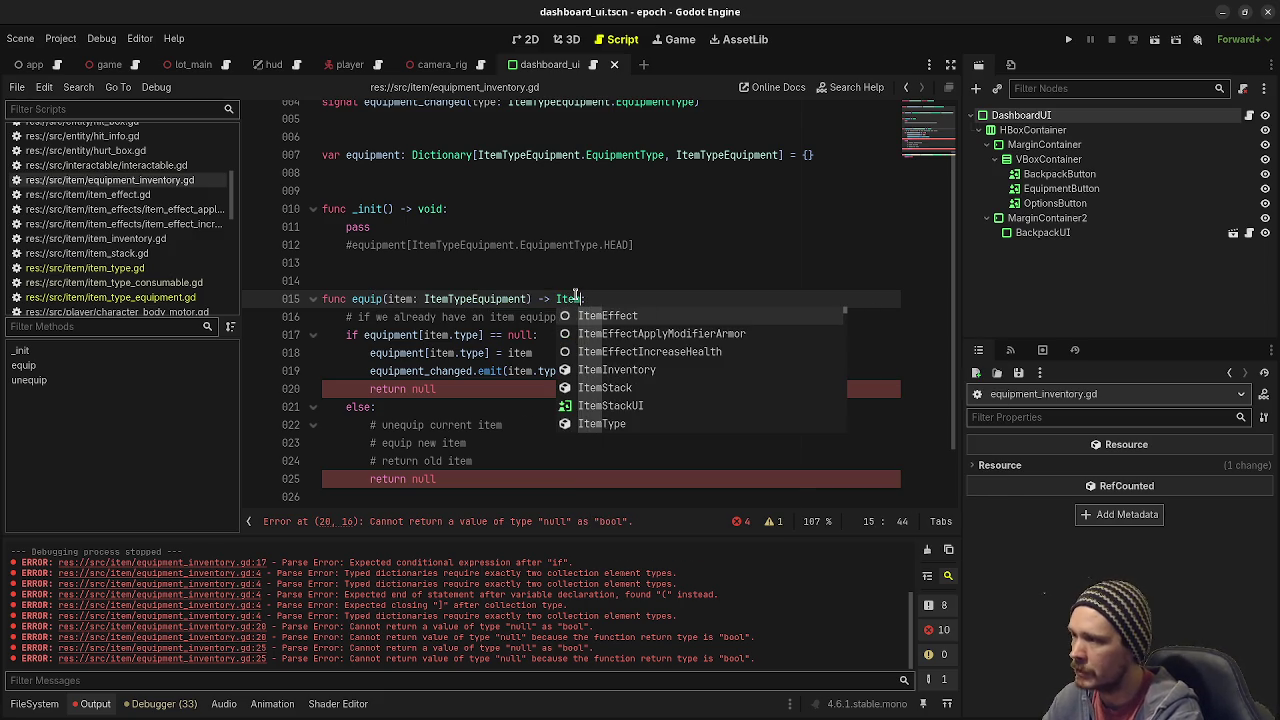
pyautogui.write('TypeE')
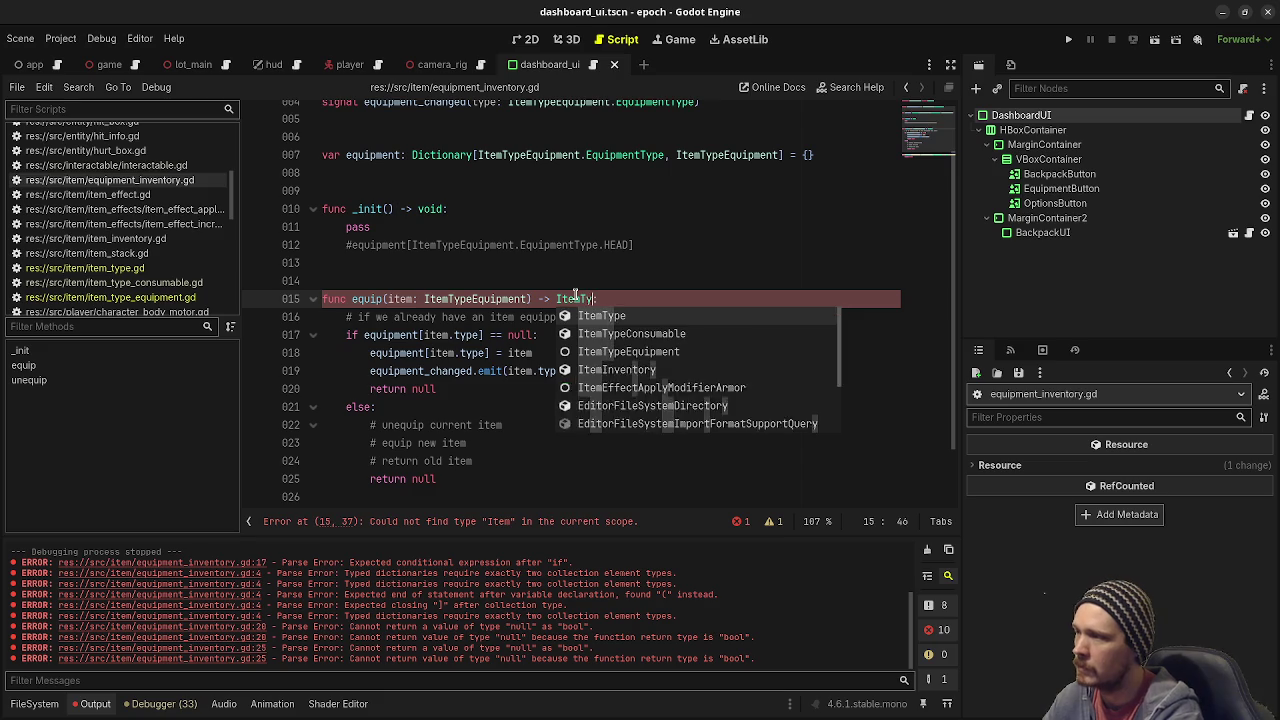
pyautogui.write('quipment')
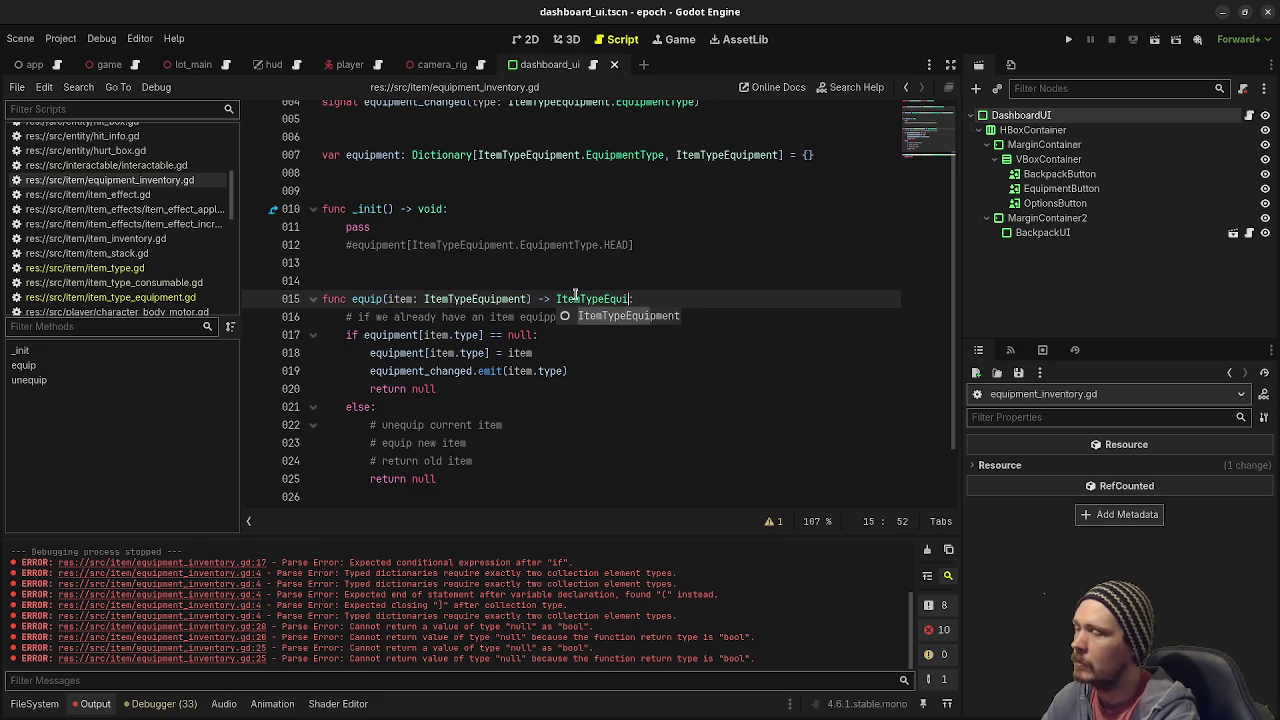
pyautogui.hotkey('ctrl', 's')
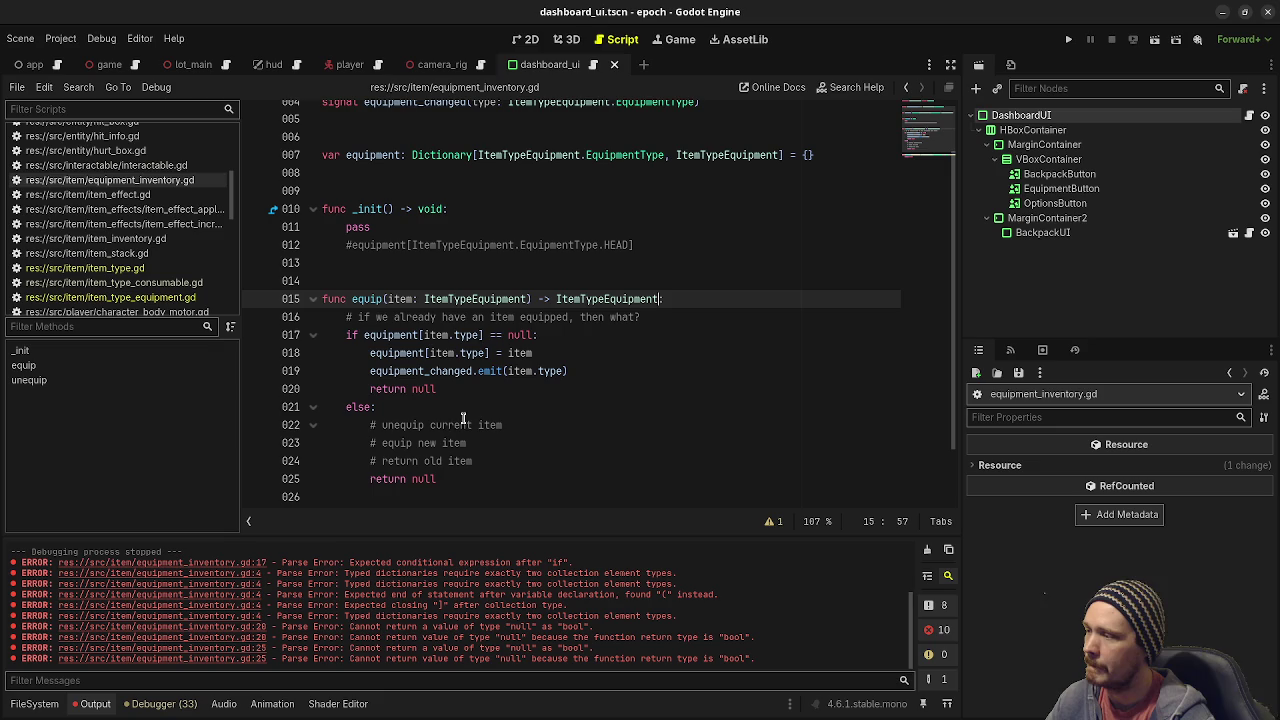
# Declare 'var old_item: ItemTypeEquipment = equipment[item.type]' under the unequip comment.
pyautogui.click(537, 424)
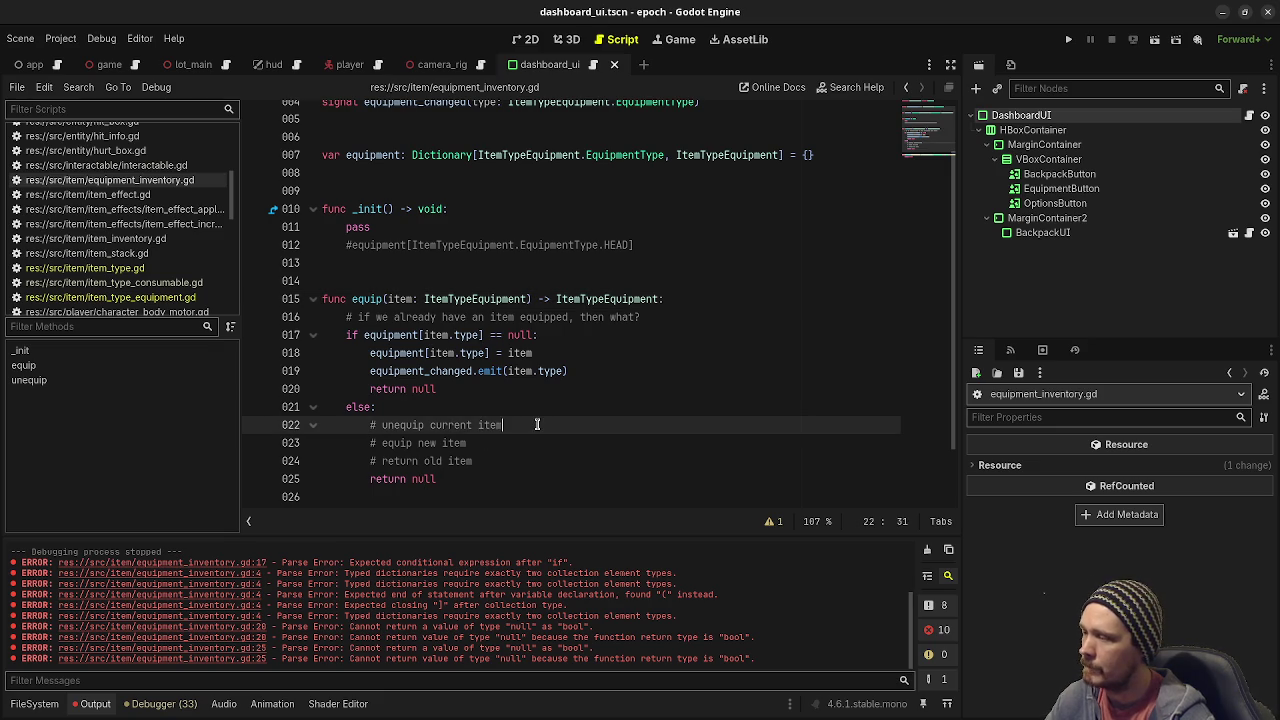
pyautogui.press('Return')
pyautogui.write('var ')
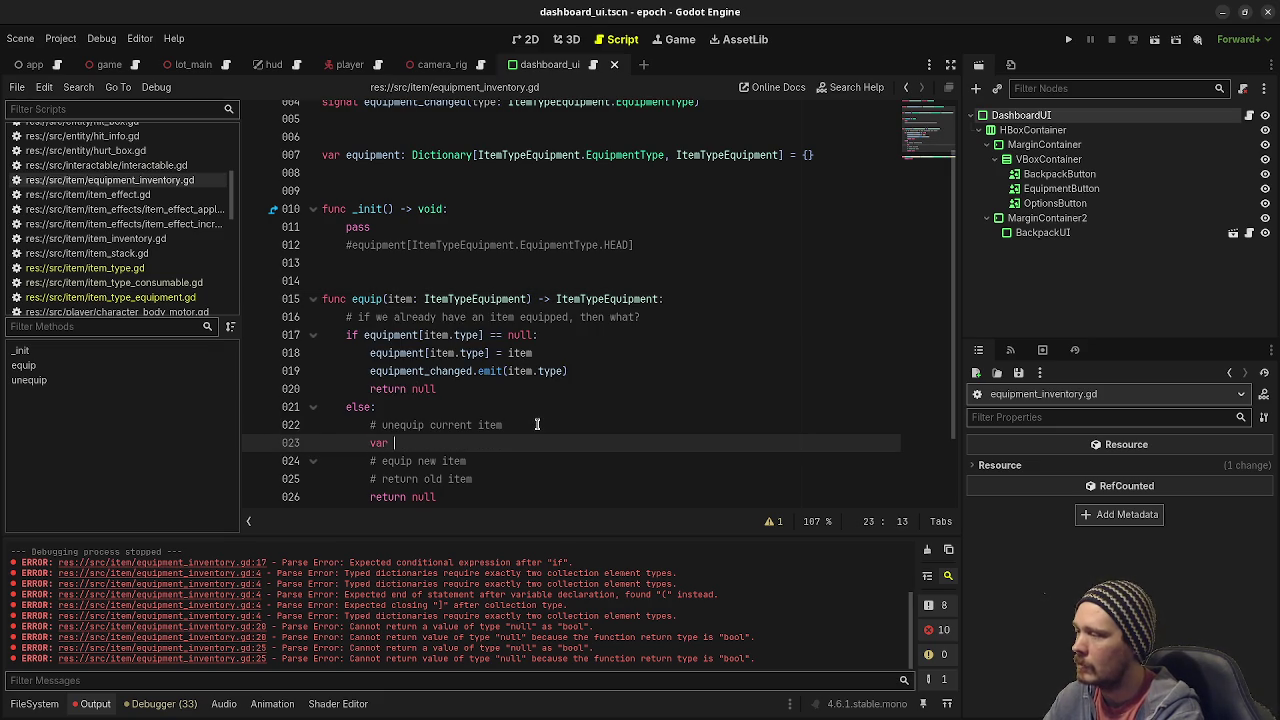
pyautogui.write('old_item: I')
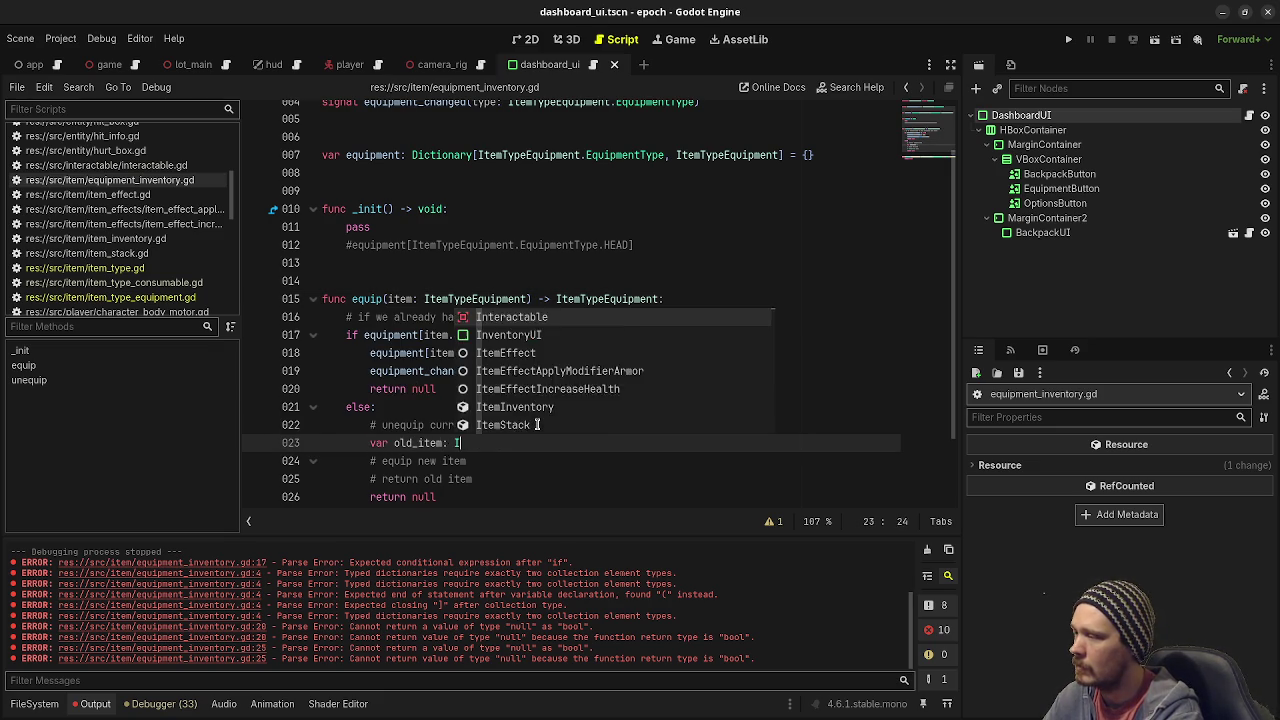
pyautogui.write('temTypeEqu')
pyautogui.press('Return')
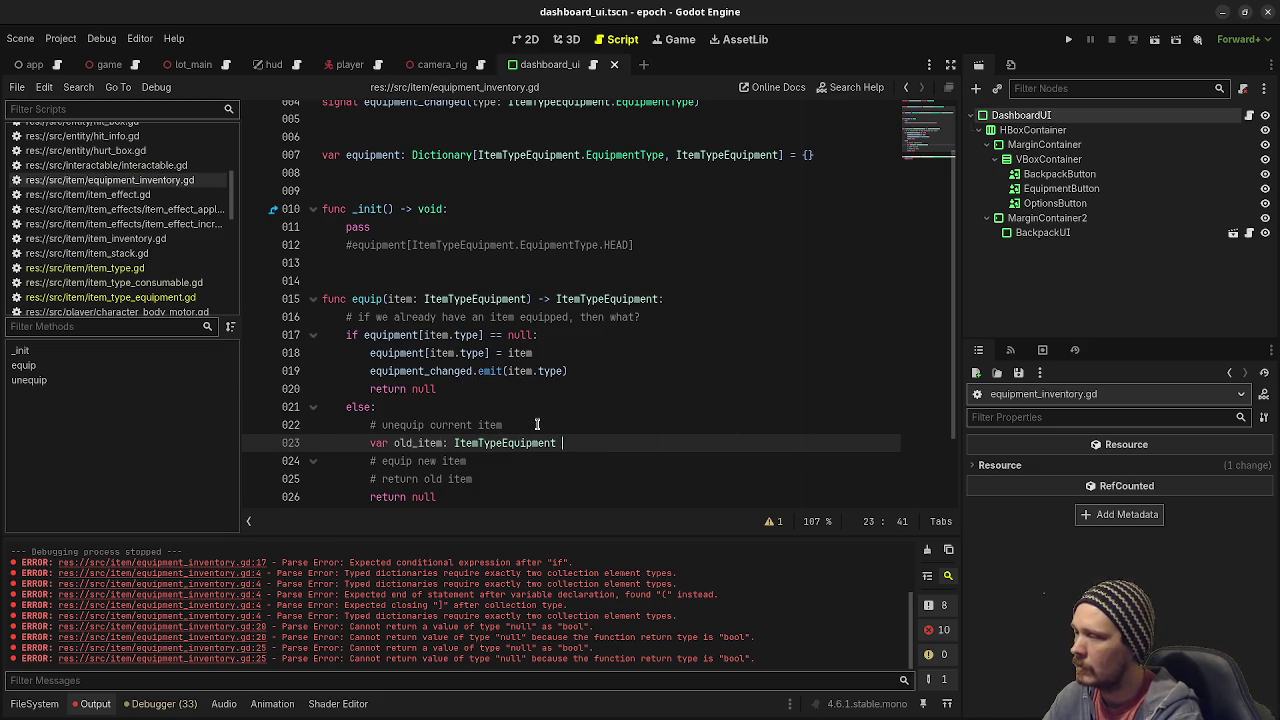
pyautogui.write('= ')
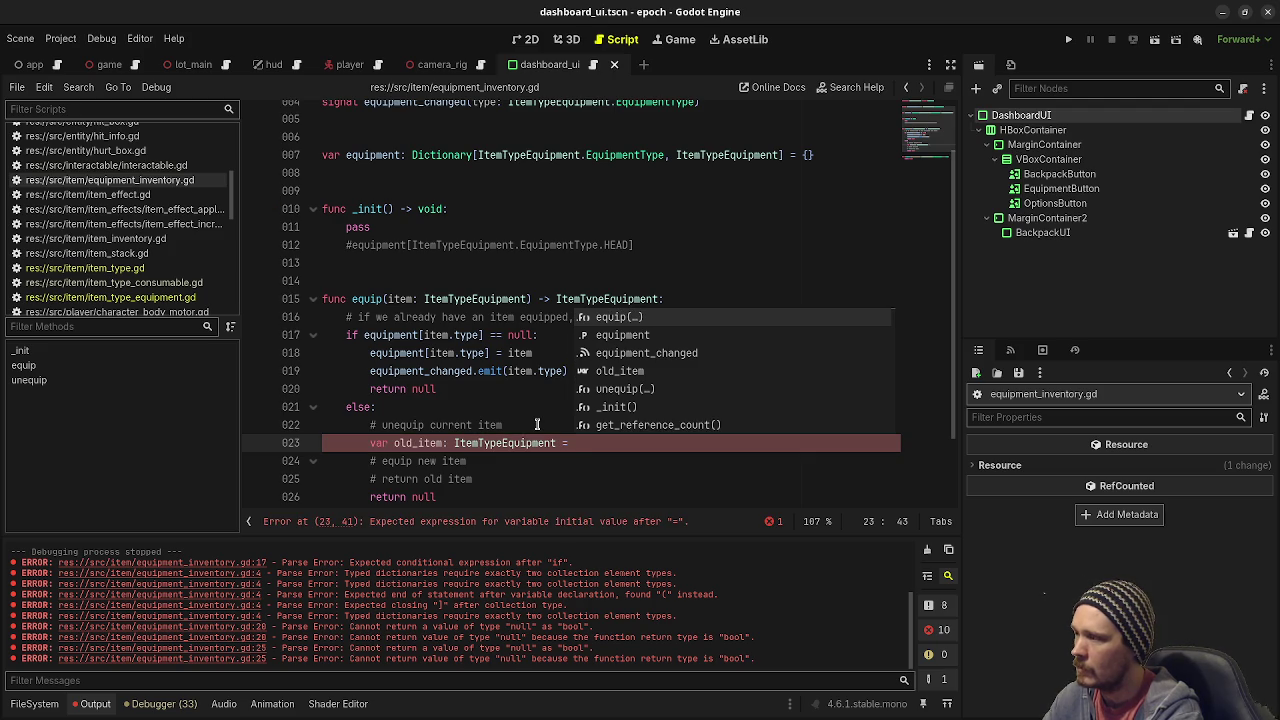
pyautogui.write('equipment[')
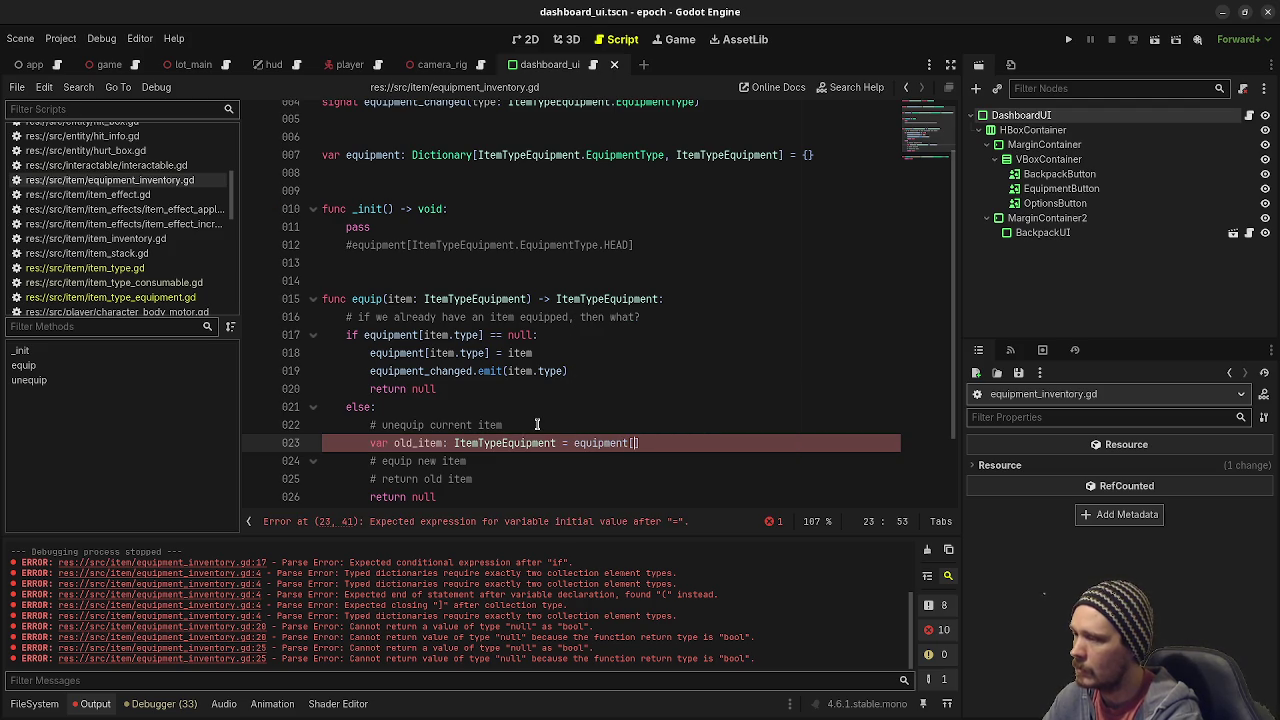
pyautogui.write('item.type]')
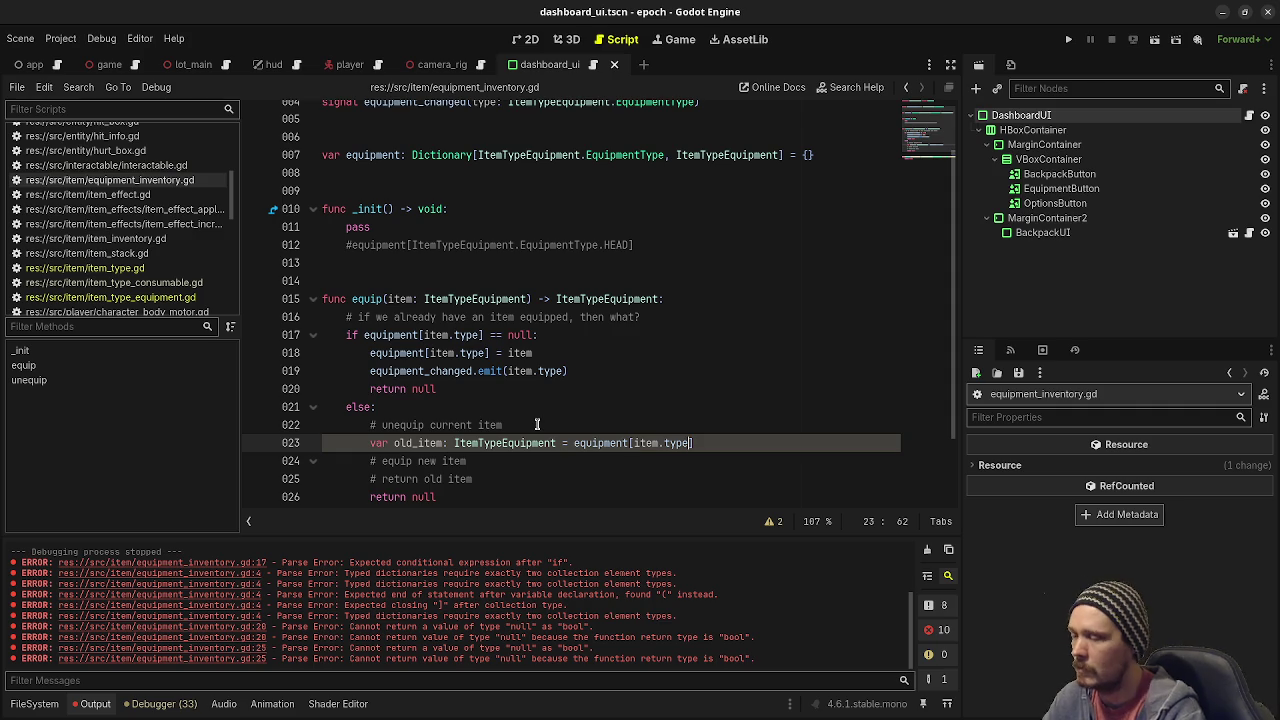
# Replace old_item's value with 'unequip(item.type)'.
pyautogui.press('Down')
pyautogui.press('Home')
pyautogui.press('Home')
pyautogui.press('Up')
pyautogui.press('End')
pyautogui.hotkey('shift', 'Left')
pyautogui.hotkey('shift', 'Left')
pyautogui.hotkey('shift', 'Left')
pyautogui.hotkey('shift', 'Left')
pyautogui.hotkey('shift', 'Left')
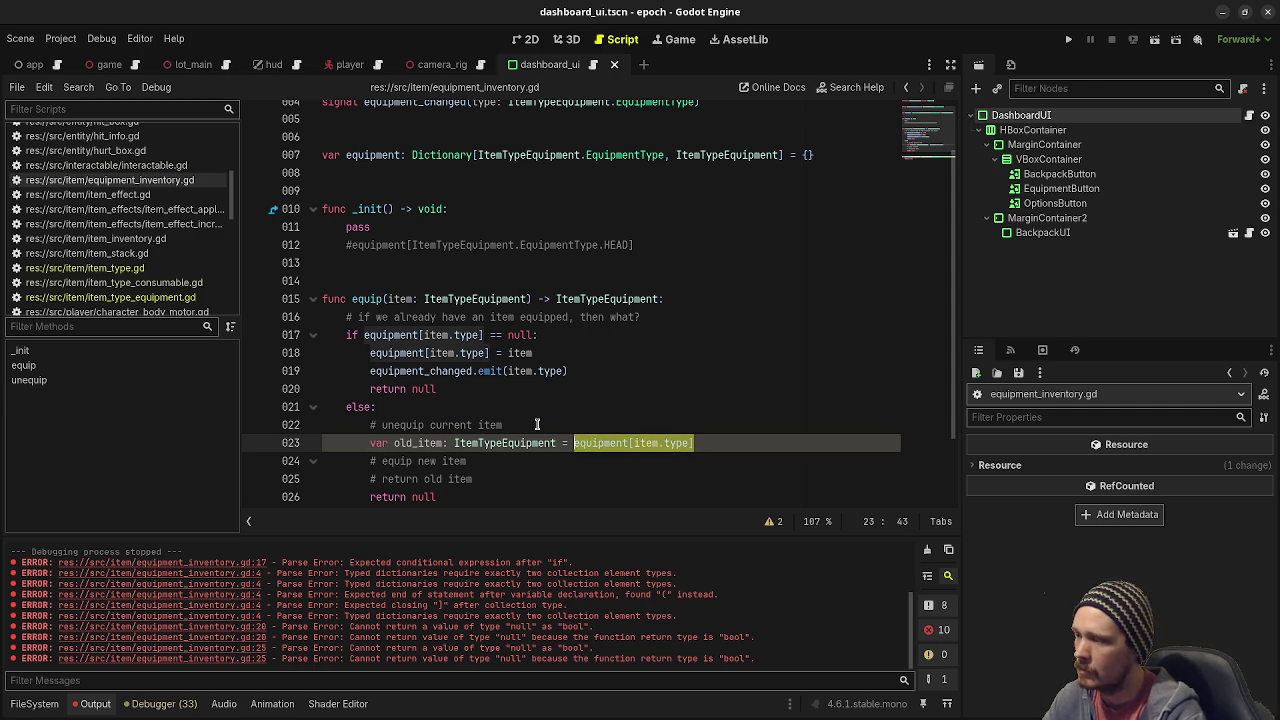
pyautogui.write('unequi')
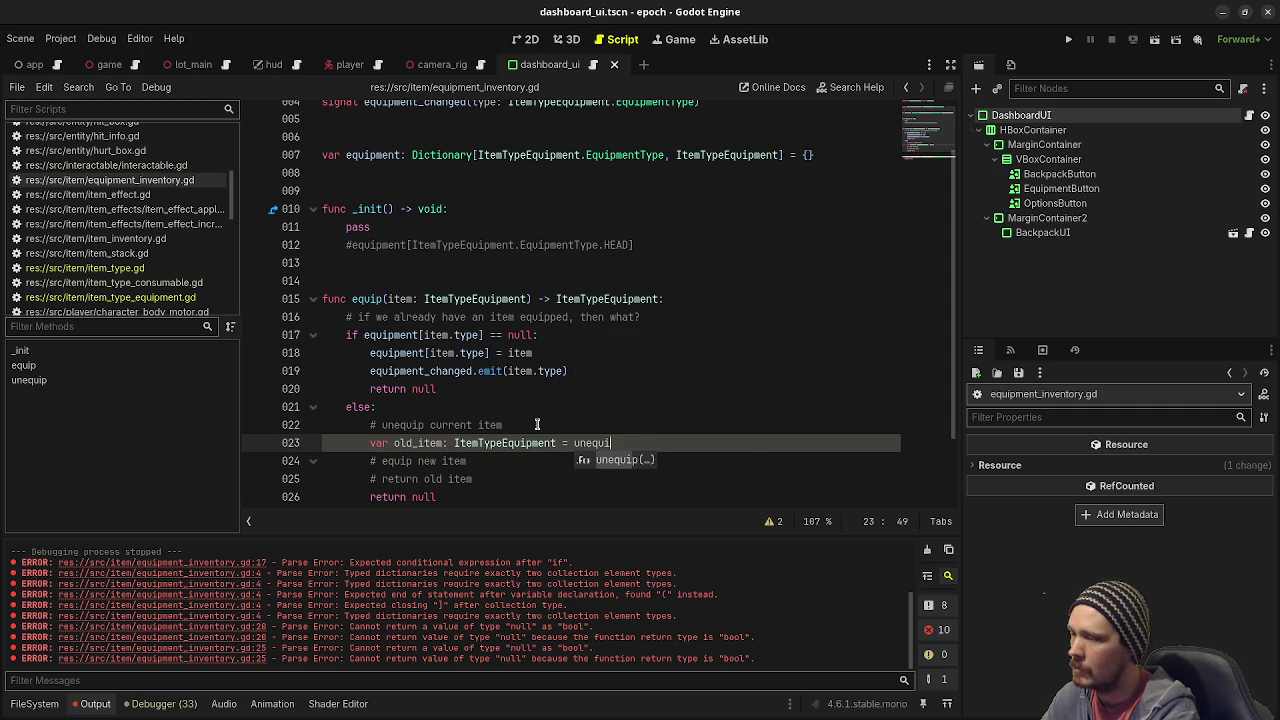
pyautogui.press('Return')
pyautogui.write('item.type)')
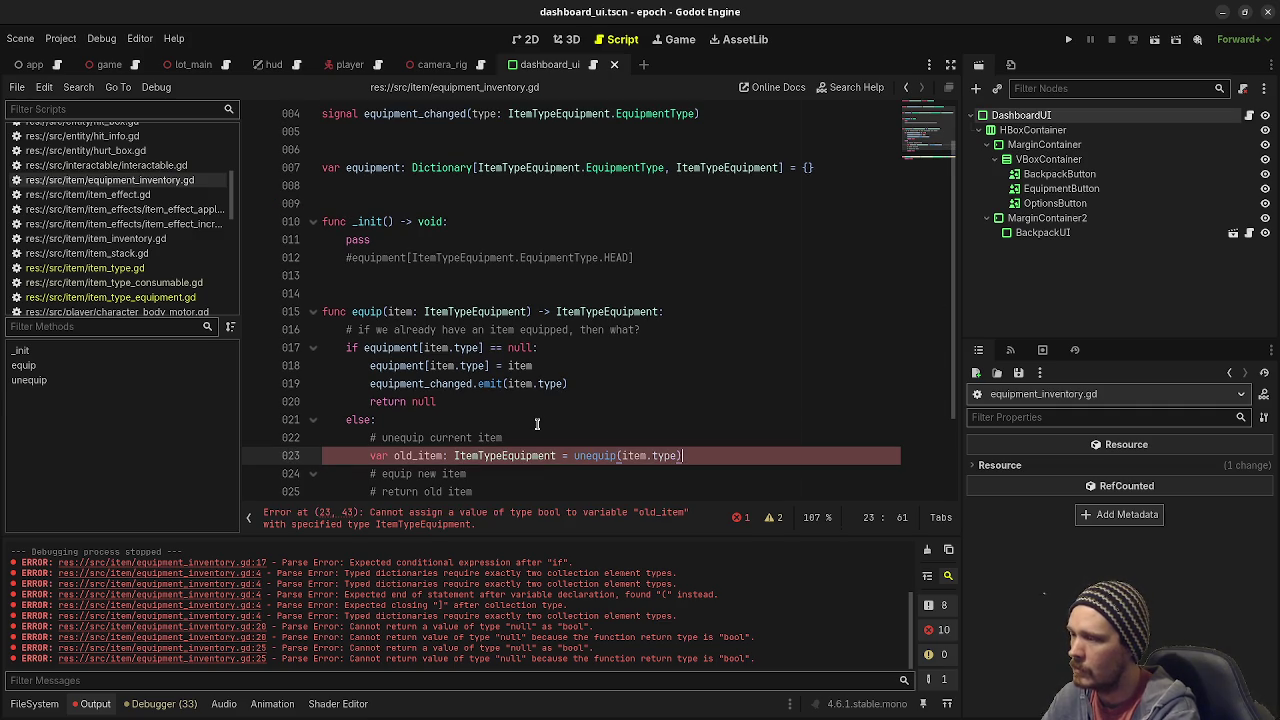
# Make unequip() return ItemTypeEquipment and return null instead of false.
pyautogui.scroll(-2, 537, 425)
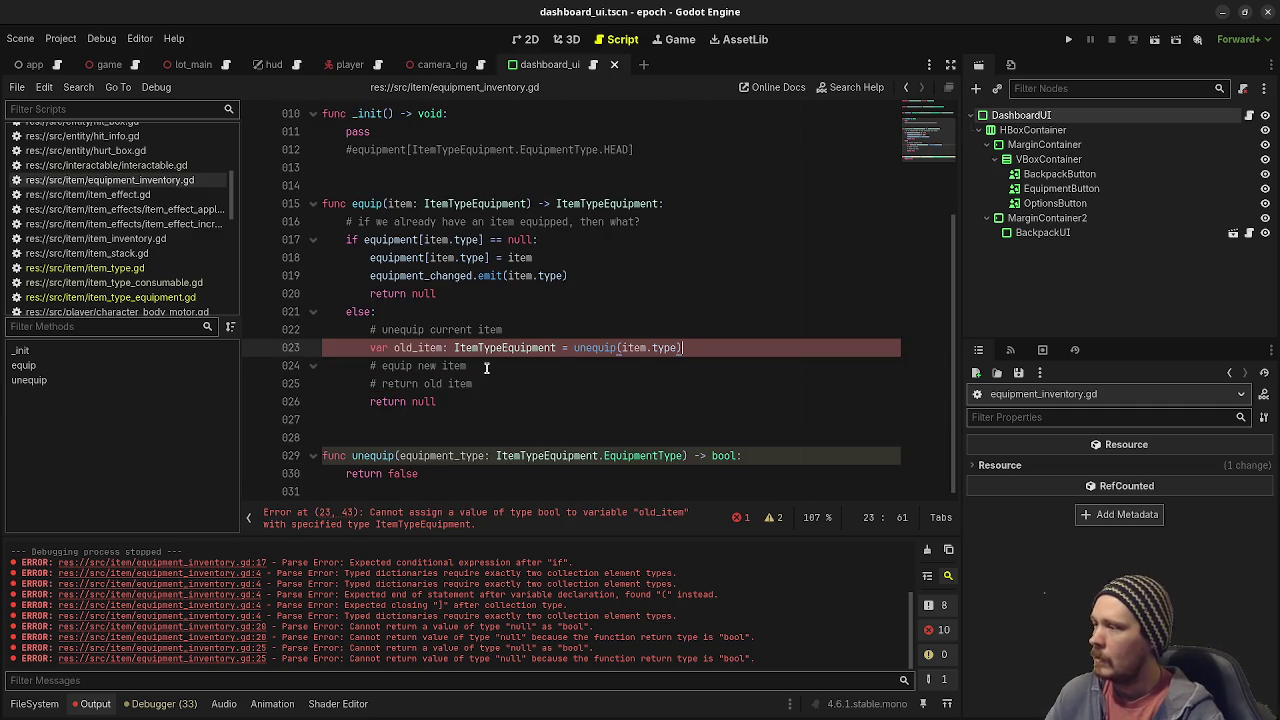
pyautogui.doubleClick(723, 455)
pyautogui.write('ItemTypeE')
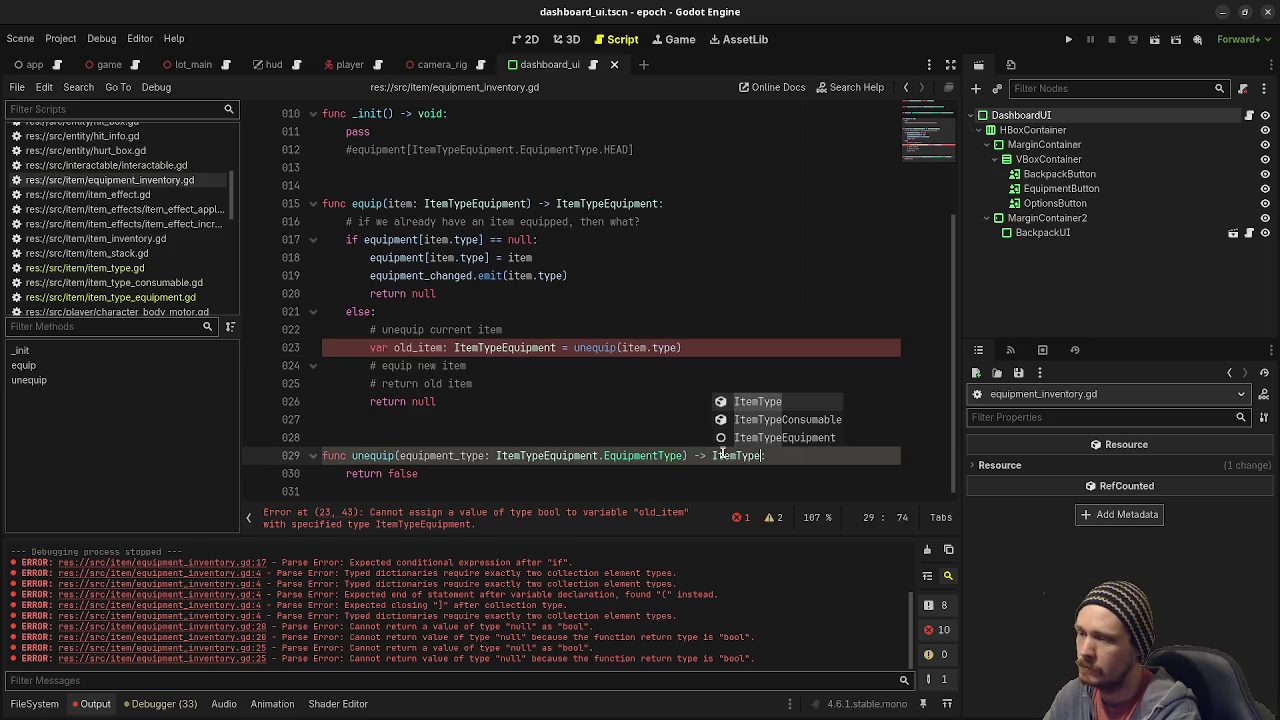
pyautogui.press('Return')
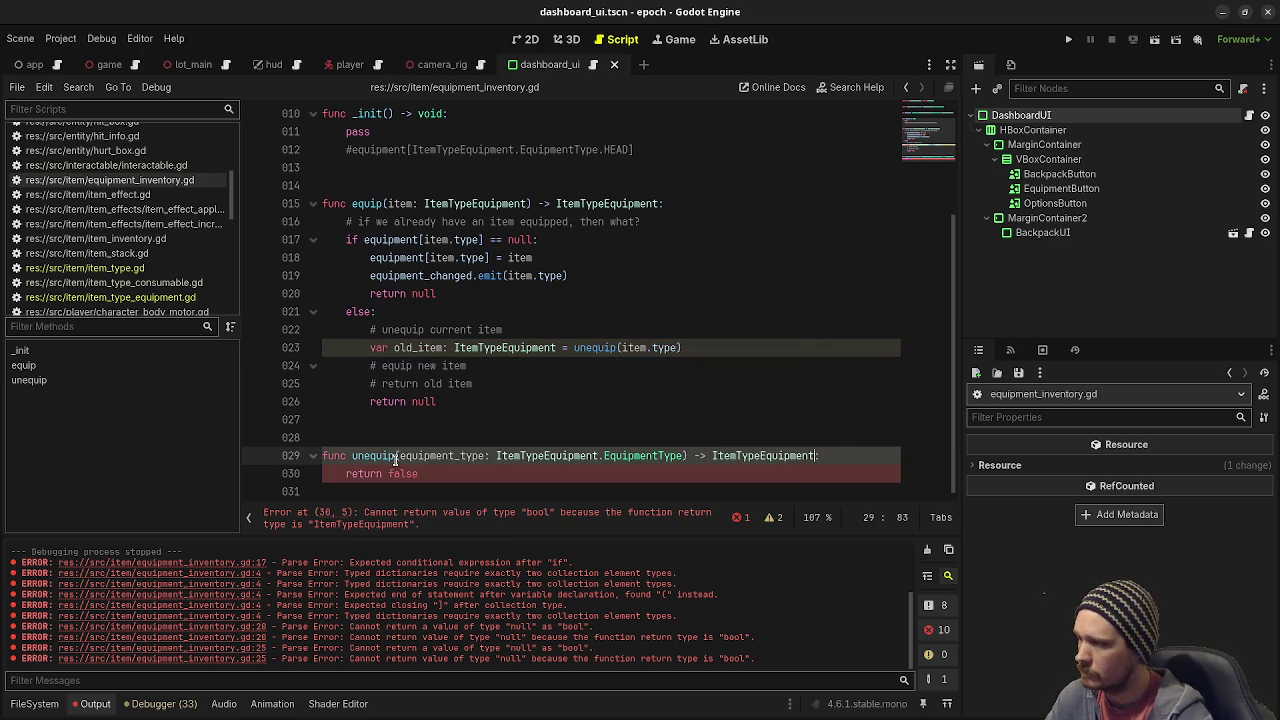
pyautogui.doubleClick(405, 473)
pyautogui.write('null')
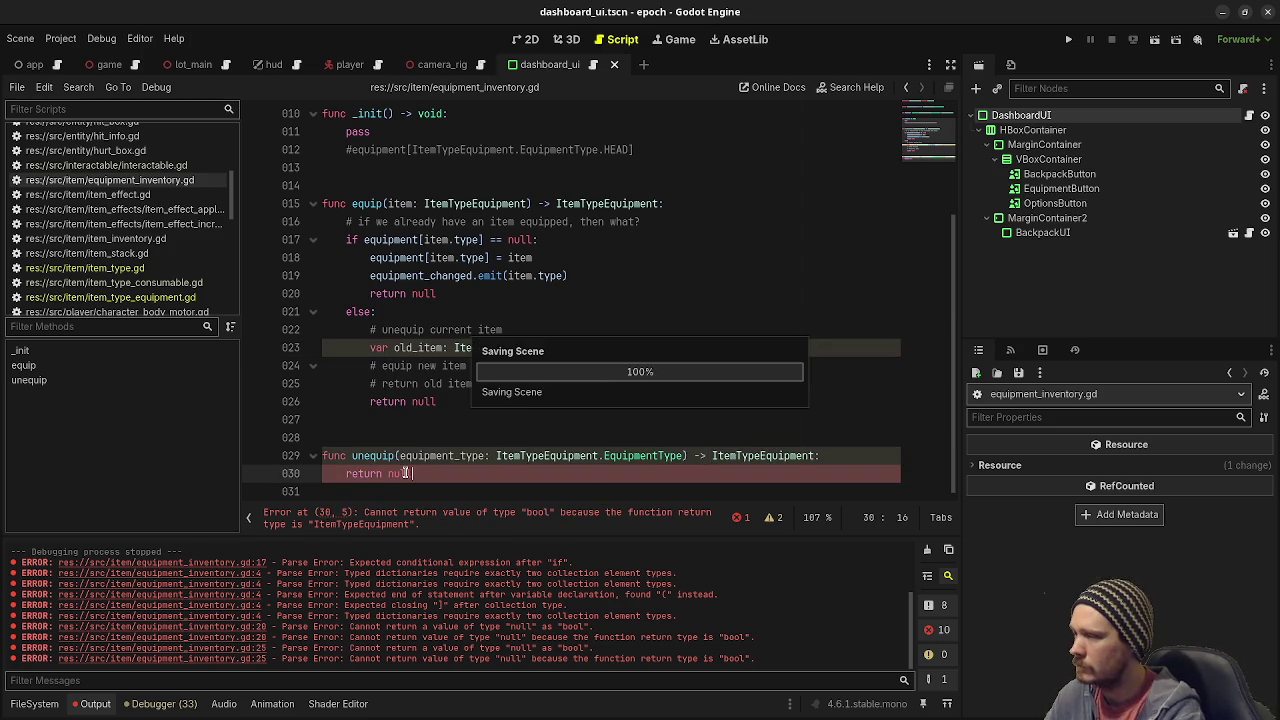
pyautogui.press('Return')
pyautogui.click(517, 321)
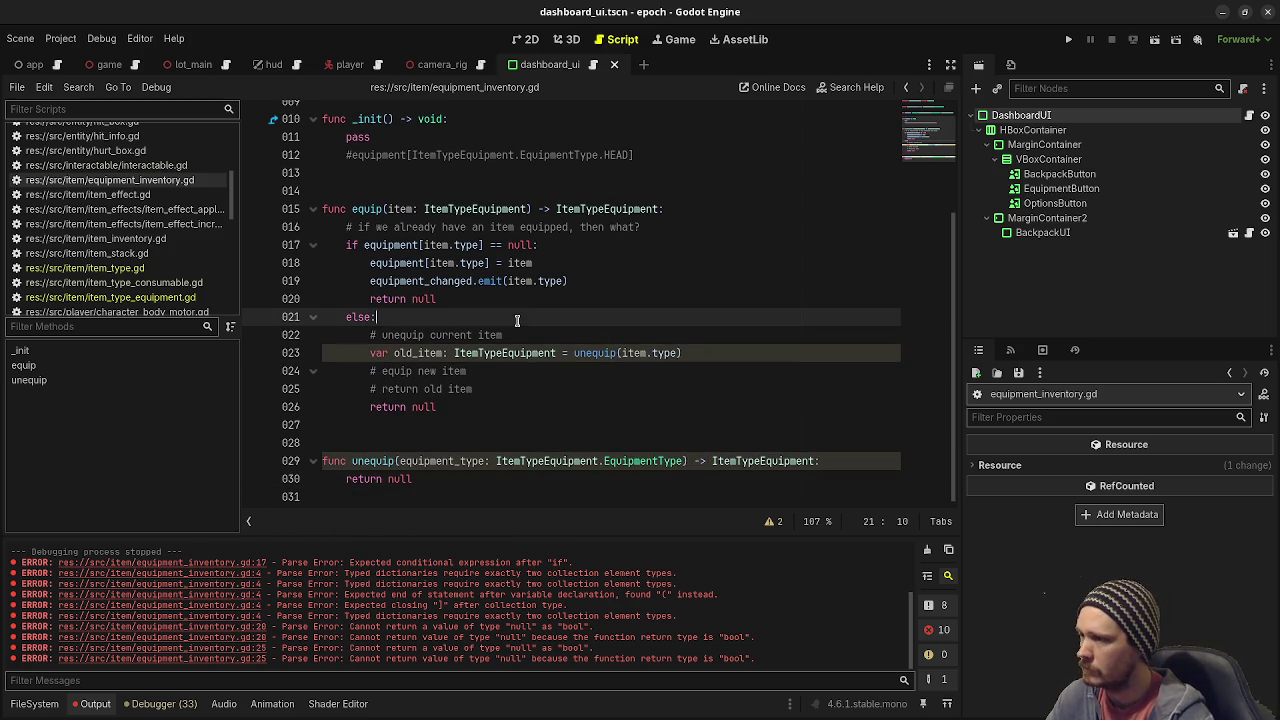
# Write 'equipment[item.type] = item' under the equip new item comment.
pyautogui.click(531, 370)
pyautogui.press('Return')
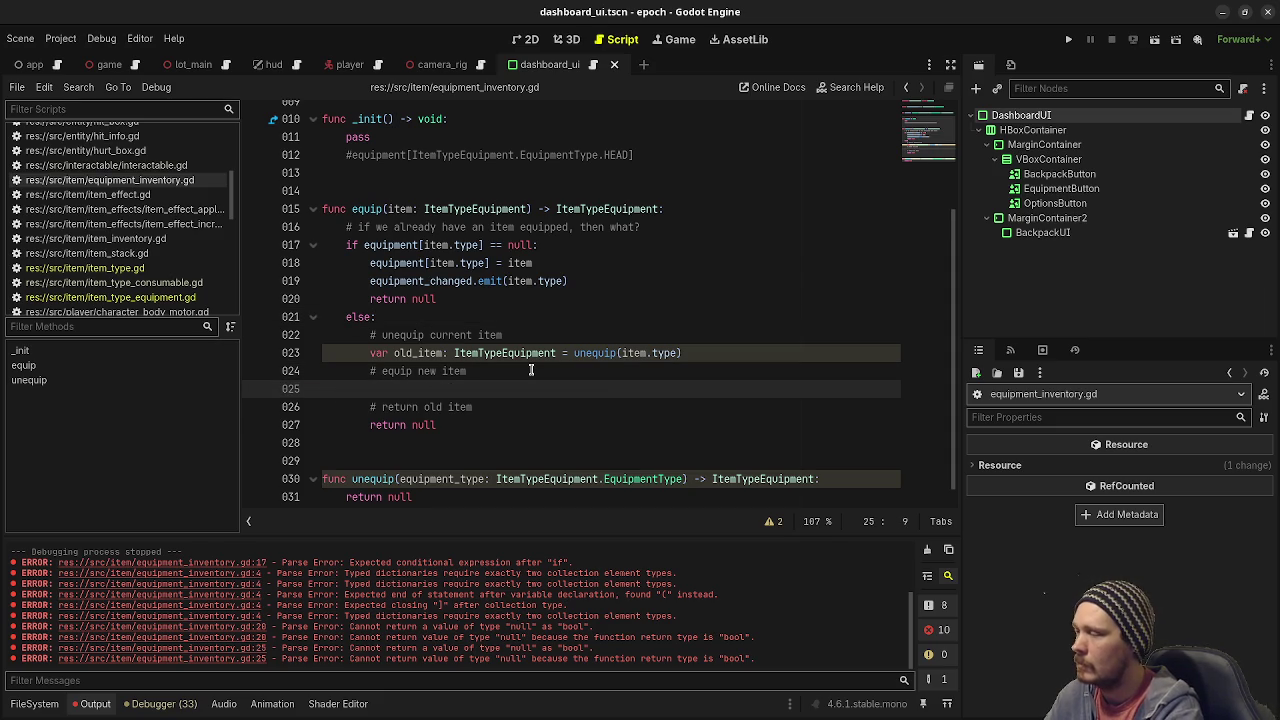
pyautogui.write('equi')
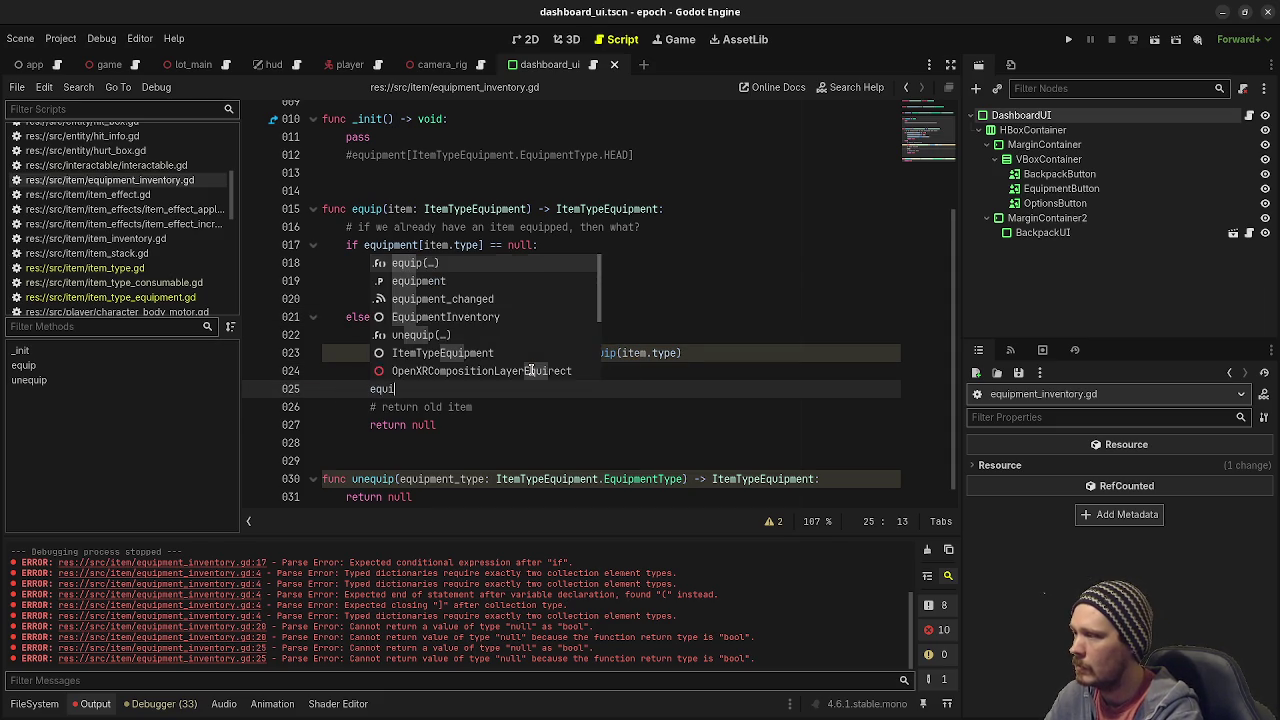
pyautogui.write('pment.')
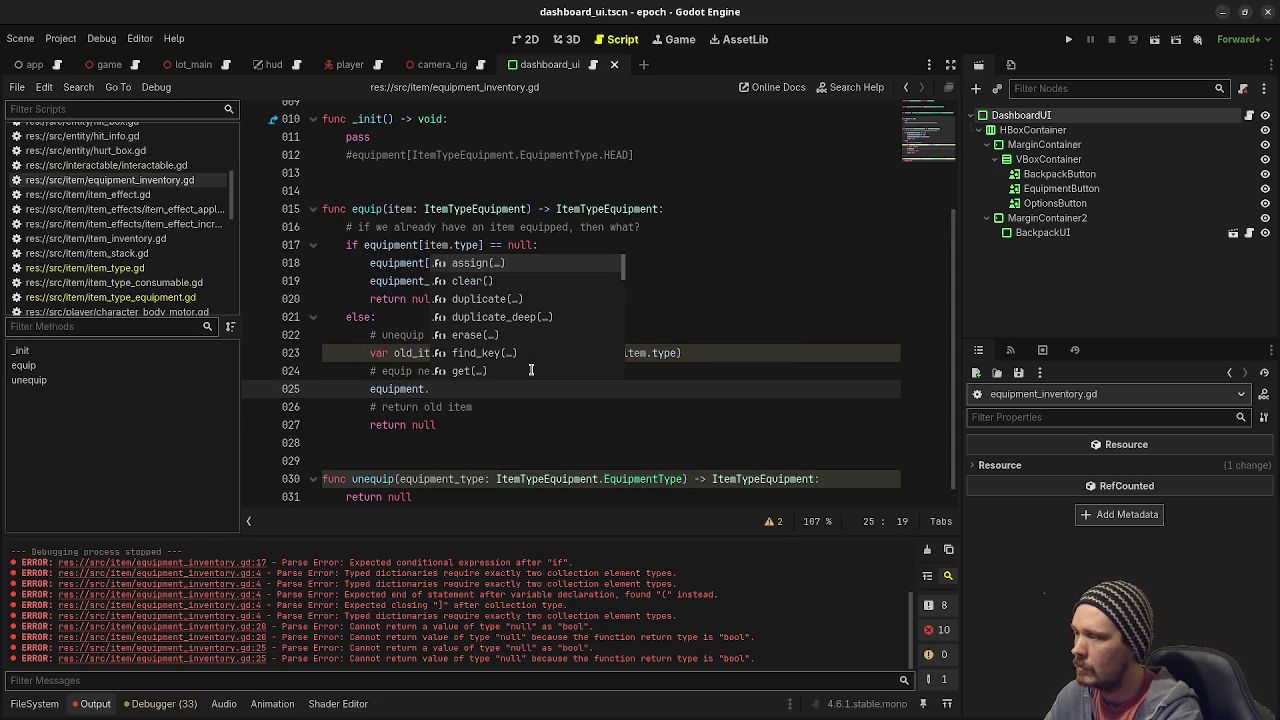
pyautogui.press('BackSpace')
pyautogui.write('[item.type')
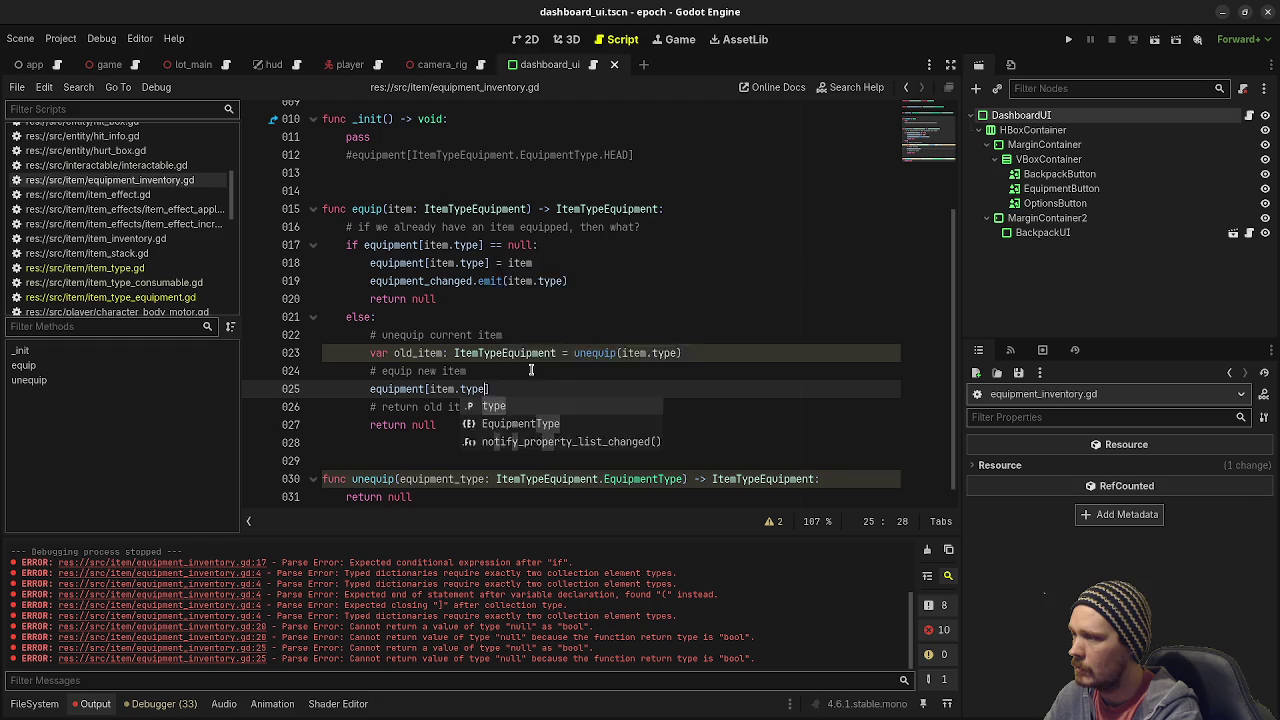
pyautogui.write('] =')
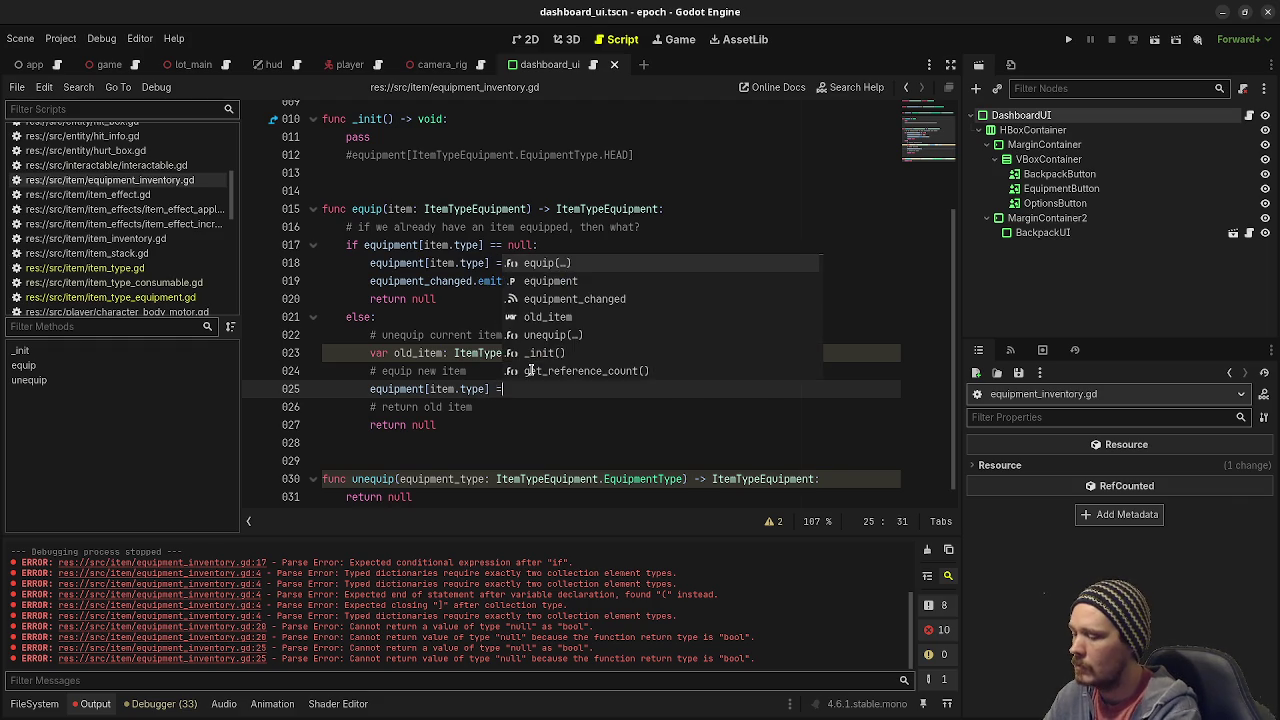
pyautogui.write(' item')
# Replace 'return null' with 'return old_item' in the else branch and save.
pyautogui.click(424, 353)
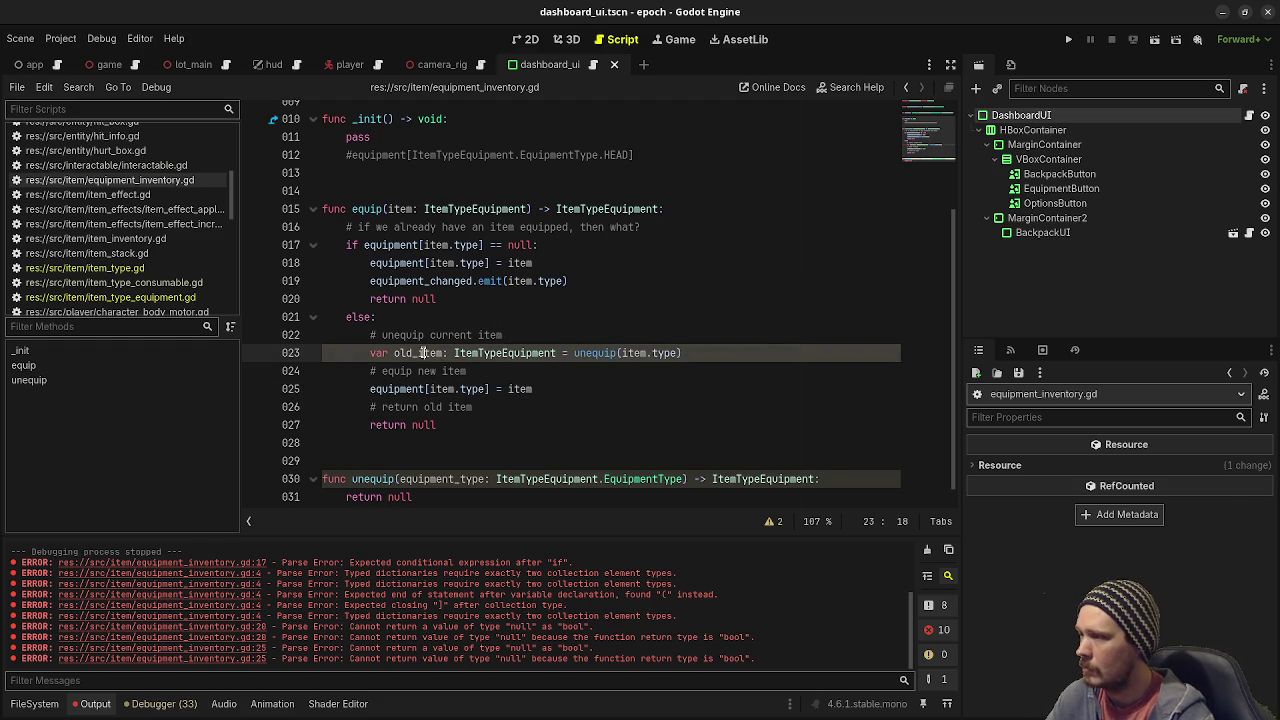
pyautogui.click(492, 408)
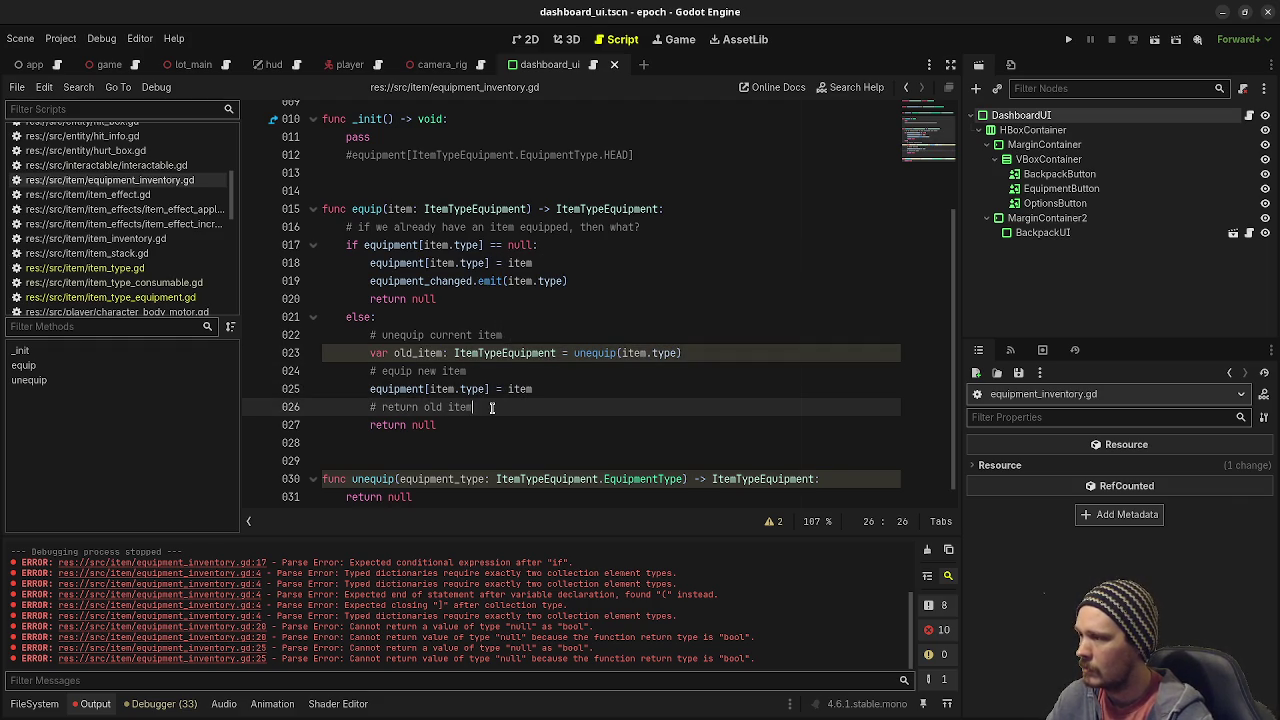
pyautogui.doubleClick(424, 424)
pyautogui.write('old_item')
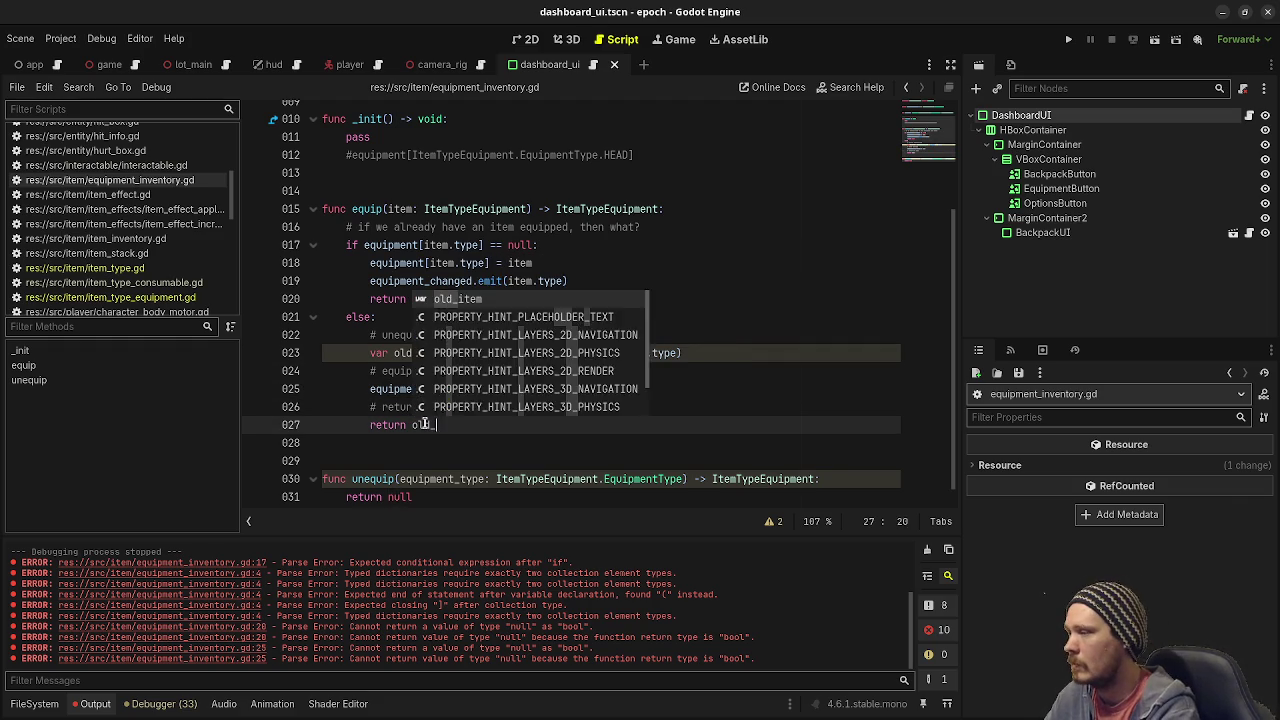
pyautogui.hotkey('ctrl', 's')
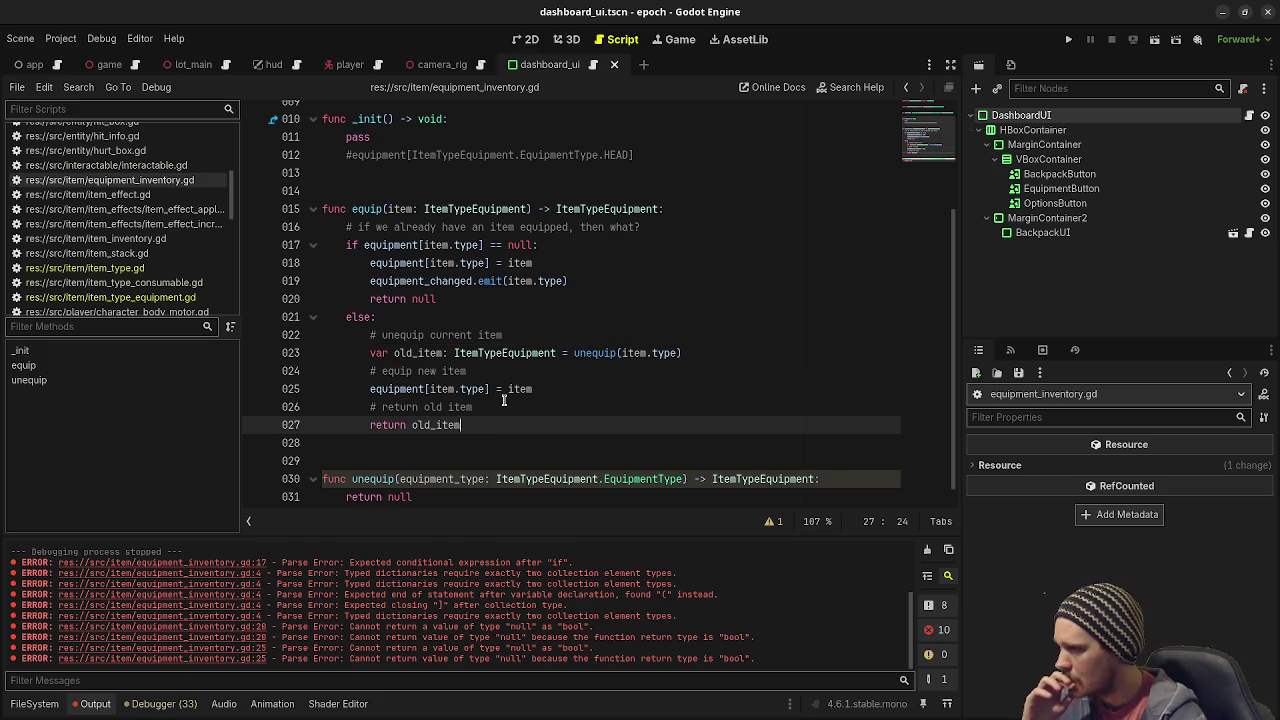
pyautogui.scroll(-1, 504, 400)
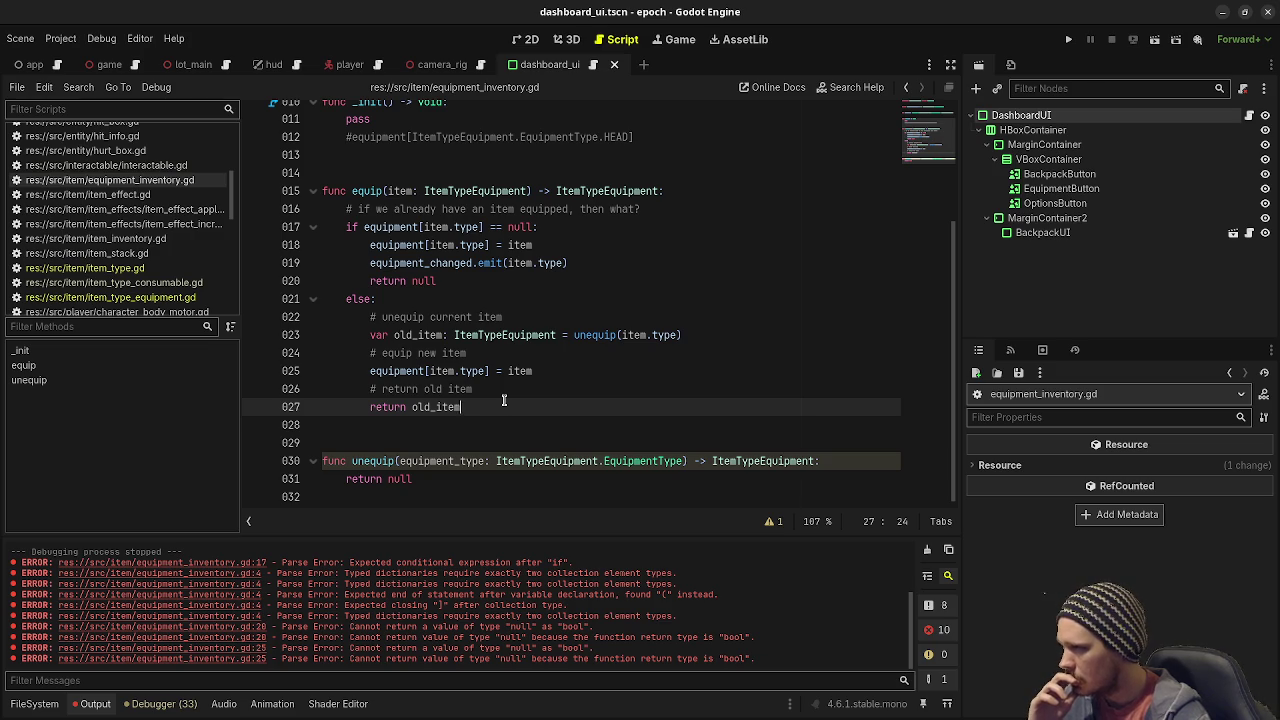
pyautogui.scroll(3, 504, 400)
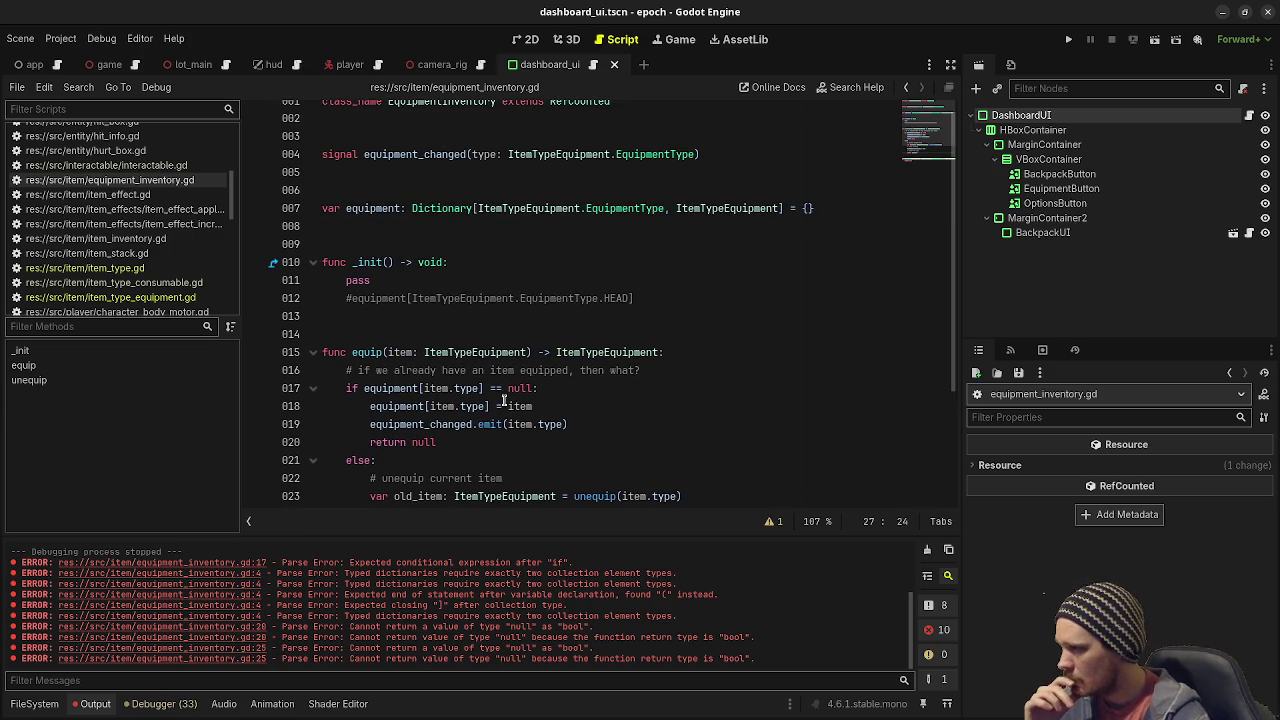
# Delete the commented-out HEAD equipment line from _init().
pyautogui.moveTo(650, 297); pyautogui.dragTo(658, 283)
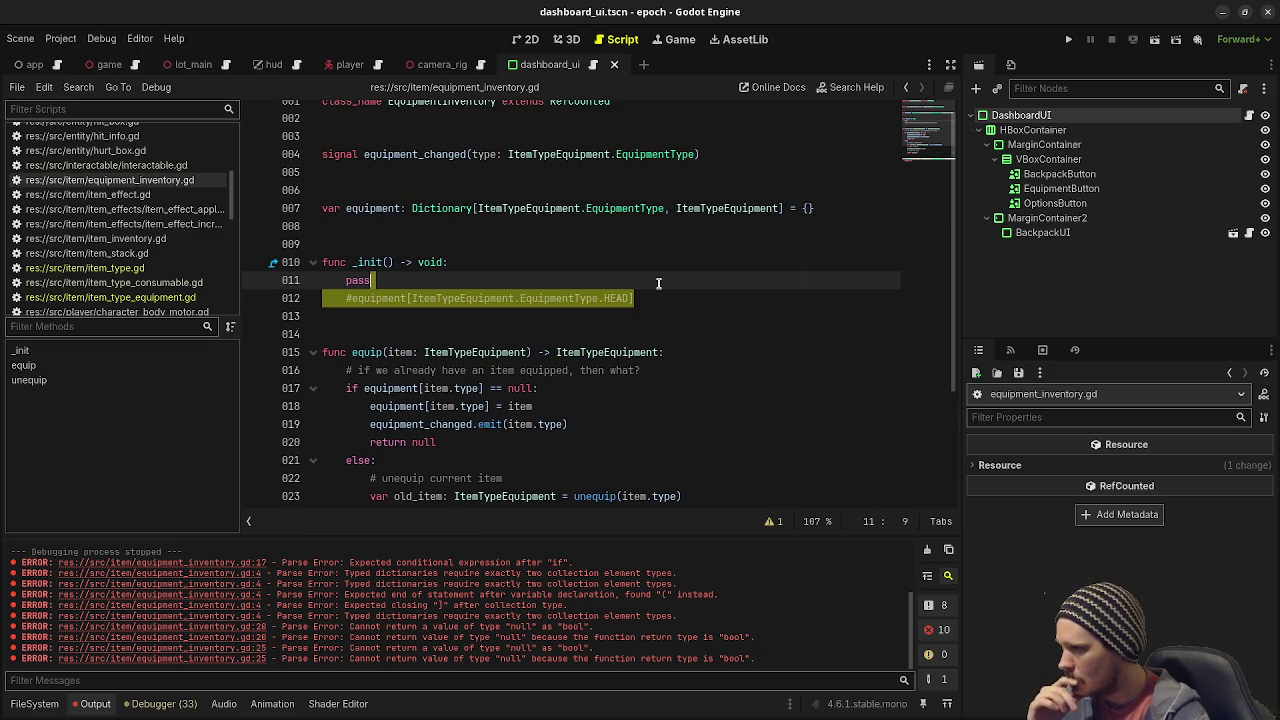
pyautogui.press('BackSpace')
pyautogui.scroll(-3, 658, 295)
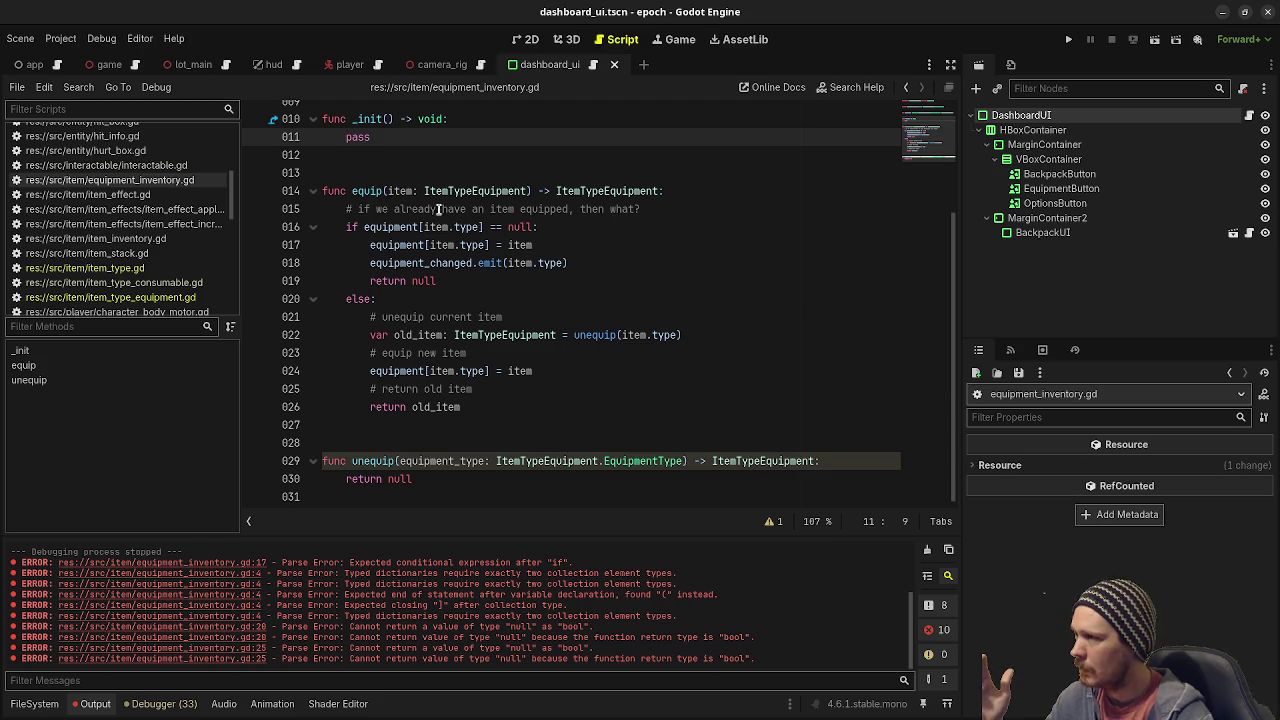
# Delete the '# if we already have an item equipped' comment line in equip().
pyautogui.click(645, 209)
pyautogui.tripleClick(660, 205)
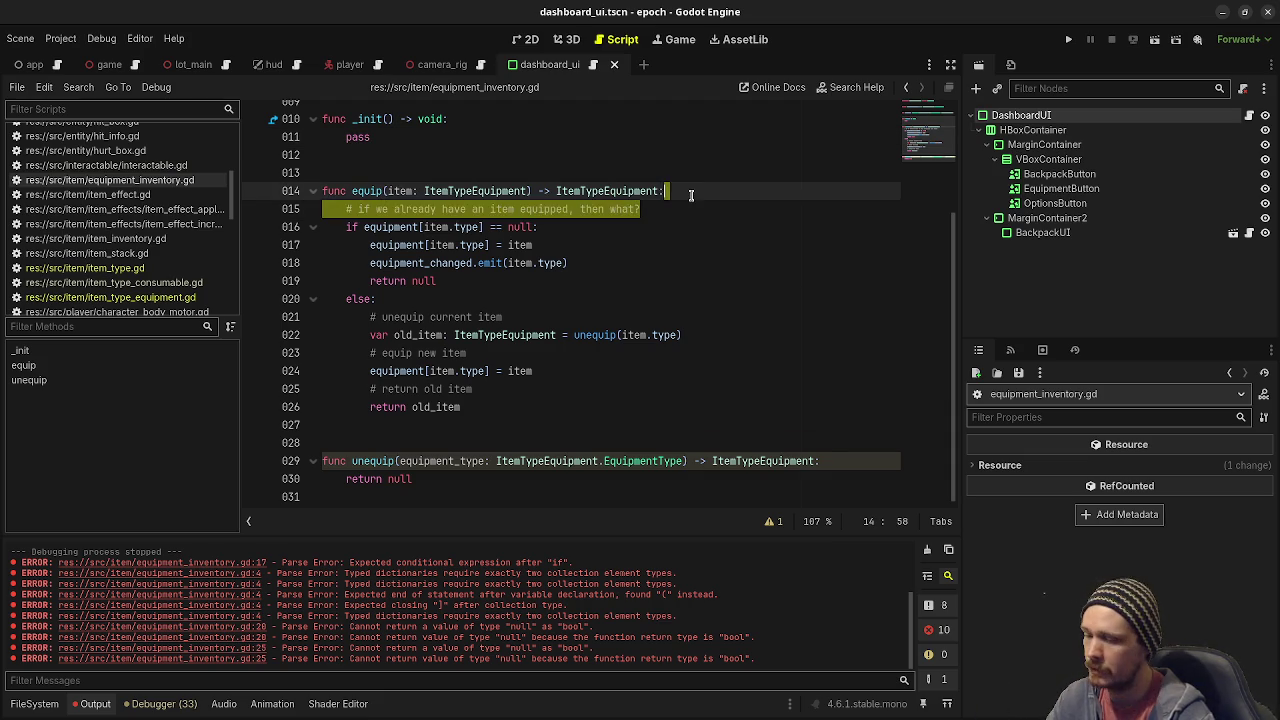
pyautogui.press('BackSpace')
pyautogui.click(406, 209)
pyautogui.moveTo(404, 212)
pyautogui.mouseDown()
pyautogui.moveTo(505, 212)
pyautogui.moveTo(502, 227)
pyautogui.moveTo(438, 228)
pyautogui.moveTo(505, 227)
pyautogui.moveTo(551, 245)
pyautogui.mouseUp()
pyautogui.click(412, 230)
# Review equip()'s empty-slot check, old_item swap, slot assignment and equipment_changed emit line.
pyautogui.moveTo(404, 209); pyautogui.dragTo(532, 212)
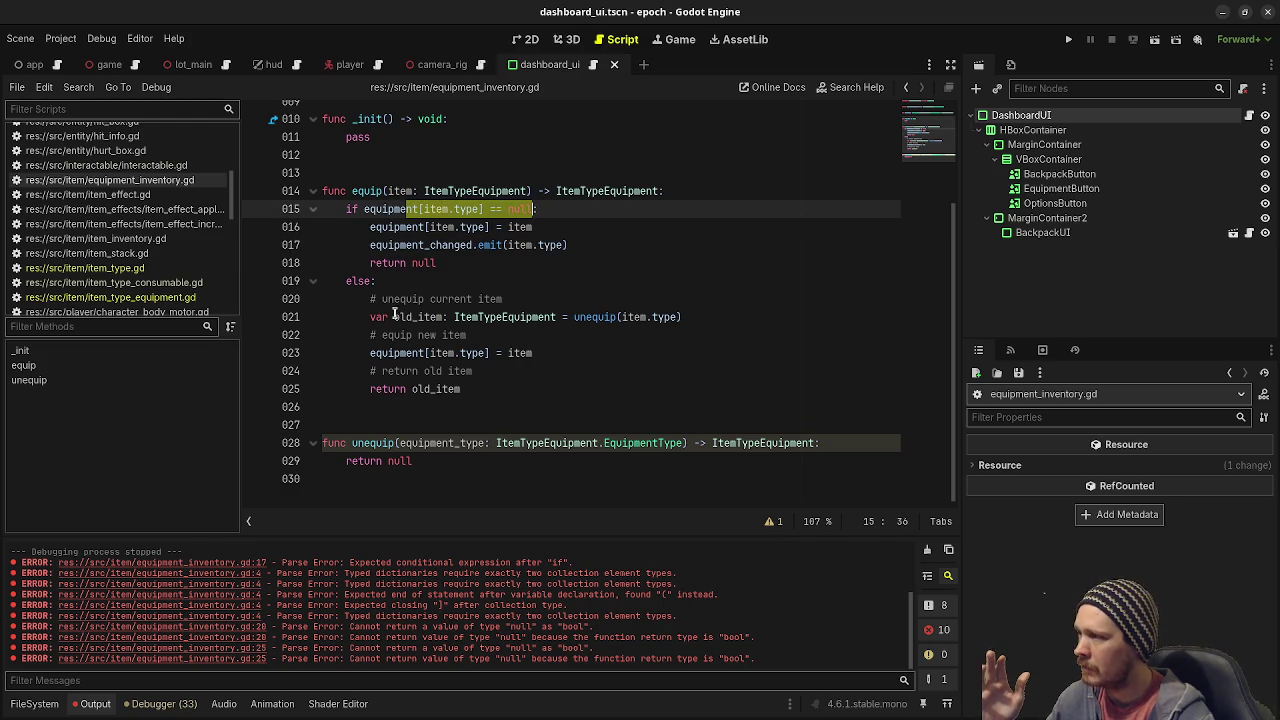
pyautogui.moveTo(392, 317); pyautogui.dragTo(578, 317)
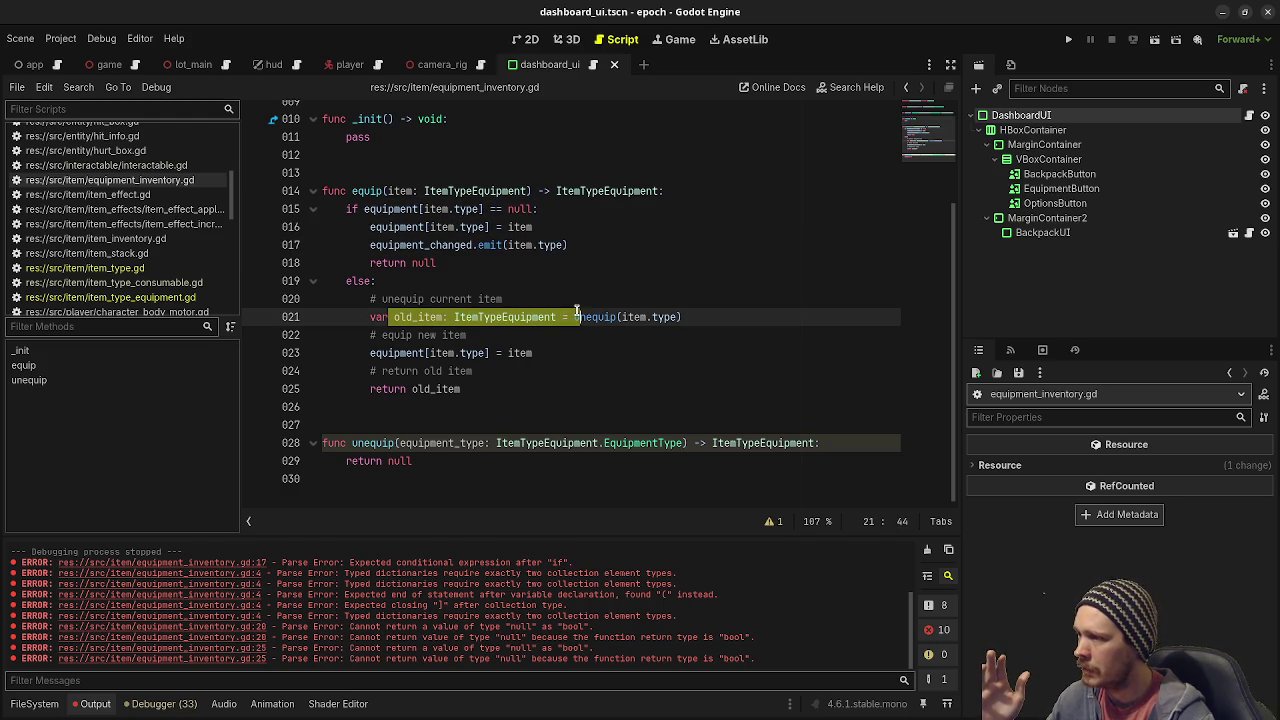
pyautogui.moveTo(410, 357); pyautogui.dragTo(470, 355)
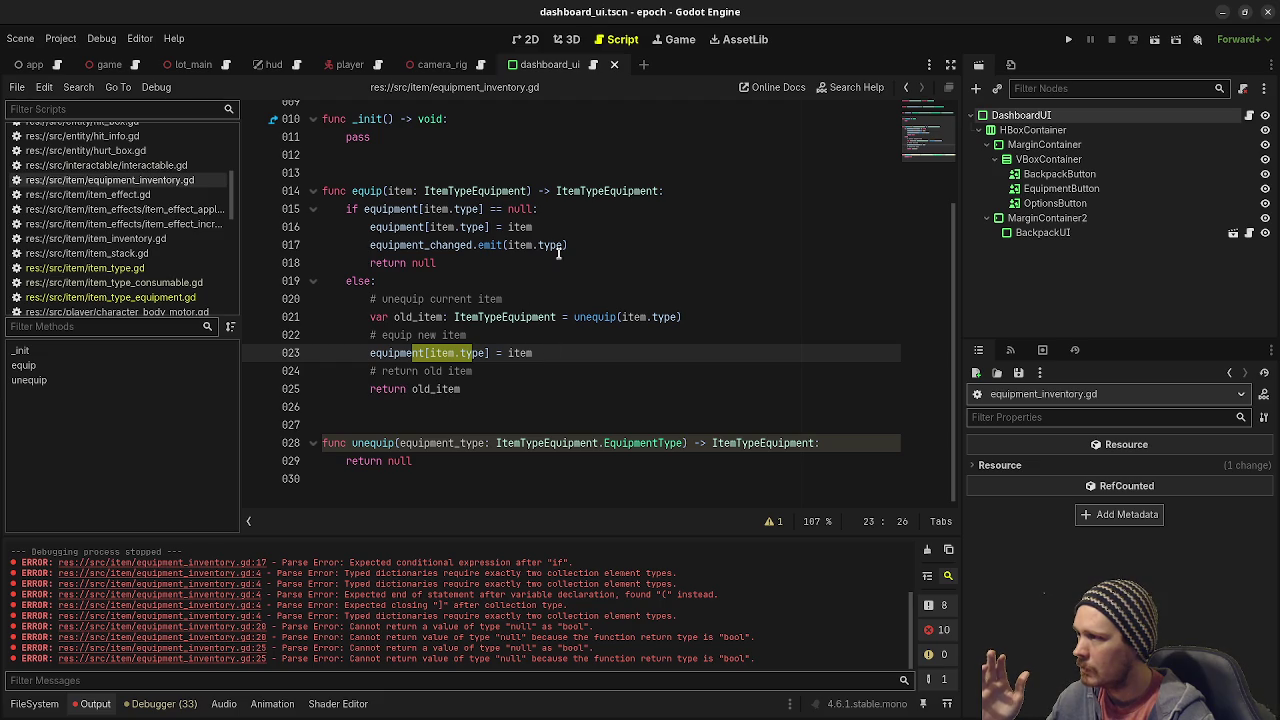
pyautogui.moveTo(567, 245); pyautogui.dragTo(370, 245)
pyautogui.hotkey('ctrl', 'c')
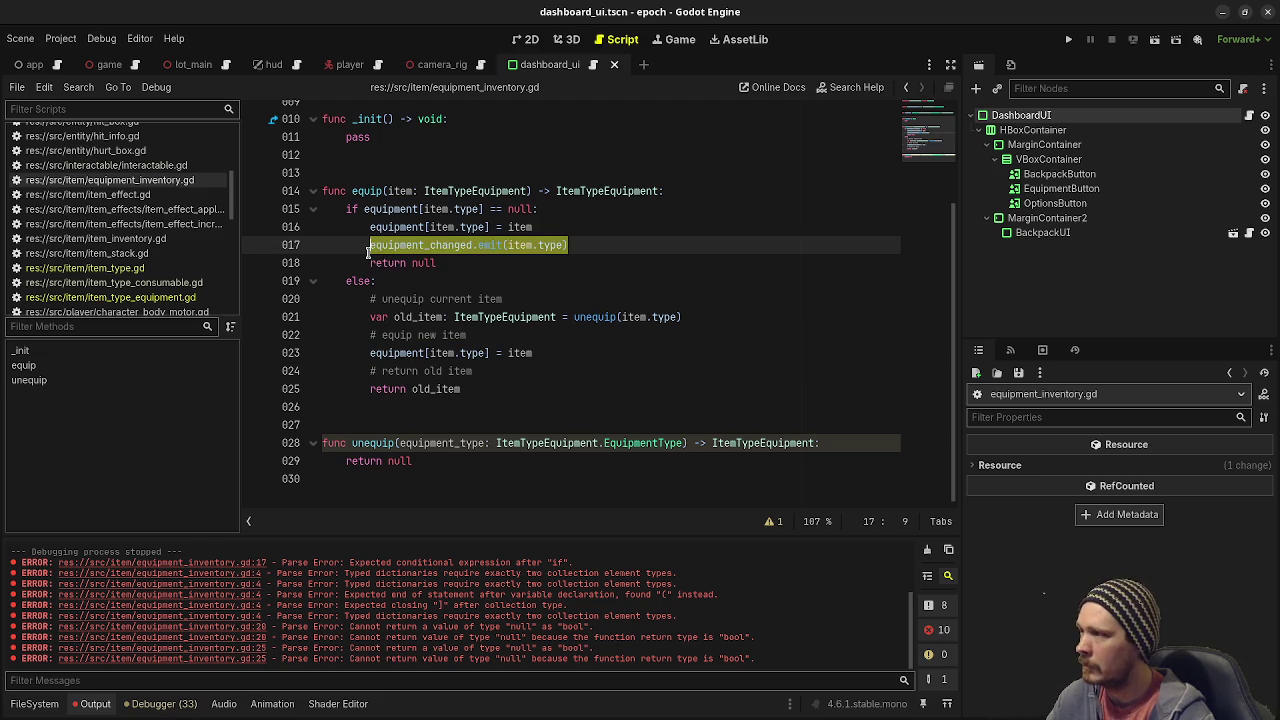
# Paste equipment_changed.emit(item.type) on a new line below line 23 in equip's else branch.
pyautogui.click(579, 356)
pyautogui.press('Return')
pyautogui.hotkey('ctrl', 'v')
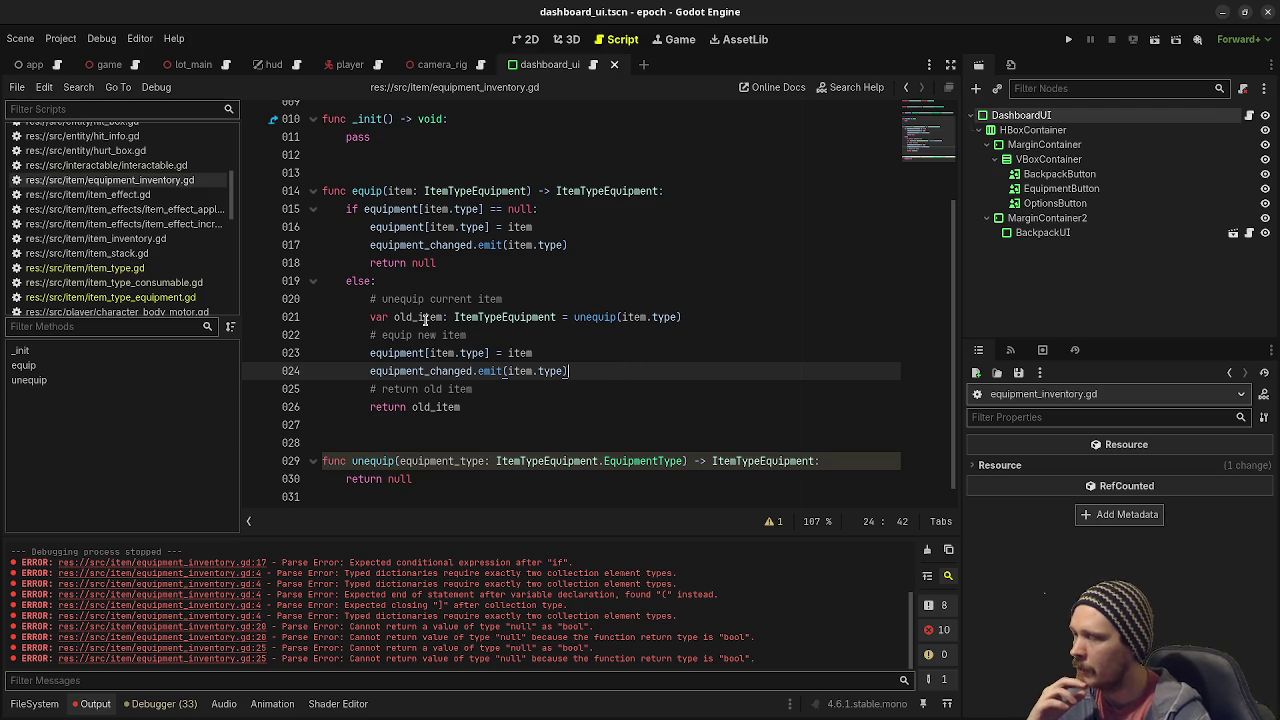
pyautogui.moveTo(352, 190); pyautogui.dragTo(459, 190)
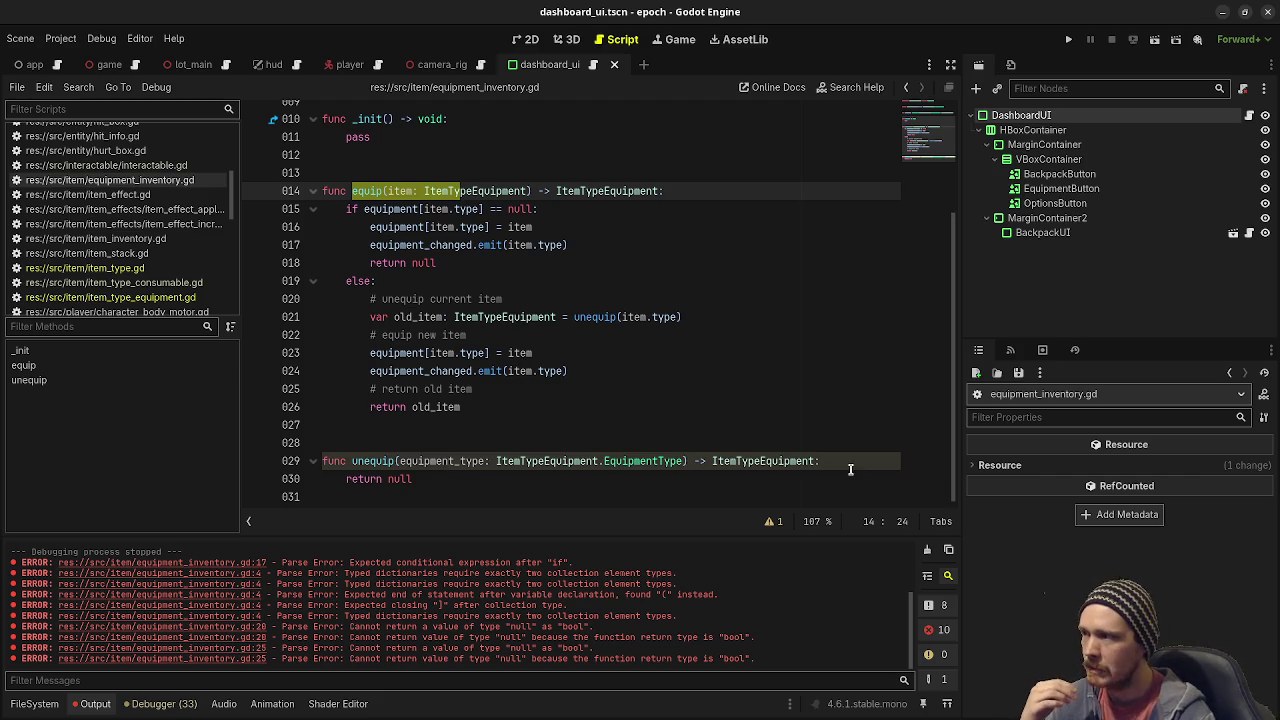
# Delete the three '#' planning comments from the else branch and save the script.
pyautogui.moveTo(500, 390); pyautogui.dragTo(608, 377)
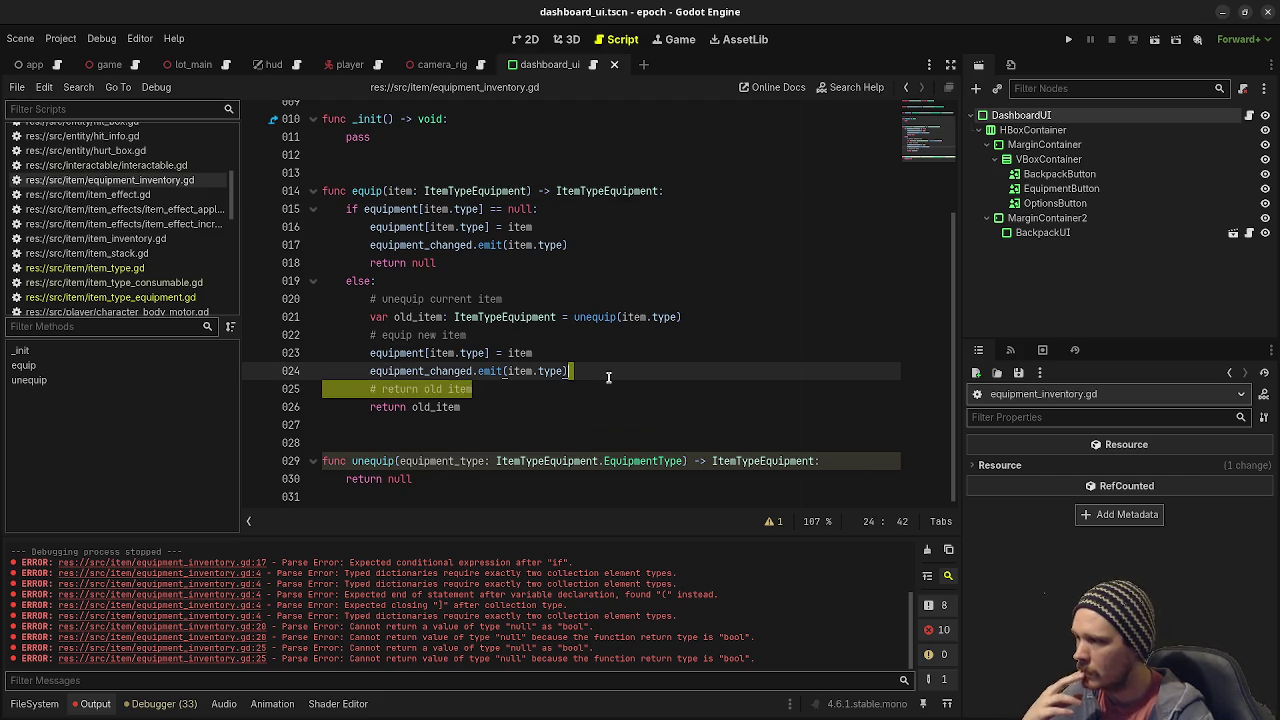
pyautogui.press('BackSpace')
pyautogui.moveTo(525, 335); pyautogui.dragTo(759, 323)
pyautogui.press('BackSpace')
pyautogui.moveTo(503, 299); pyautogui.dragTo(376, 281)
pyautogui.press('BackSpace')
pyautogui.hotkey('ctrl', 's')
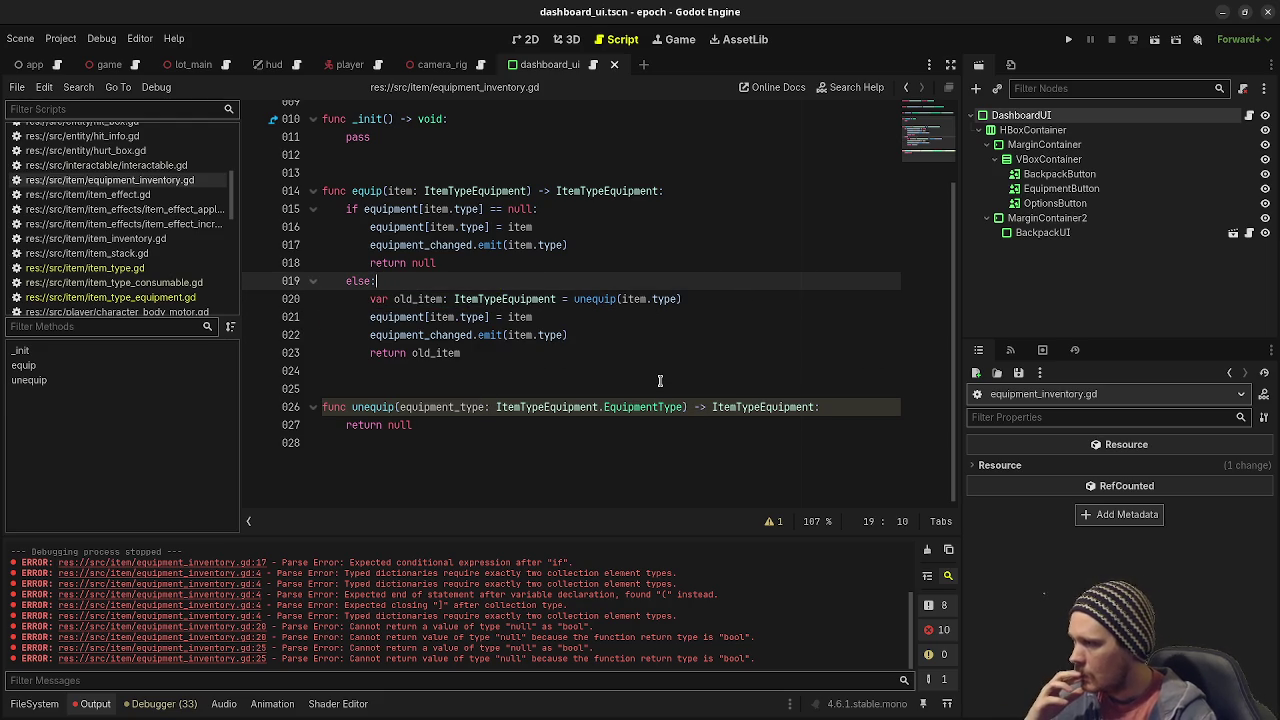
pyautogui.click(468, 425)
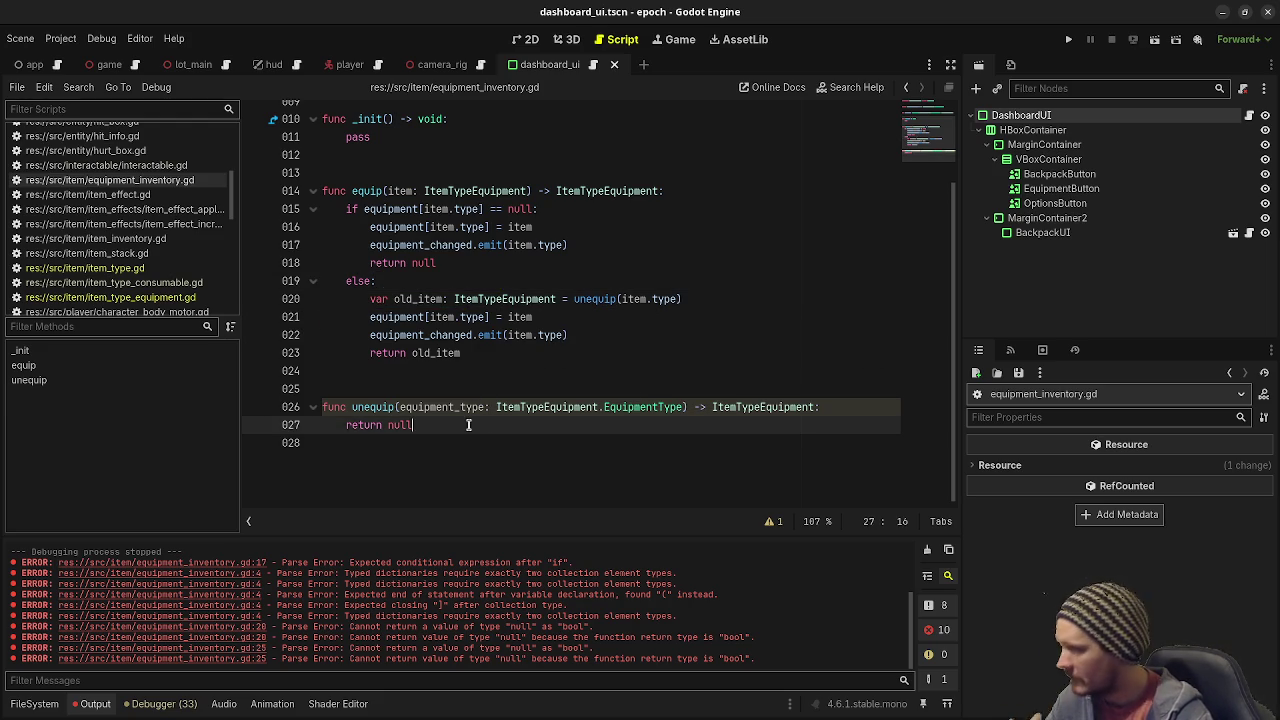
# Start unequip() with 'if equipment[equipment_type] == null:' followed by 'return null'.
pyautogui.click(837, 403)
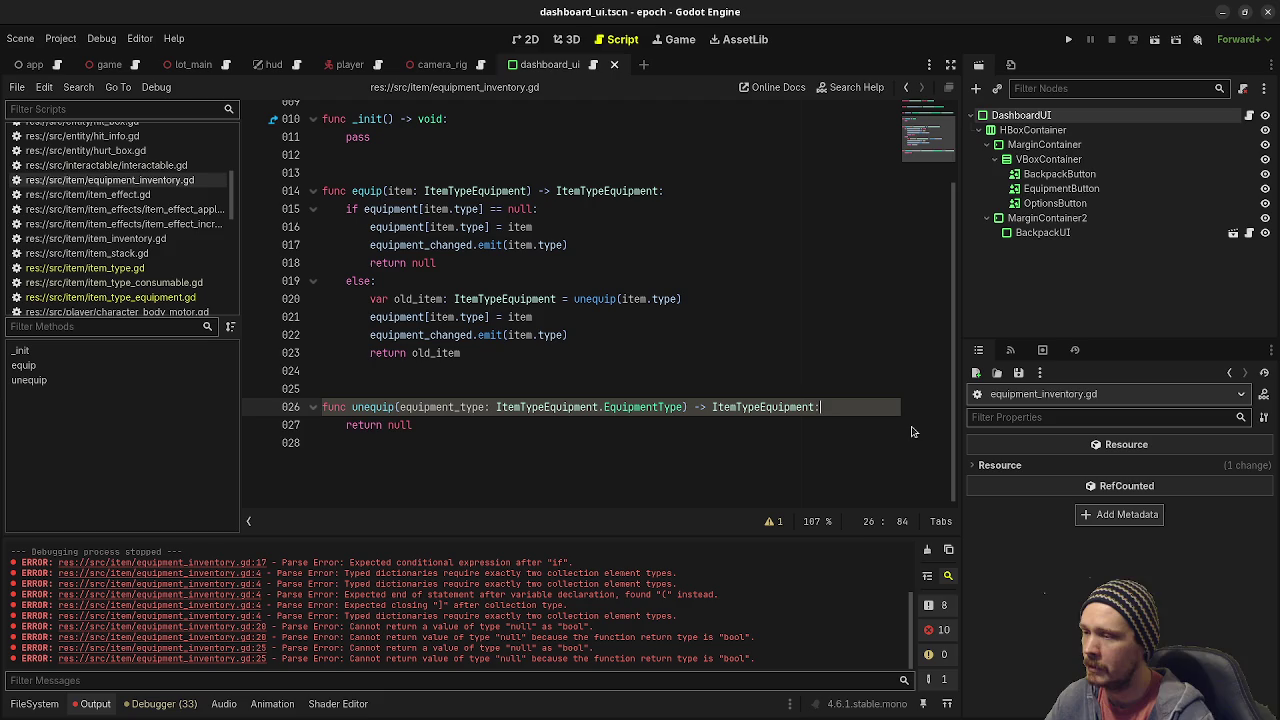
pyautogui.press('Return')
pyautogui.write('if ')
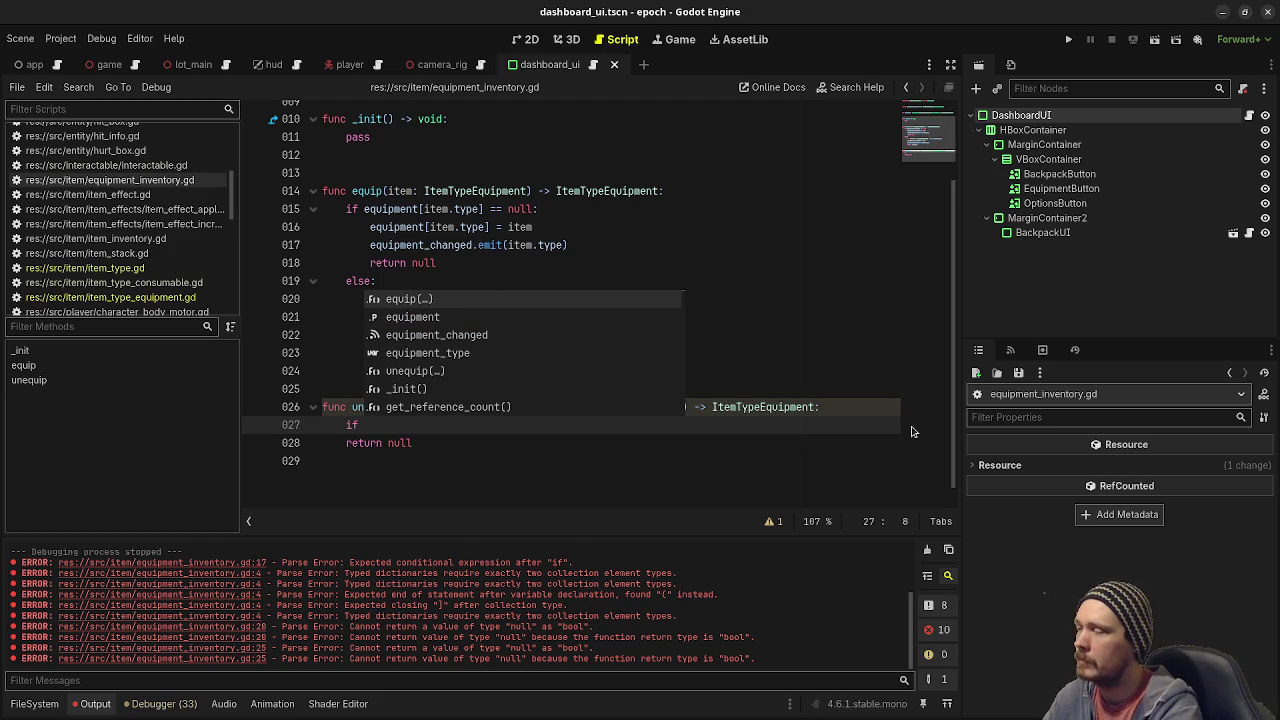
pyautogui.write('equip')
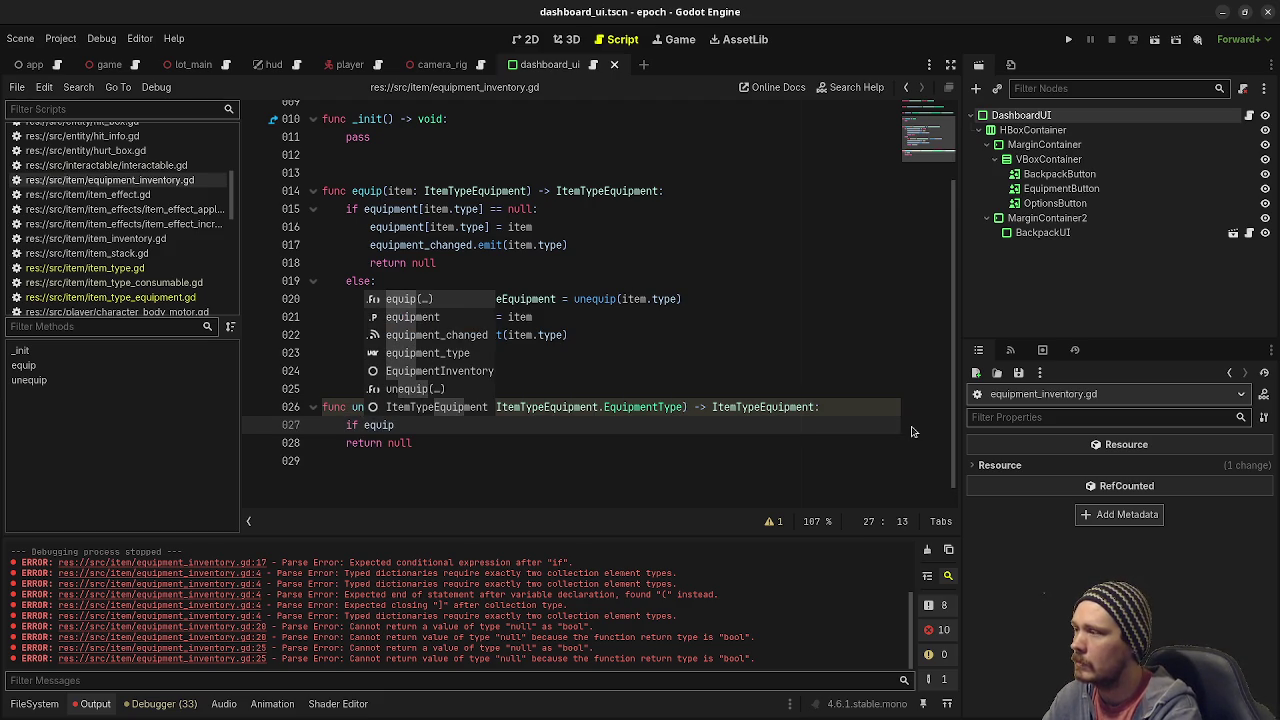
pyautogui.write('ment[')
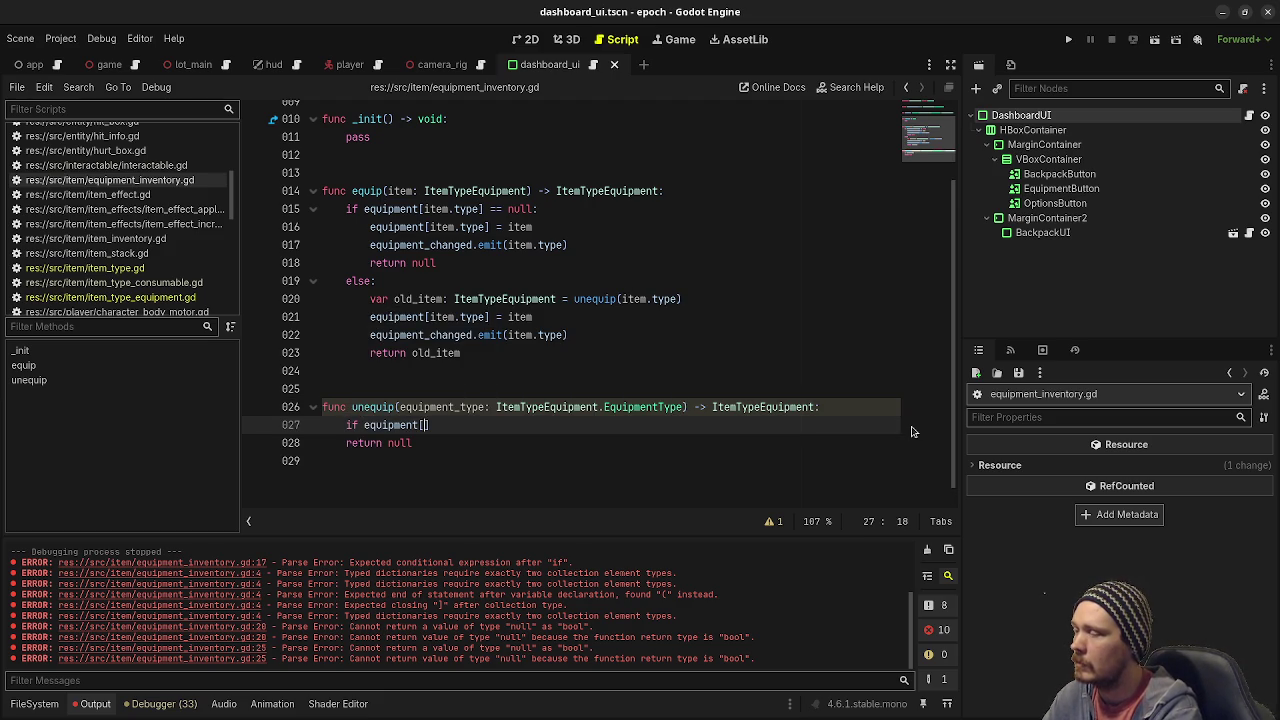
pyautogui.write('equipment_type]')
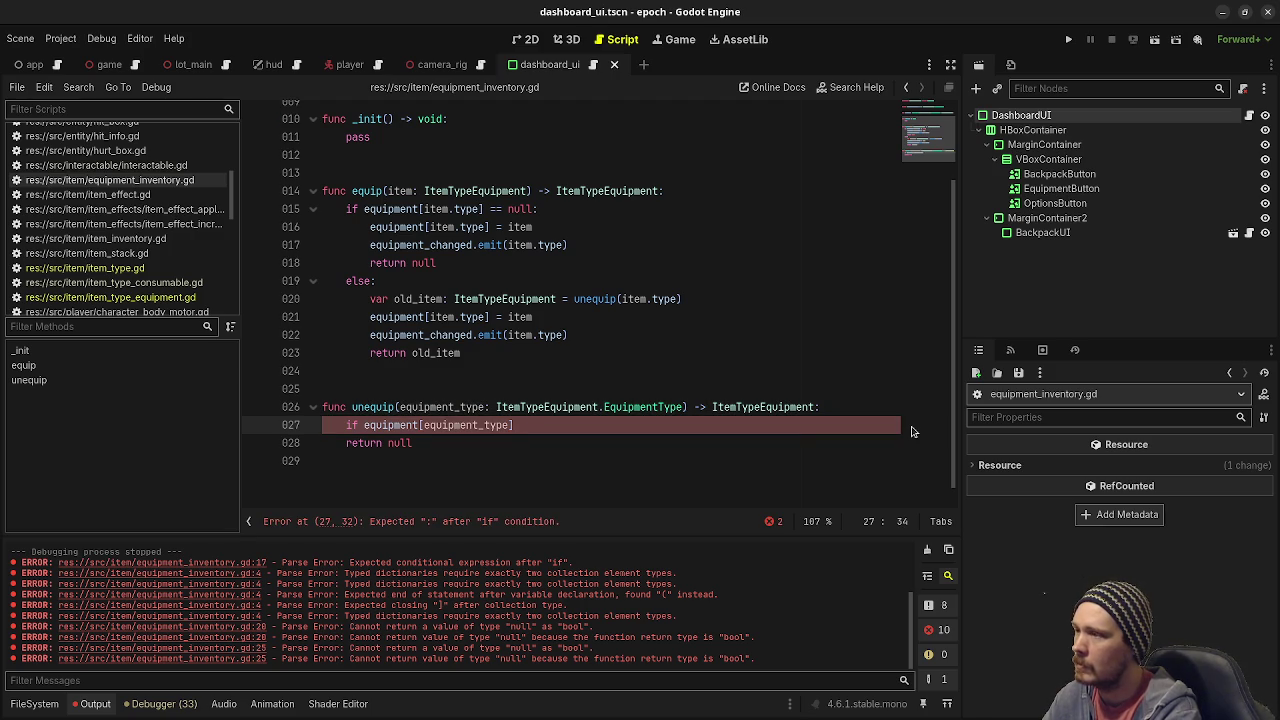
pyautogui.write(' == null:')
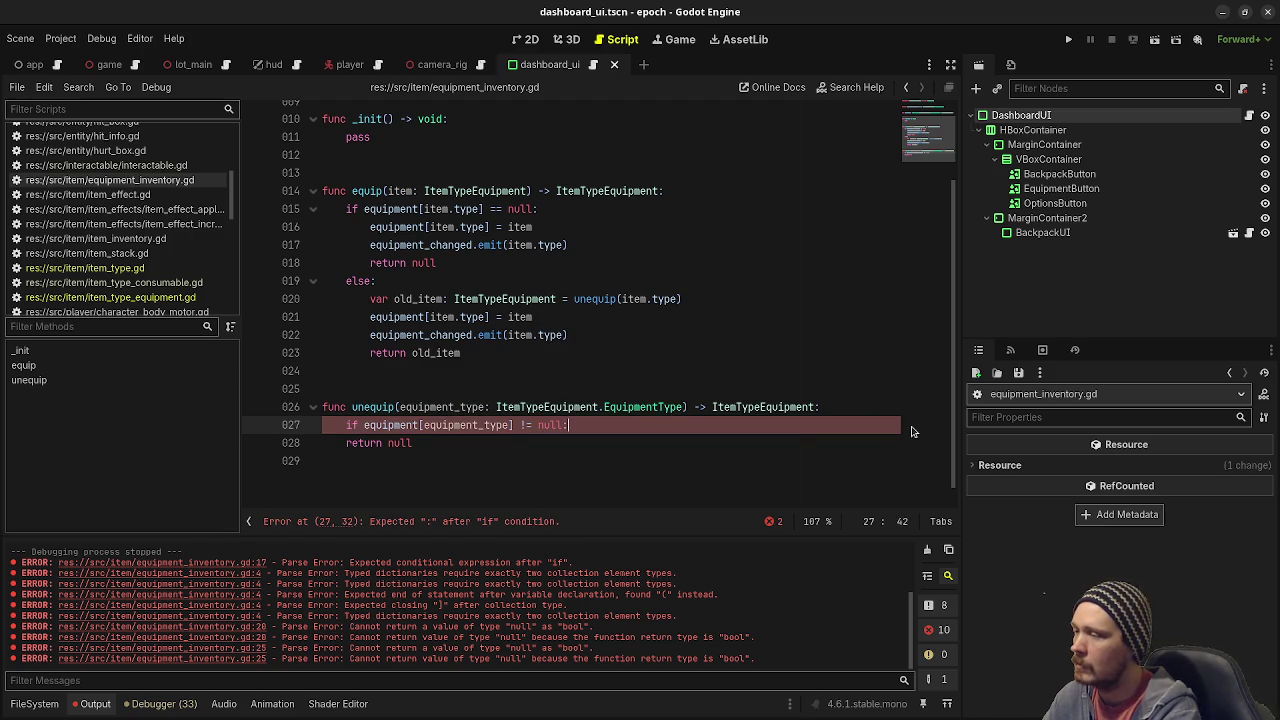
pyautogui.press('Return')
pyautogui.write('return null')
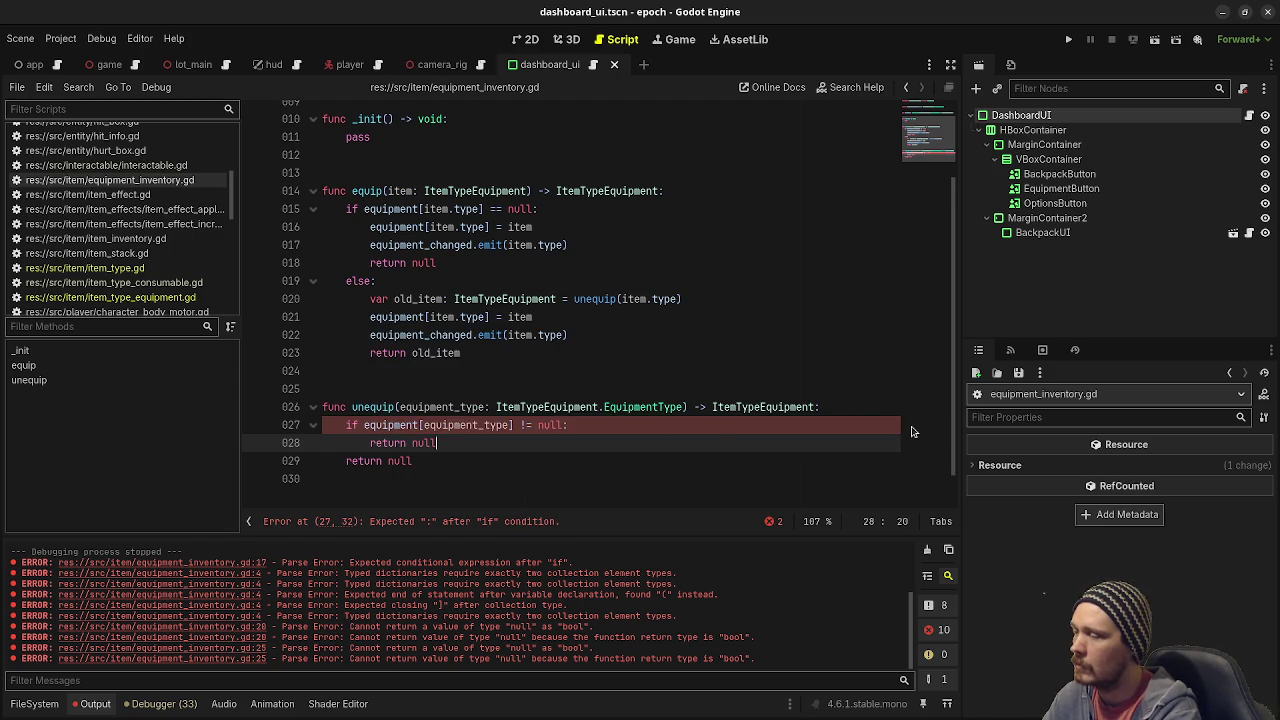
pyautogui.press('Return')
# Add an 'else:' branch at function indentation, removing the trial return text inside it.
pyautogui.press('BackSpace')
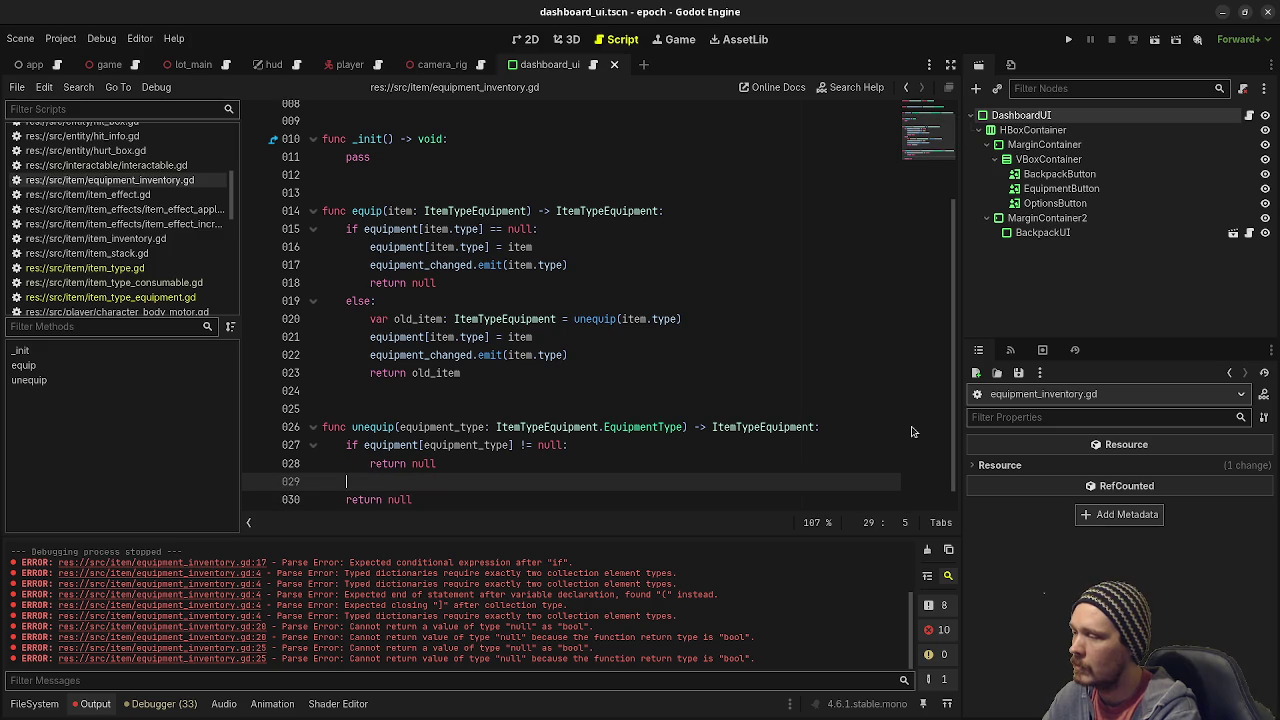
pyautogui.press('Return')
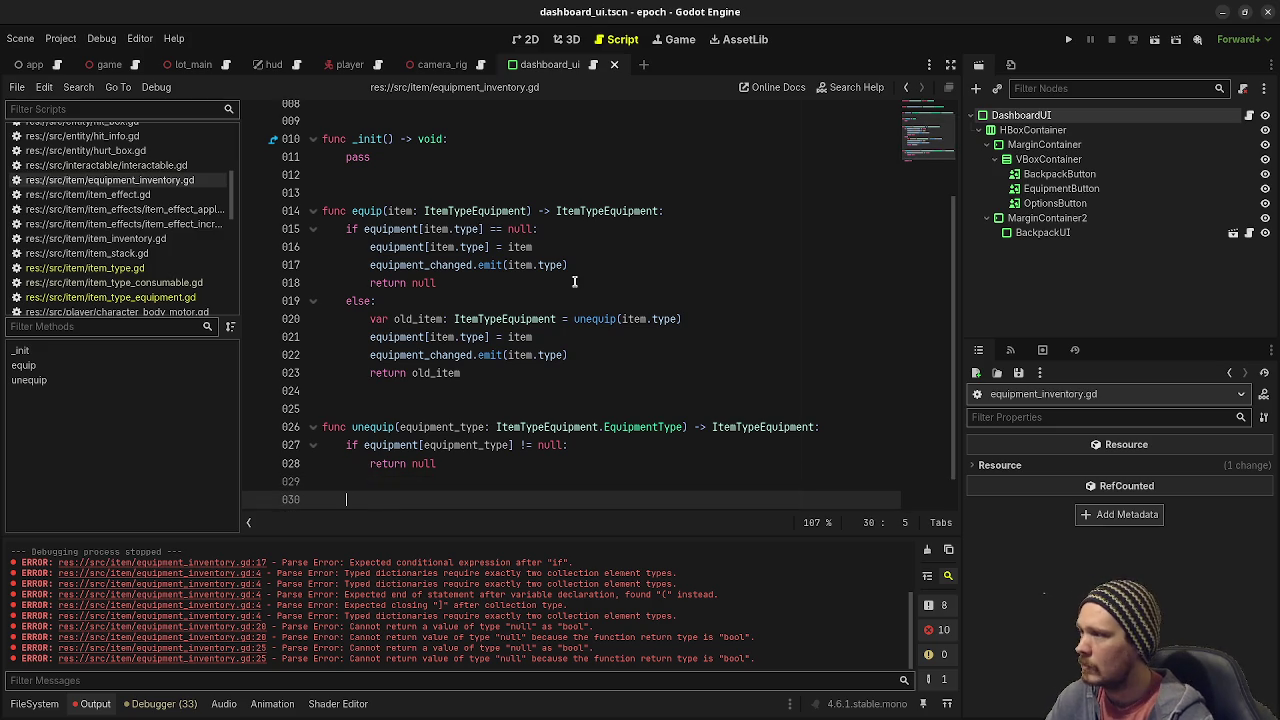
pyautogui.scroll(-1, 575, 283)
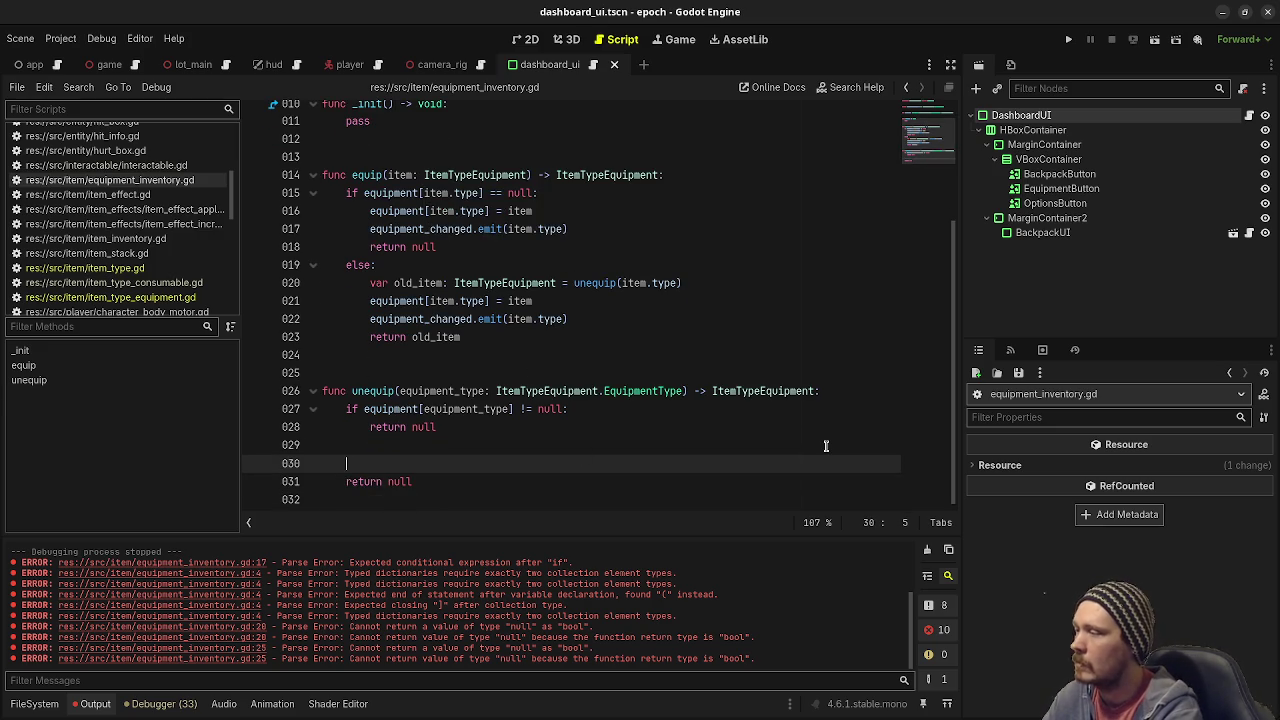
pyautogui.press('BackSpace')
pyautogui.press('BackSpace')
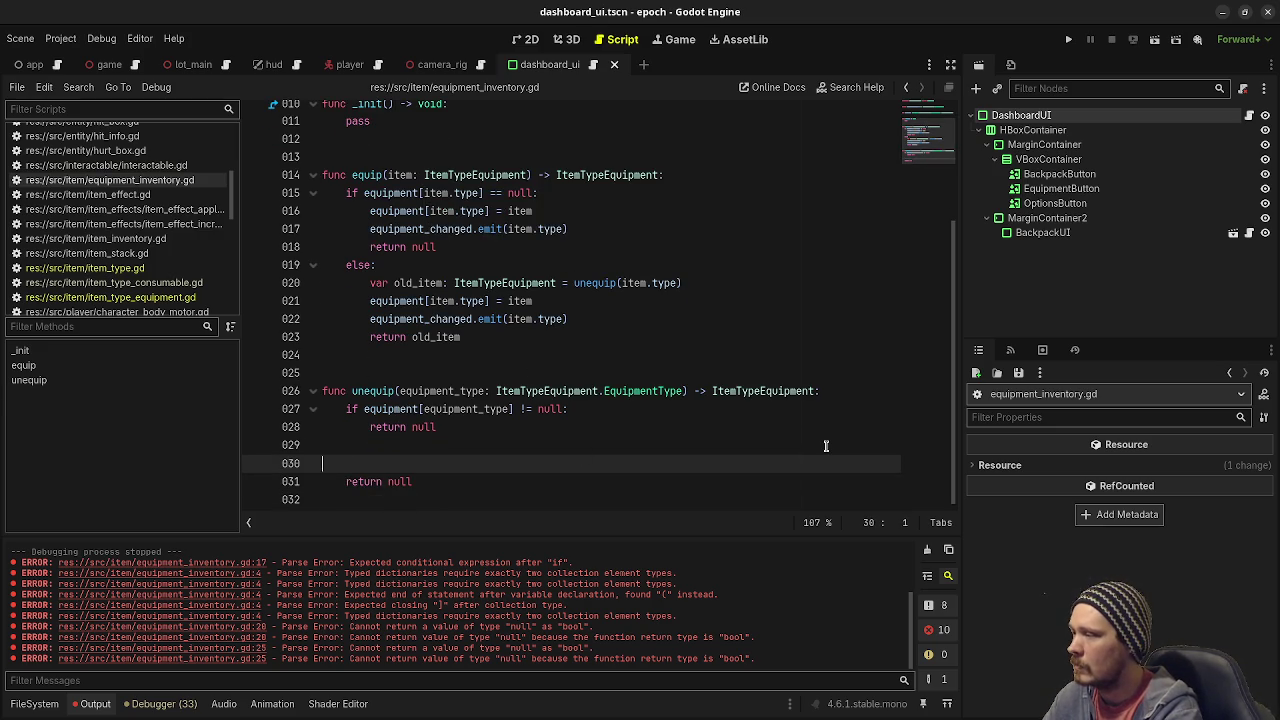
pyautogui.write('else:')
pyautogui.press('Return')
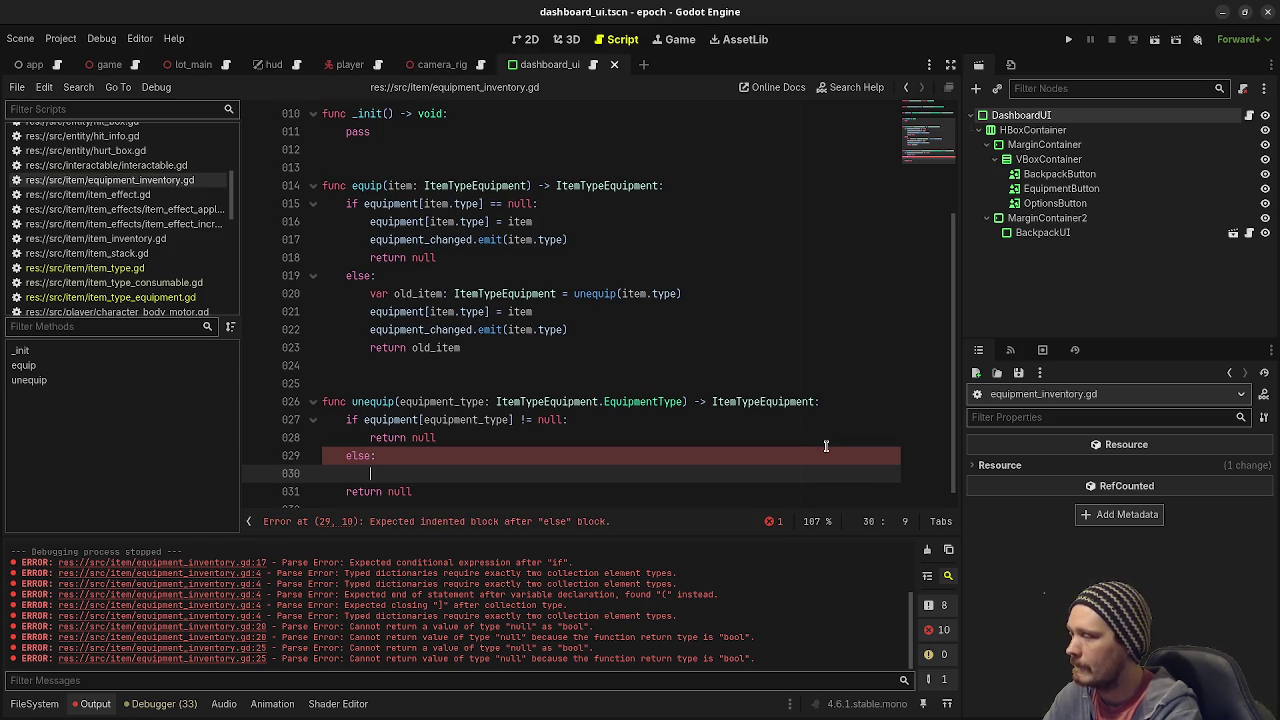
pyautogui.write('retrun')
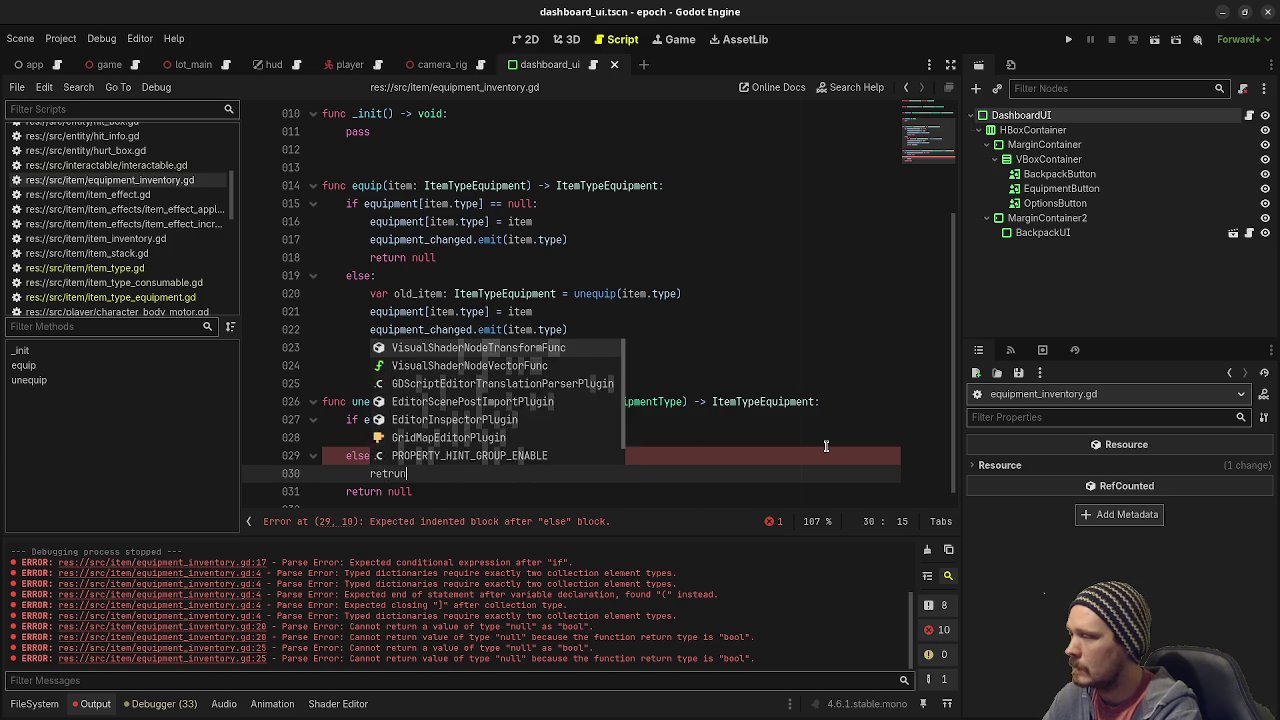
pyautogui.press('Return')
pyautogui.press('BackSpace')
pyautogui.press('BackSpace')
pyautogui.press('BackSpace')
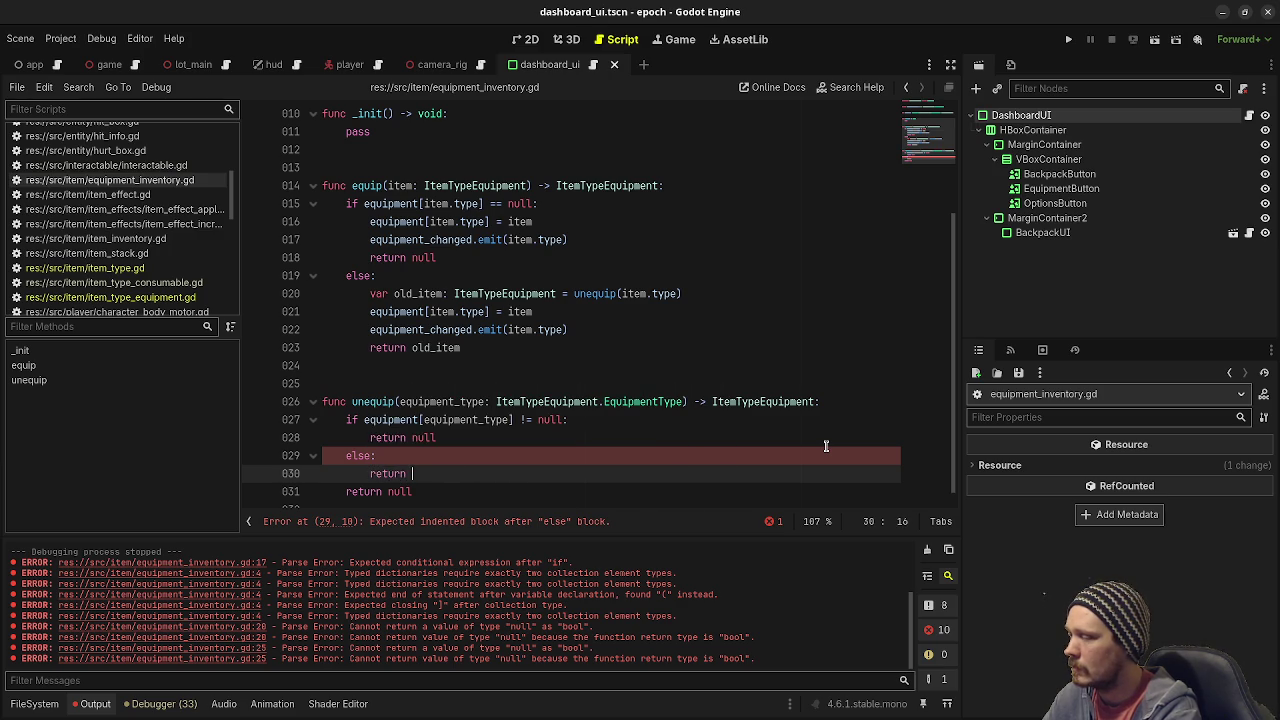
pyautogui.press('BackSpace')
pyautogui.press('BackSpace')
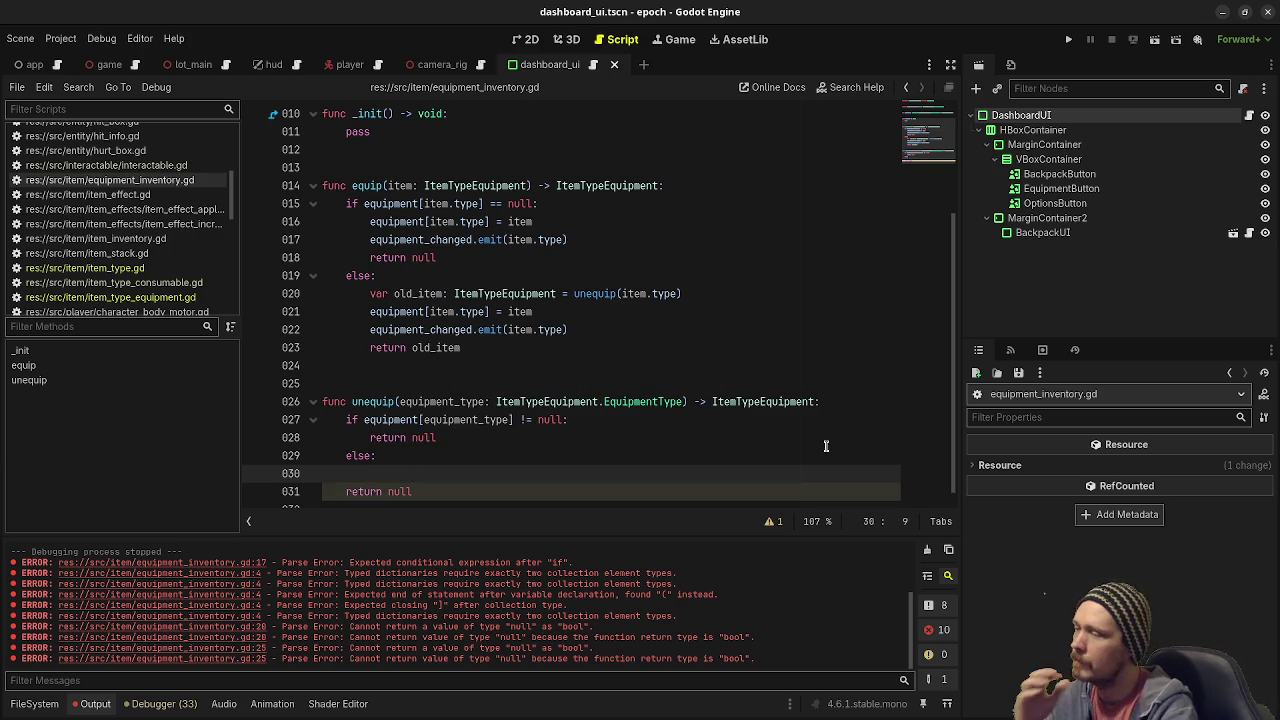
pyautogui.scroll(-1, 740, 425)
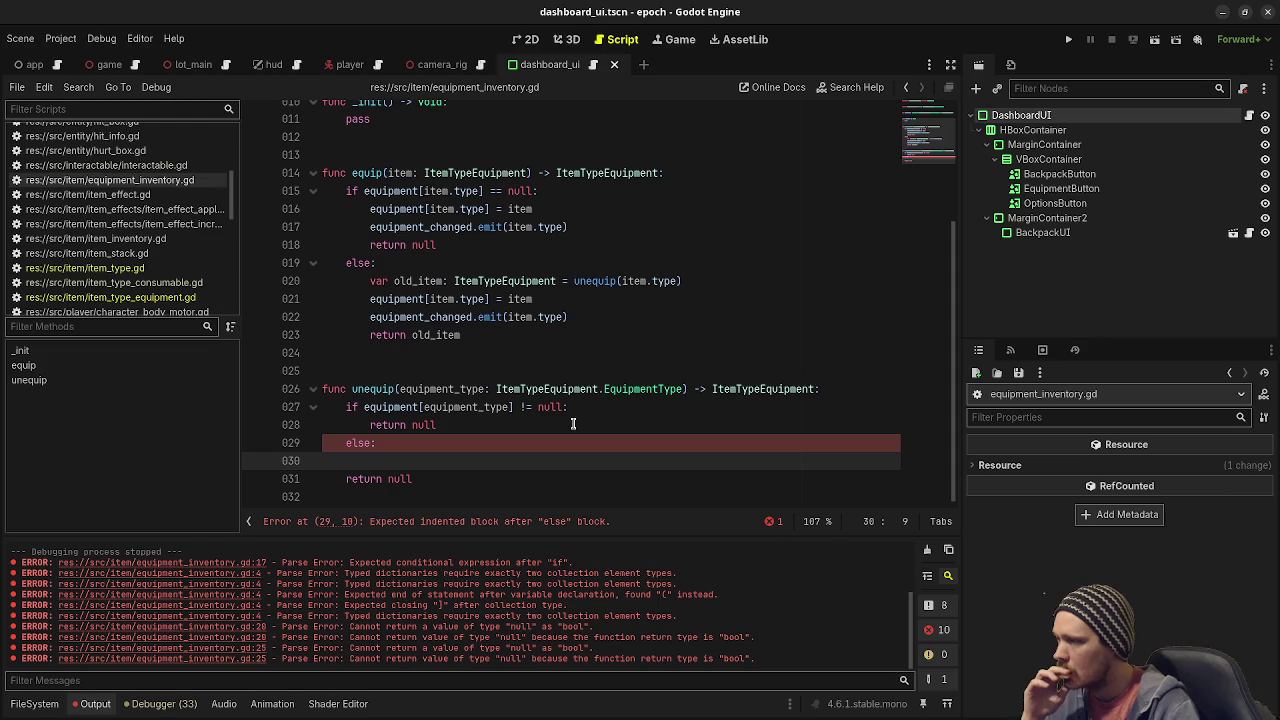
pyautogui.click(526, 407)
# Change the line 27 comparison from != to == and add an indented line under else:.
pyautogui.press('BackSpace')
pyautogui.write('=')
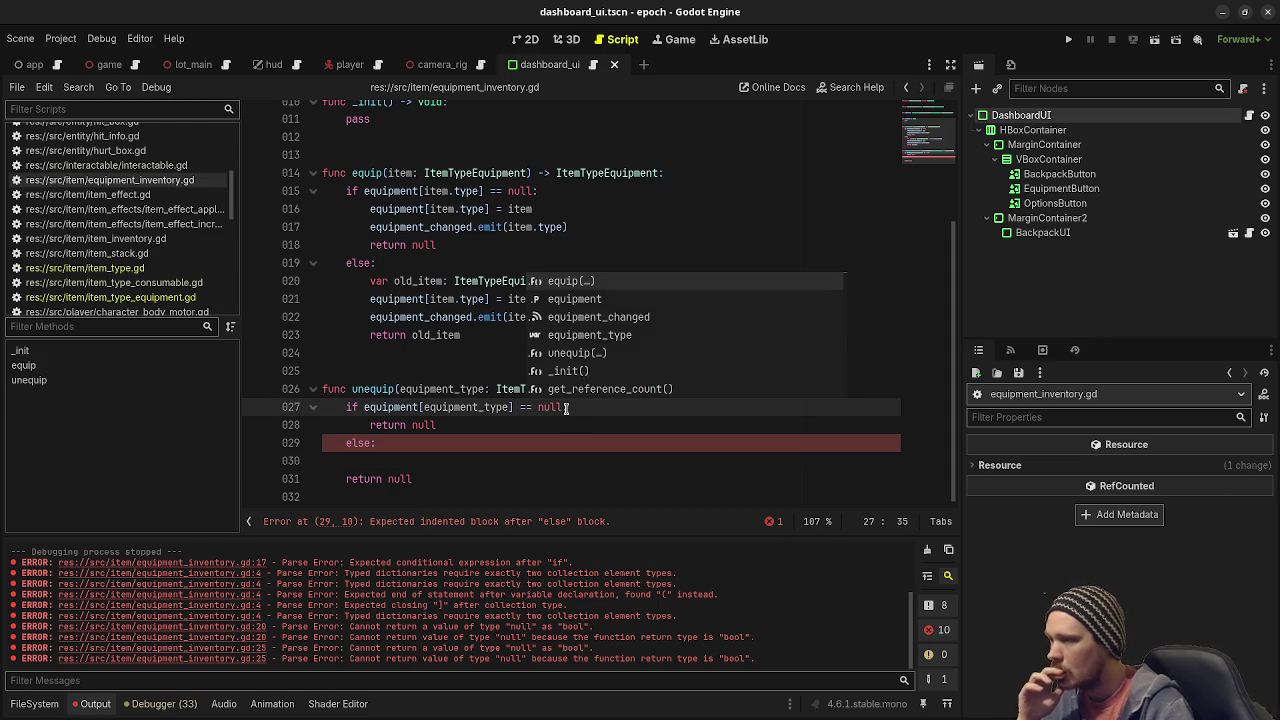
pyautogui.write(':')
pyautogui.moveTo(388, 407); pyautogui.dragTo(531, 407)
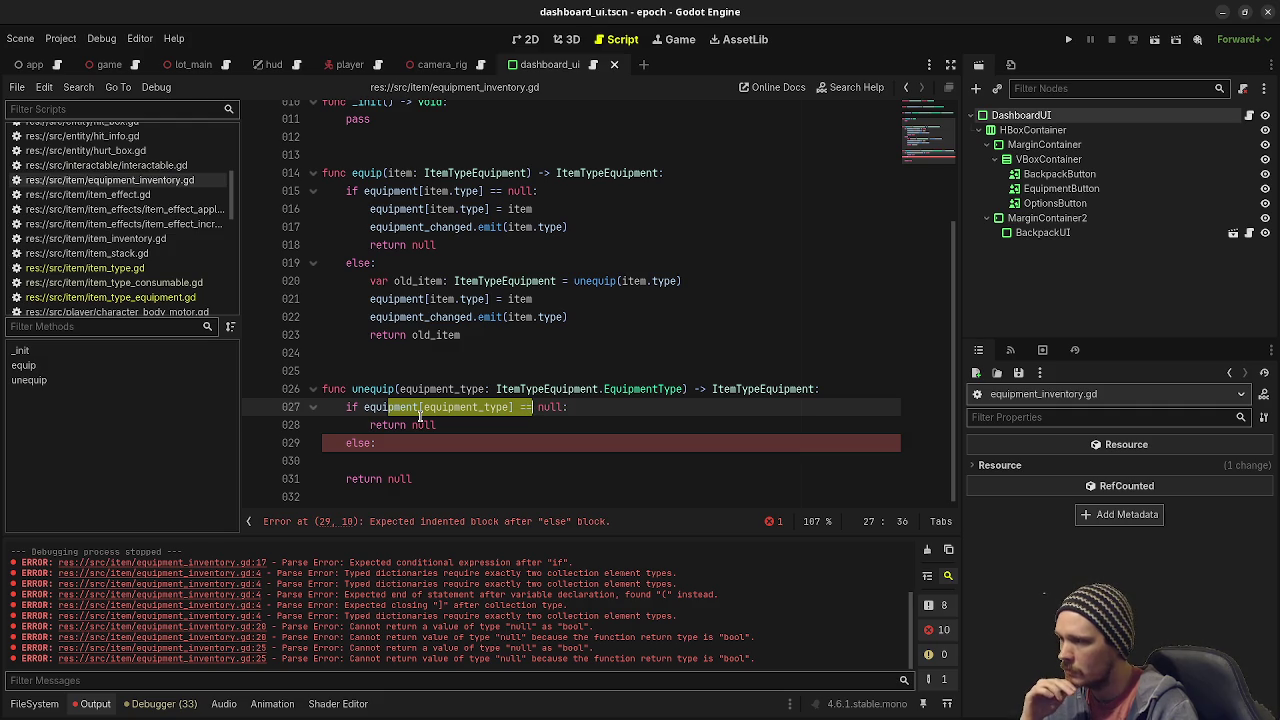
pyautogui.click(412, 446)
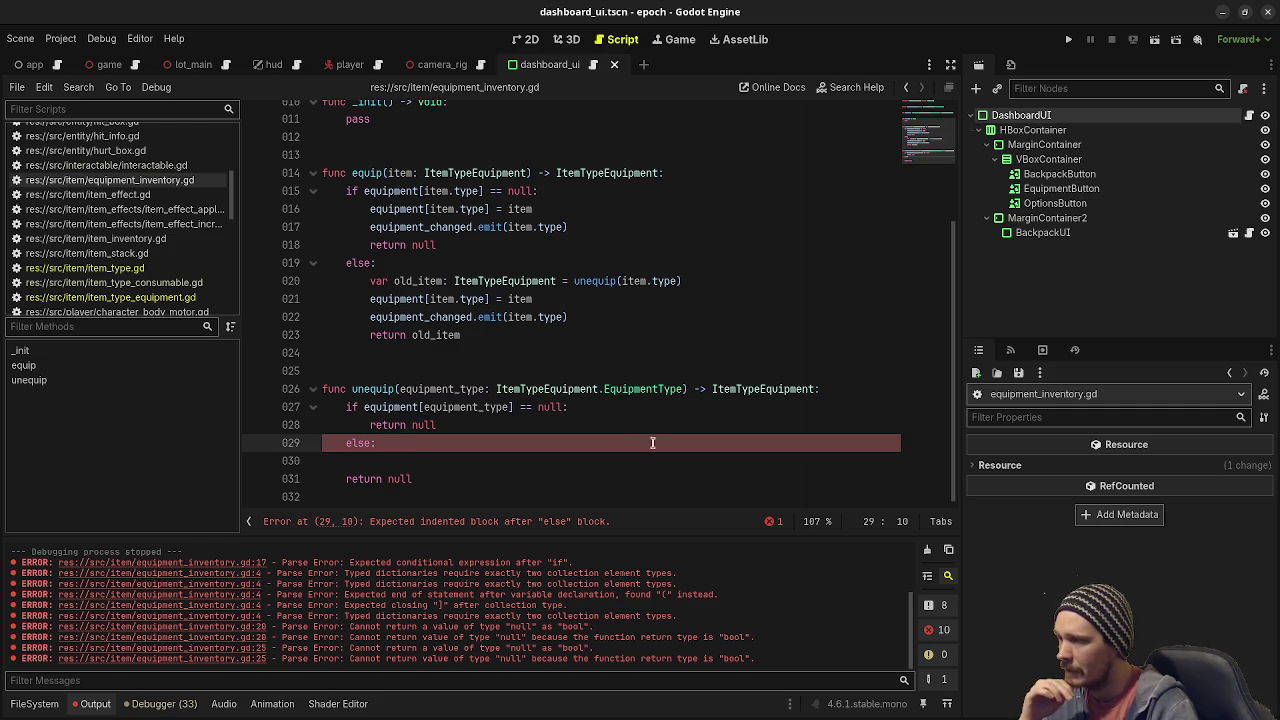
pyautogui.press('Return')
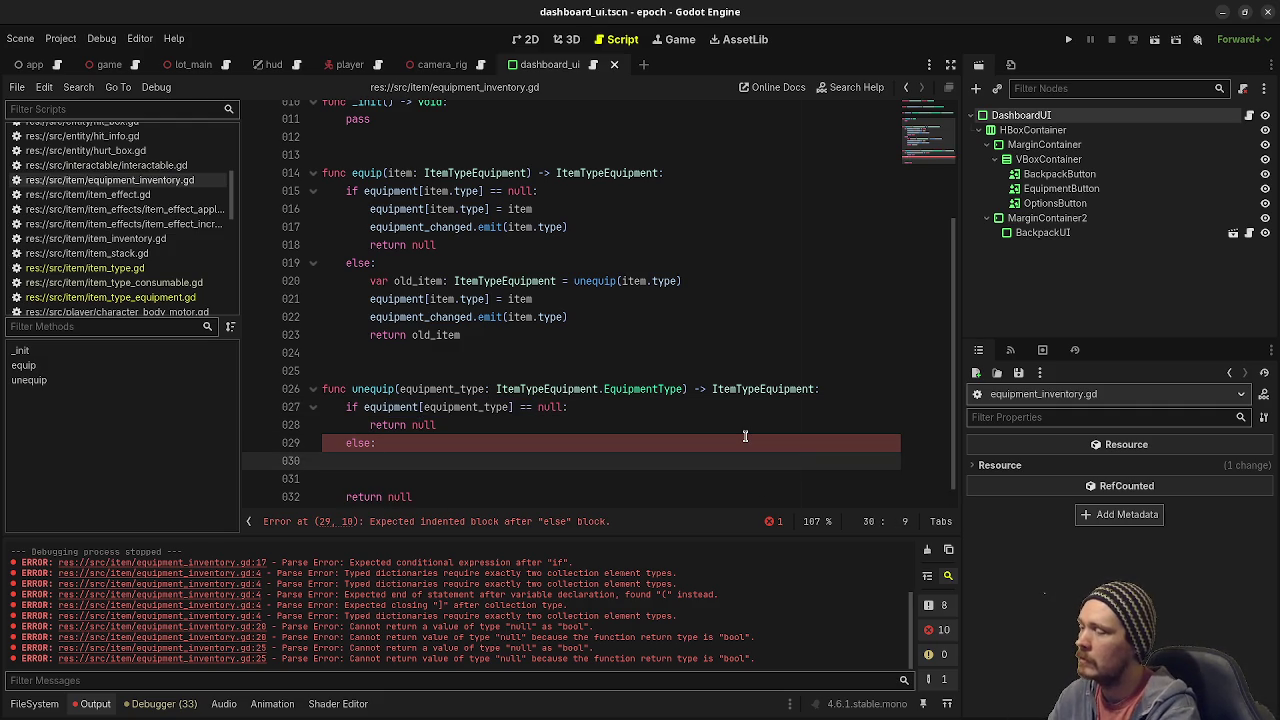
# Add 'var ret: ItemTypeEquipment = equipment[equipment_type]' in the else block.
pyautogui.write('var ')
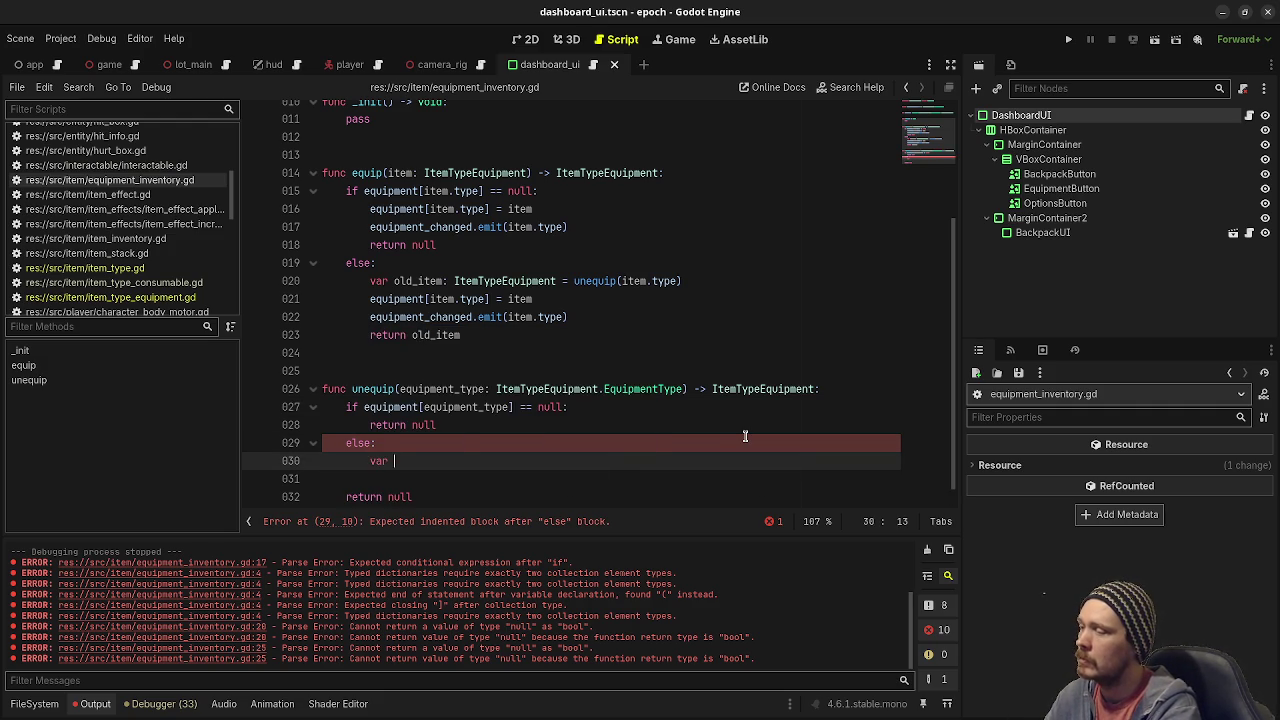
pyautogui.write('r')
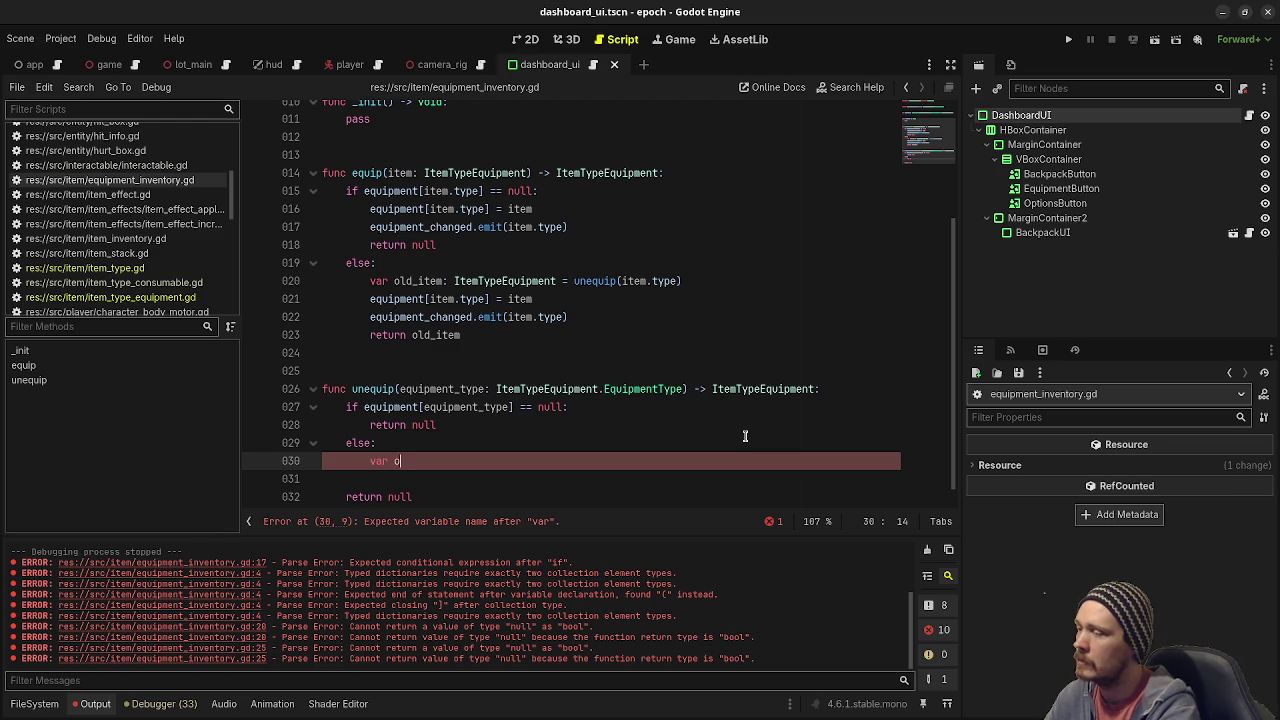
pyautogui.write('et: ItemTypeEquip')
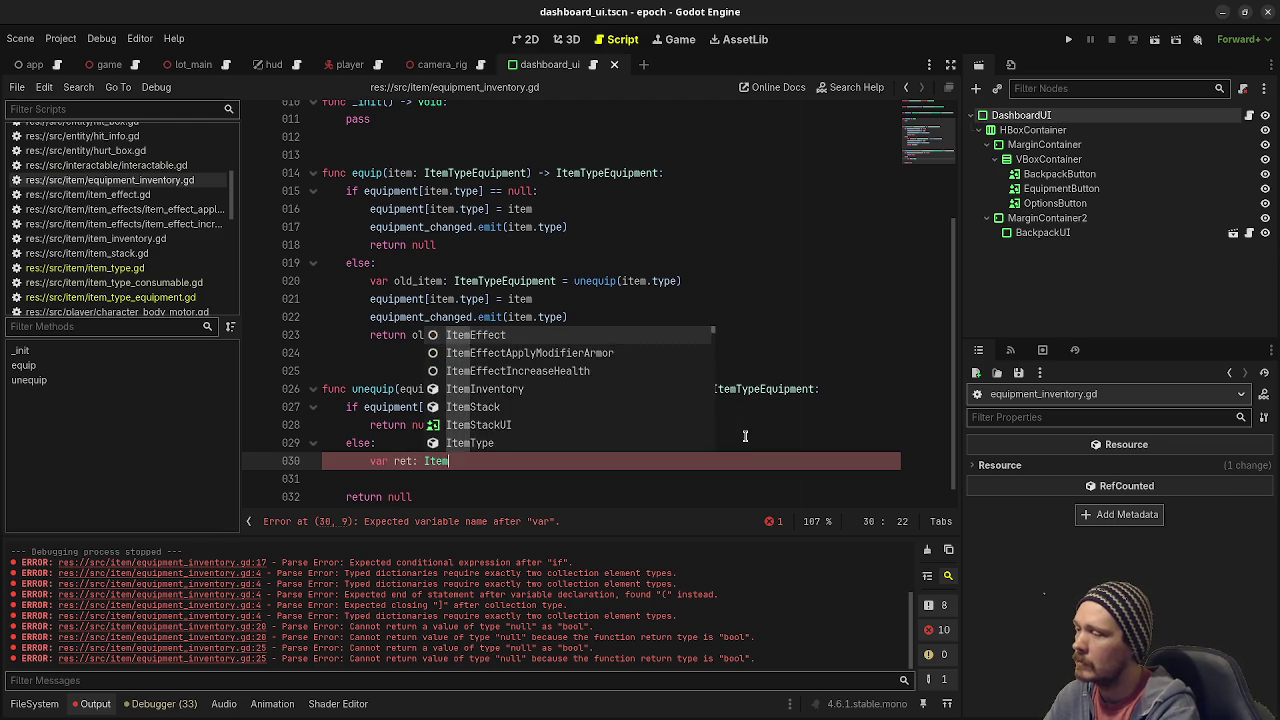
pyautogui.press('Return')
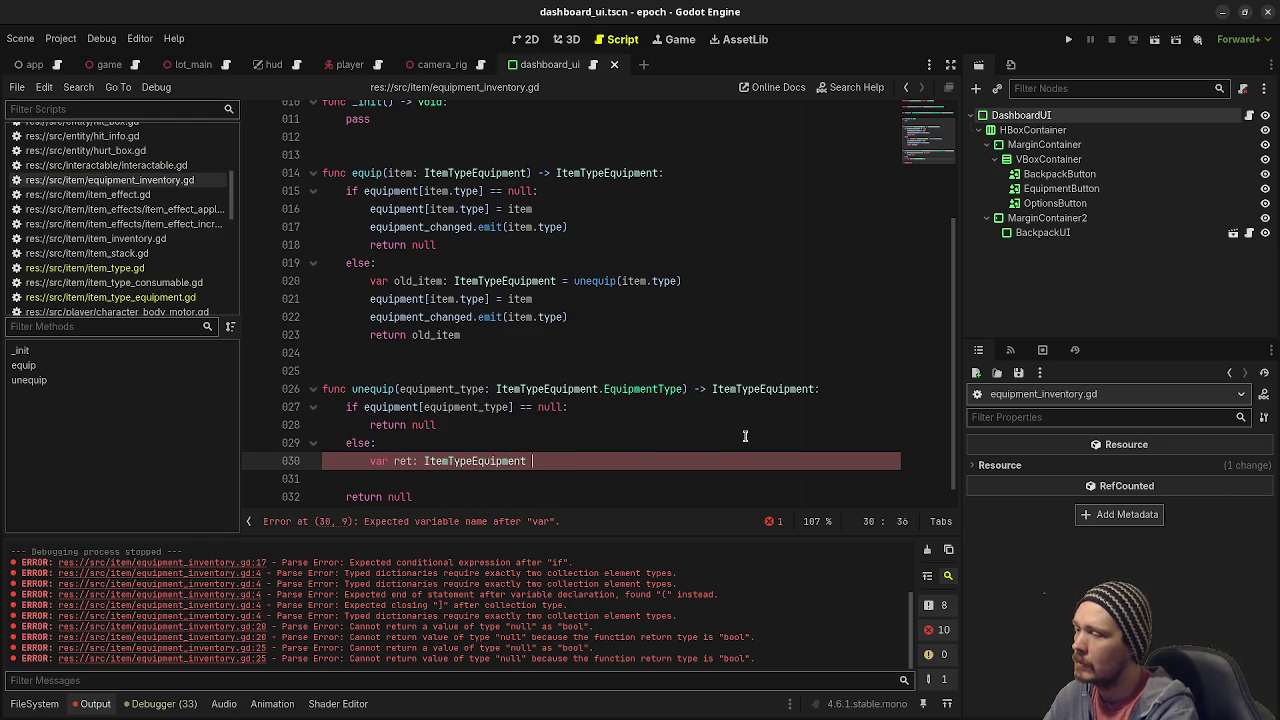
pyautogui.write('= e')
pyautogui.write('quipment')
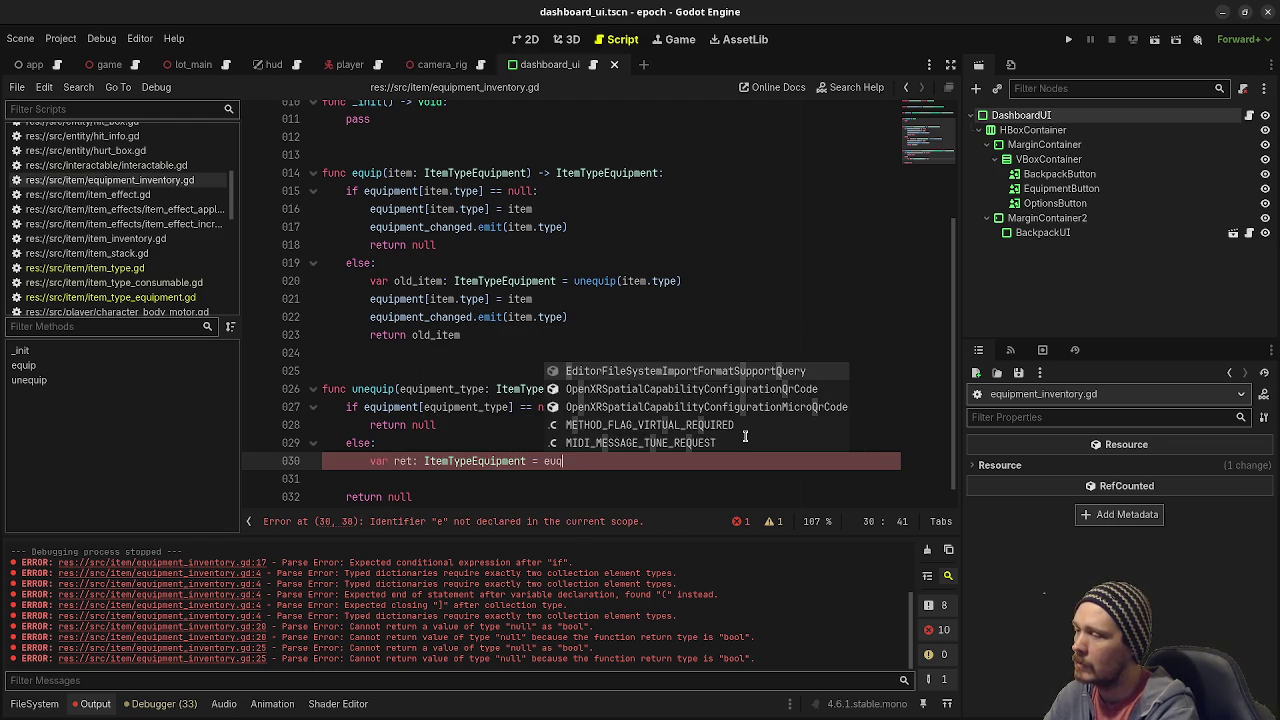
pyautogui.write('[')
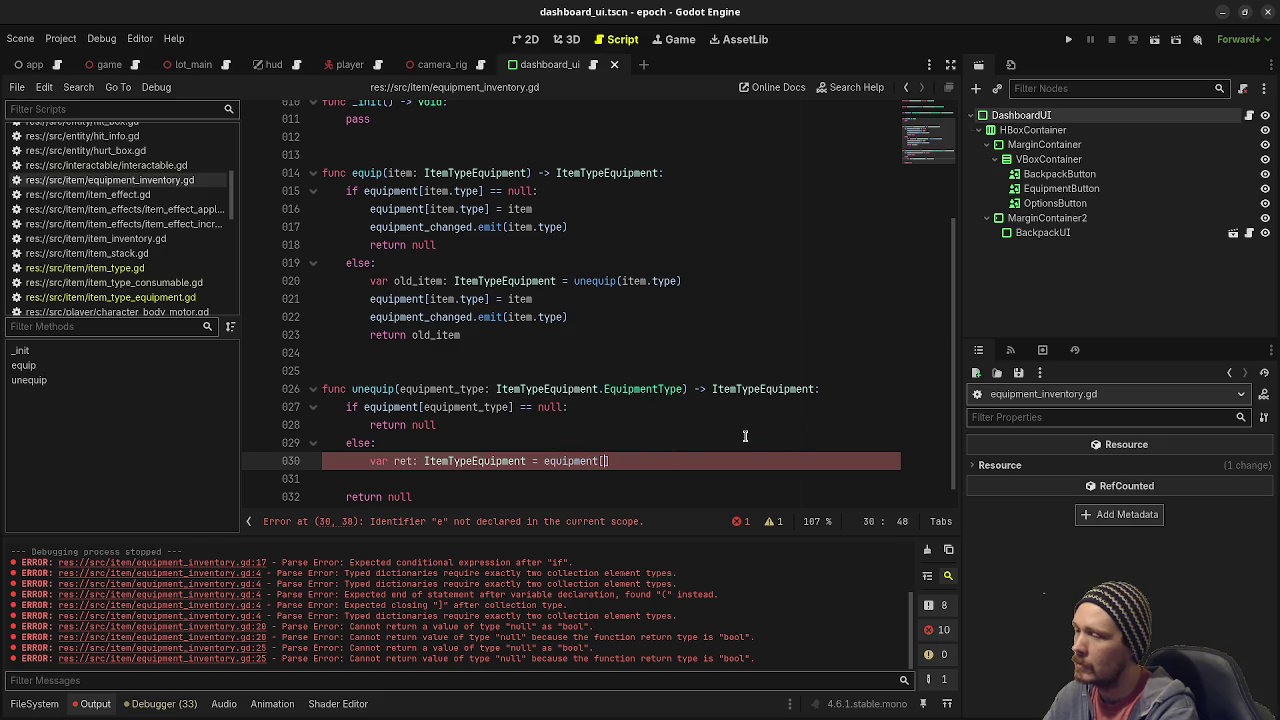
pyautogui.write('equi')
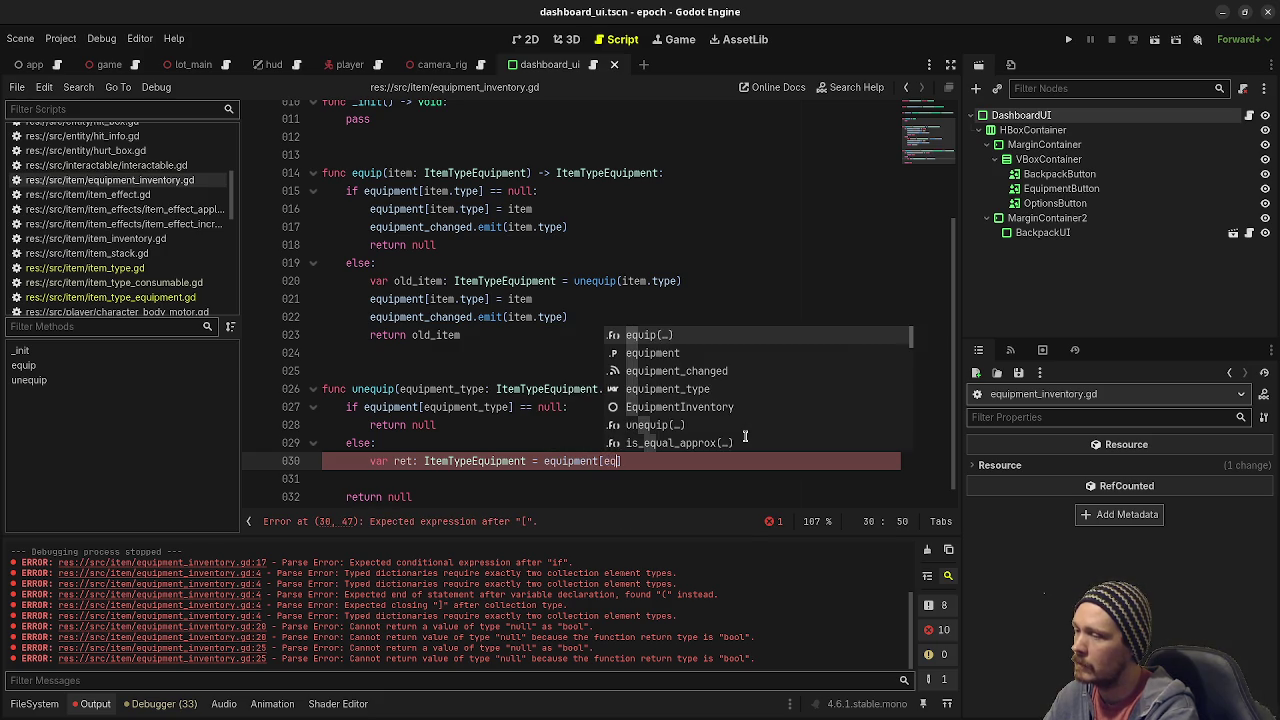
pyautogui.press('Down')
pyautogui.press('Return')
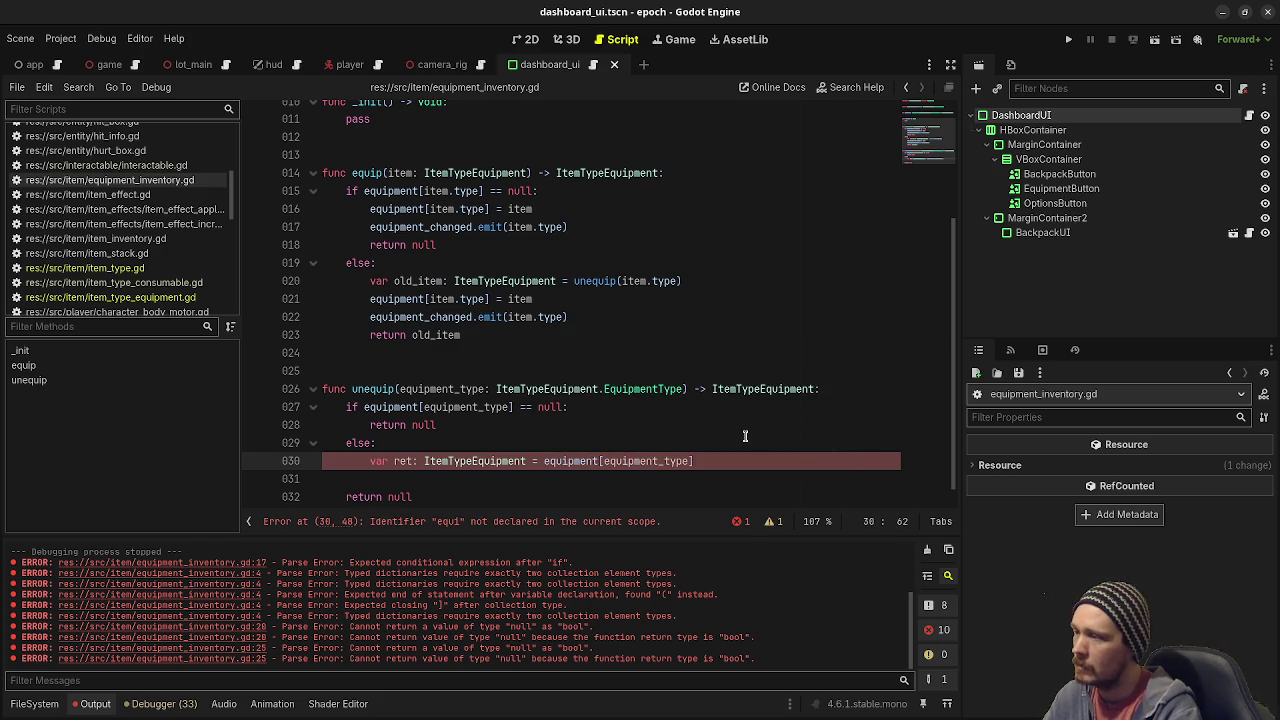
pyautogui.write(']')
pyautogui.press('Return')
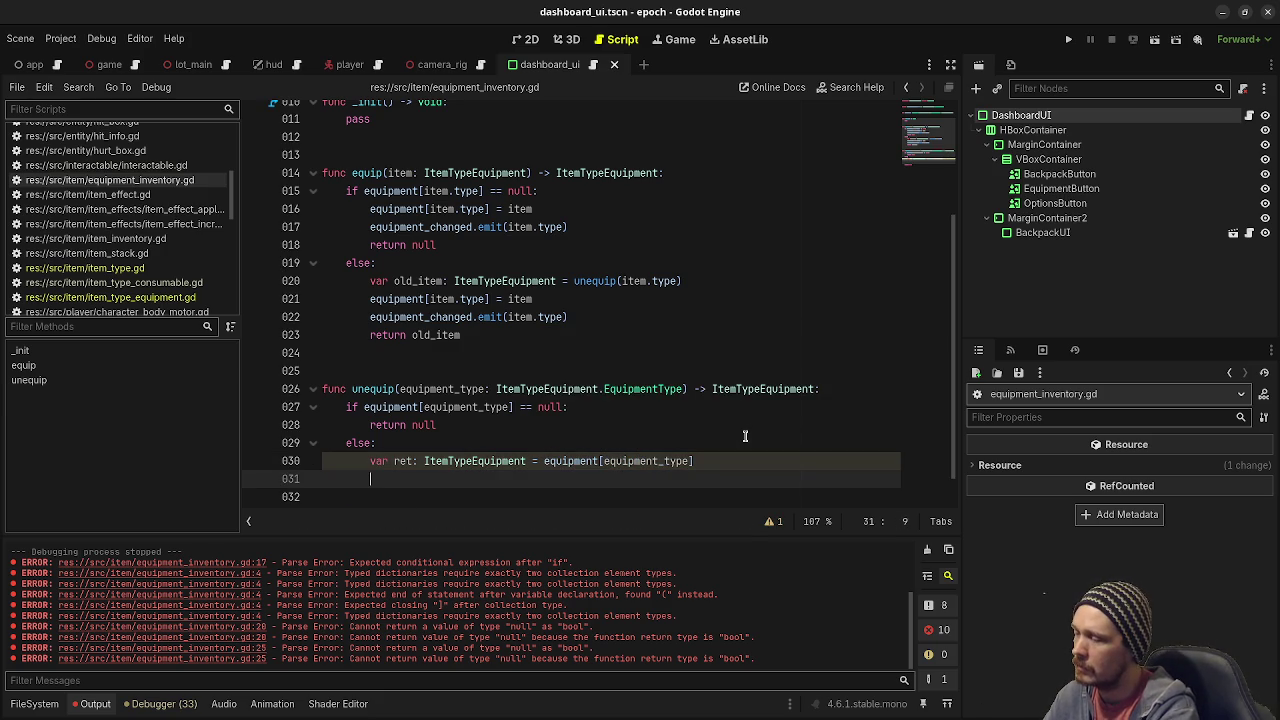
# Add 'equipment.erase(equipment_type)' and 'return ret', then save the script.
pyautogui.write('equipment')
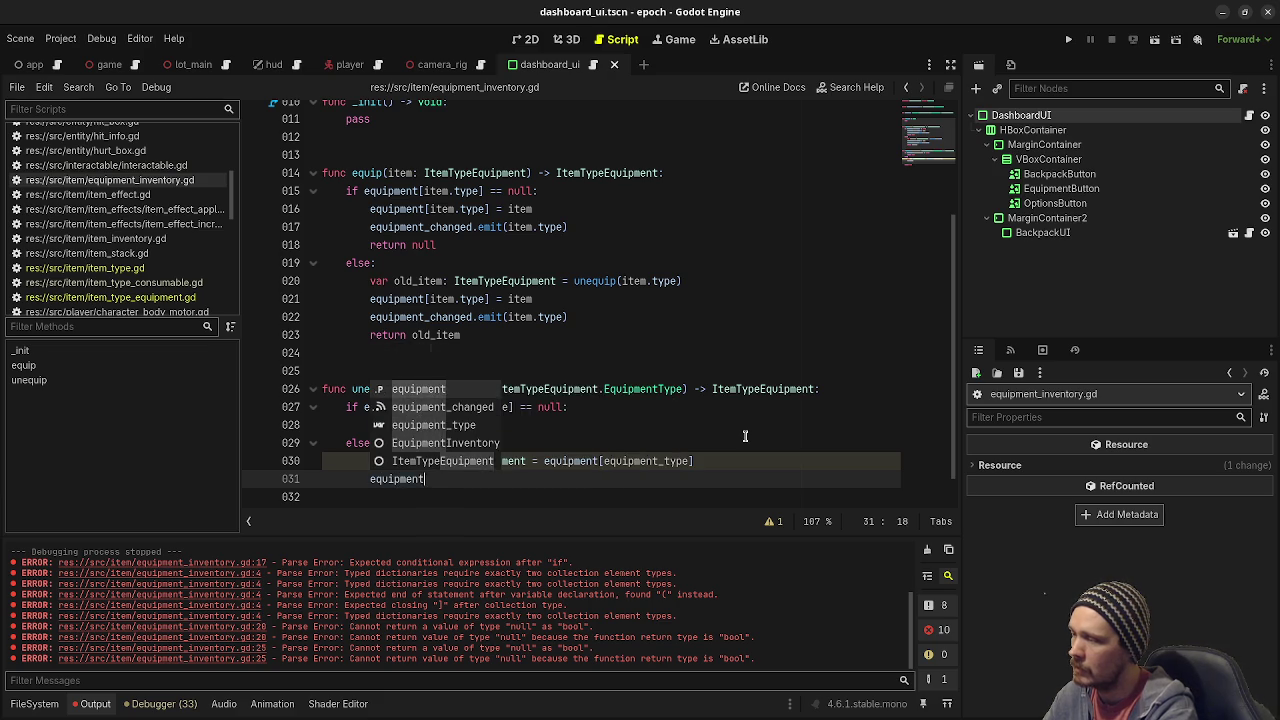
pyautogui.write('.era')
pyautogui.press('Return')
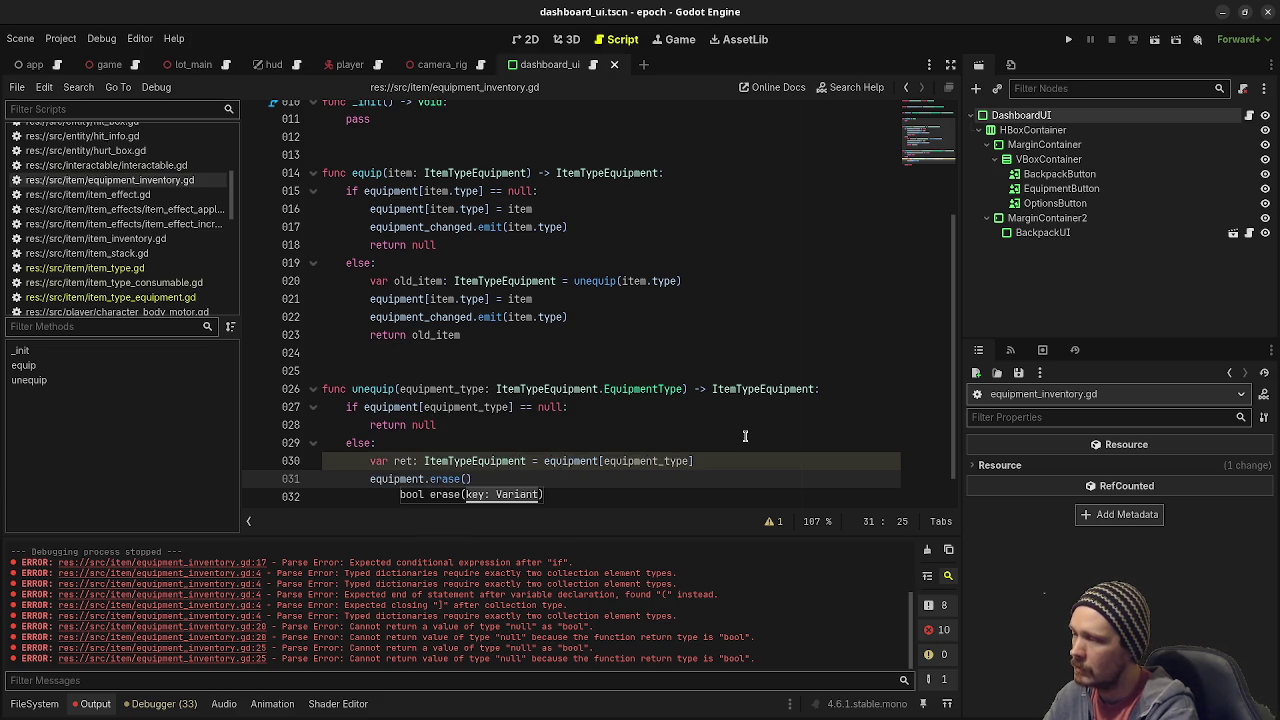
pyautogui.write('equipme')
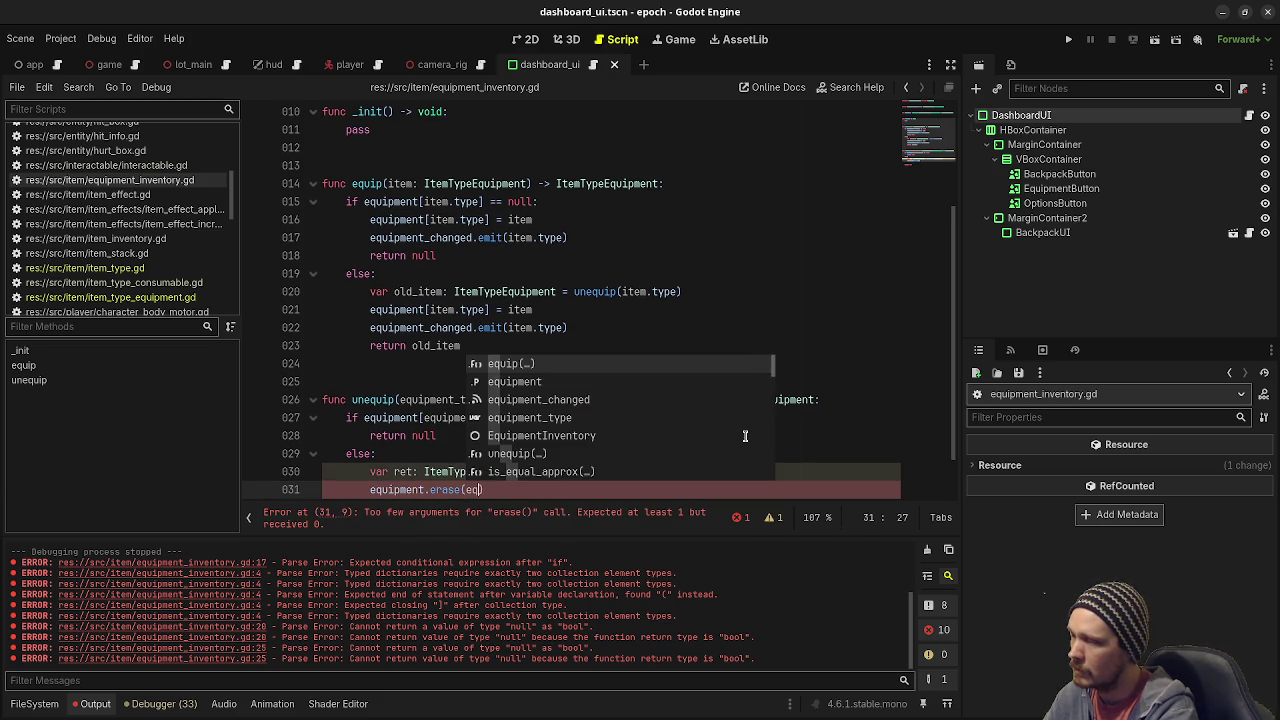
pyautogui.write('type)')
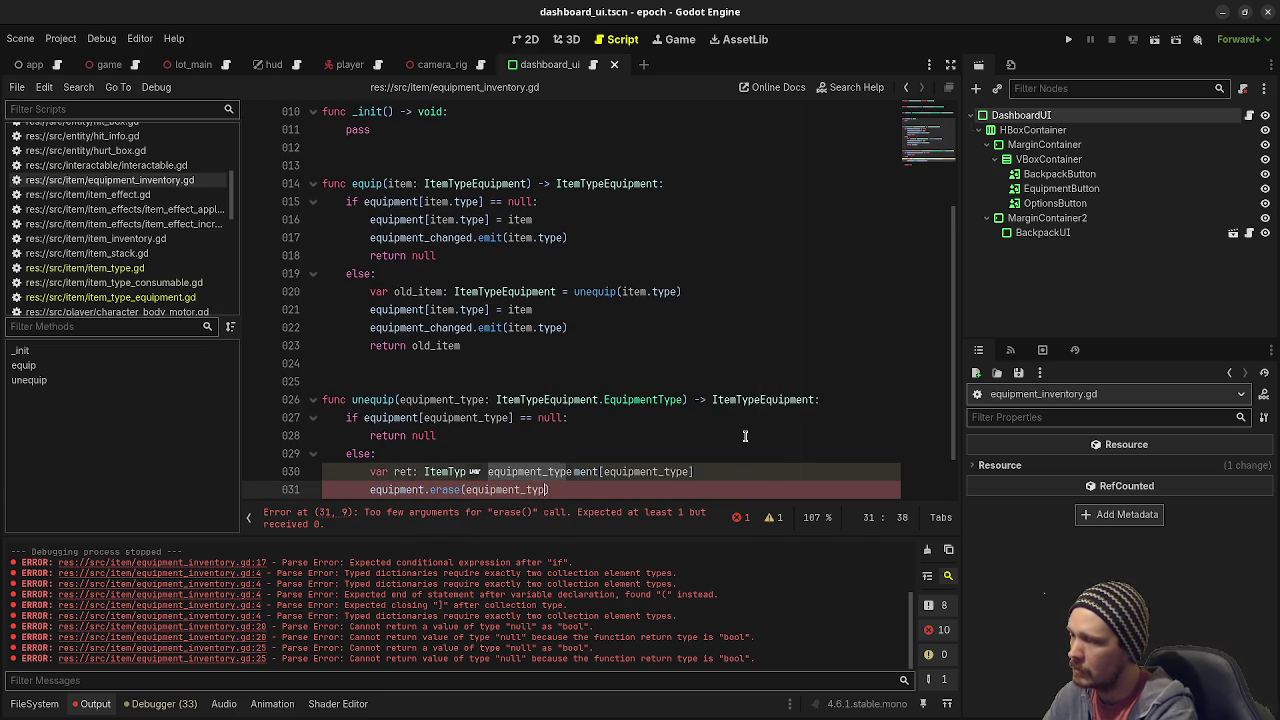
pyautogui.press('Return')
pyautogui.write('return ret')
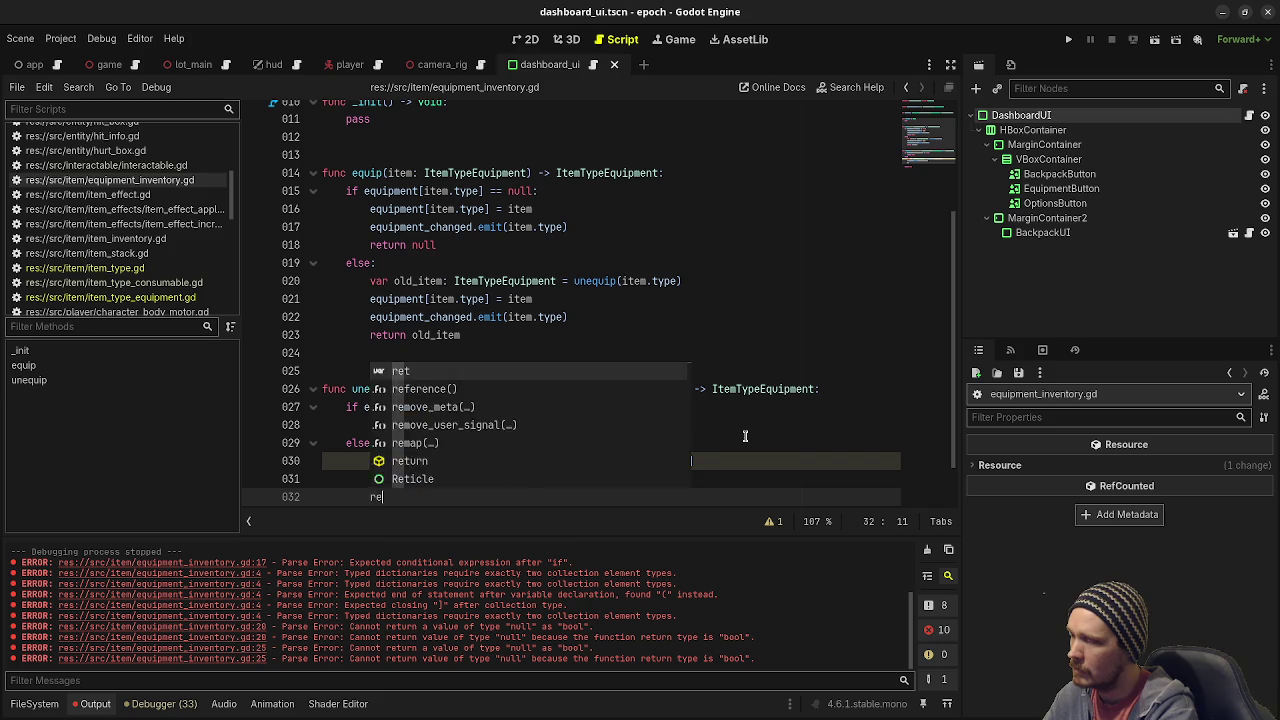
pyautogui.hotkey('ctrl', 's')
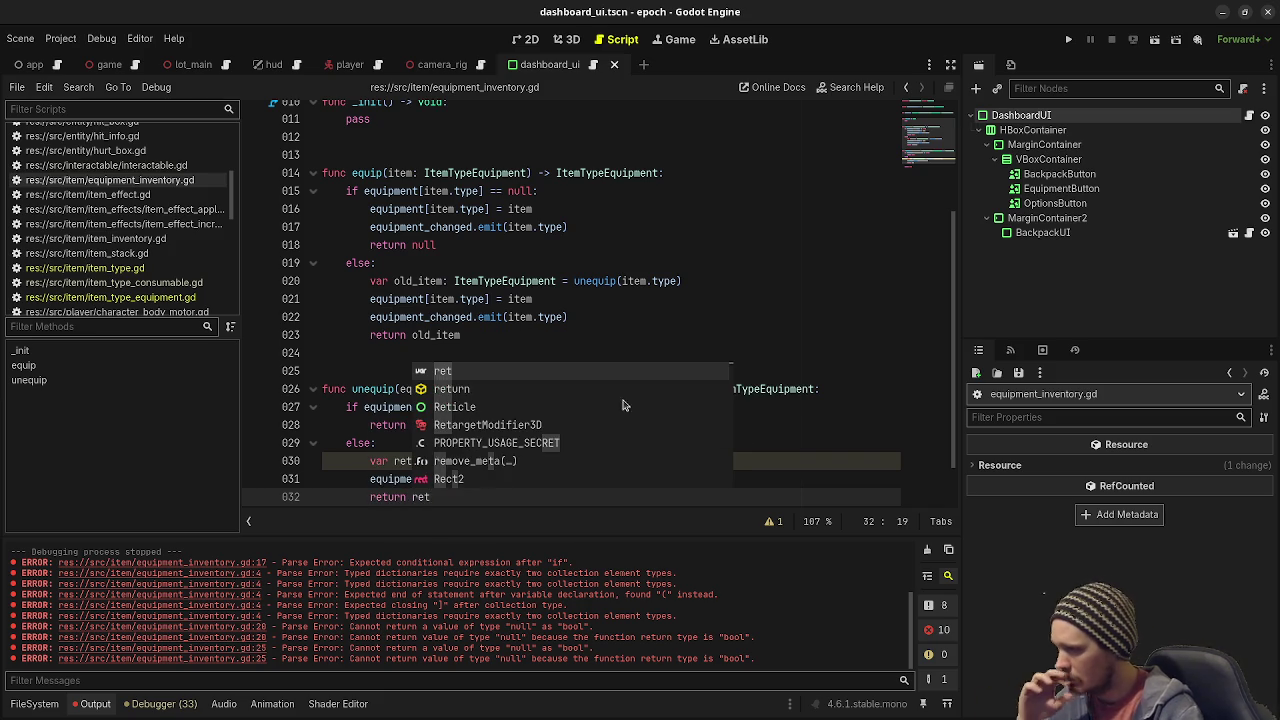
# Delete the leftover trailing 'return null' at the end of unequip().
pyautogui.click(588, 232)
pyautogui.scroll(-1, 603, 377)
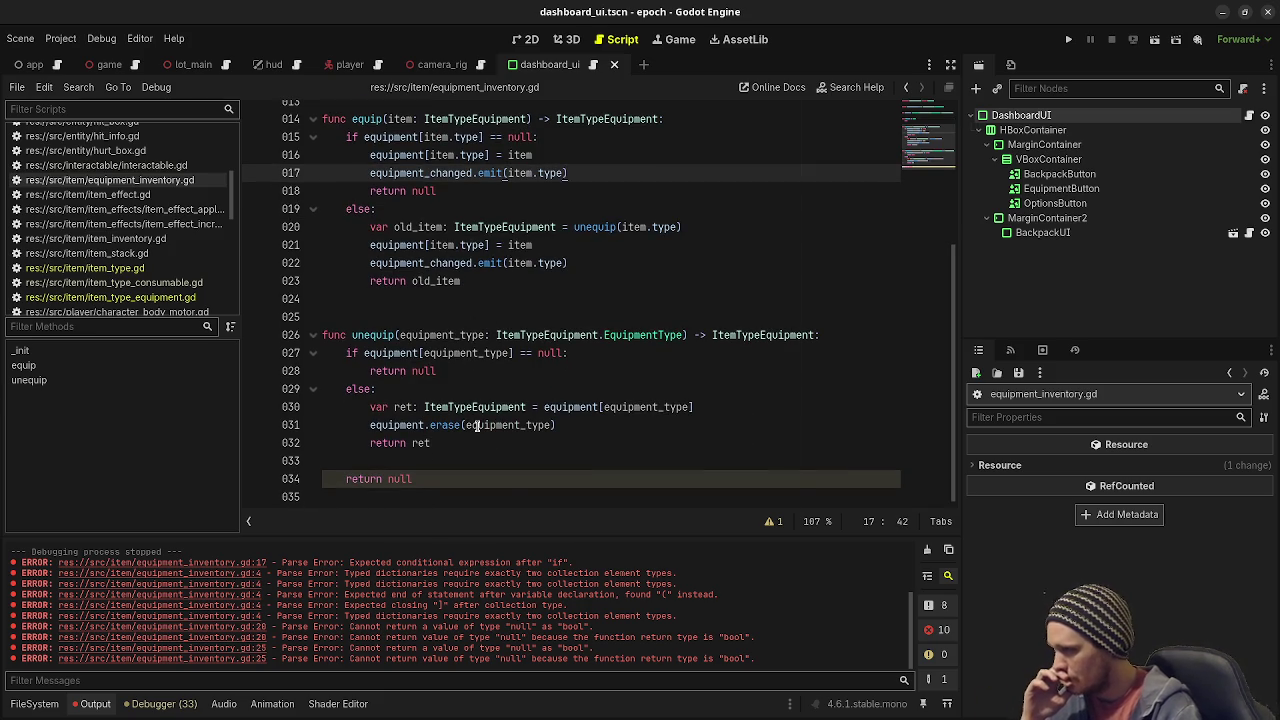
pyautogui.moveTo(438, 425)
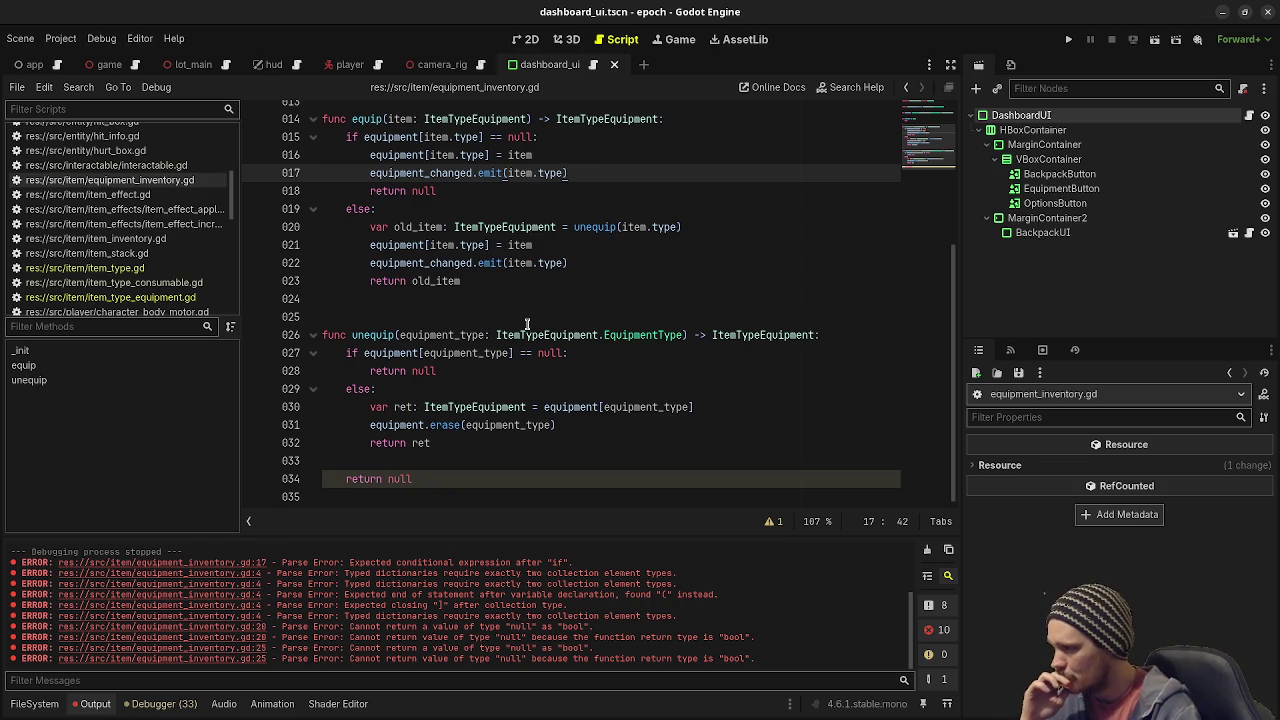
pyautogui.moveTo(446, 476); pyautogui.dragTo(465, 440)
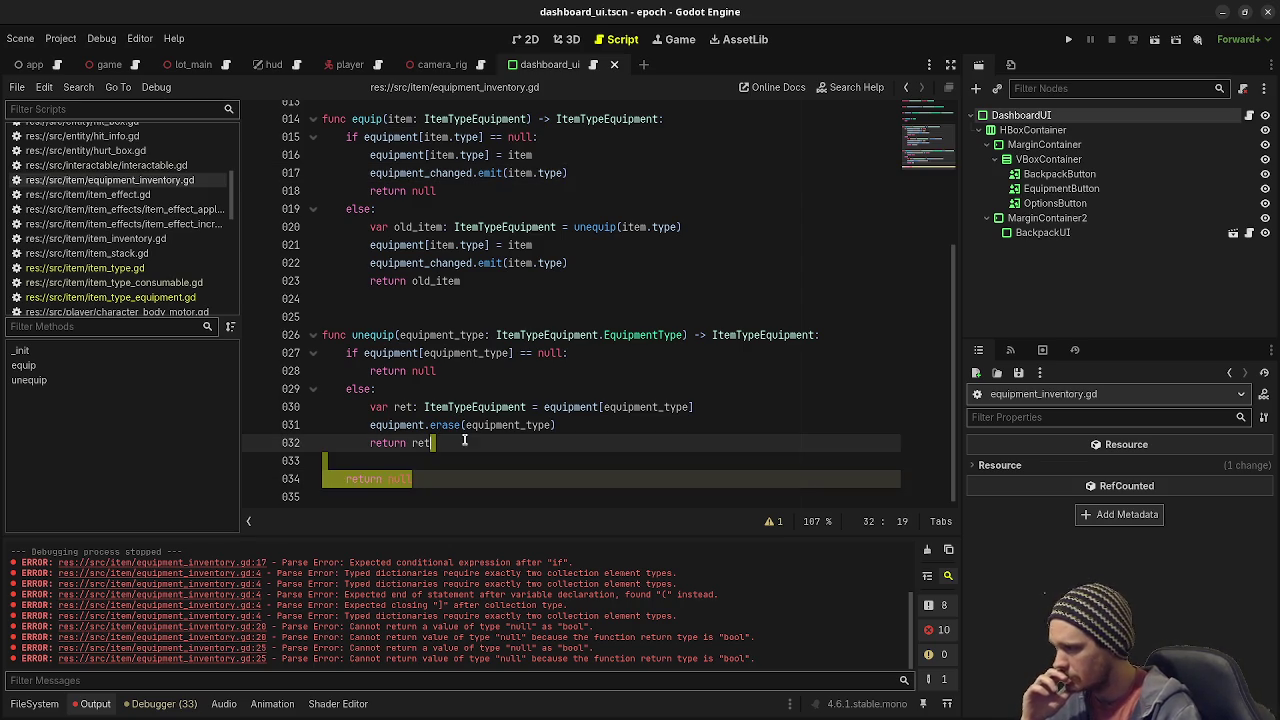
pyautogui.press('BackSpace')
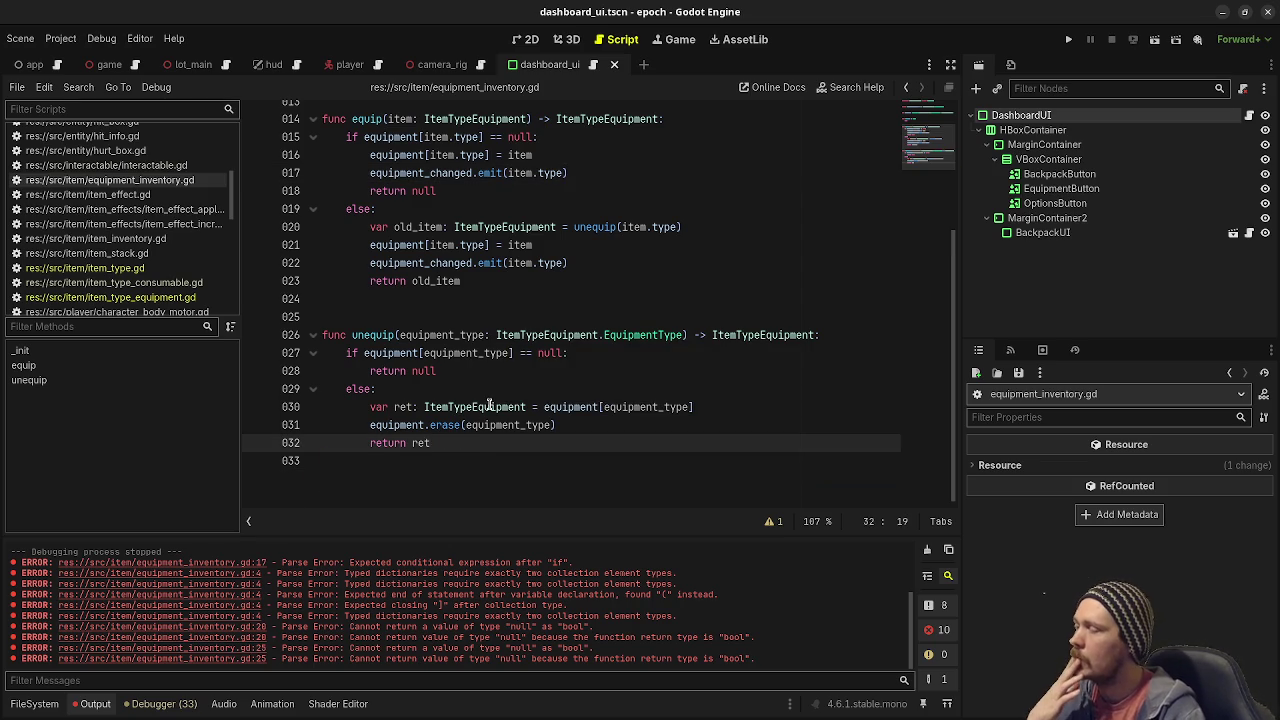
pyautogui.scroll(1, 528, 340)
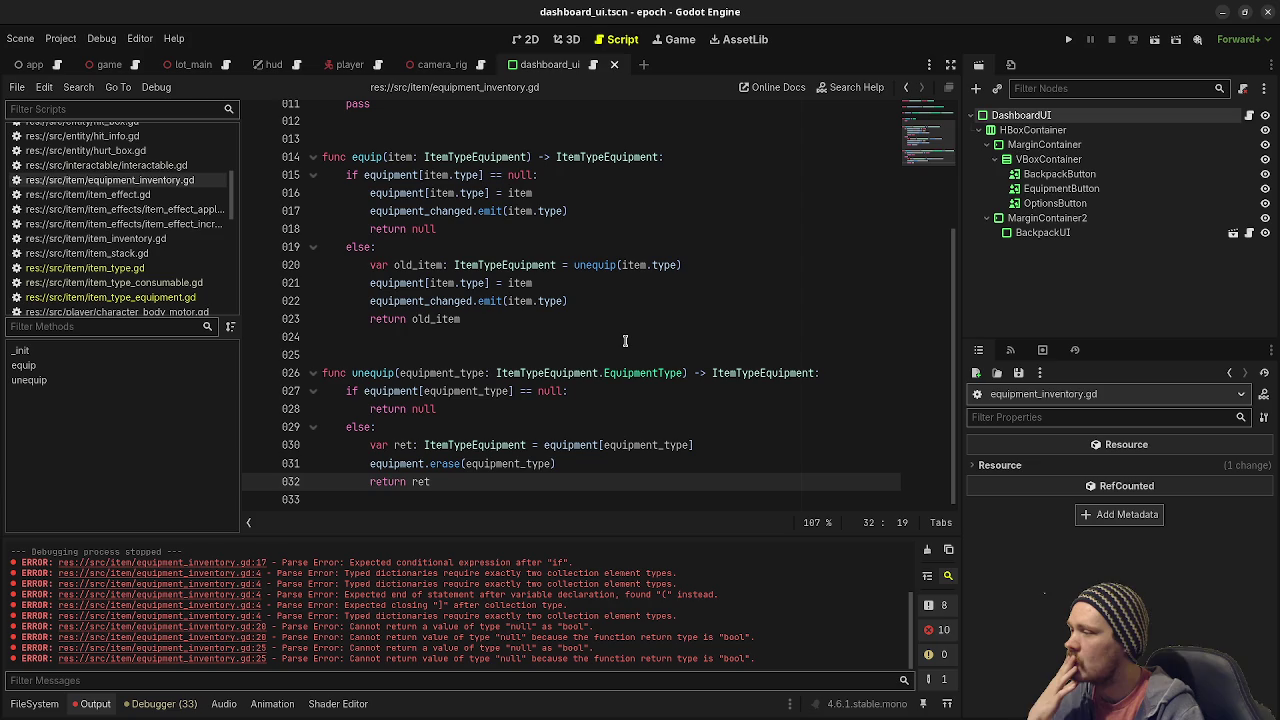
pyautogui.moveTo(625, 368)
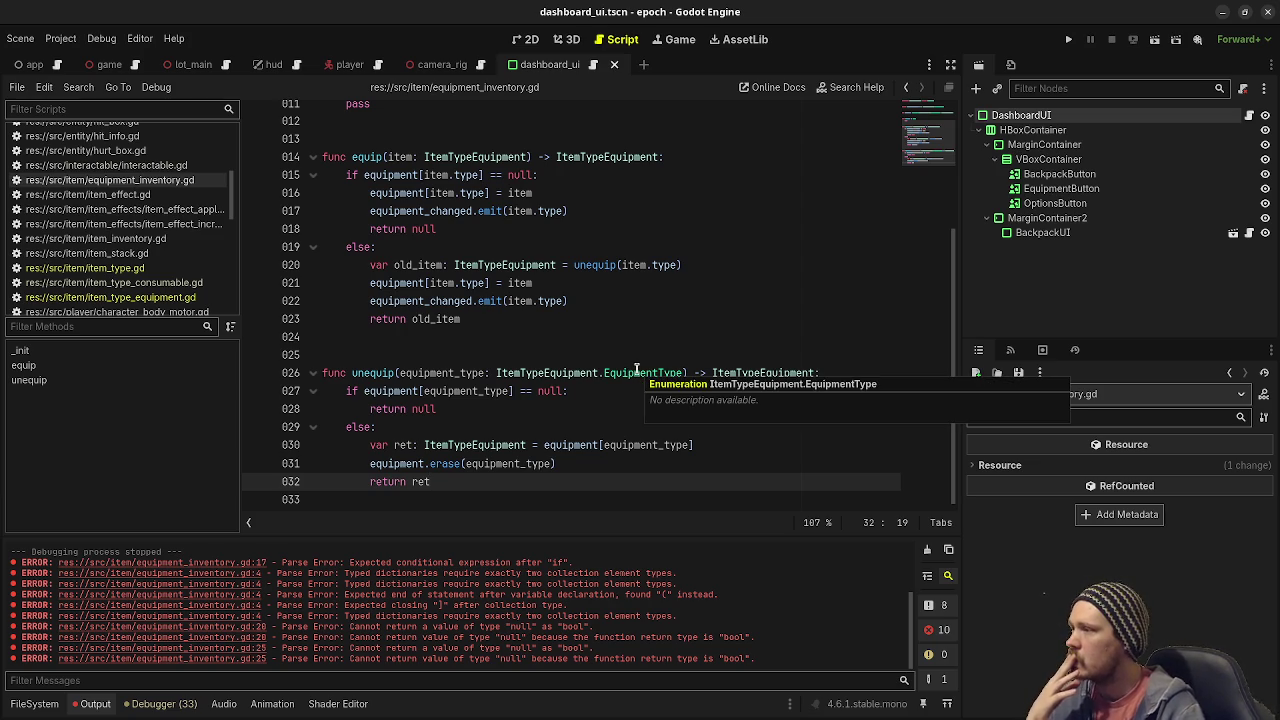
pyautogui.scroll(5, 638, 372)
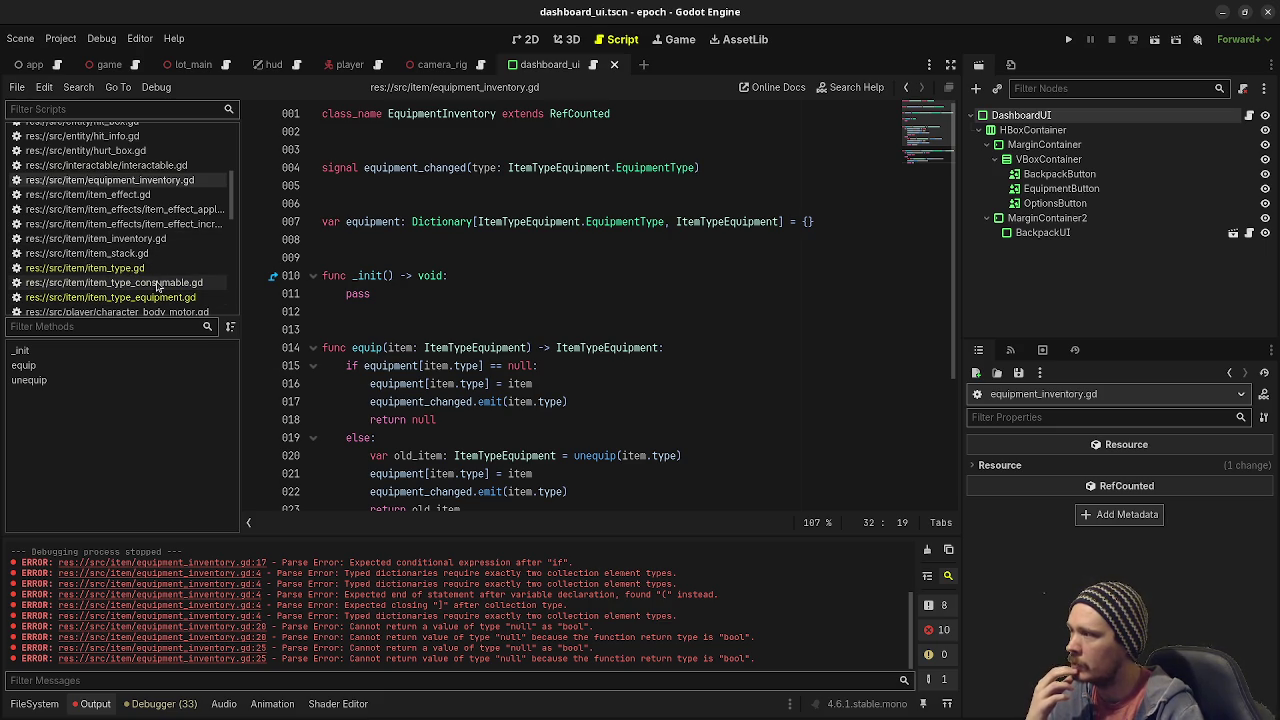
pyautogui.scroll(10, 115, 250)
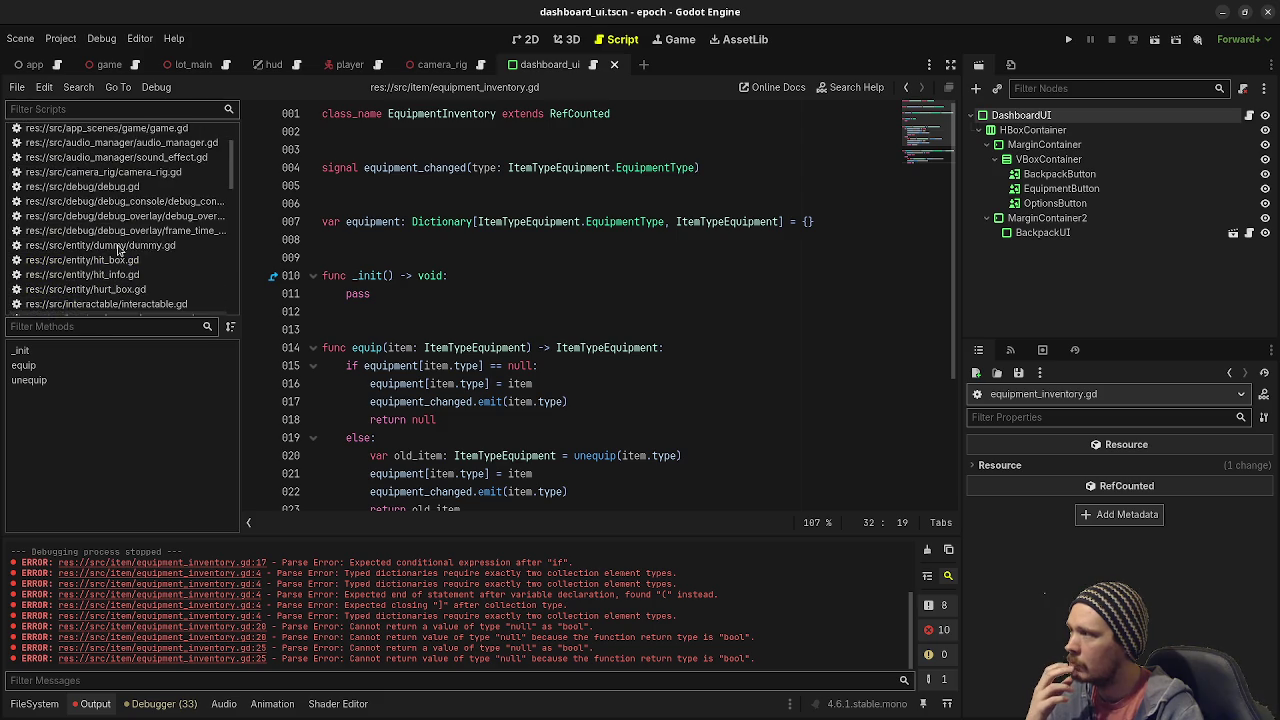
pyautogui.scroll(-4, 657, 363)
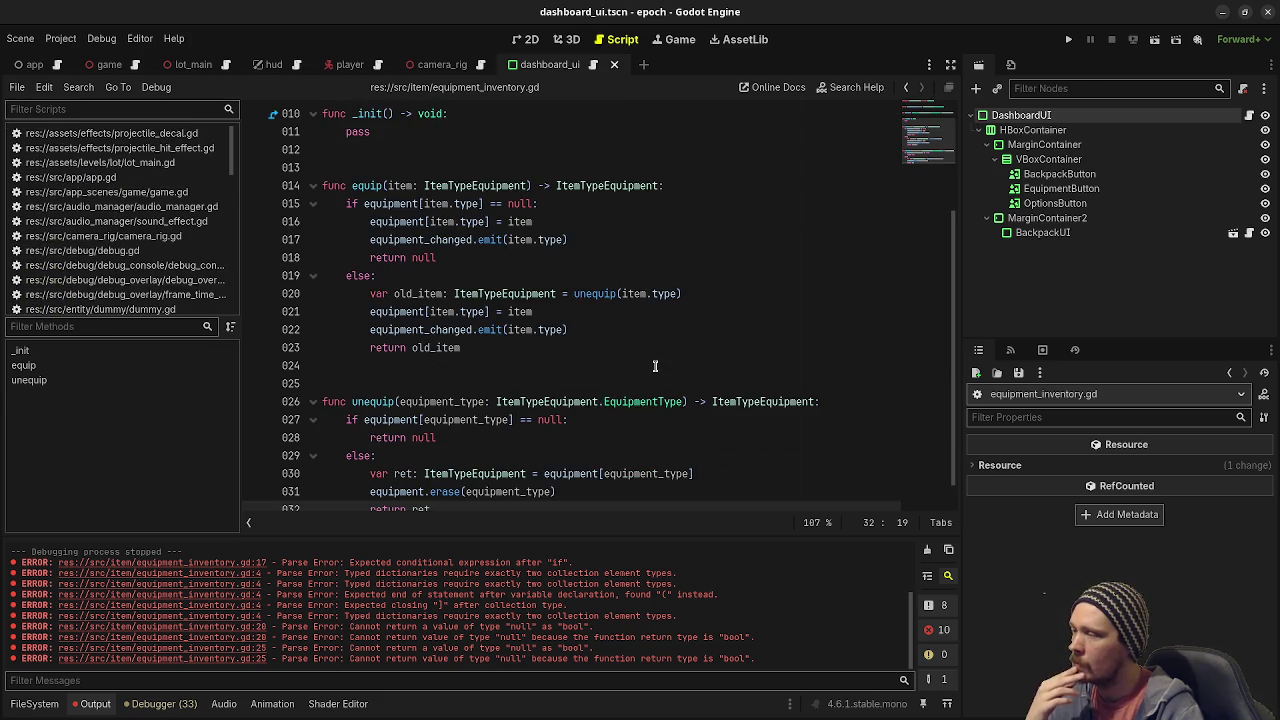
pyautogui.scroll(4, 655, 366)
pyautogui.scroll(1, 655, 366)
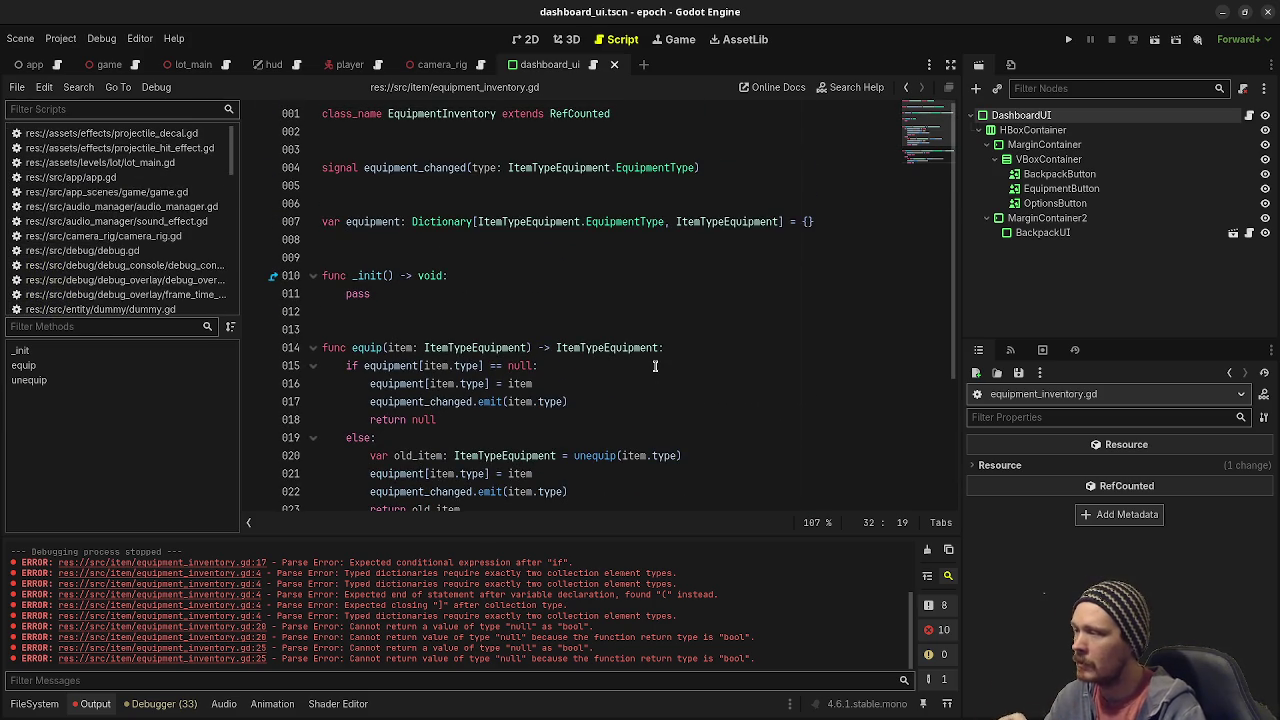
pyautogui.scroll(-3, 160, 256)
pyautogui.scroll(3, 165, 240)
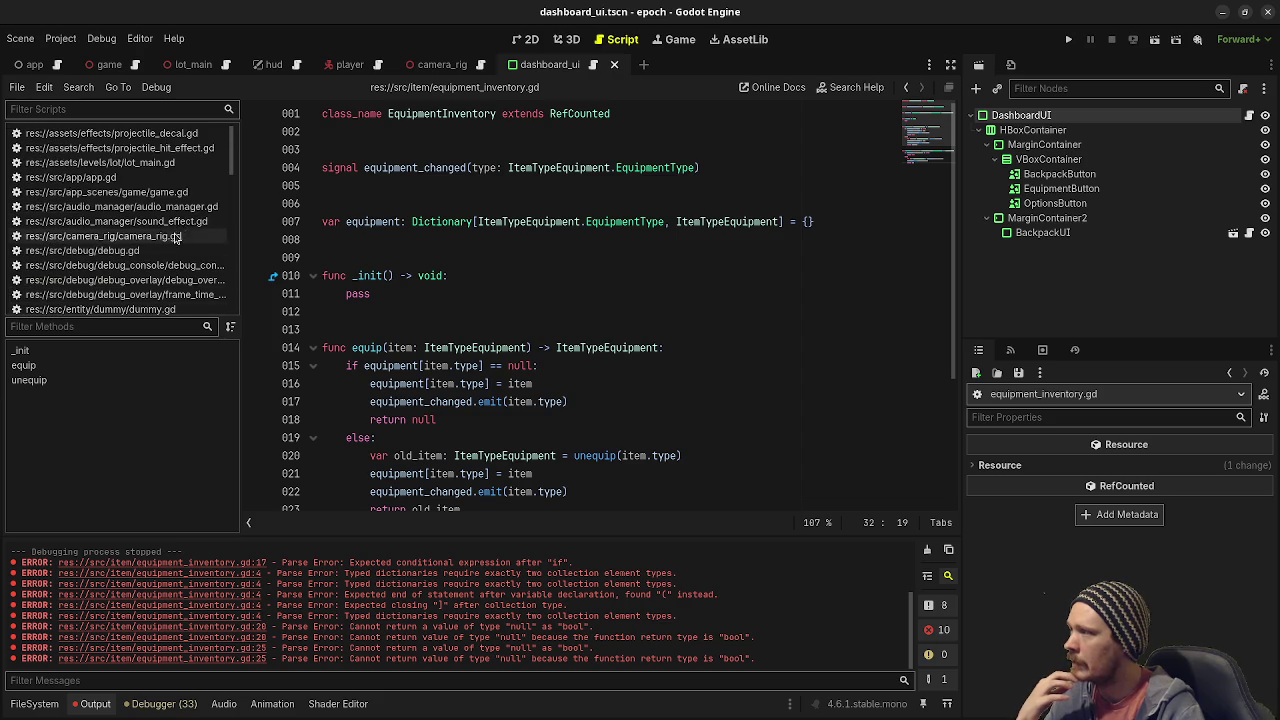
pyautogui.scroll(-3, 150, 255)
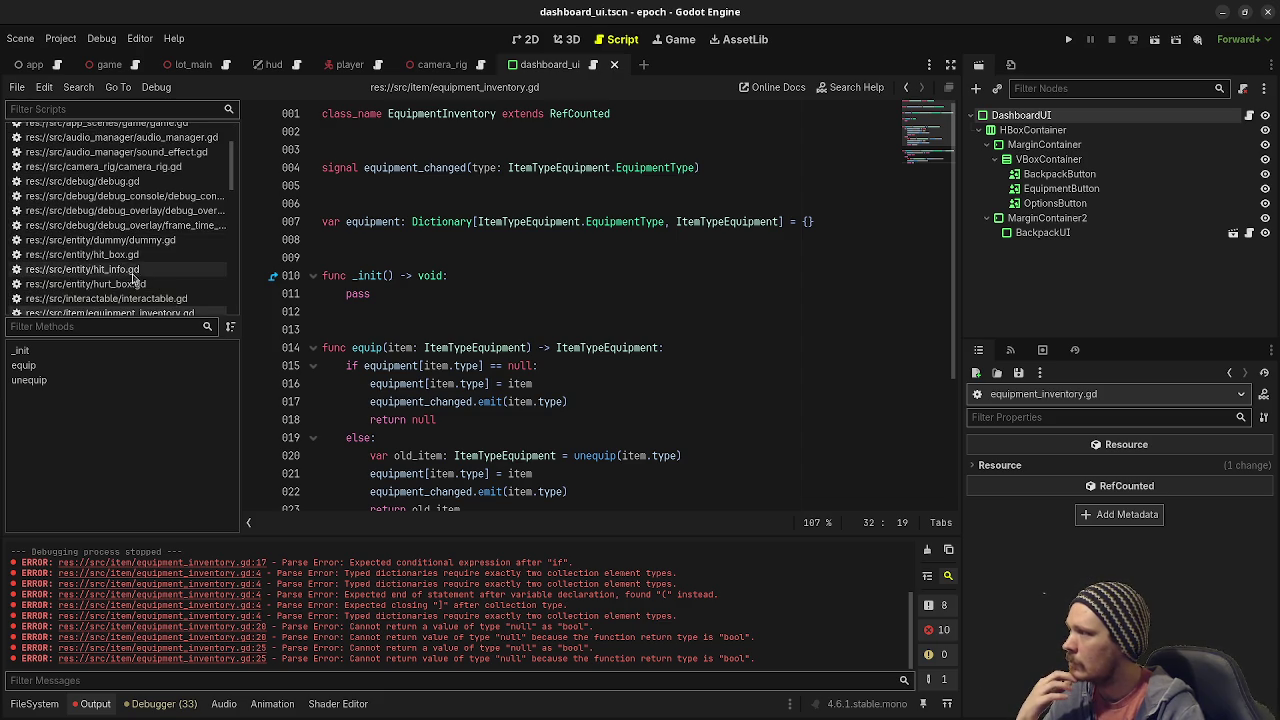
pyautogui.scroll(-5, 133, 270)
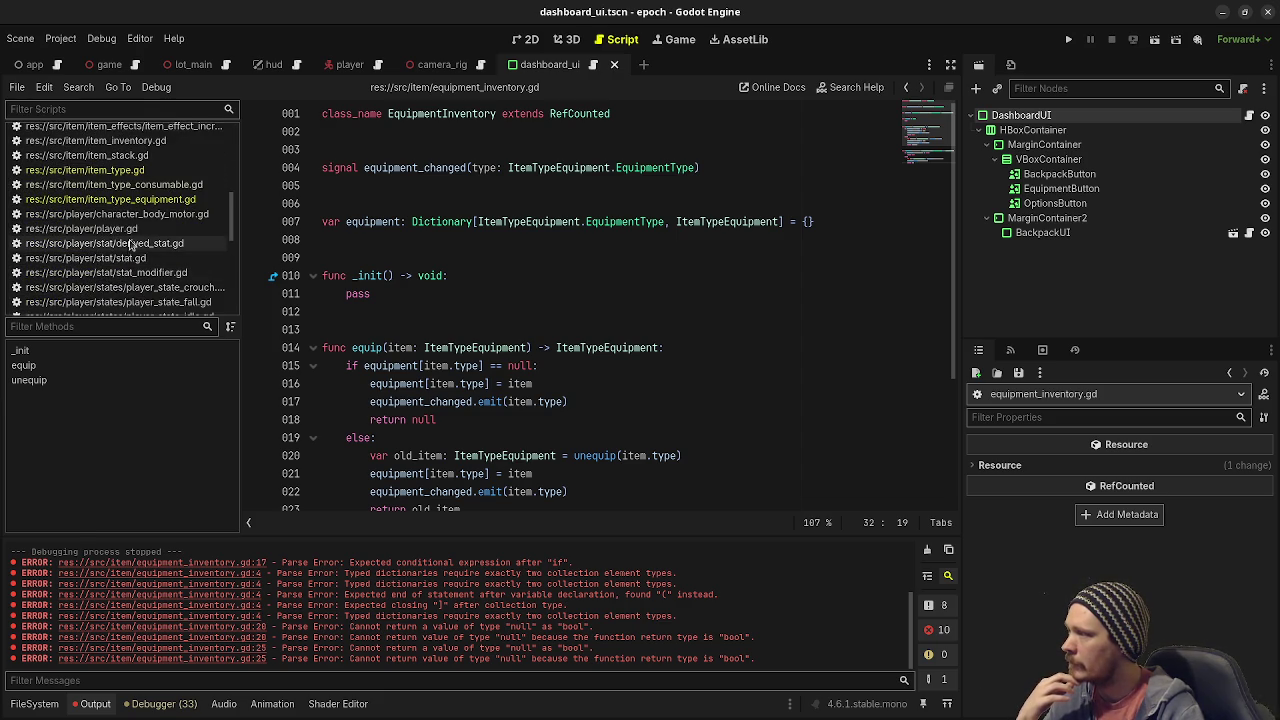
# Open player.gd and look through its inventory variables and _ready() function.
pyautogui.click(131, 229)
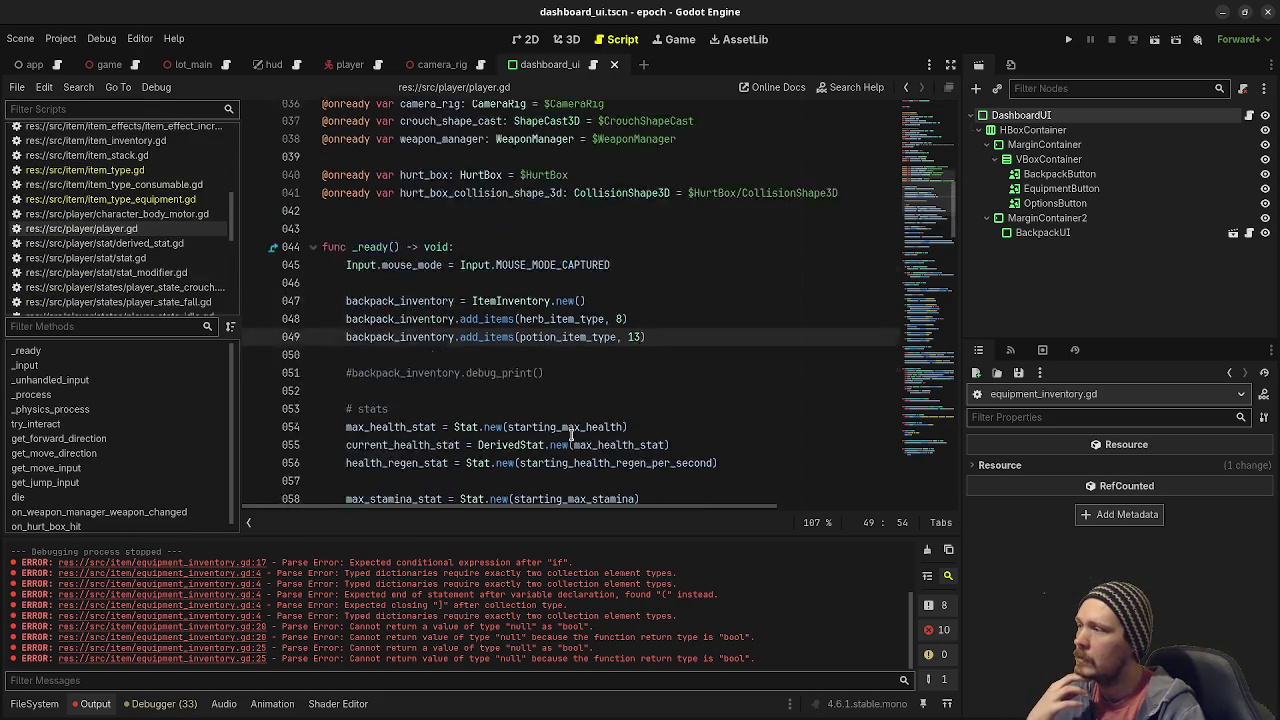
pyautogui.scroll(4, 571, 433)
pyautogui.scroll(5, 571, 434)
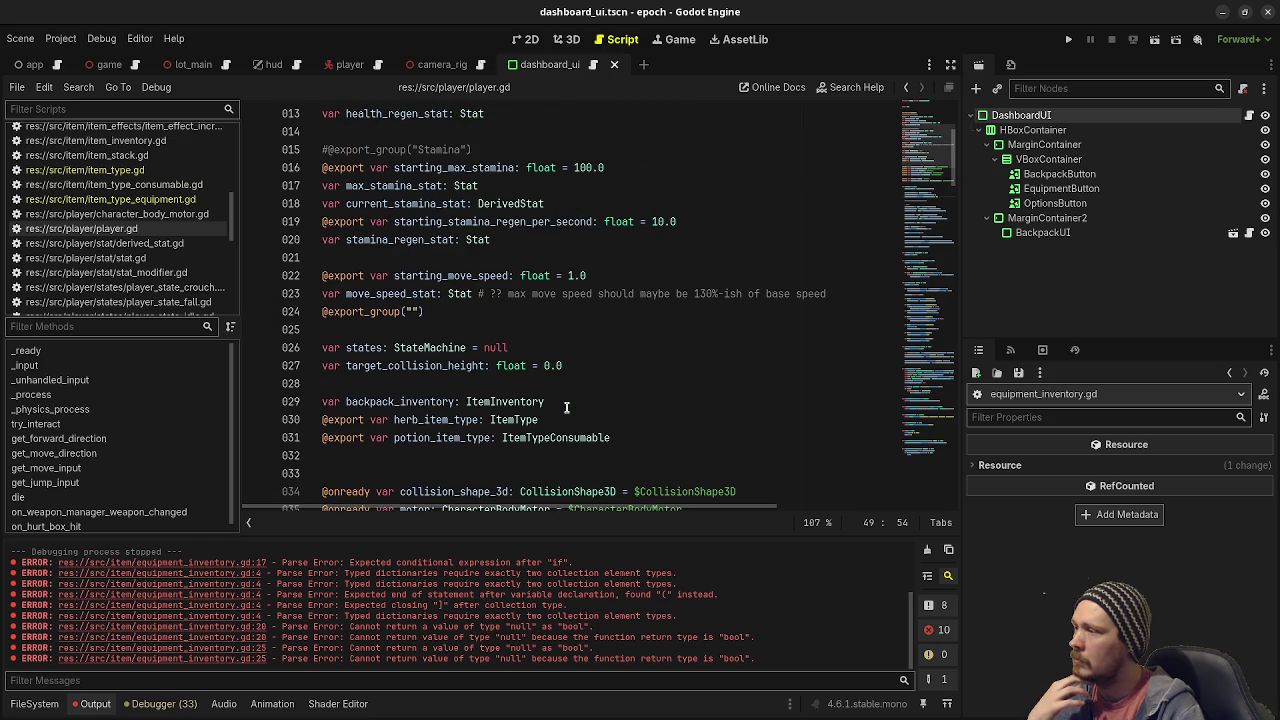
pyautogui.scroll(4, 566, 407)
pyautogui.scroll(-7, 566, 408)
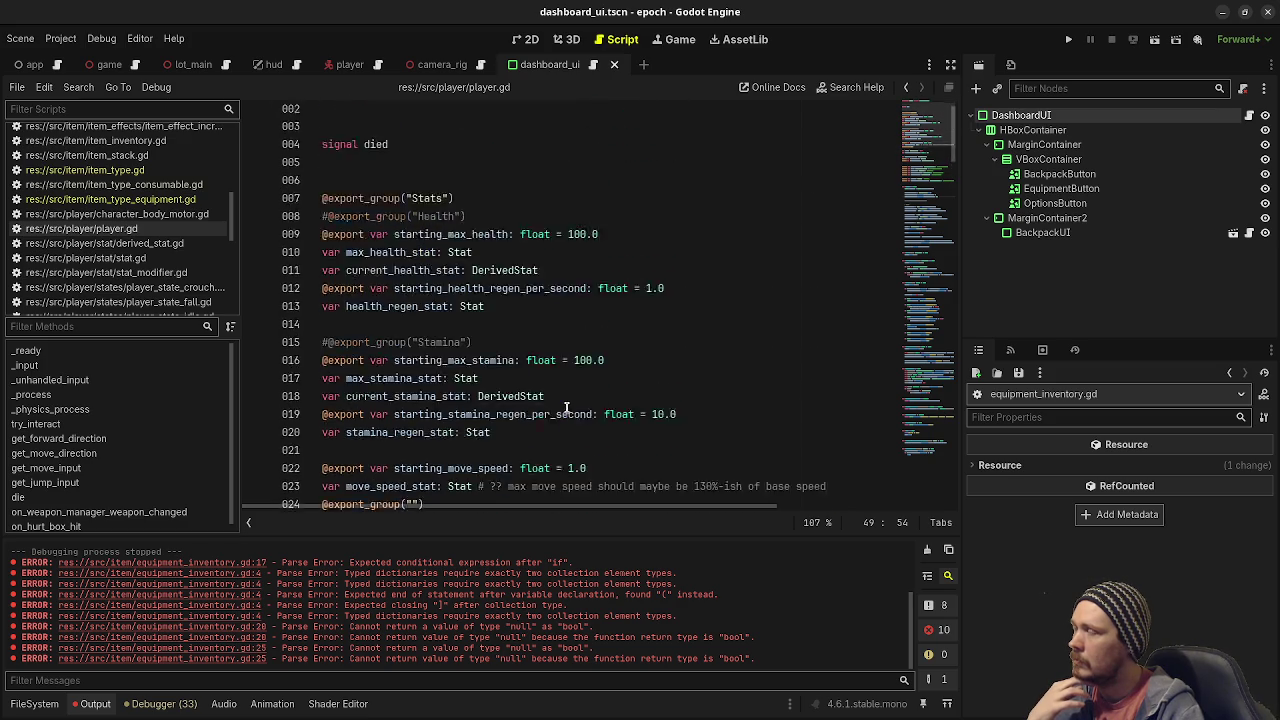
pyautogui.scroll(-3, 444, 353)
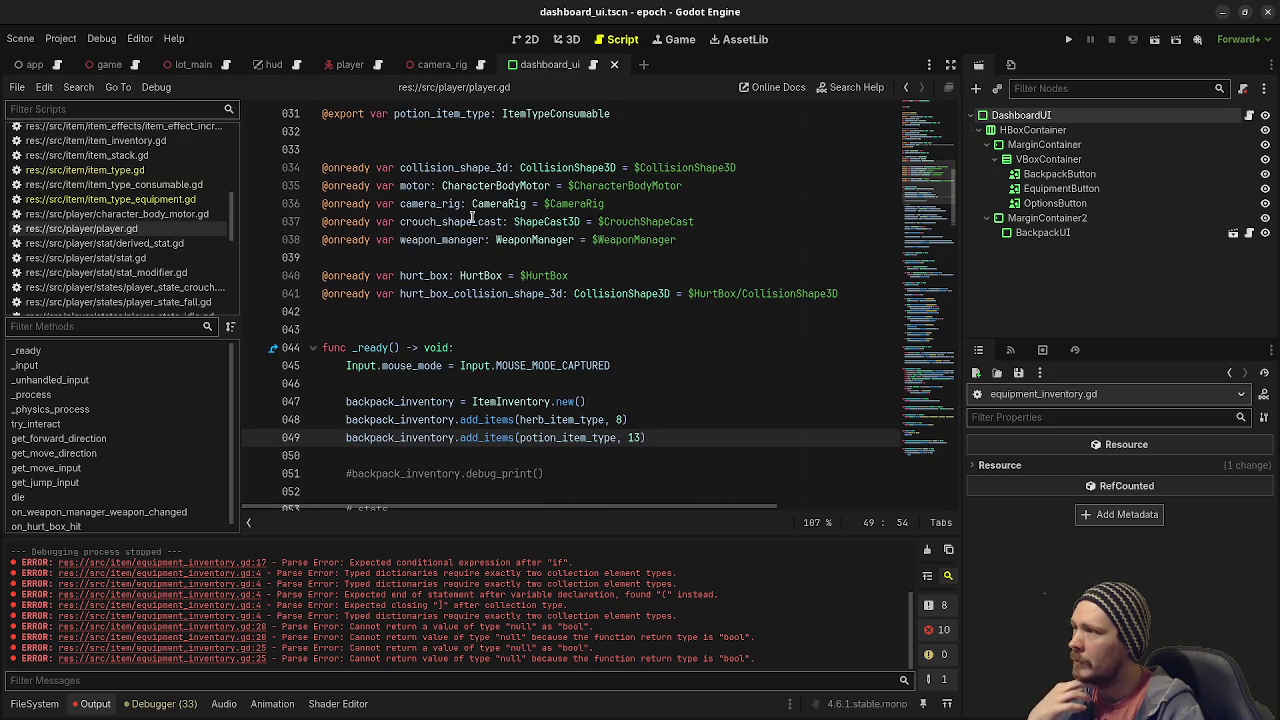
pyautogui.scroll(3, 472, 217)
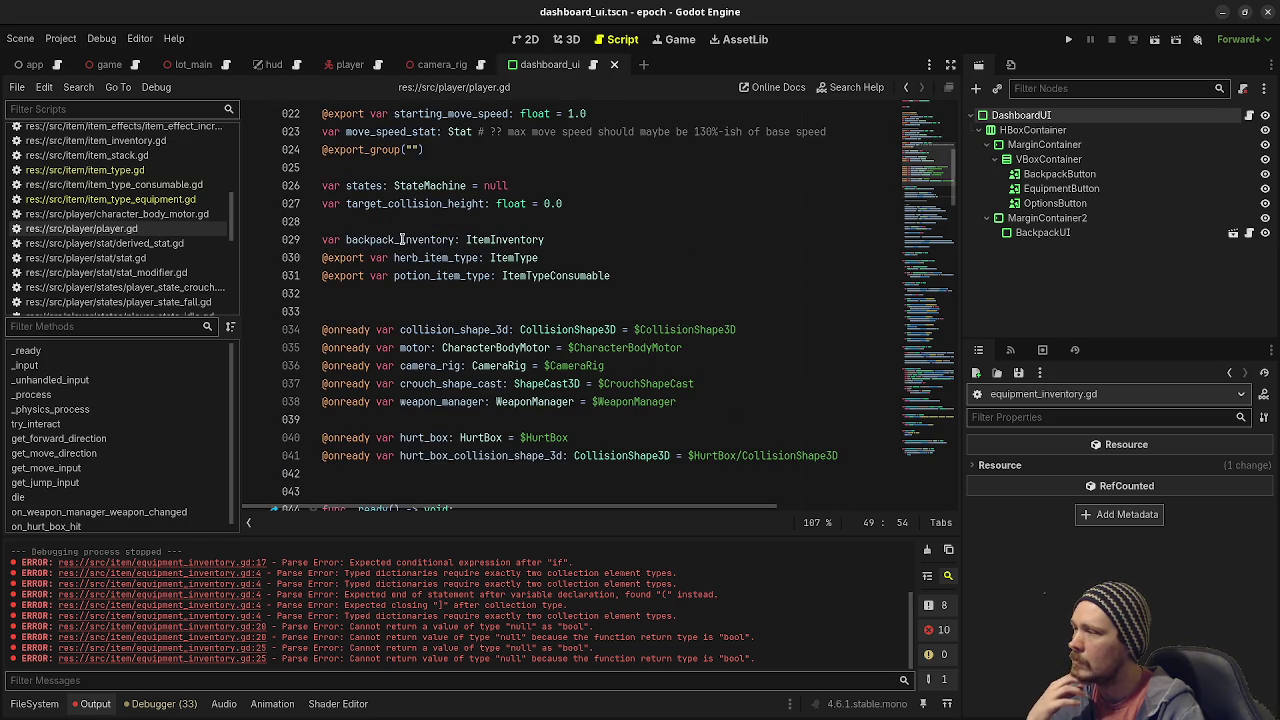
pyautogui.scroll(-4, 407, 324)
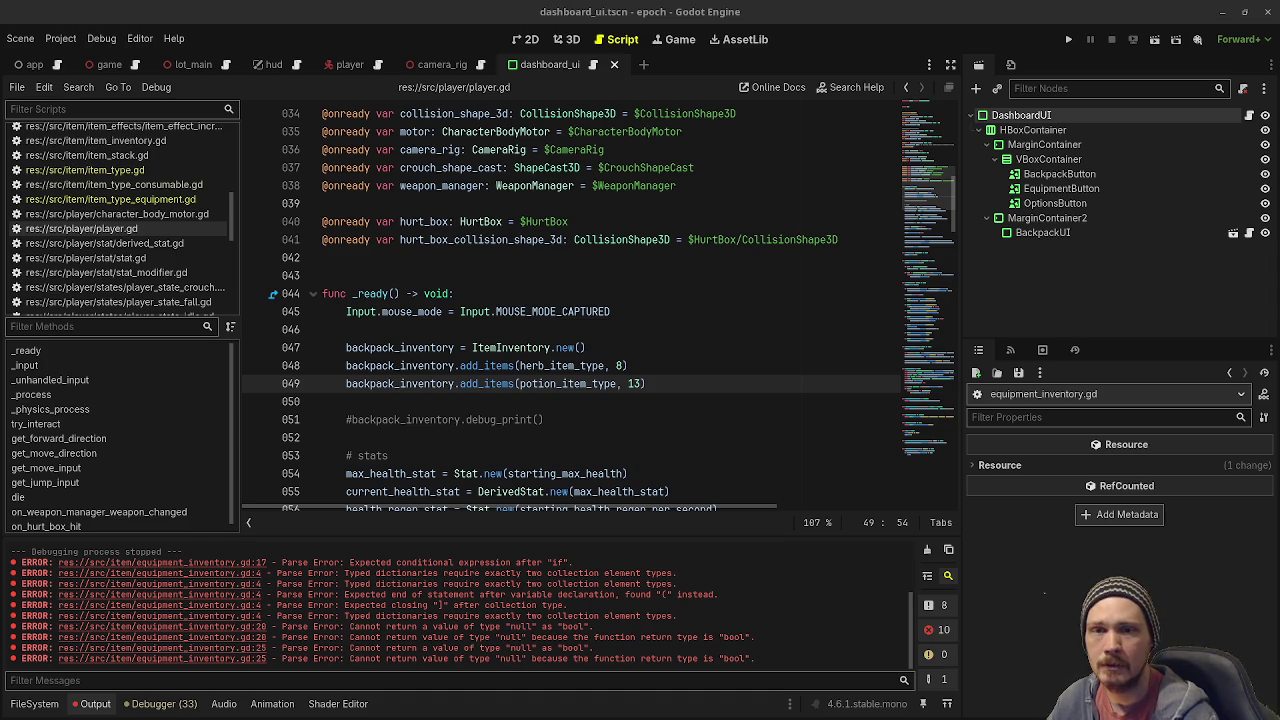
pyautogui.hotkey('alt', 'Tab')
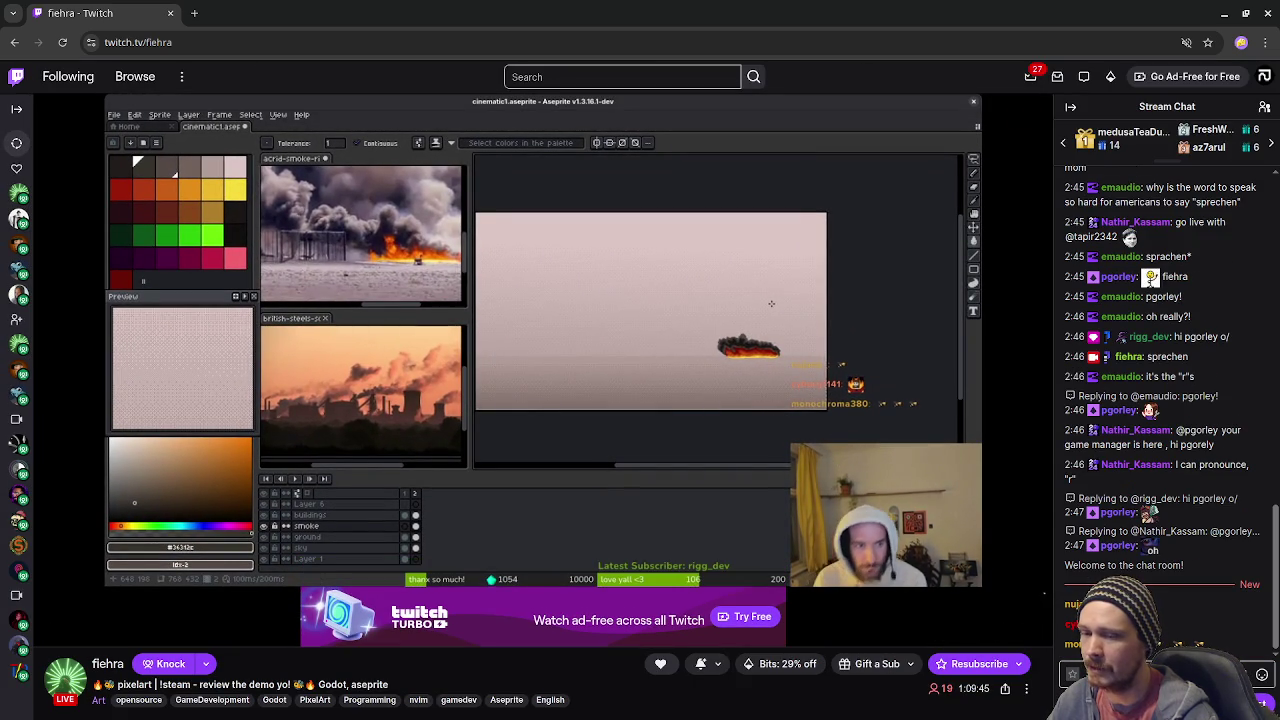
pyautogui.moveTo(836, 465)
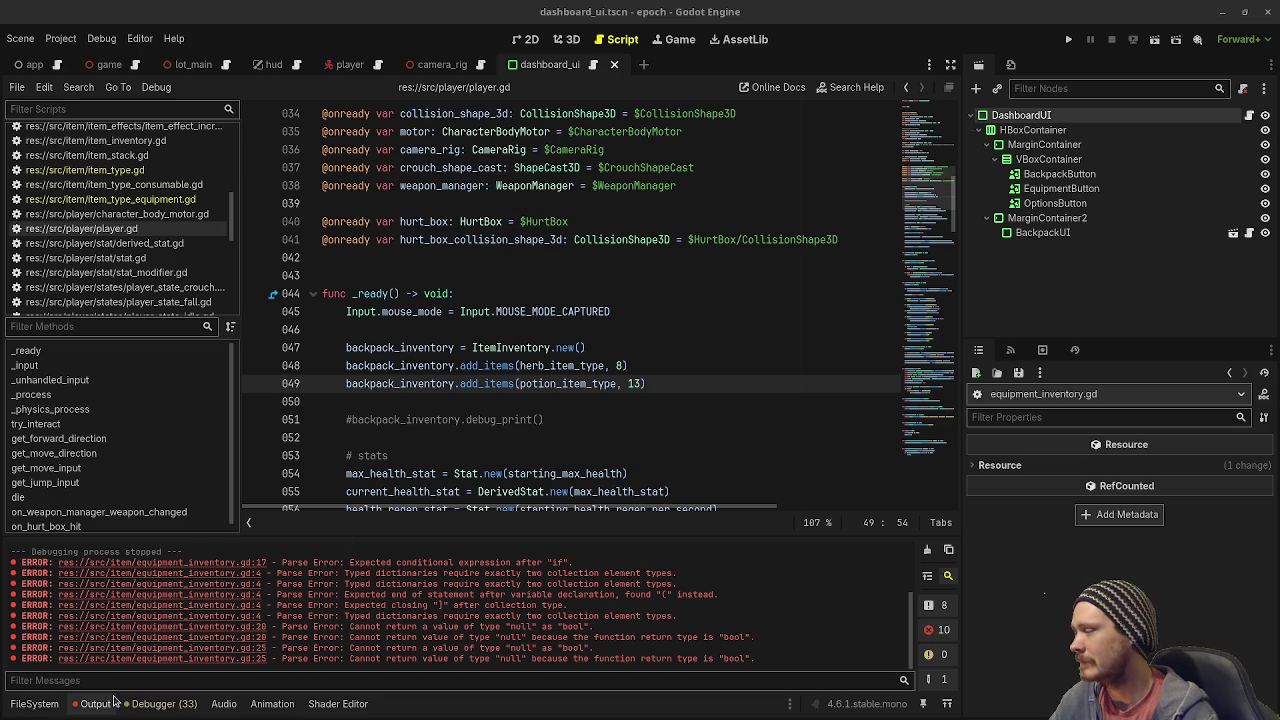
pyautogui.click(86, 710)
# Clear the old parse errors from the Output log and scroll back through player.gd.
pyautogui.click(560, 473)
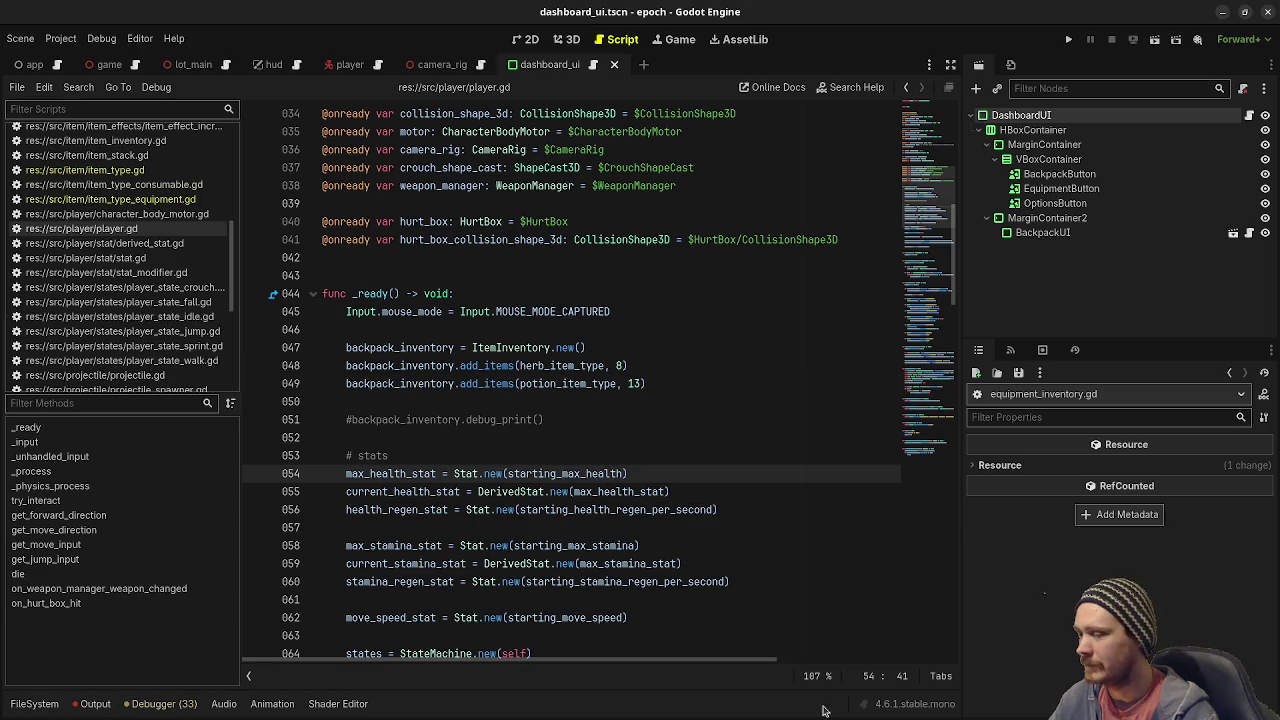
pyautogui.click(95, 704)
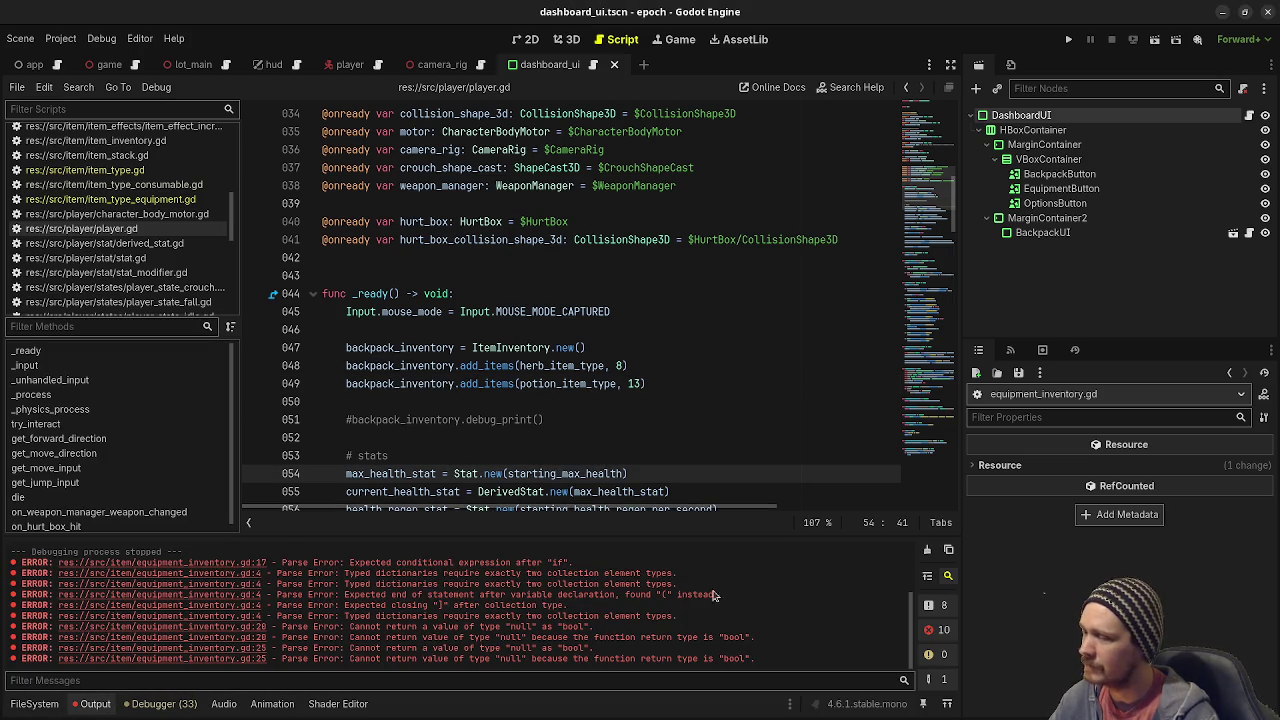
pyautogui.click(927, 549)
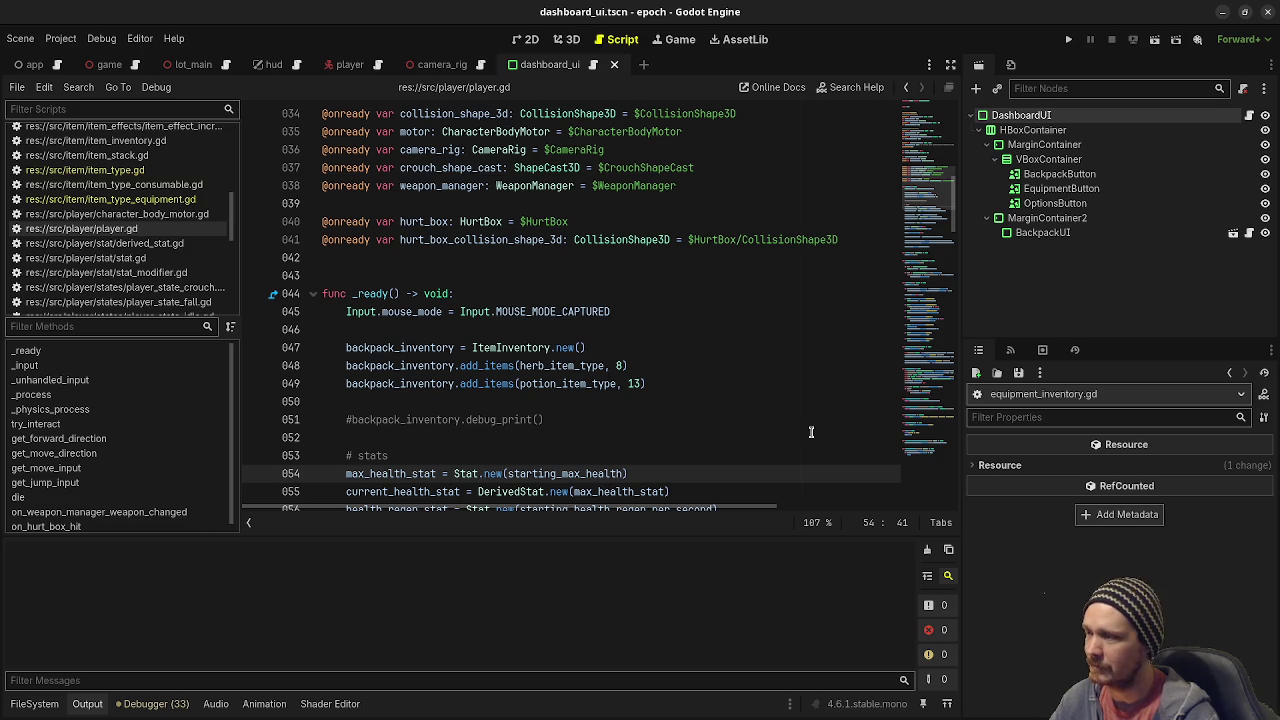
pyautogui.scroll(5, 580, 305)
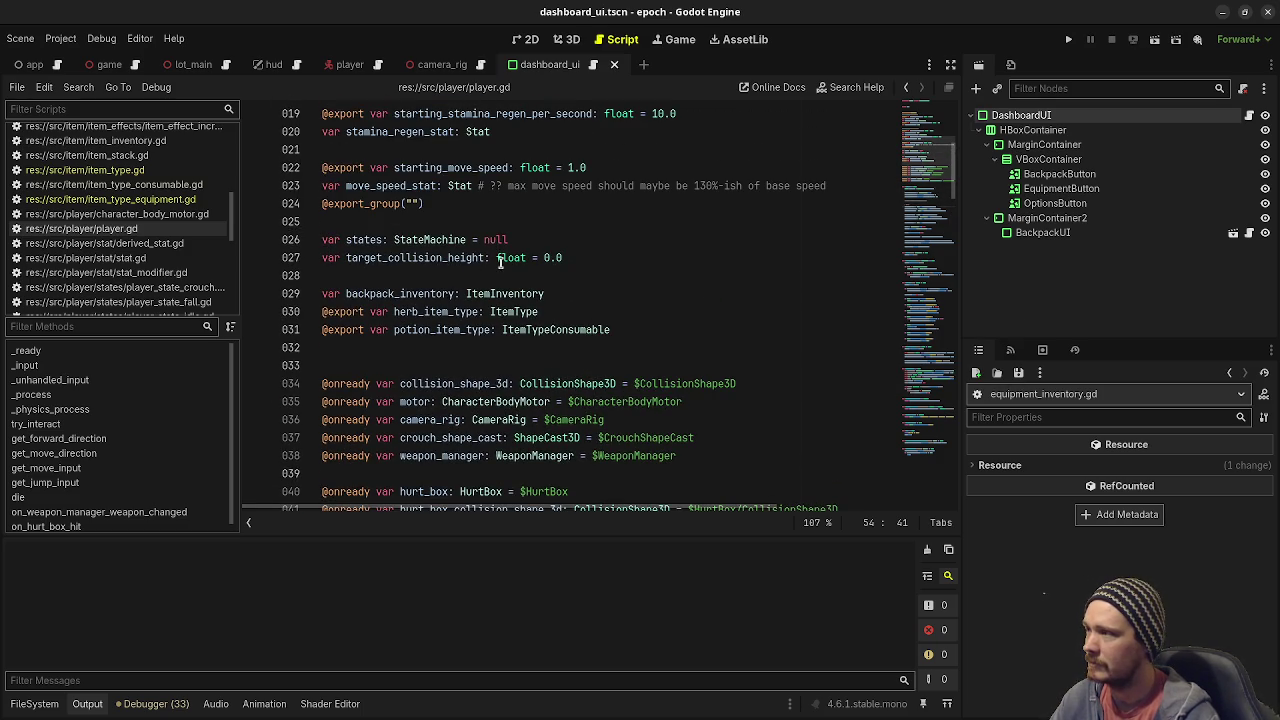
pyautogui.scroll(2, 500, 263)
pyautogui.scroll(4, 500, 263)
pyautogui.scroll(-6, 500, 263)
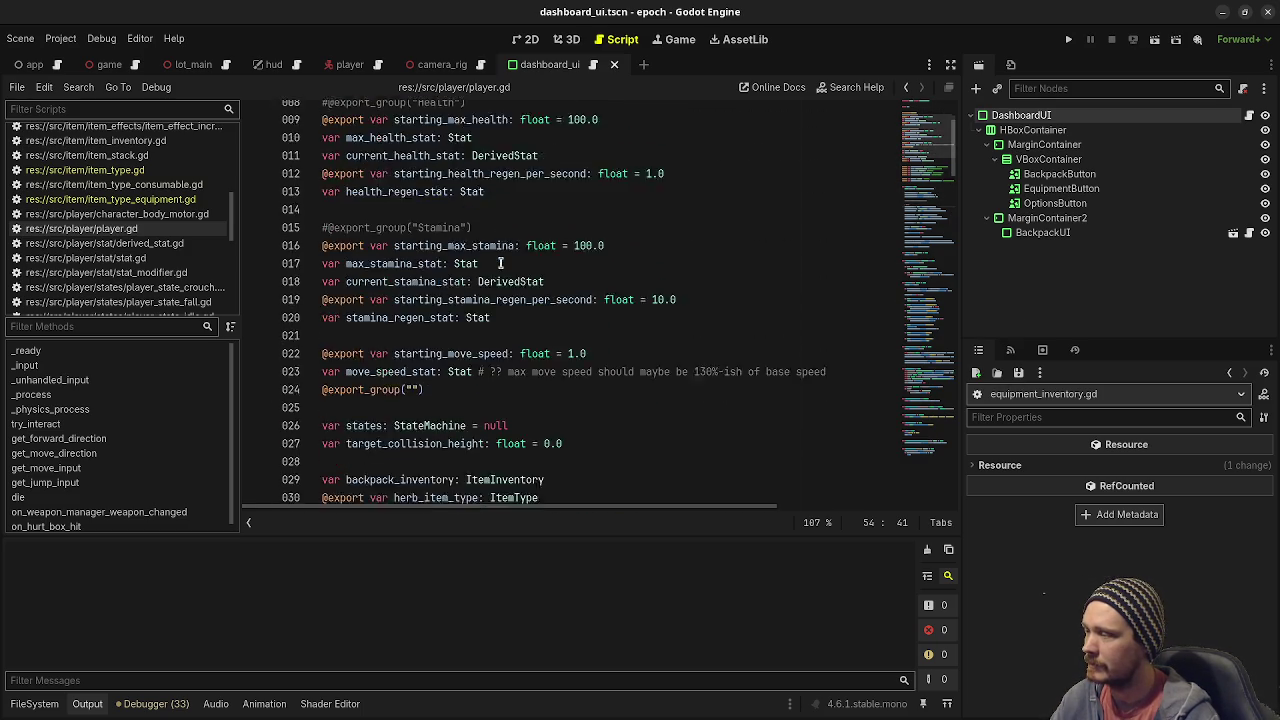
pyautogui.scroll(-2, 500, 260)
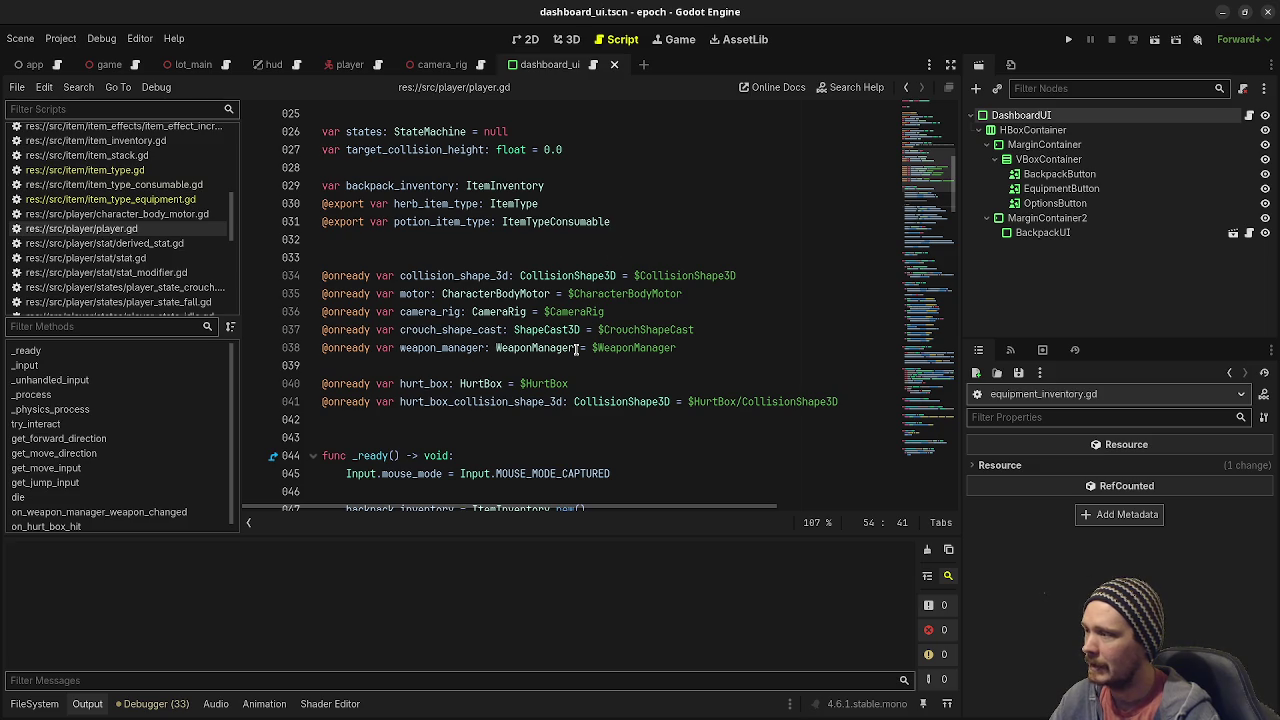
pyautogui.scroll(4, 495, 368)
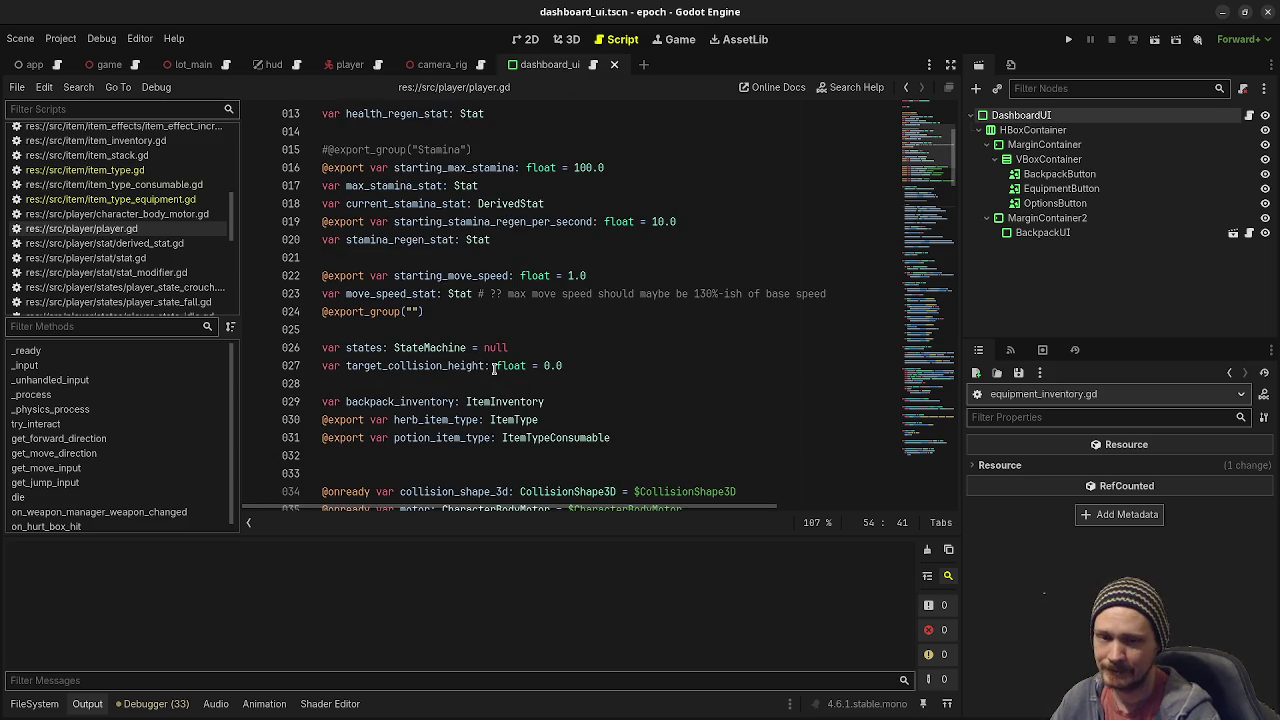
pyautogui.moveTo(496, 367)
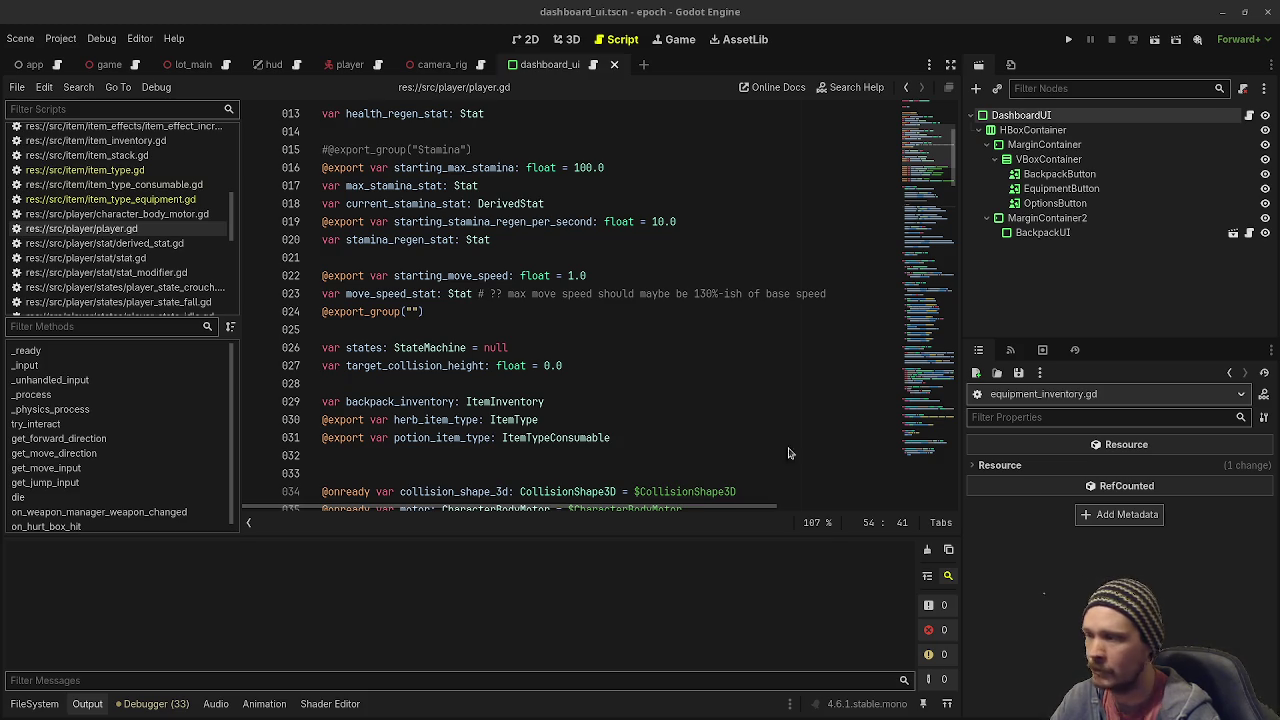
# Declare 'var equipment_inventory: EquipmentInventory' on a new line below potion_item_type.
pyautogui.click(609, 405)
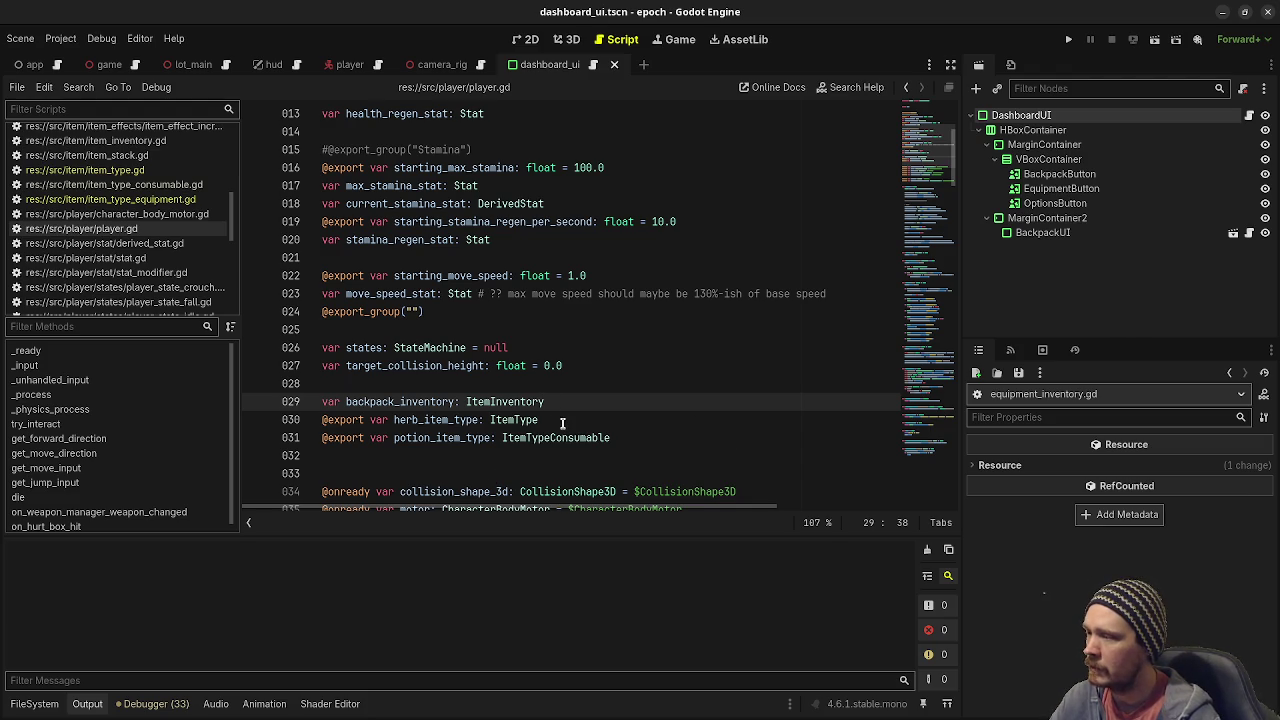
pyautogui.click(624, 437)
pyautogui.press('Return')
pyautogui.write('var')
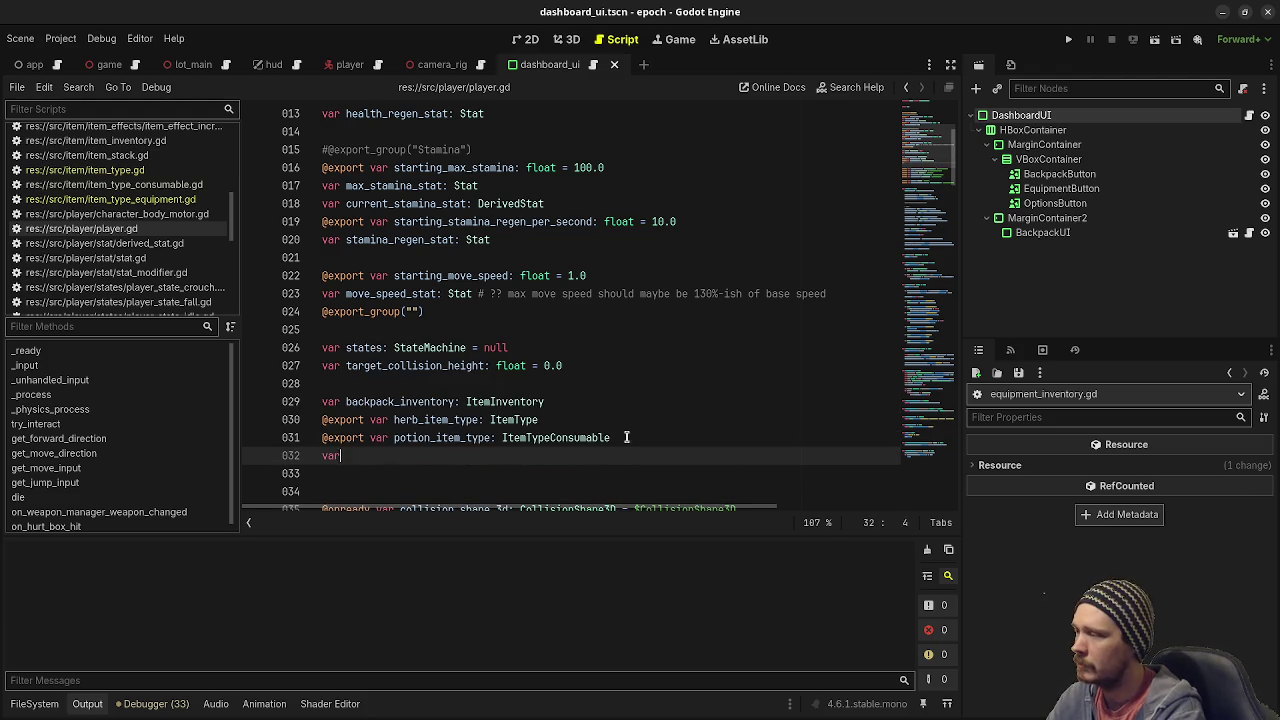
pyautogui.write(' equipment_')
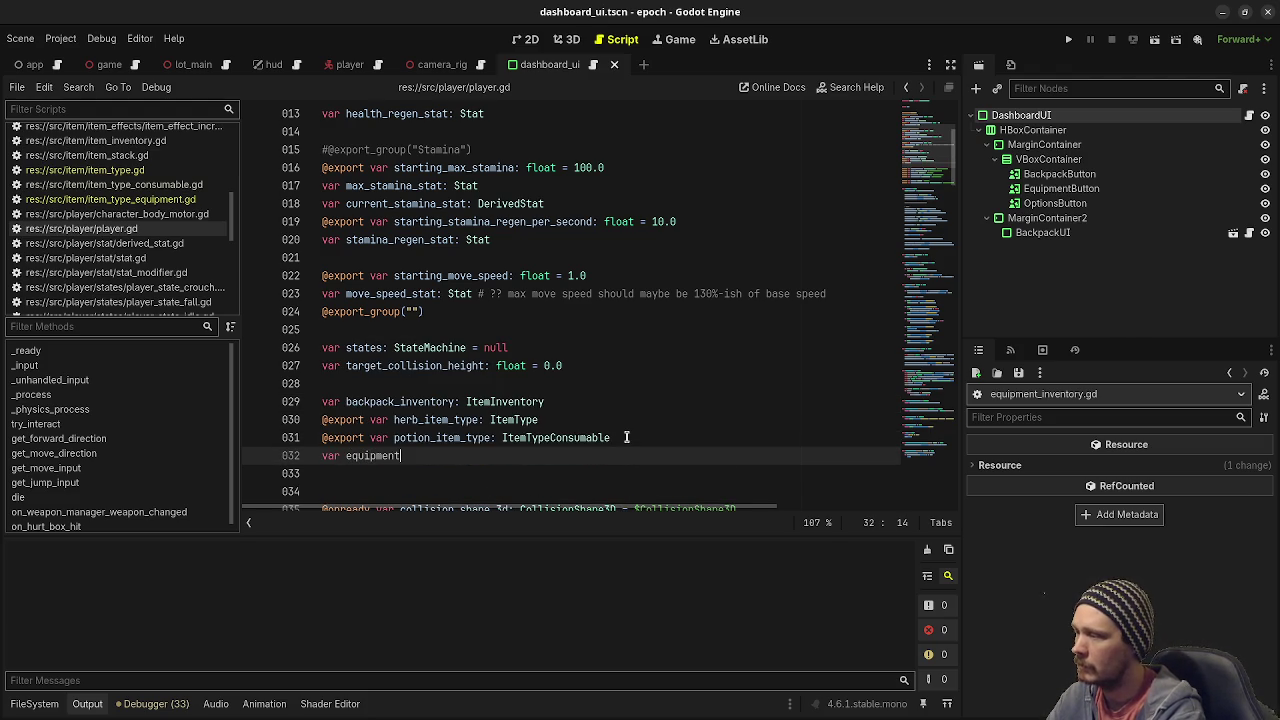
pyautogui.press('BackSpace')
pyautogui.write('_inventory: I')
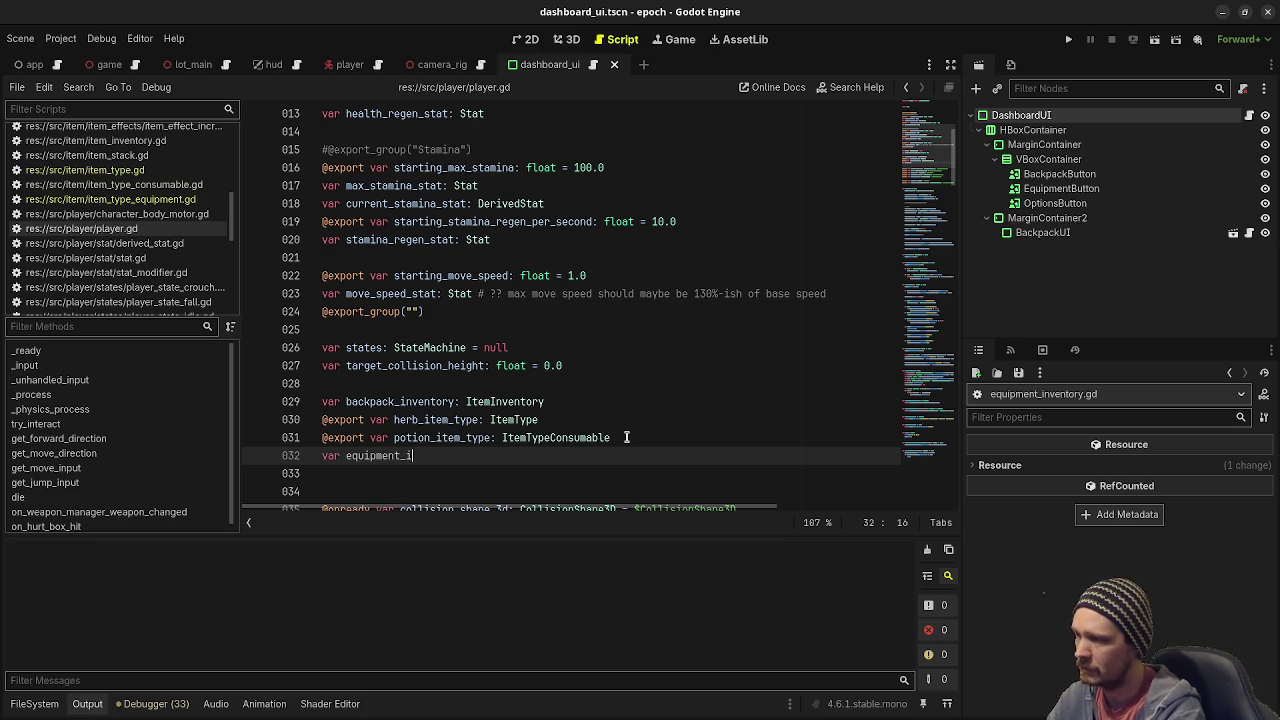
pyautogui.press('BackSpace')
pyautogui.write('Eq')
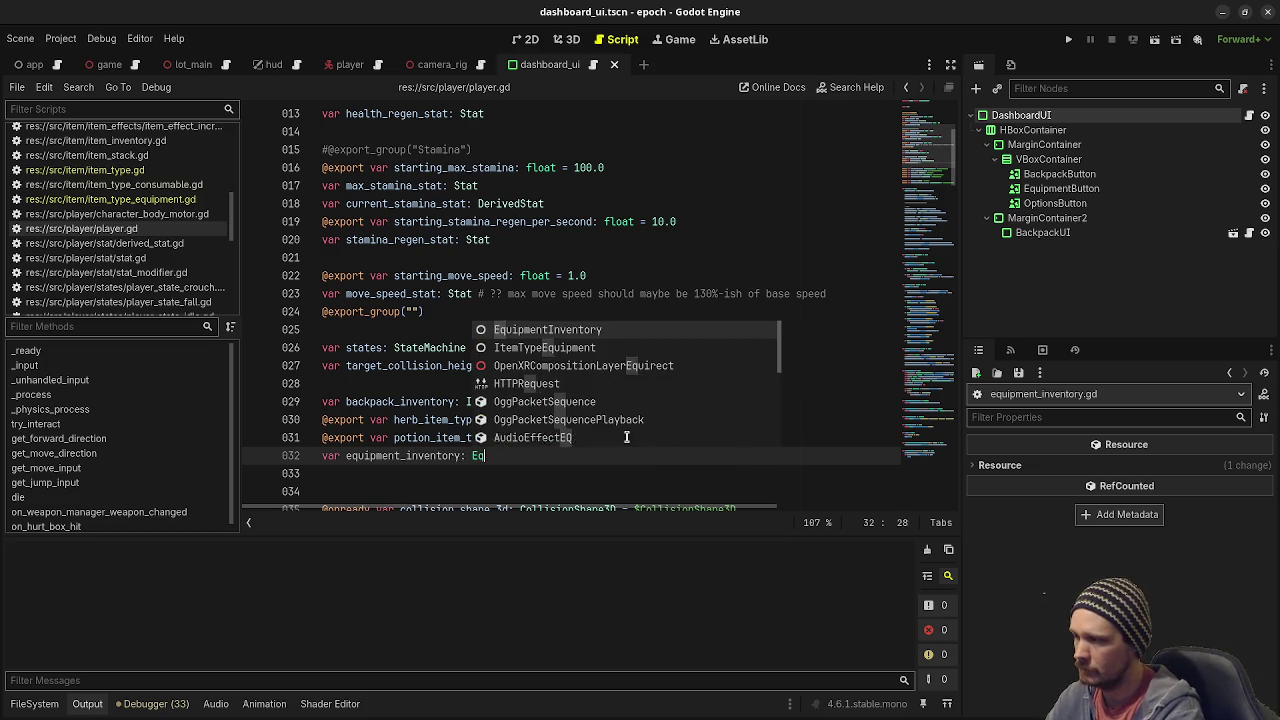
pyautogui.press('Return')
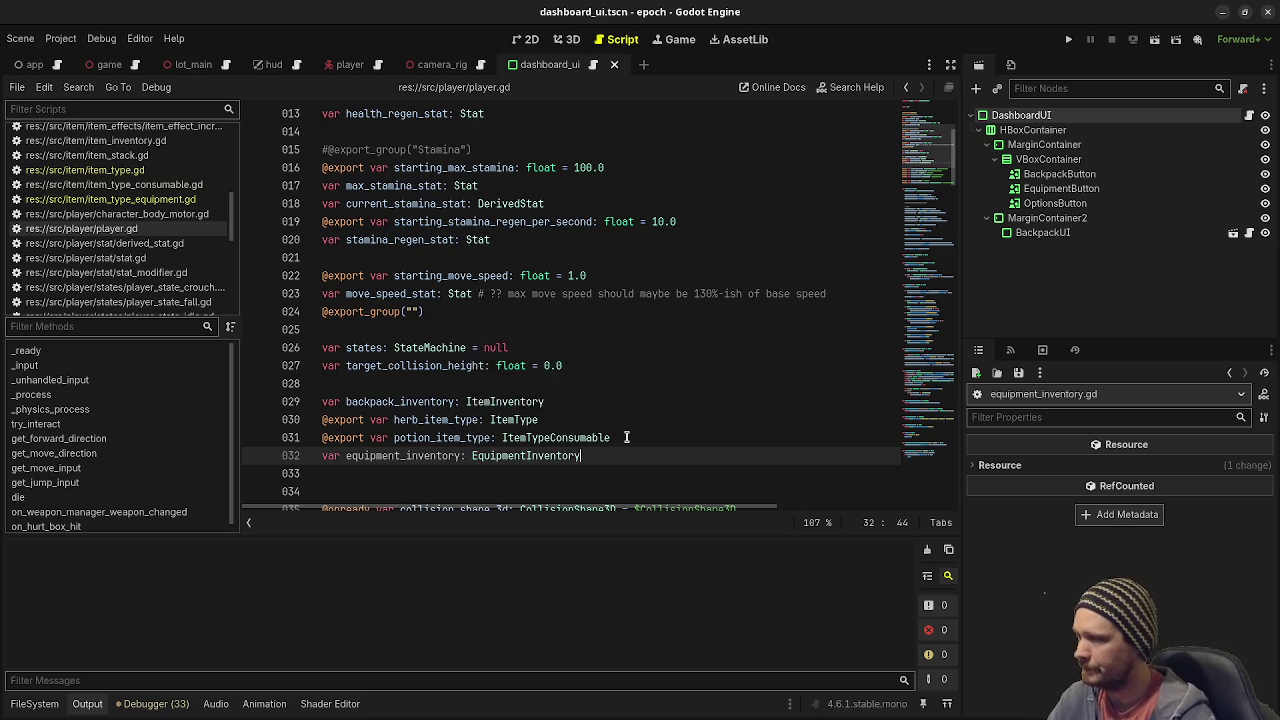
# Tidy the blank lines after the add_items calls in _ready() to make room for a statement.
pyautogui.scroll(-8, 620, 430)
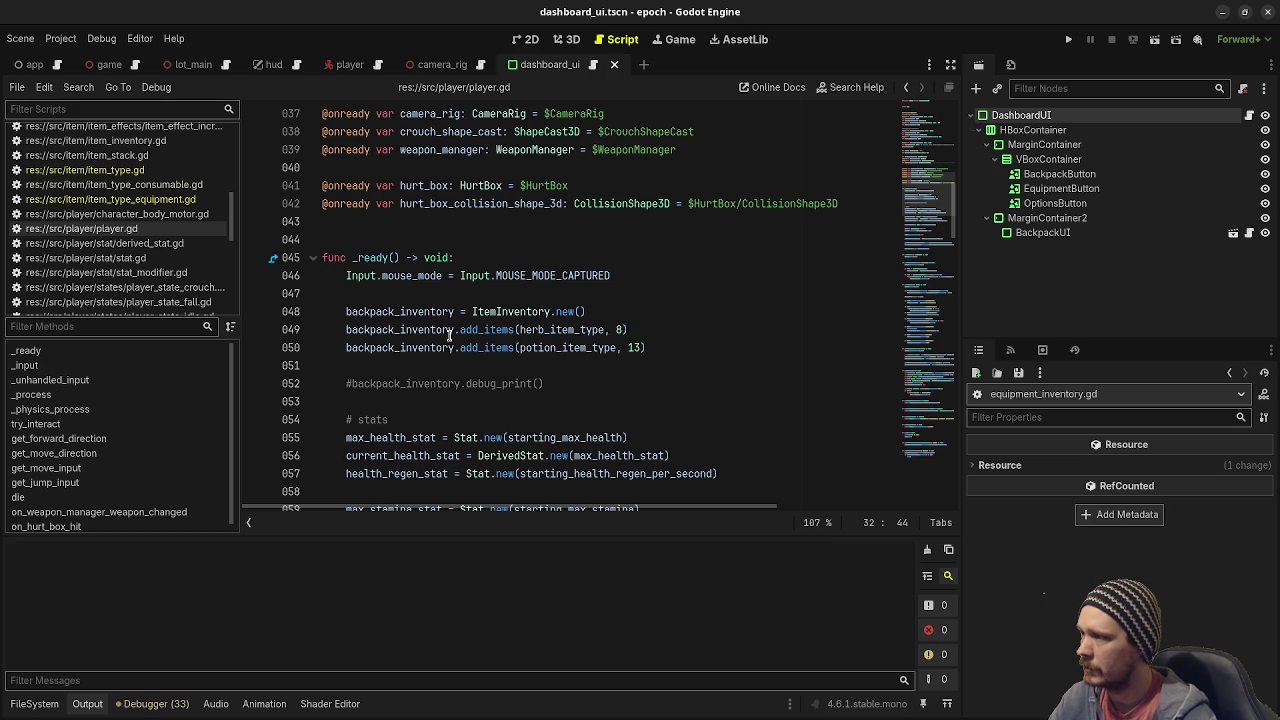
pyautogui.click(676, 350)
pyautogui.press('Return')
pyautogui.press('BackSpace')
pyautogui.press('BackSpace')
pyautogui.press('Down')
pyautogui.press('BackSpace')
pyautogui.press('Down')
pyautogui.press('Down')
pyautogui.press('Return')
pyautogui.press('Return')
pyautogui.press('Up')
# Write 'equipment_inventory = EquipmentInventory.new()' there using autocomplete.
pyautogui.write('equi')
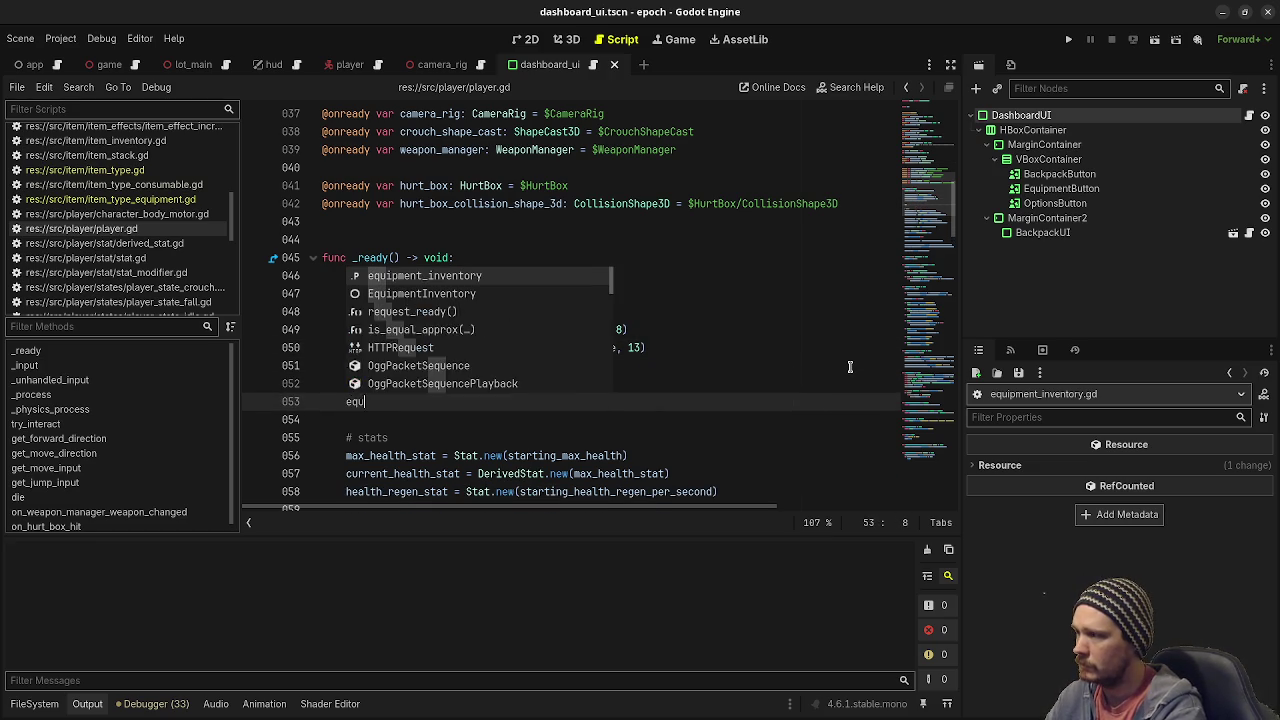
pyautogui.press('Return')
pyautogui.write('.')
pyautogui.press('BackSpace')
pyautogui.write('= Equi')
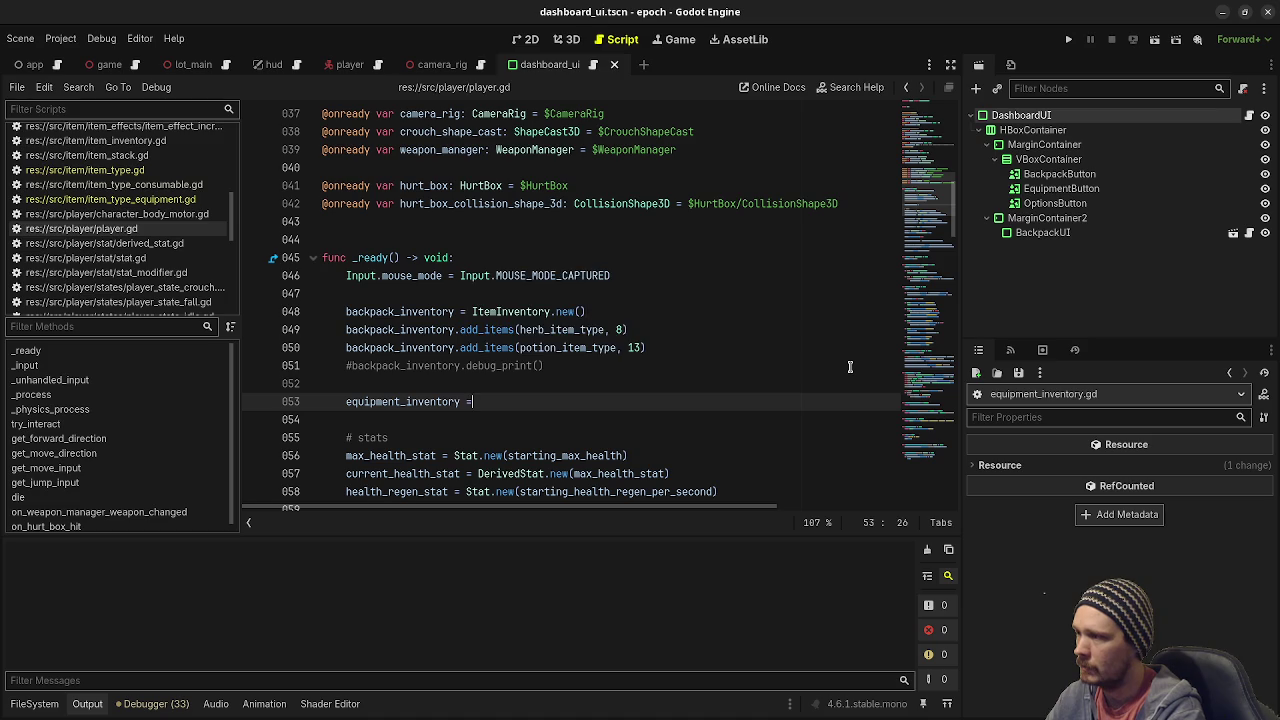
pyautogui.press('Return')
pyautogui.write('.new')
pyautogui.press('Return')
pyautogui.press('Return')
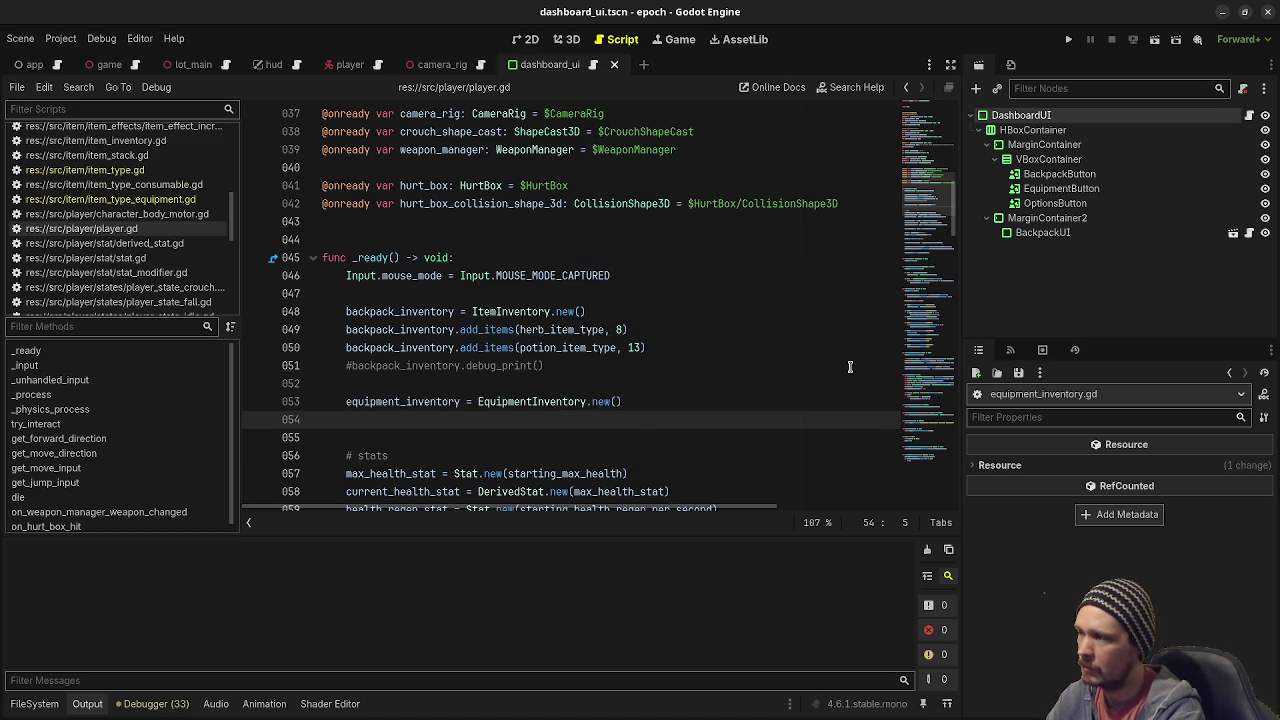
# Save player.gd and open res://data/items in the FileSystem dock.
pyautogui.hotkey('ctrl', 's')
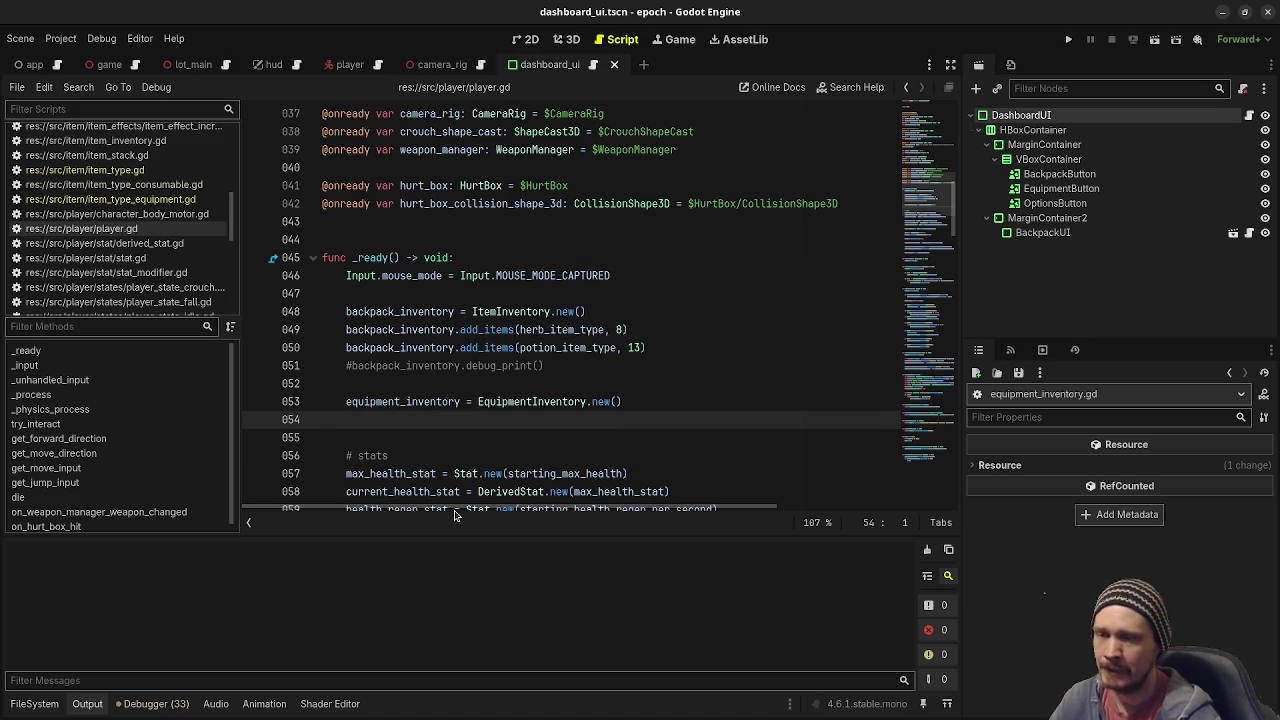
pyautogui.click(30, 704)
pyautogui.scroll(8, 68, 575)
pyautogui.click(62, 588)
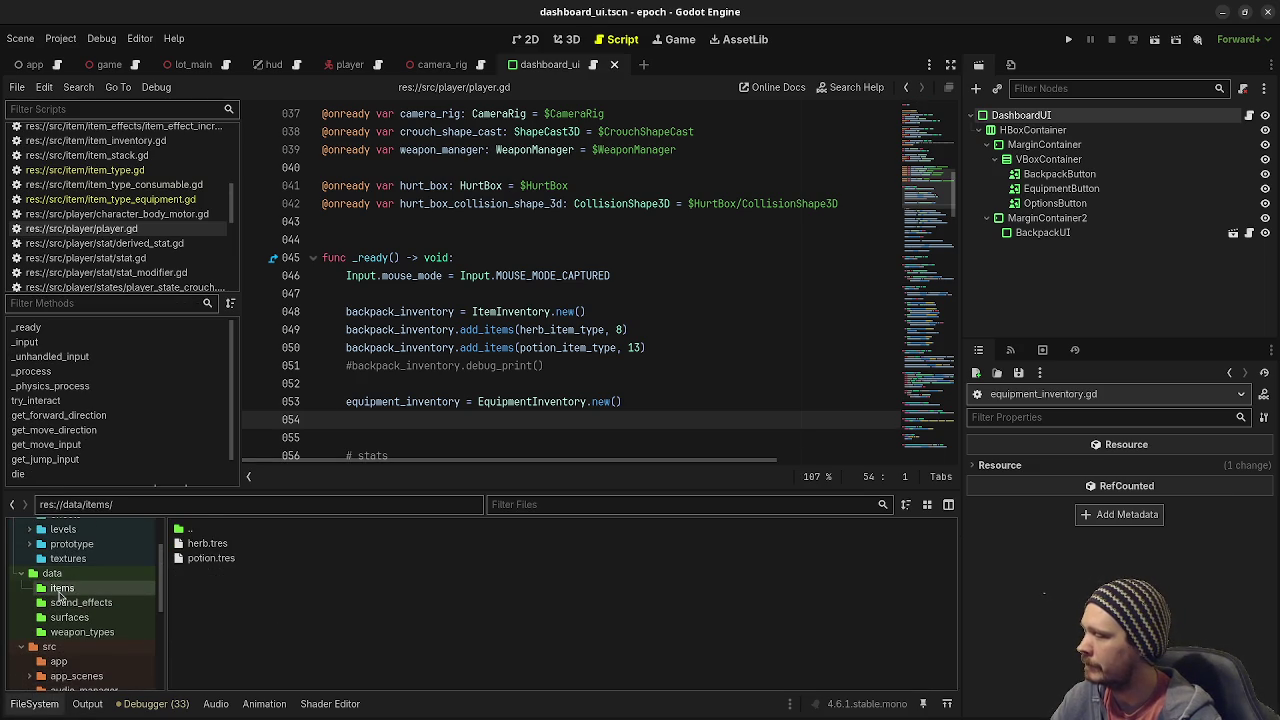
# Create a new folder named 'equipment' in data/items and open it.
pyautogui.rightClick(277, 606)
pyautogui.click(311, 612)
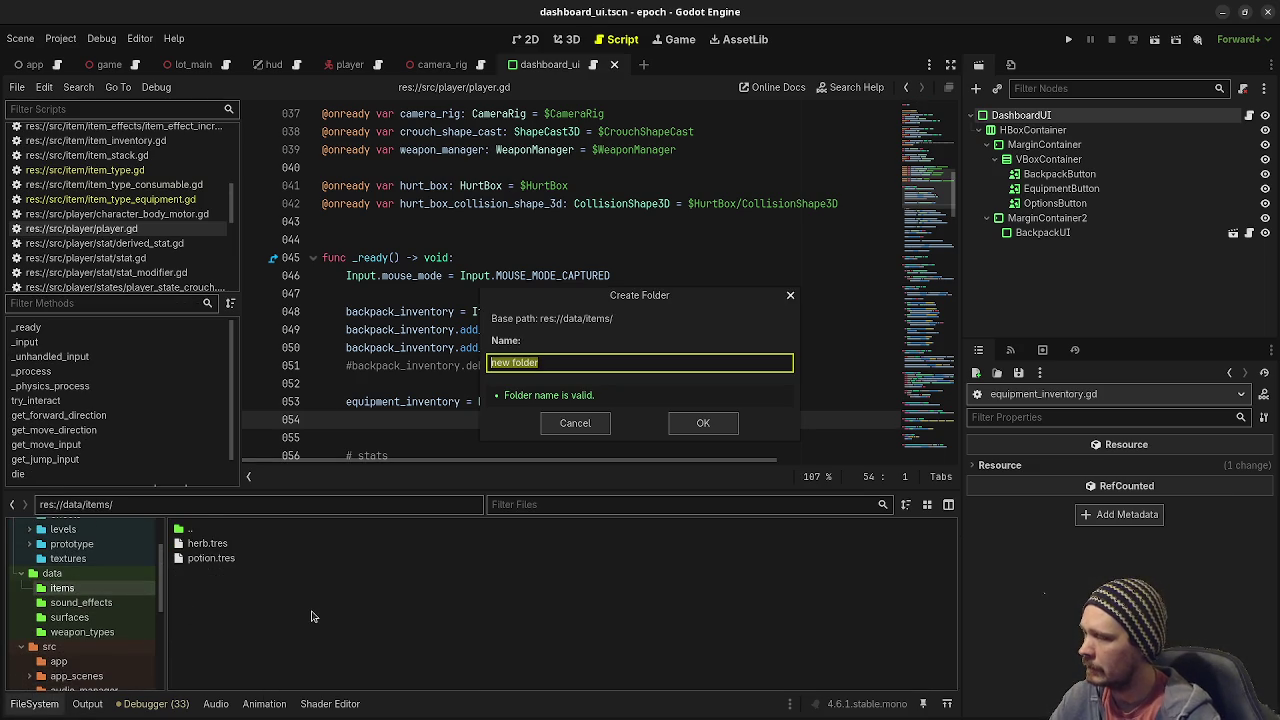
pyautogui.write('equipment')
pyautogui.press('Return')
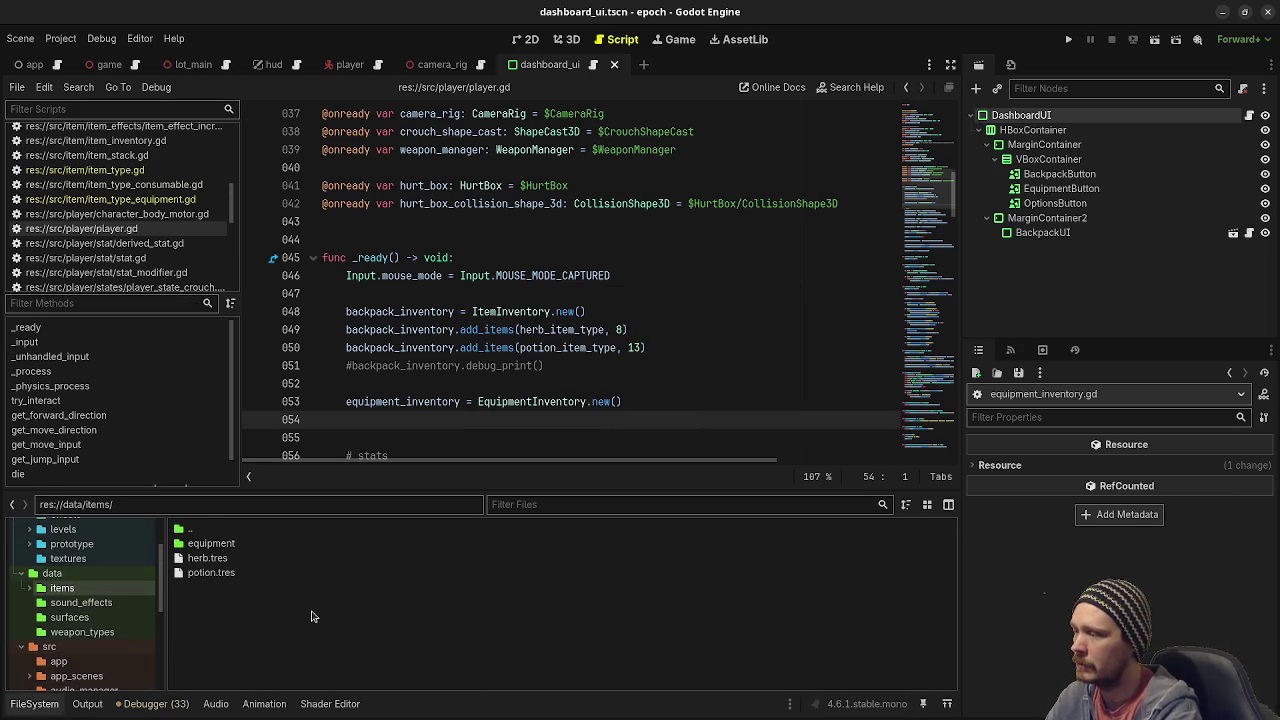
pyautogui.doubleClick(211, 543)
pyautogui.rightClick(240, 557)
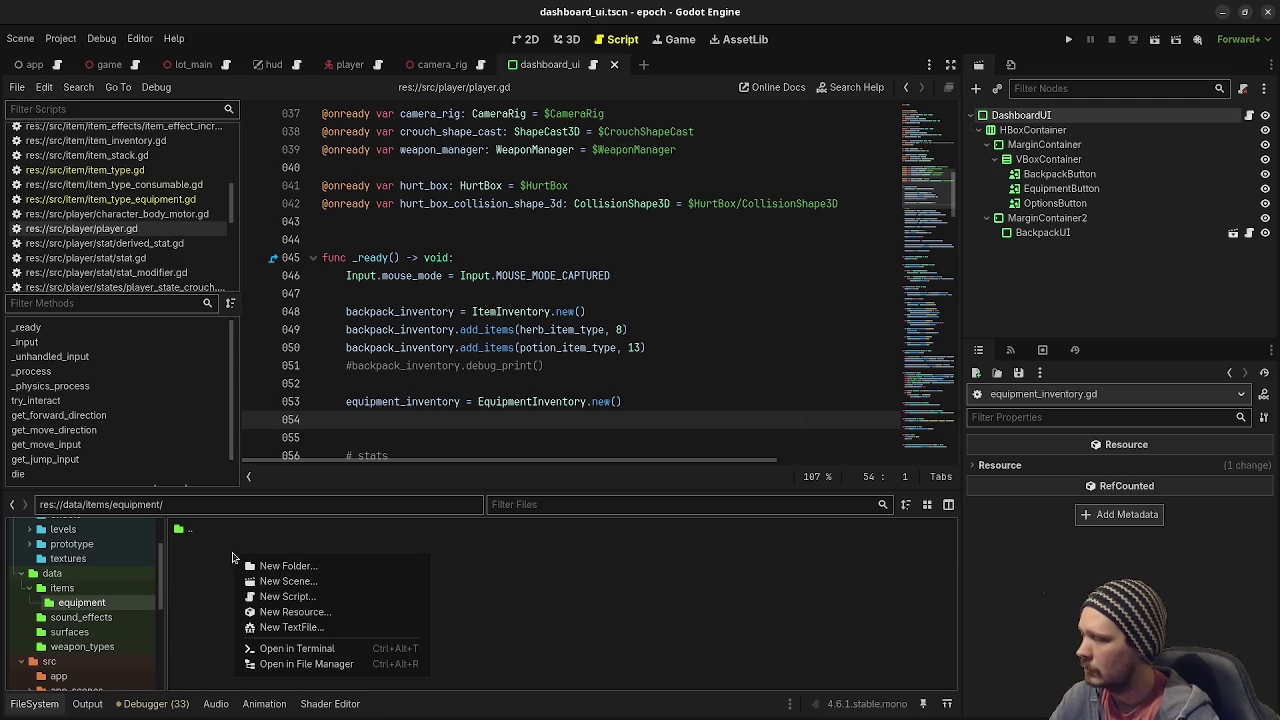
# Create a new ItemTypeEquipment resource, save it as head_armor.tres, and open it in the Inspector.
pyautogui.click(315, 612)
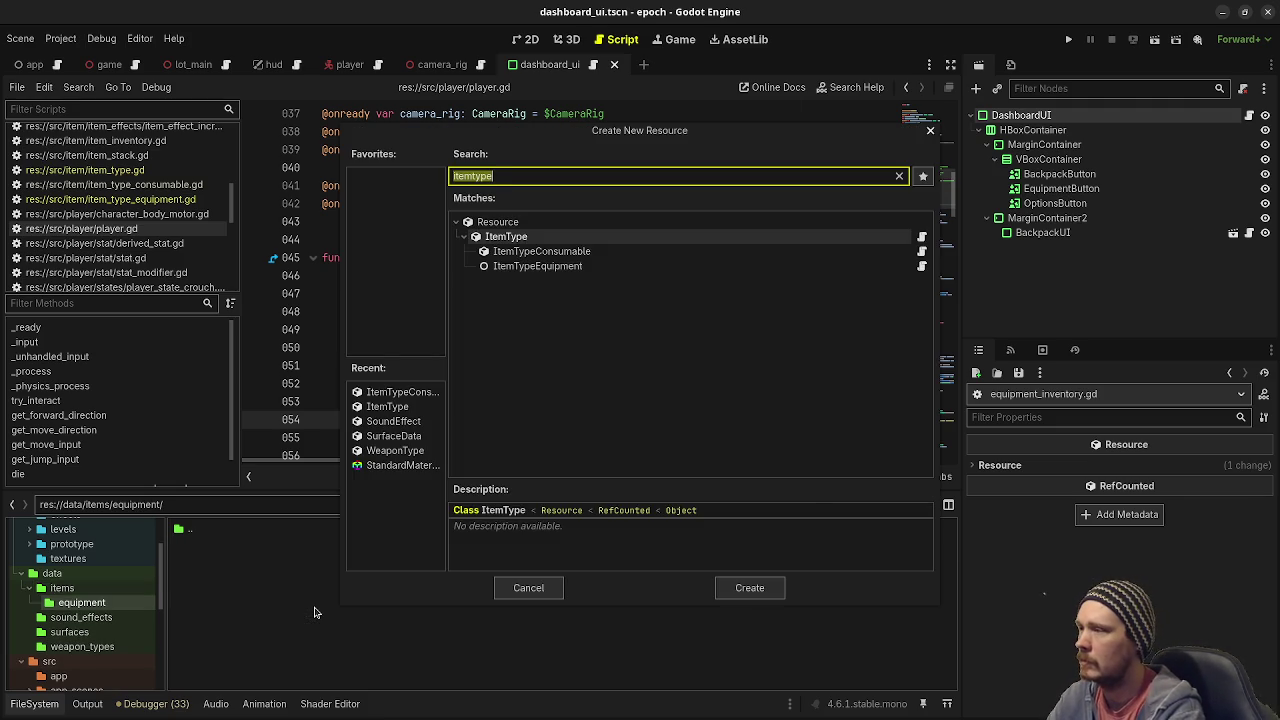
pyautogui.press('Down')
pyautogui.press('Down')
pyautogui.press('Return')
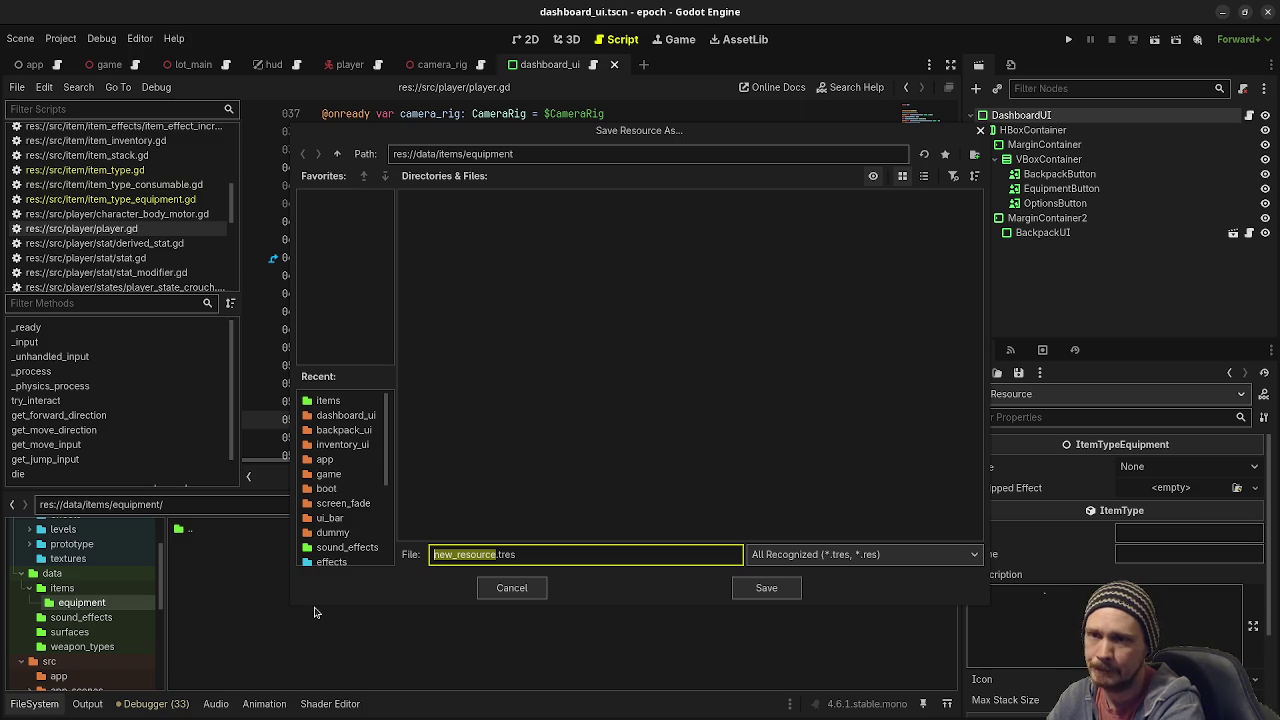
pyautogui.write('head')
pyautogui.write('_armor')
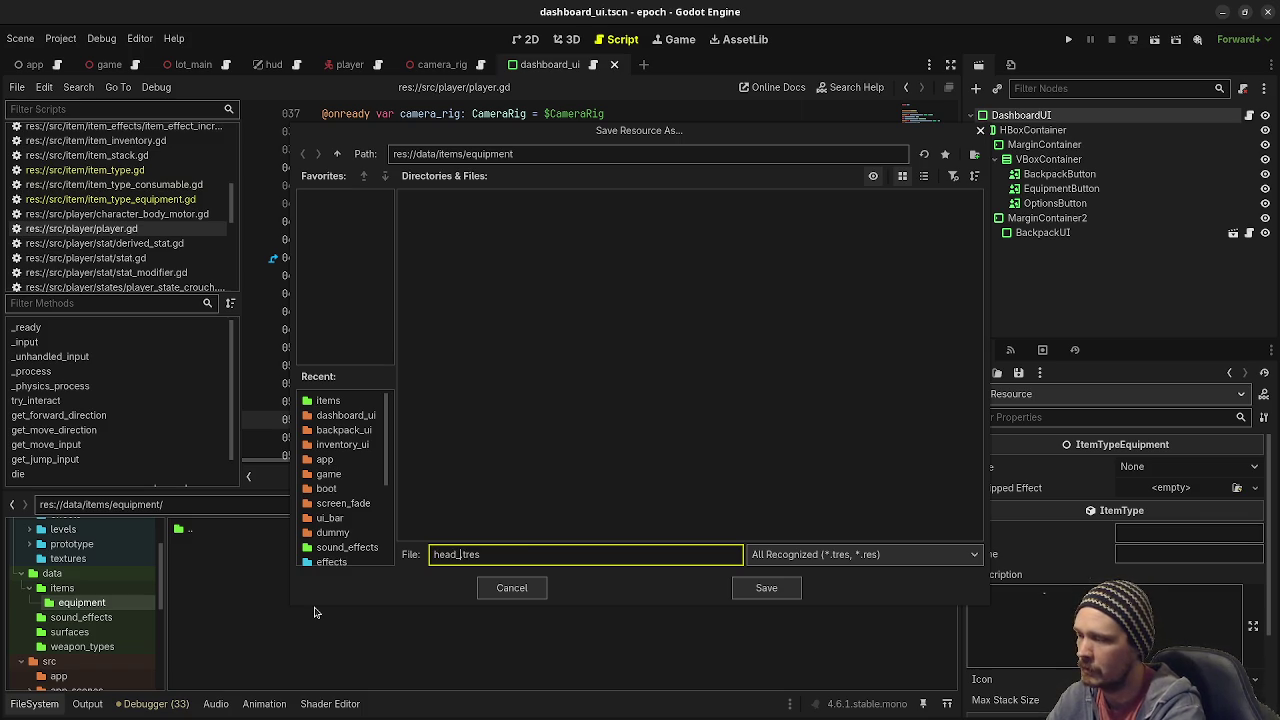
pyautogui.click(763, 590)
pyautogui.click(273, 546)
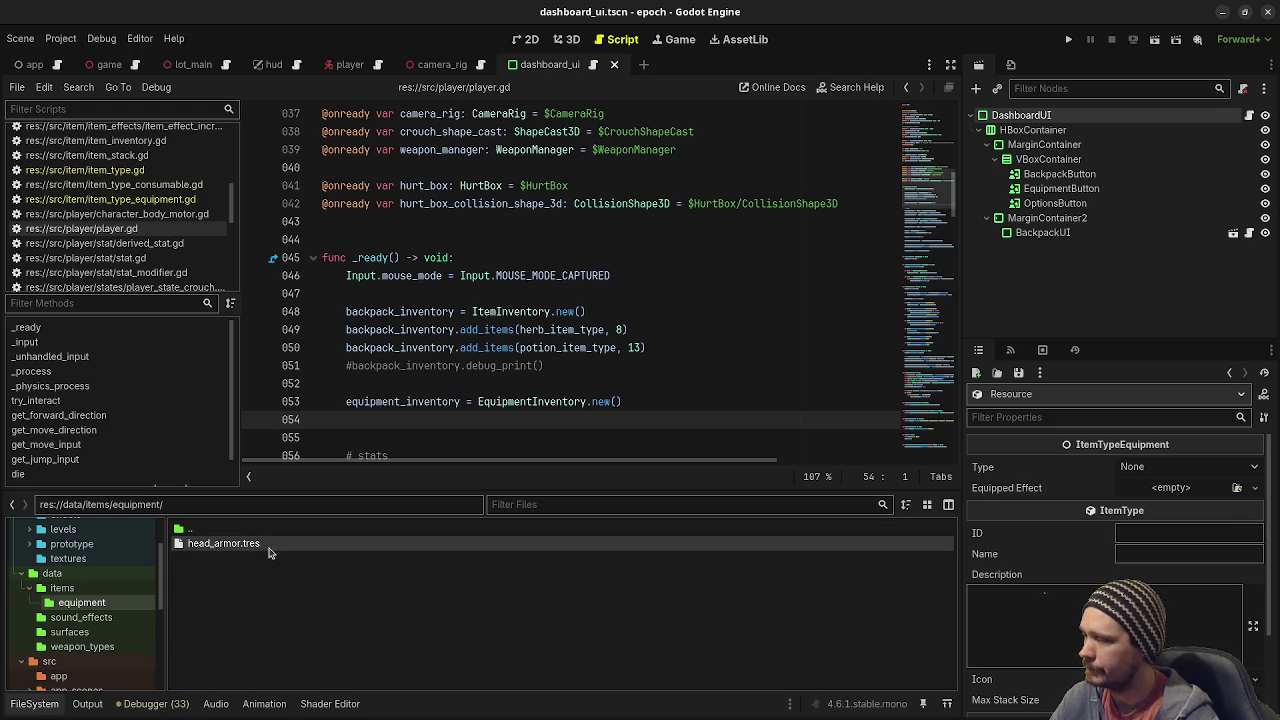
# Set head_armor's type to Head, ID to head_armor, and description to 'Protects yo noggin.'.
pyautogui.click(1140, 467)
pyautogui.click(1182, 484)
pyautogui.click(1135, 528)
pyautogui.write('head_armor')
pyautogui.press('Tab')
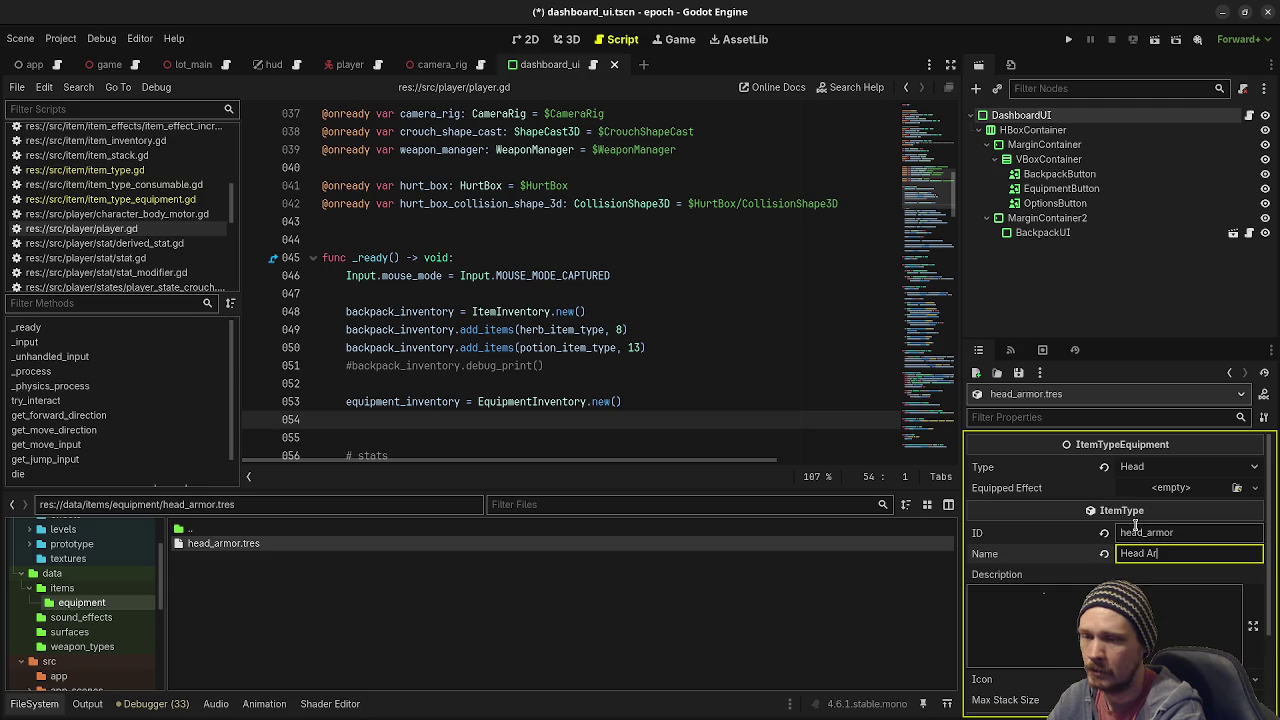
pyautogui.scroll(-3, 1122, 538)
pyautogui.click(1093, 512)
pyautogui.write('Protects ')
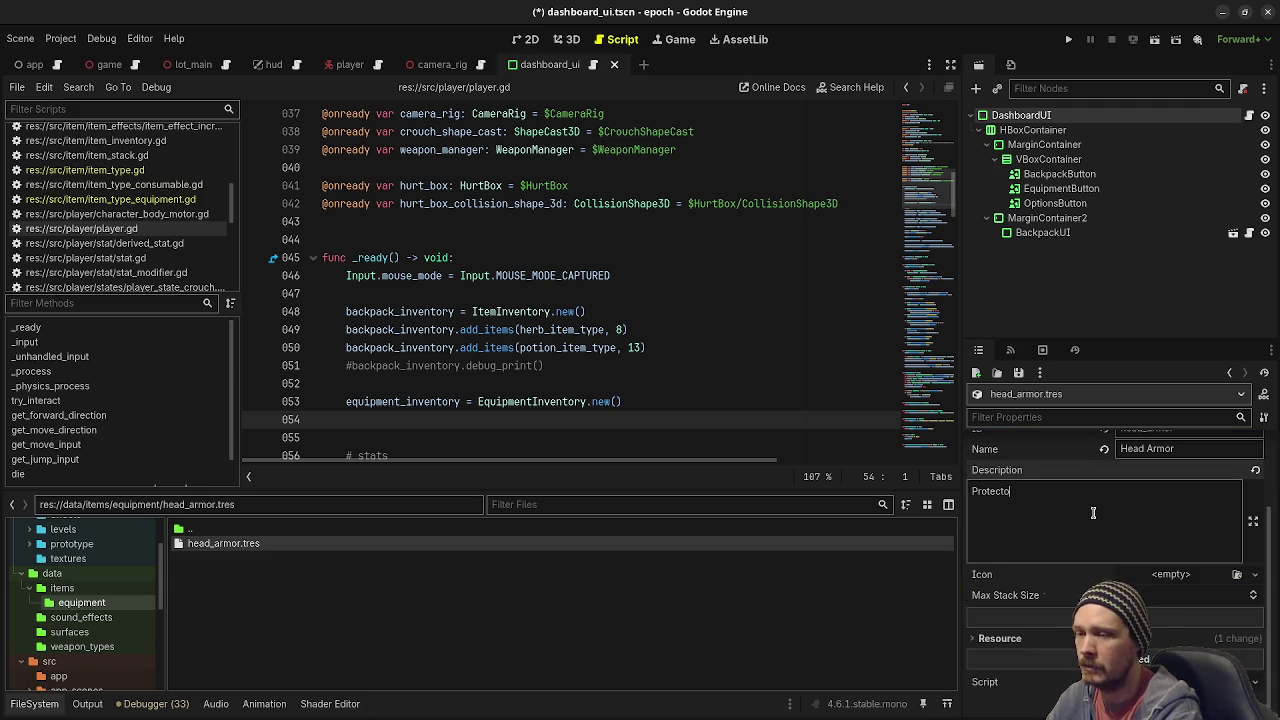
pyautogui.write('yo noggin.')
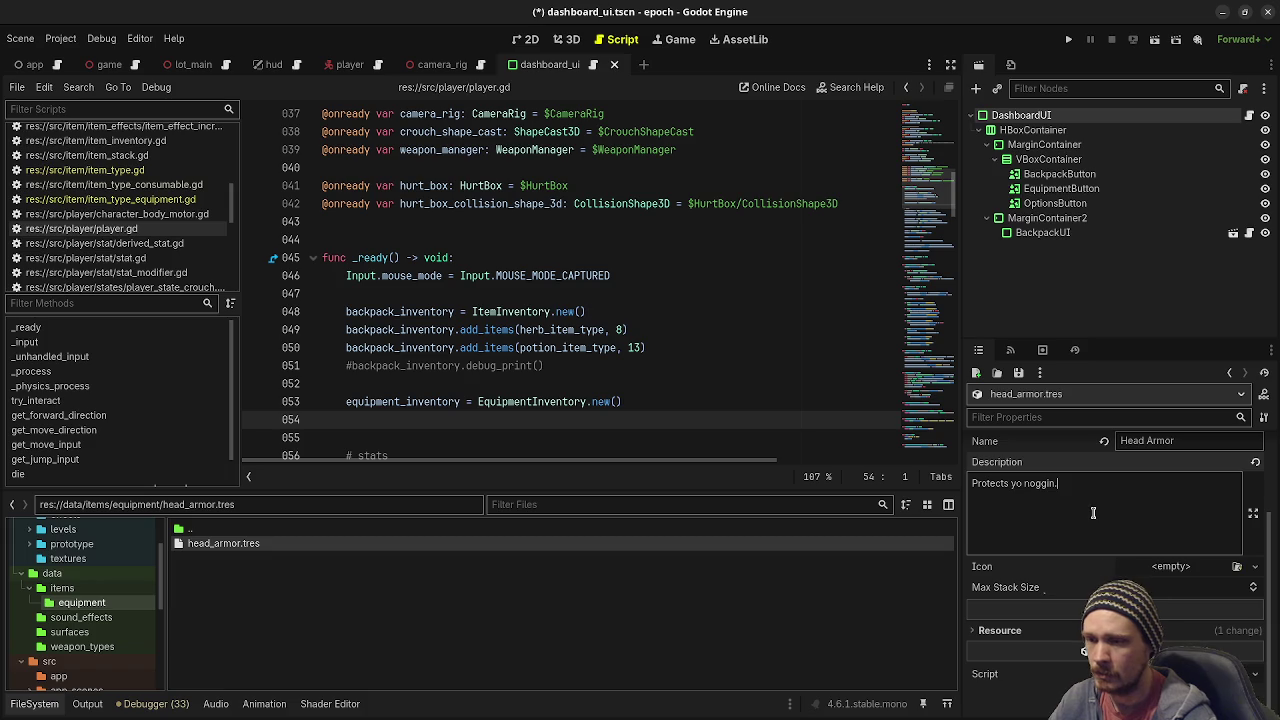
# Browse textures for the item's Icon via Quick Load, then close the list without choosing one.
pyautogui.click(1172, 569)
pyautogui.click(1120, 530)
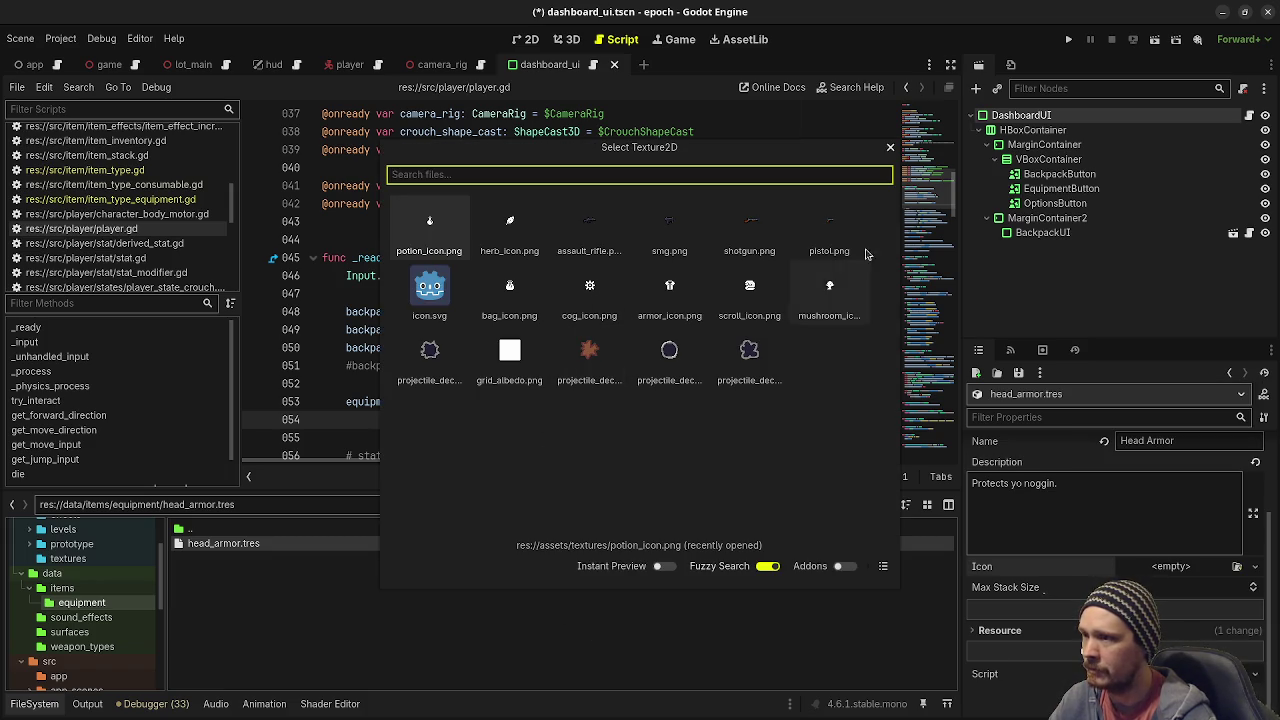
pyautogui.click(890, 147)
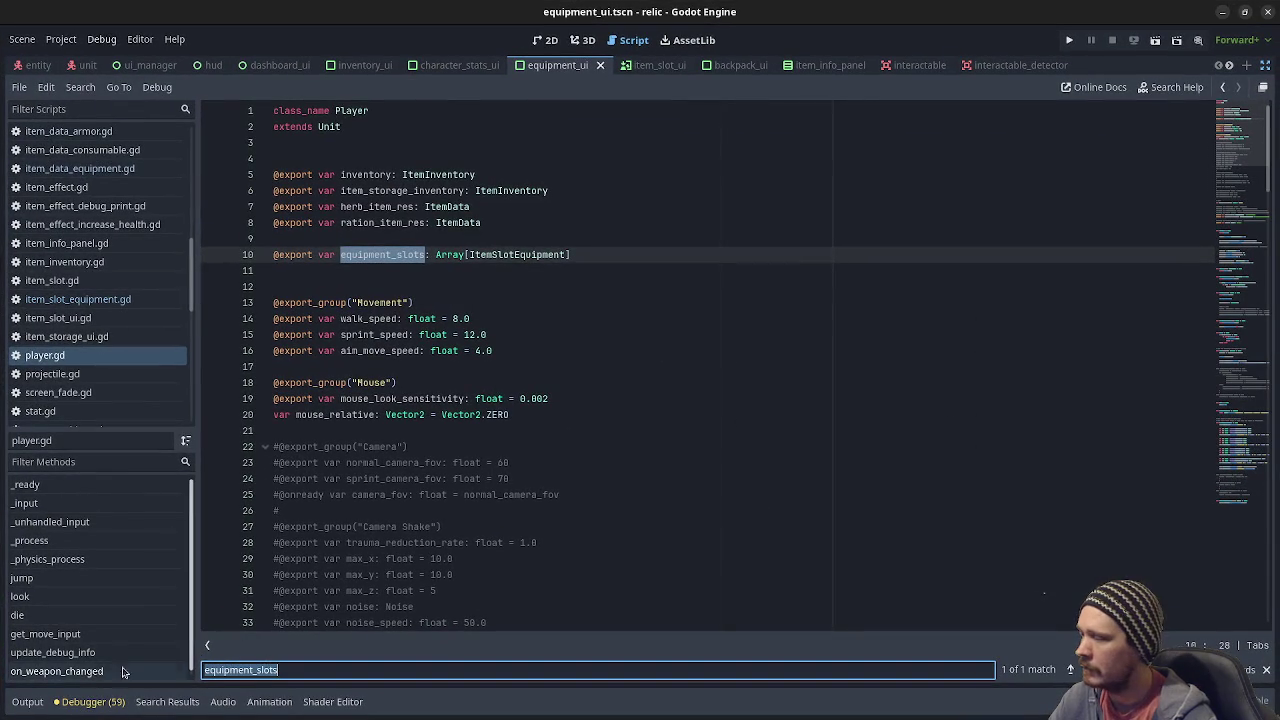
# Show the Output log, view relic's equipment_ui layout in 2D, then minimize the relic window.
pyautogui.click(28, 701)
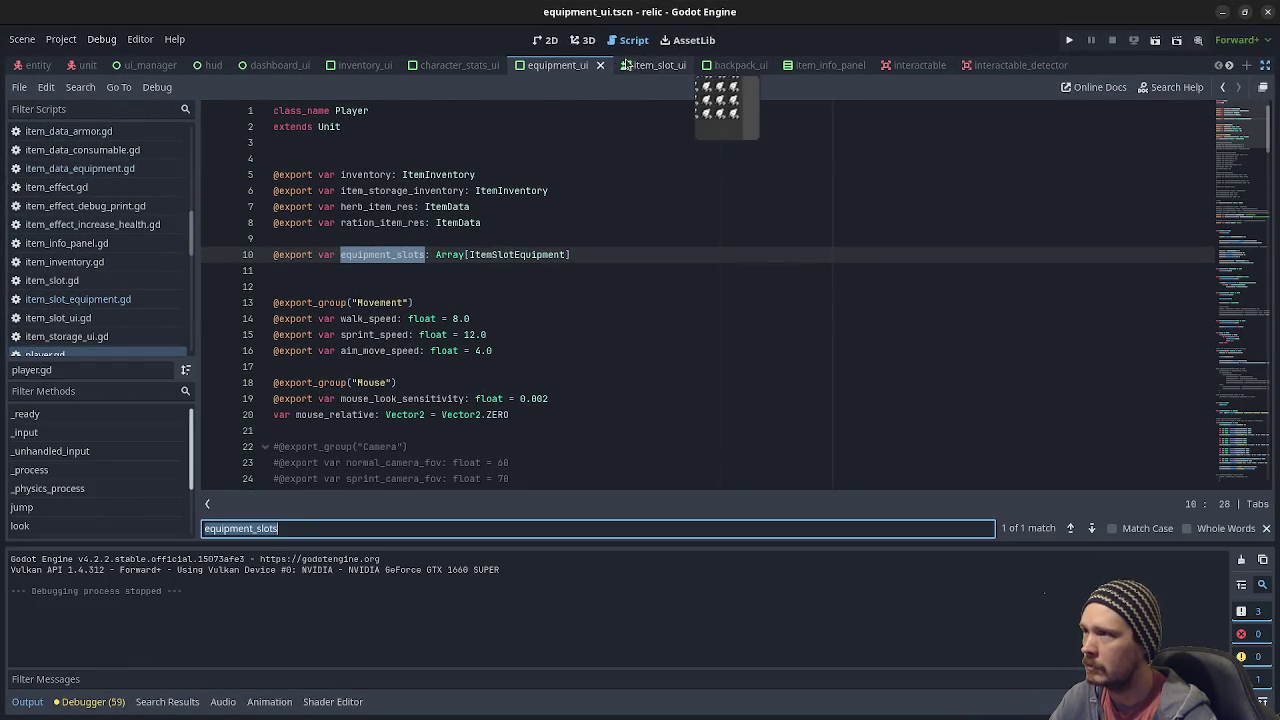
pyautogui.click(548, 40)
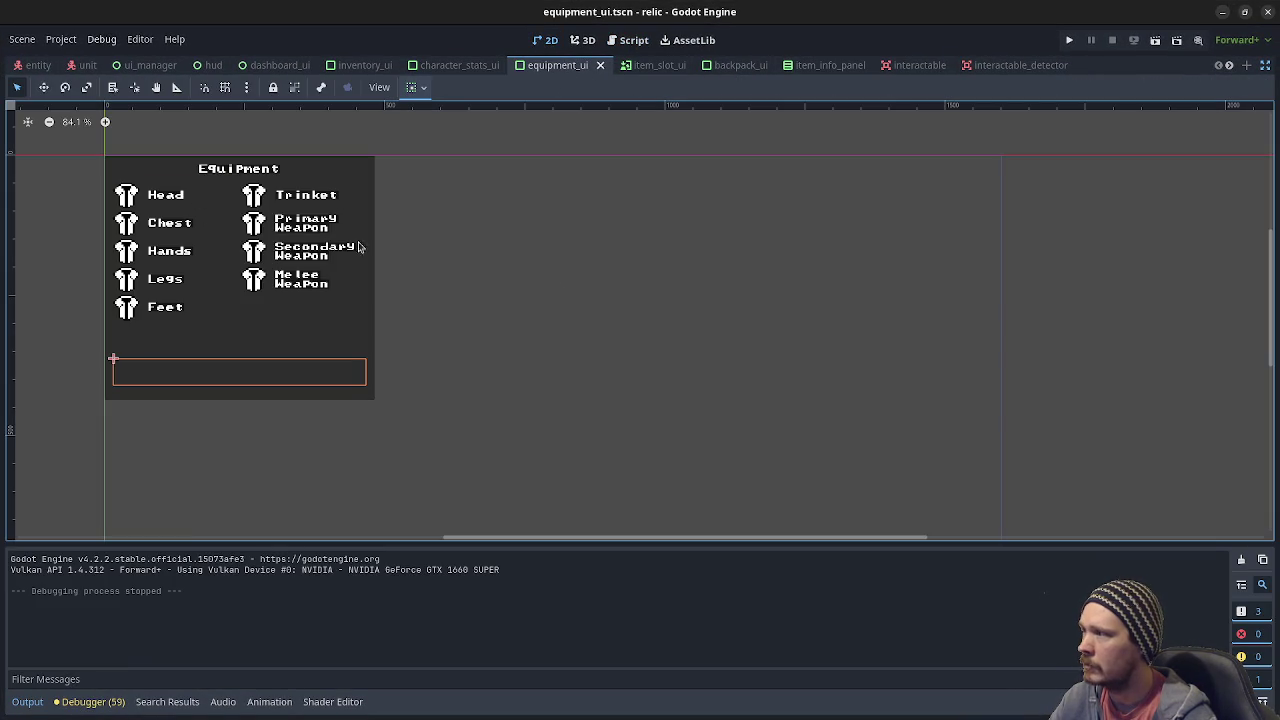
pyautogui.click(1224, 13)
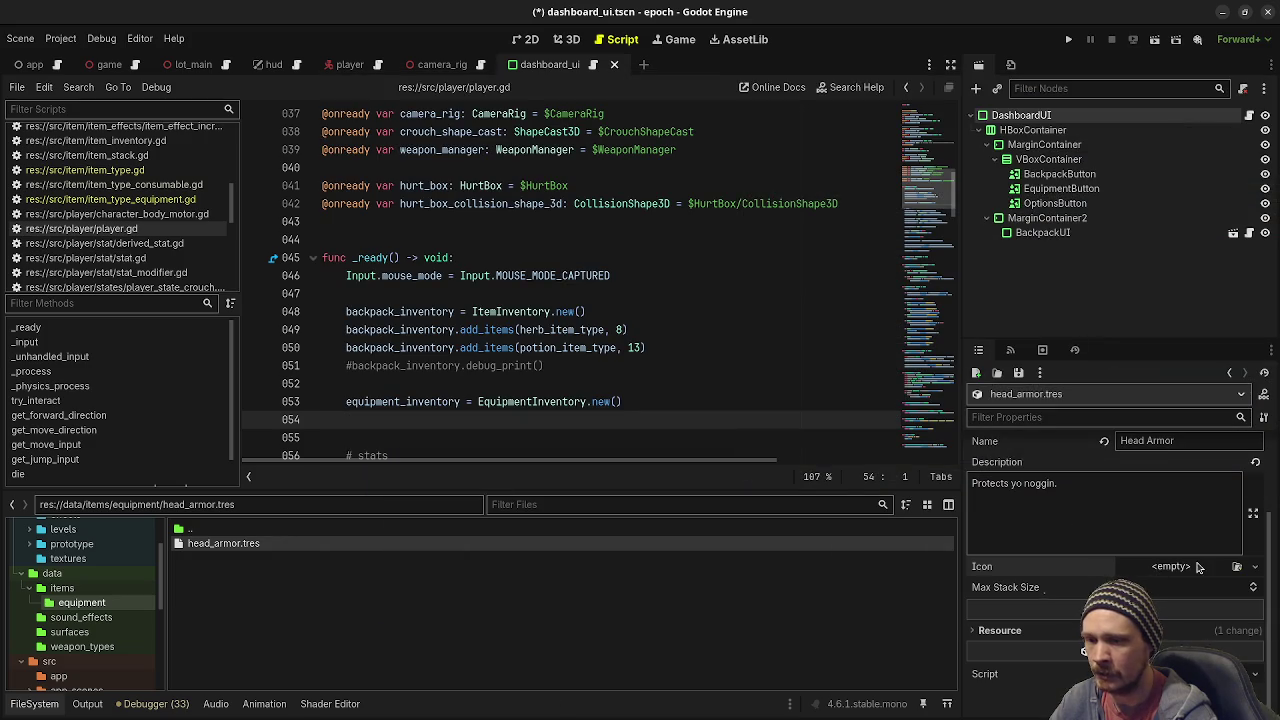
# Assign the armour texture as head_armor.tres's icon, save, and return to player.gd's inventory line.
pyautogui.click(1237, 566)
pyautogui.click(655, 282)
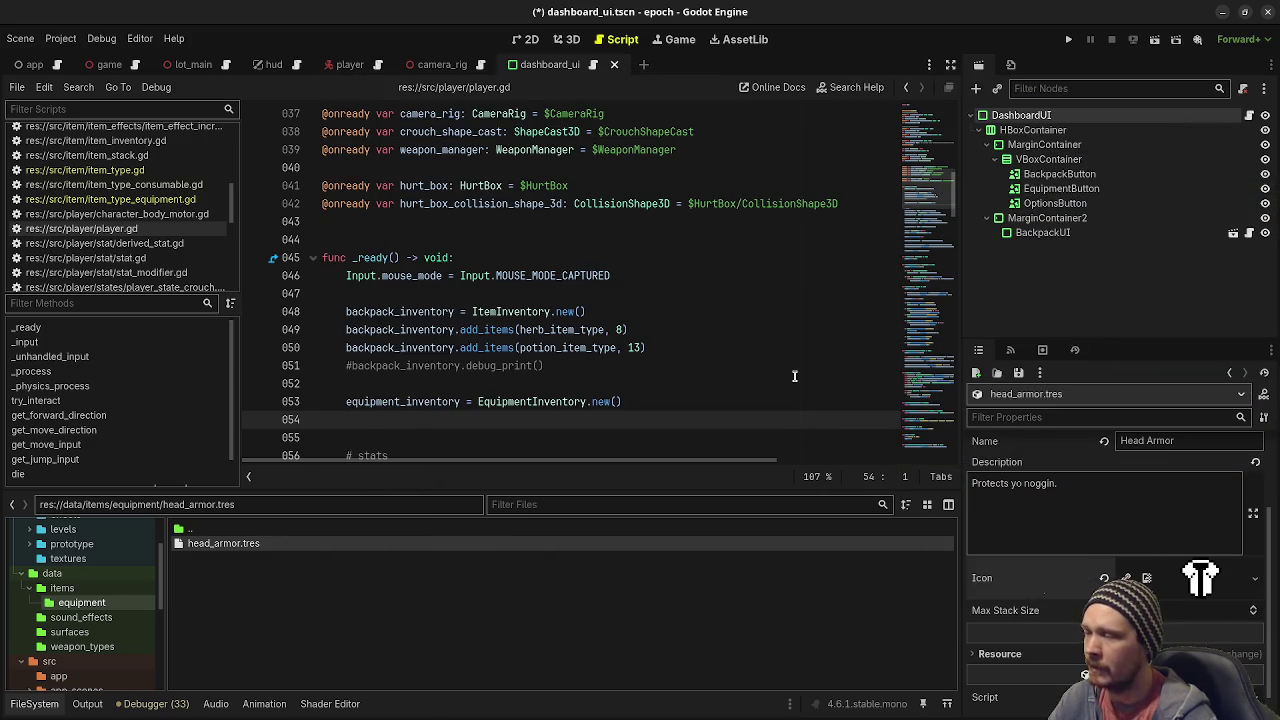
pyautogui.click(642, 365)
pyautogui.hotkey('ctrl', 's')
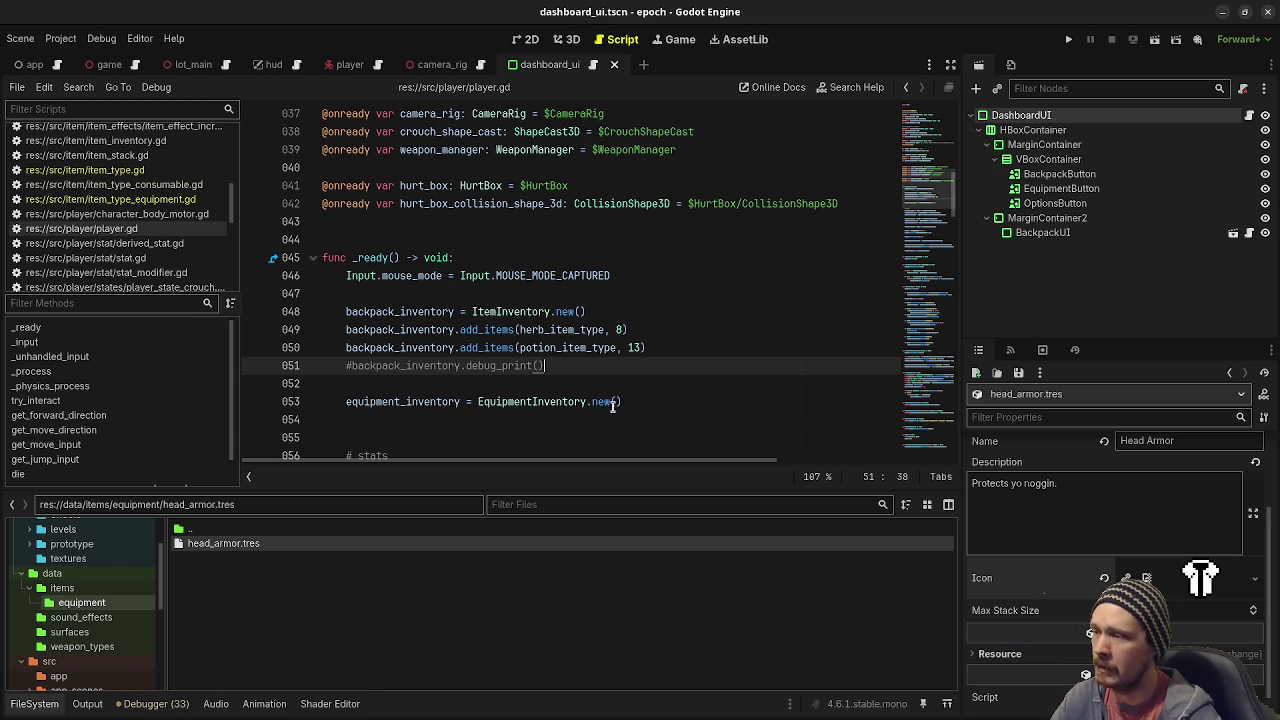
pyautogui.click(683, 401)
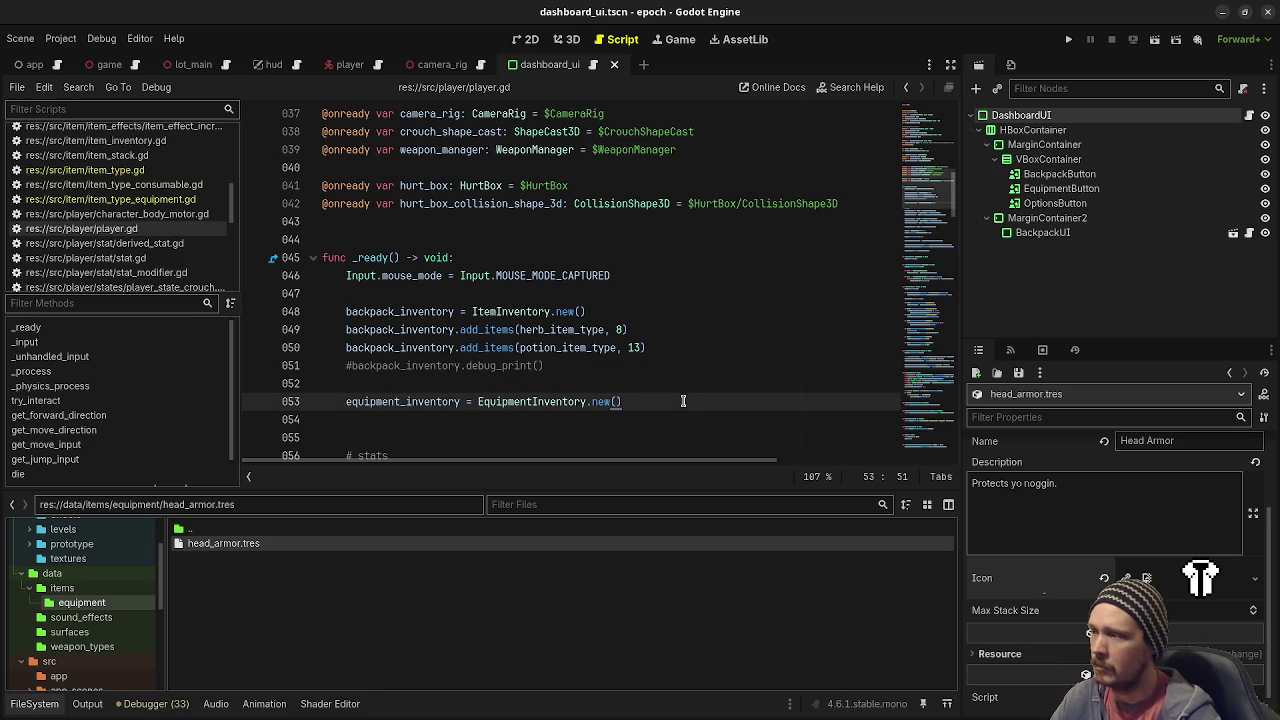
pyautogui.scroll(5, 683, 401)
pyautogui.click(610, 297)
pyautogui.press('Return')
pyautogui.write('@expor')
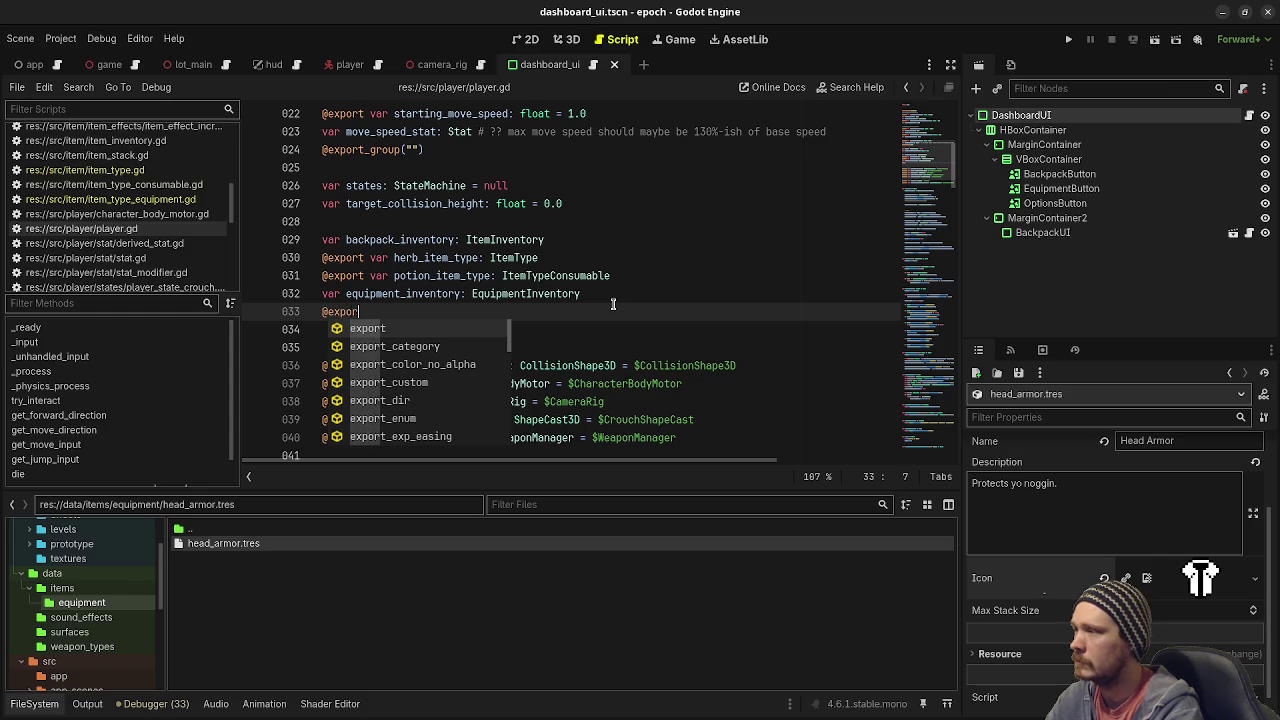
pyautogui.write('t var head_amor_equipment_typ')
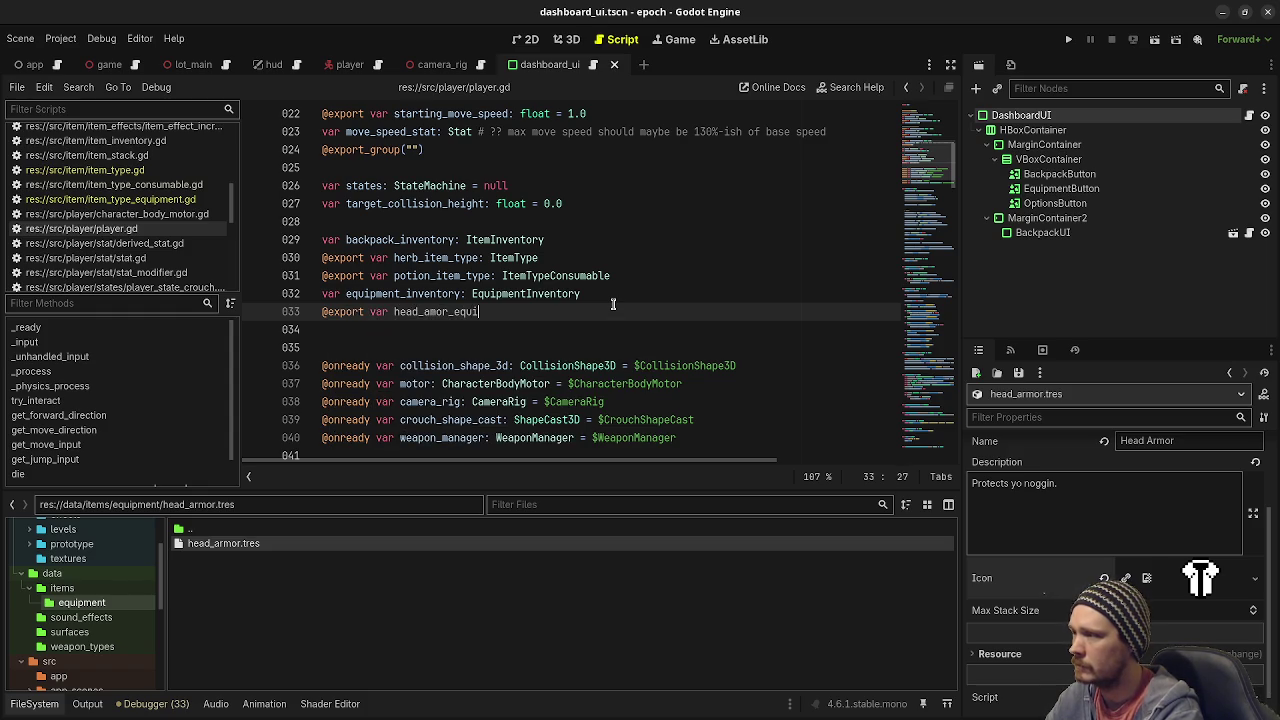
pyautogui.write('e: ')
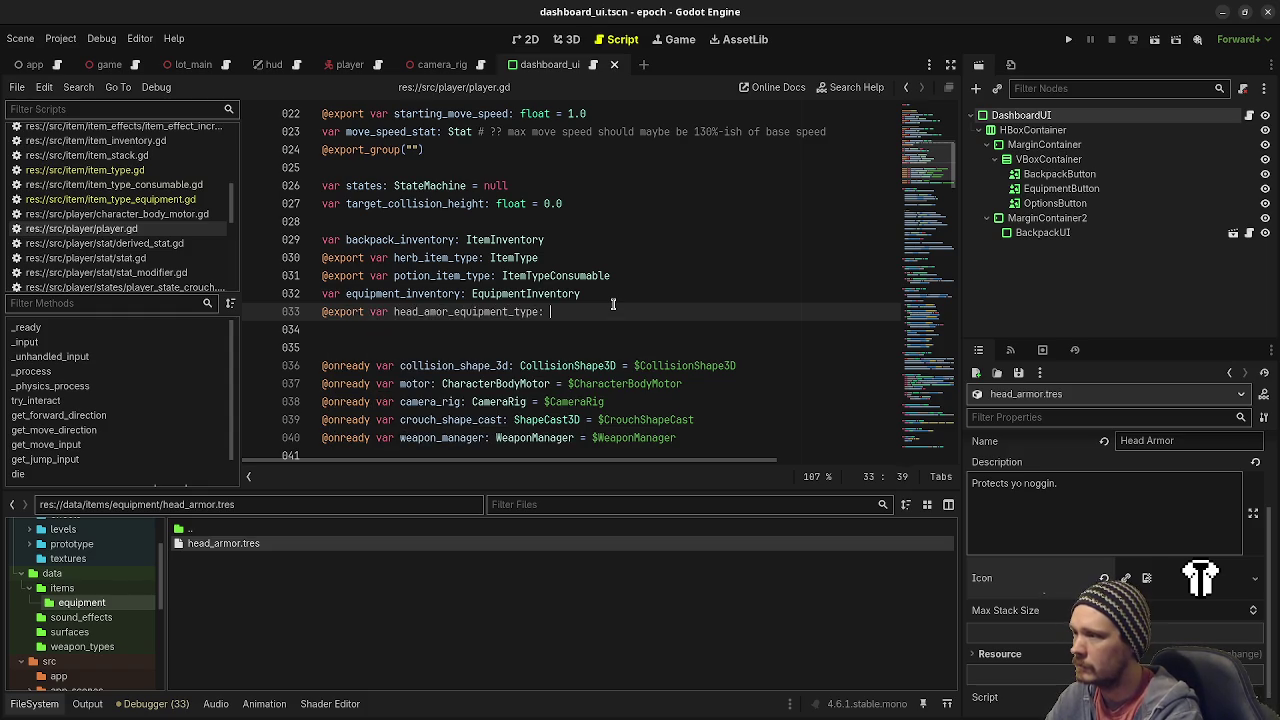
pyautogui.write('Equi')
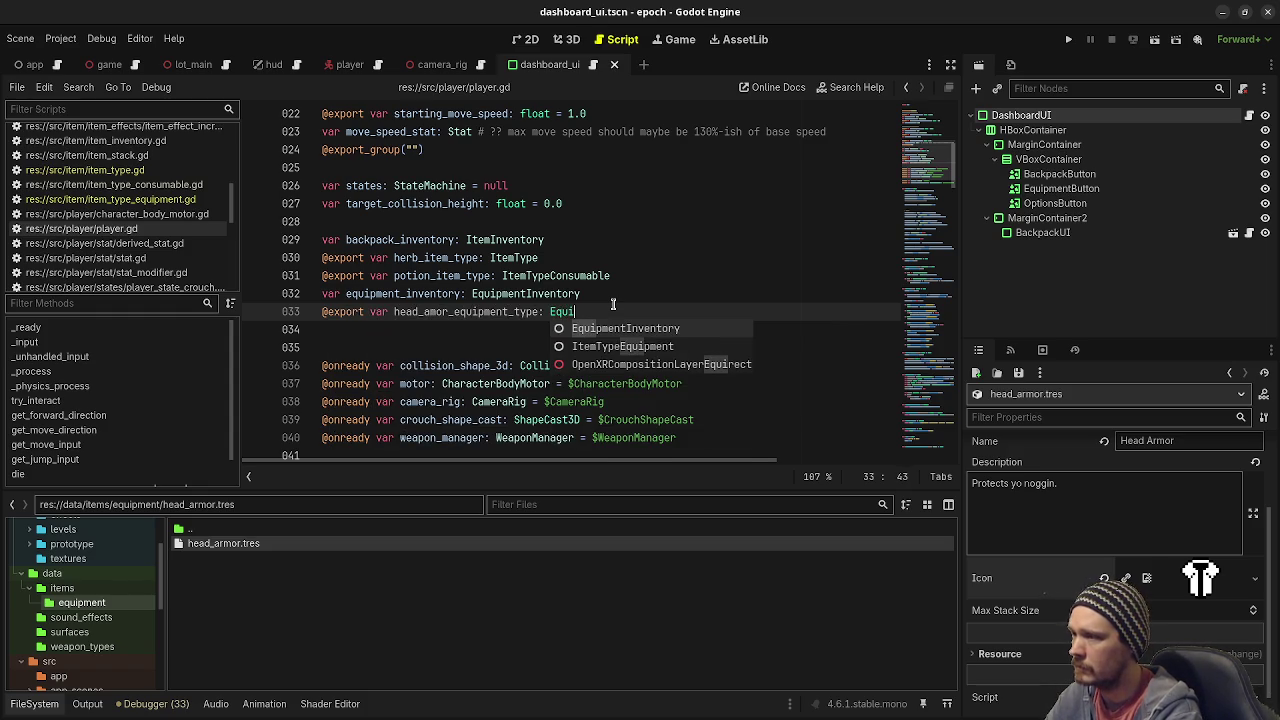
pyautogui.press('Down')
pyautogui.press('Return')
pyautogui.hotkey('ctrl', 's')
# On the Player node, set the head armor property to head_armor.tres.
pyautogui.click(347, 64)
pyautogui.click(1035, 130)
pyautogui.click(1005, 115)
pyautogui.click(1240, 628)
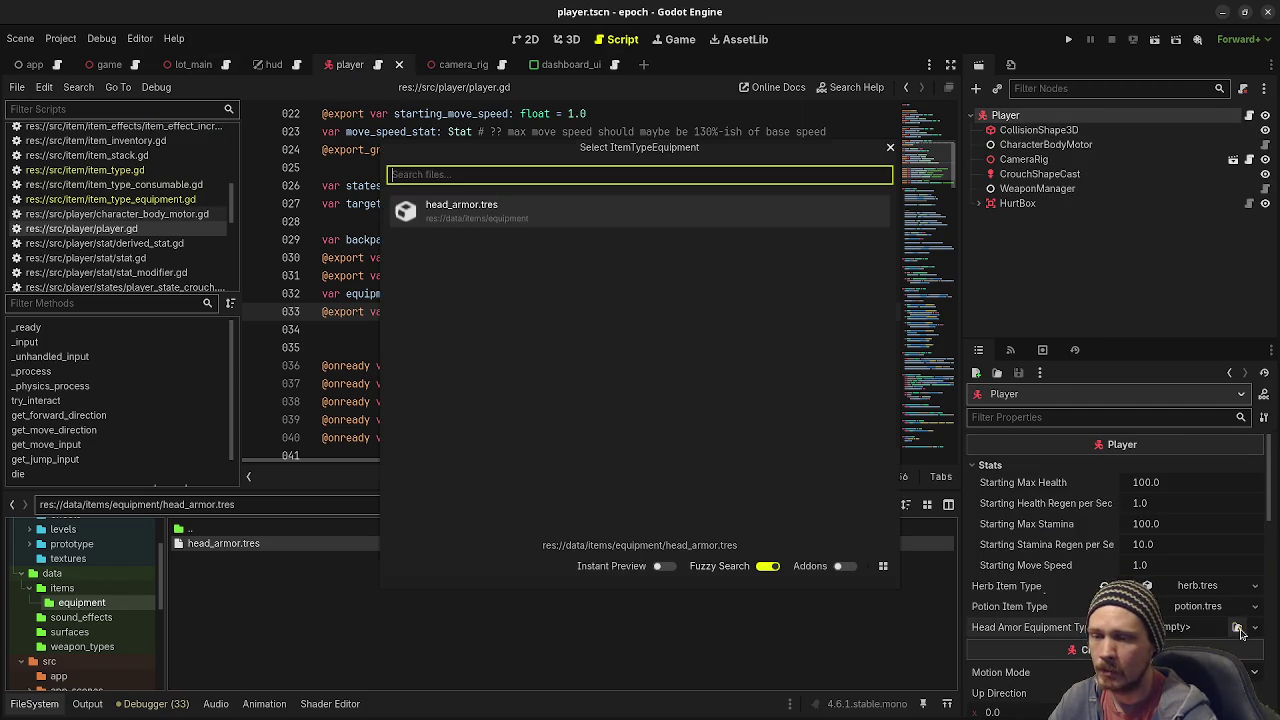
pyautogui.doubleClick(510, 204)
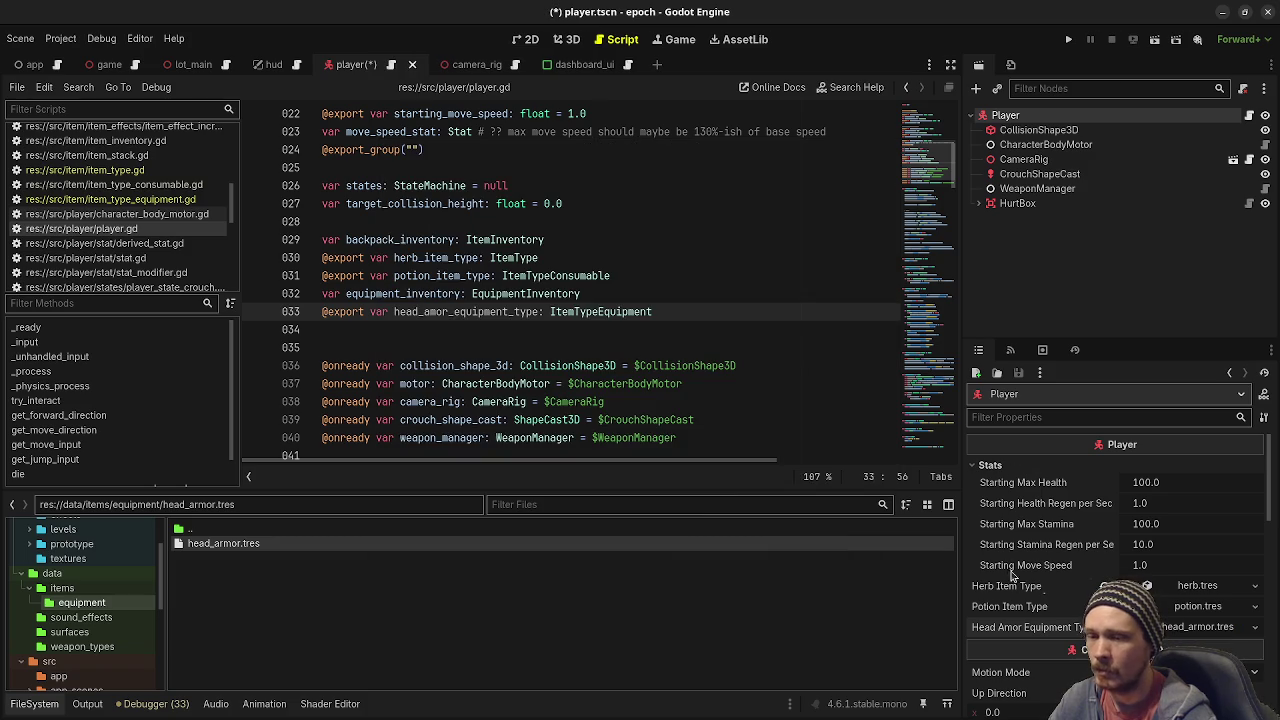
# Save player.gd again and open the equipment_inventory.gd script.
pyautogui.click(612, 329)
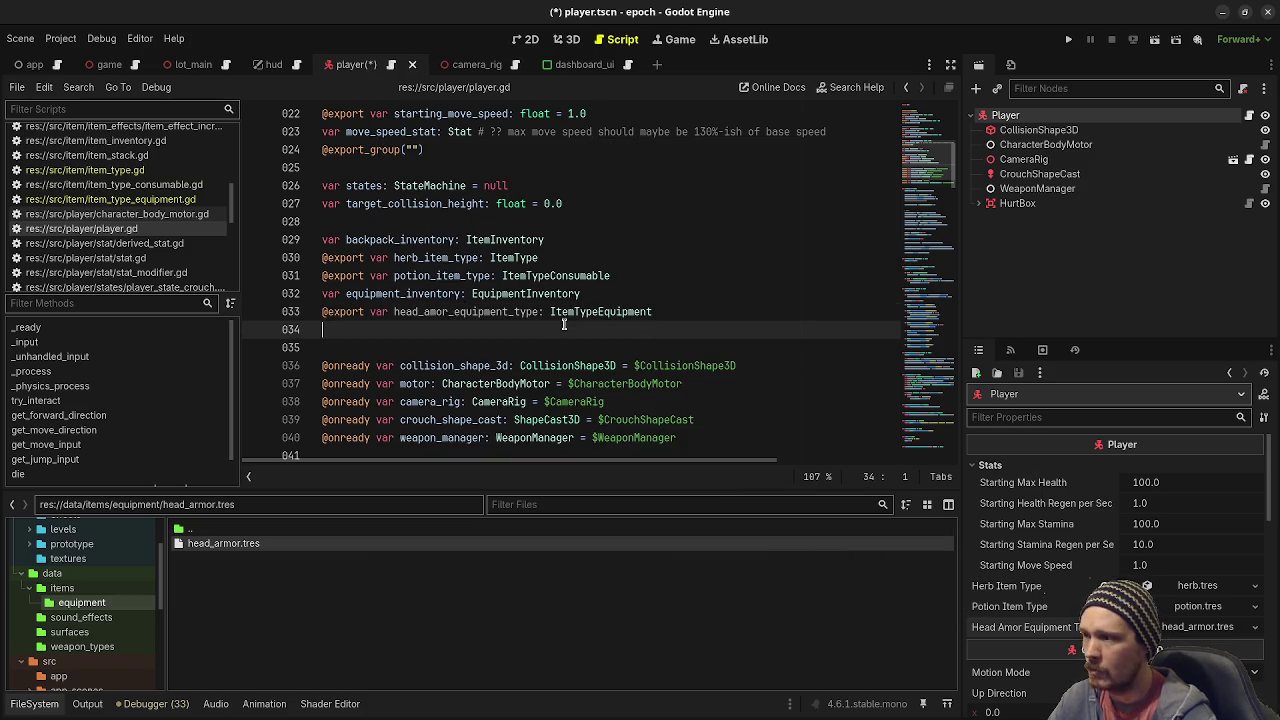
pyautogui.hotkey('ctrl', 's')
pyautogui.scroll(-4, 549, 319)
pyautogui.scroll(-4, 549, 319)
pyautogui.scroll(2, 549, 319)
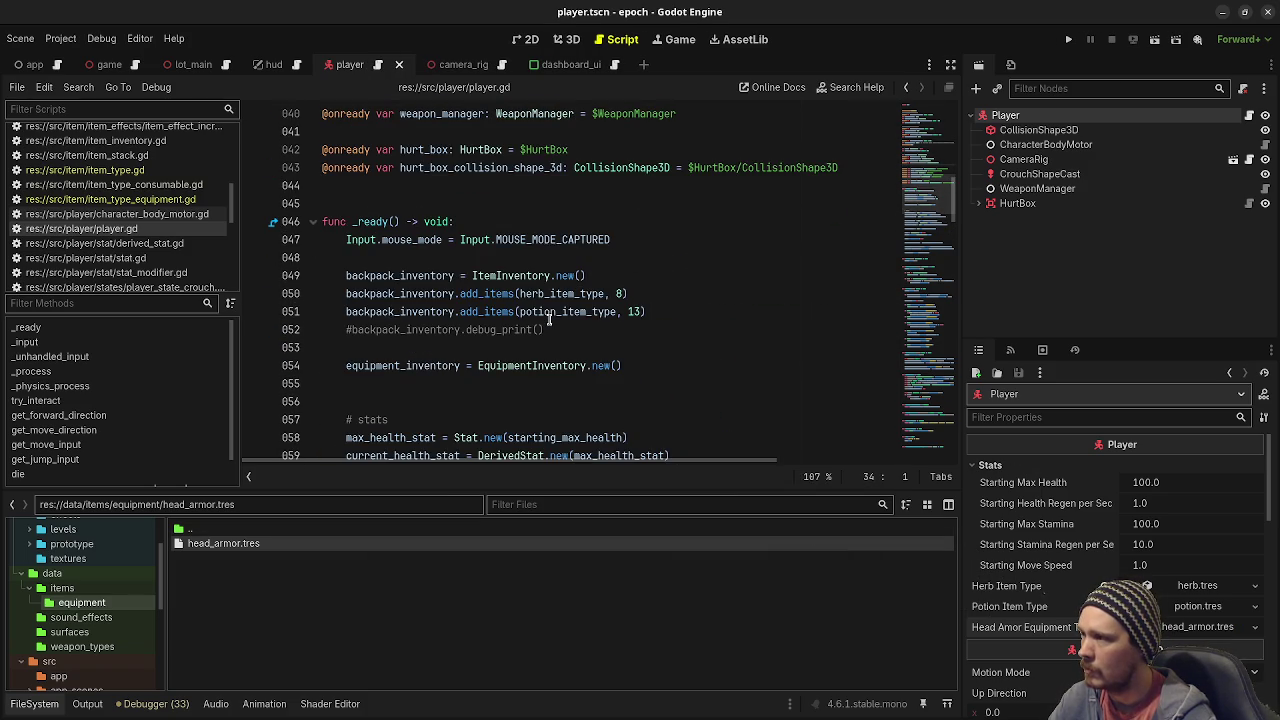
pyautogui.click(688, 365)
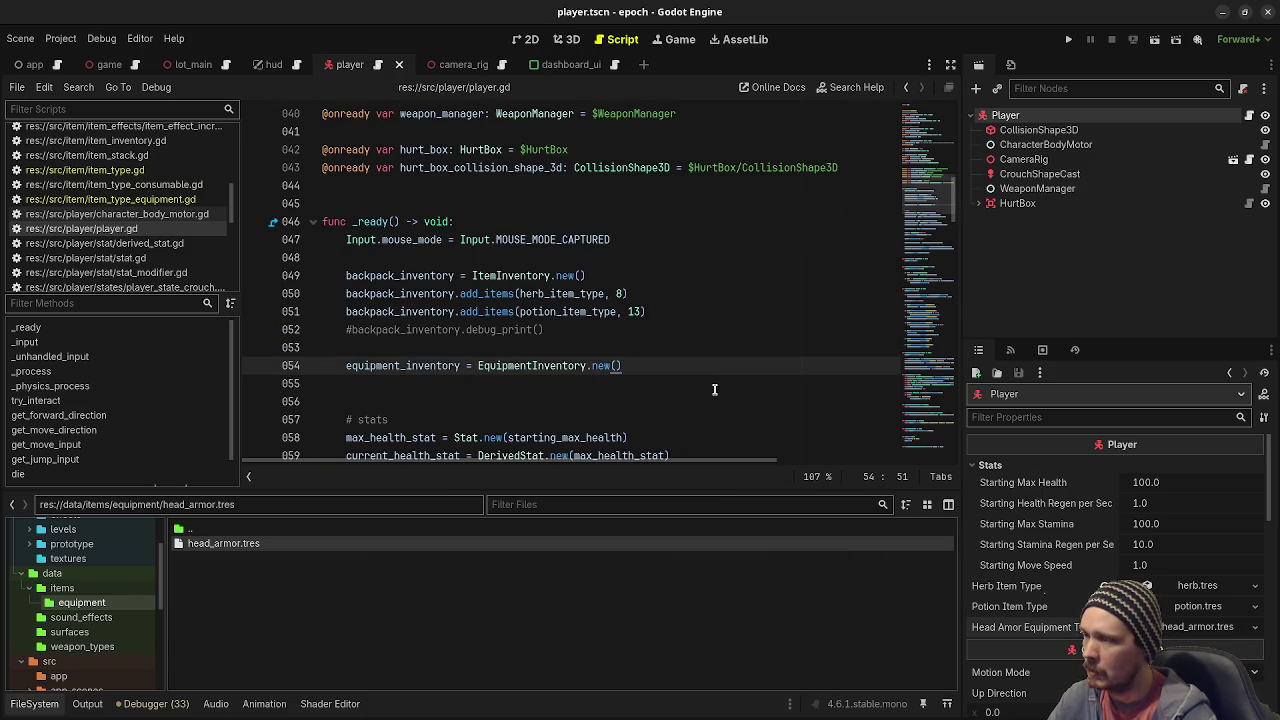
pyautogui.scroll(3, 119, 243)
pyautogui.click(120, 203)
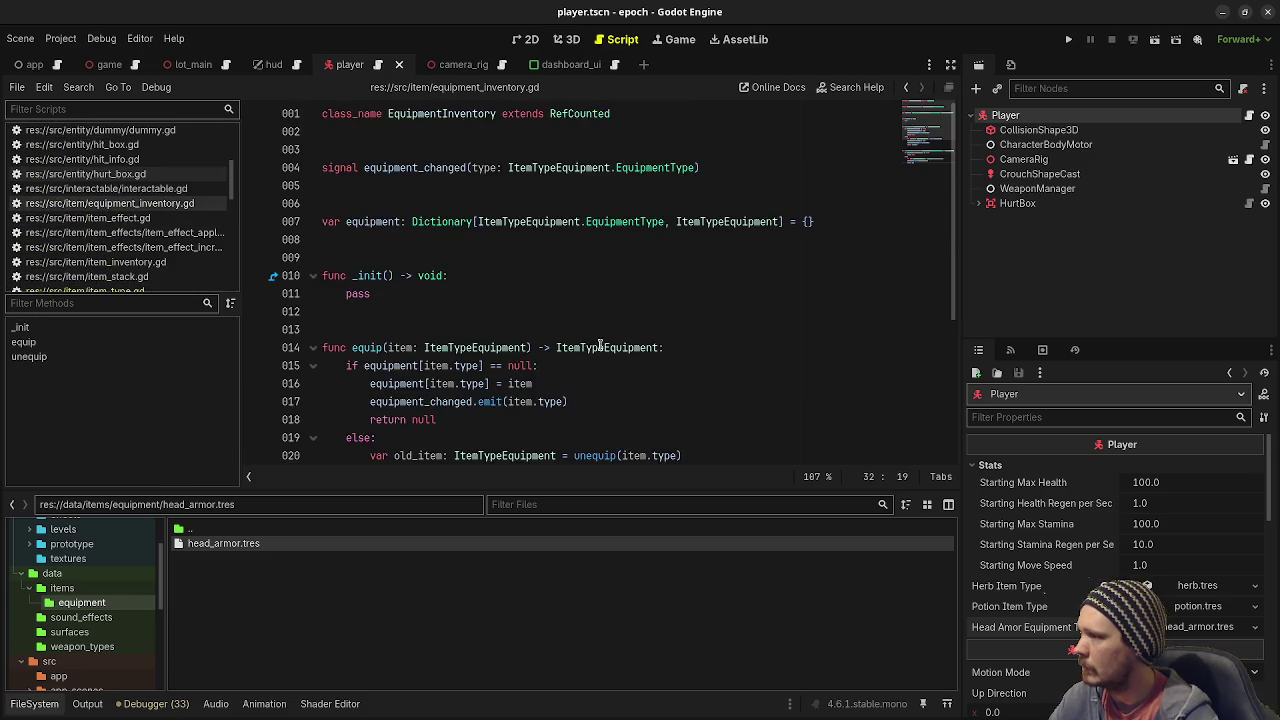
# Write func debug_print() -> void: with a 'for e in equipment: print(e' loop and save.
pyautogui.scroll(-4, 488, 454)
pyautogui.press('Return')
pyautogui.press('Return')
pyautogui.press('Return')
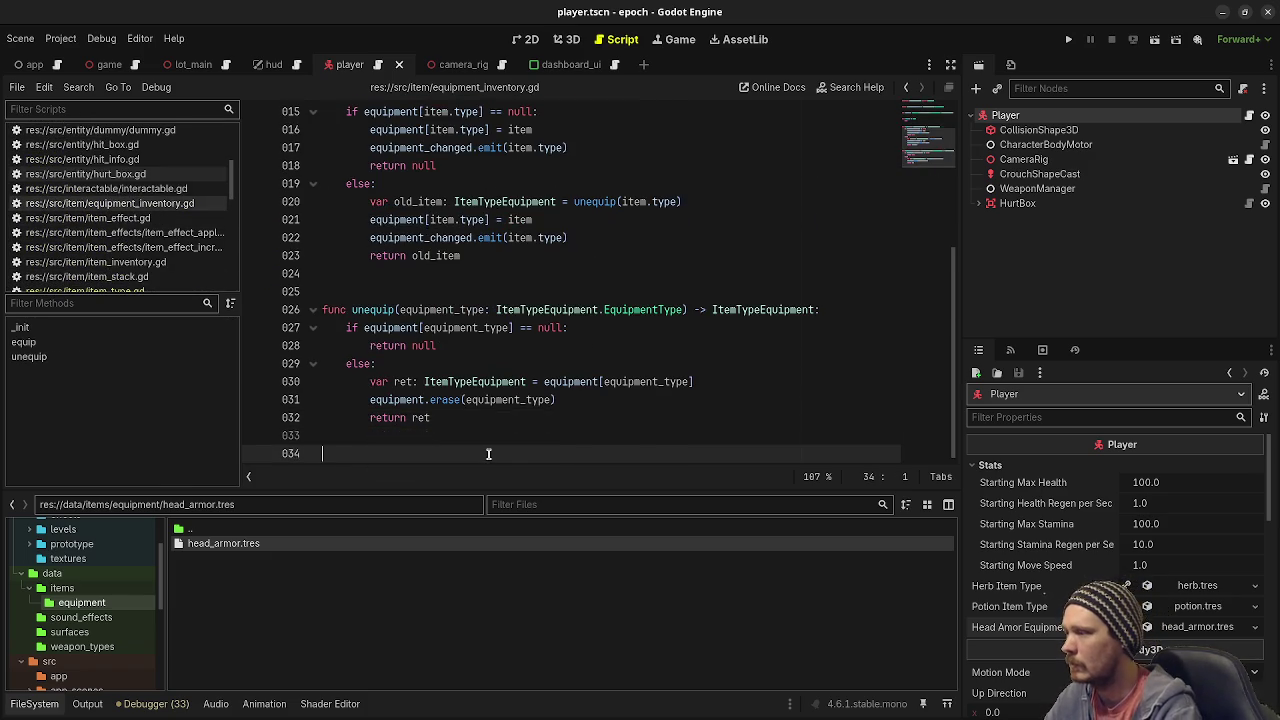
pyautogui.write('func debug_pr')
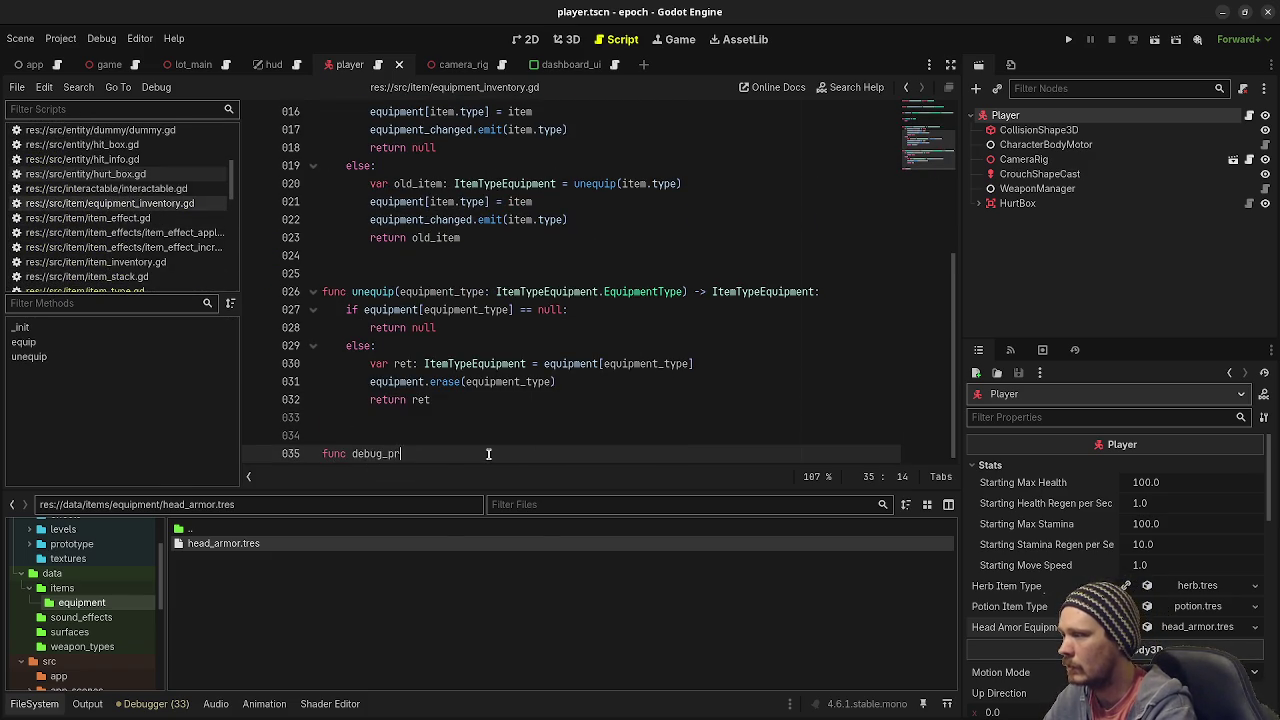
pyautogui.write('int() -> void:')
pyautogui.press('Return')
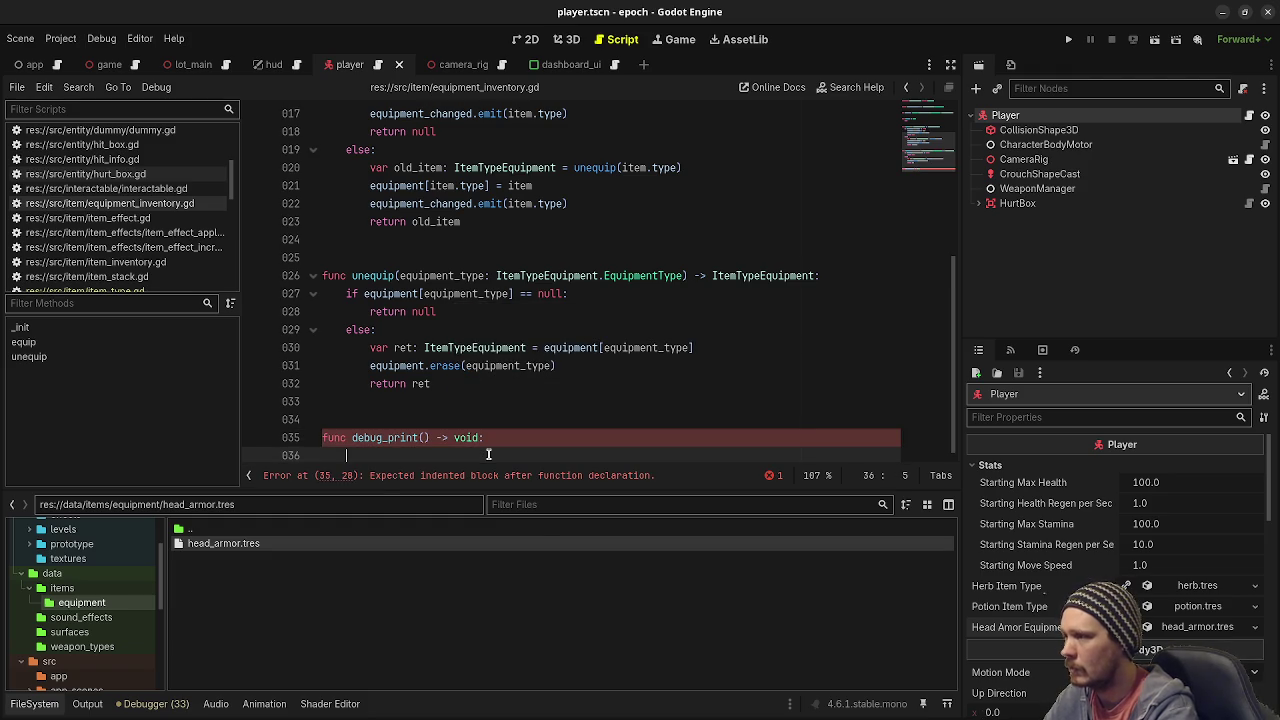
pyautogui.write('for ')
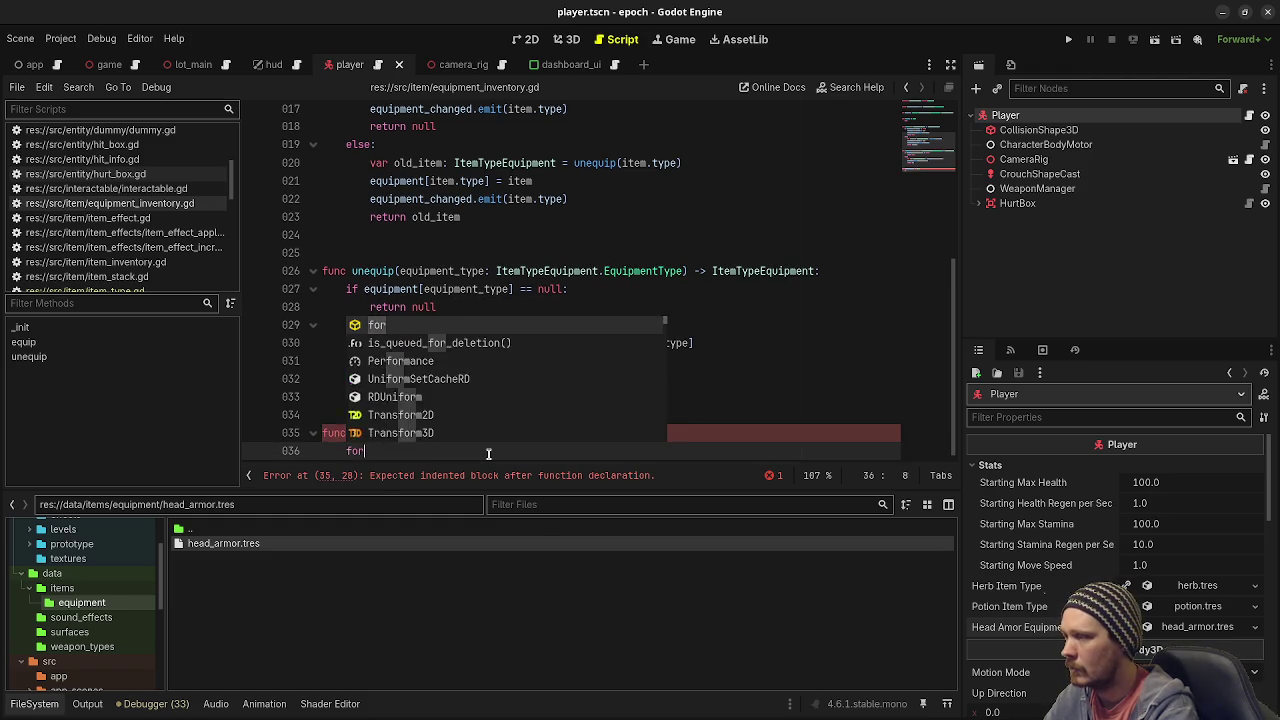
pyautogui.write('e i')
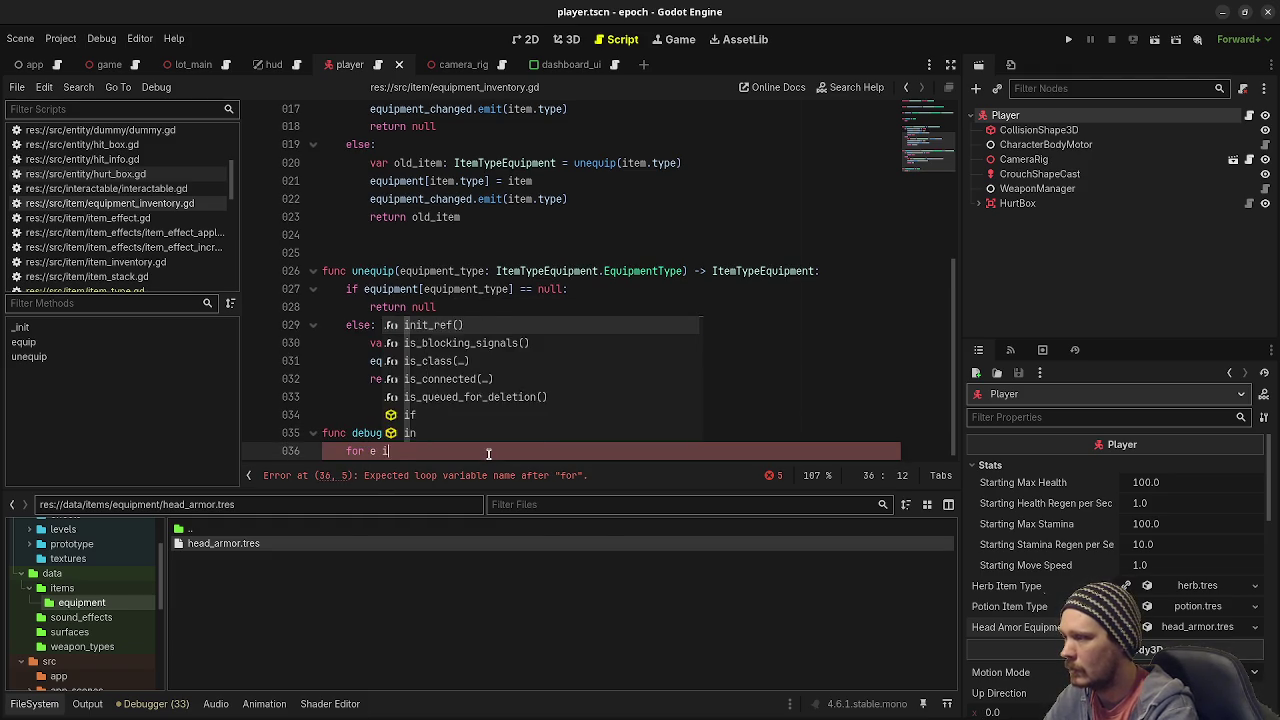
pyautogui.write('n equipment:')
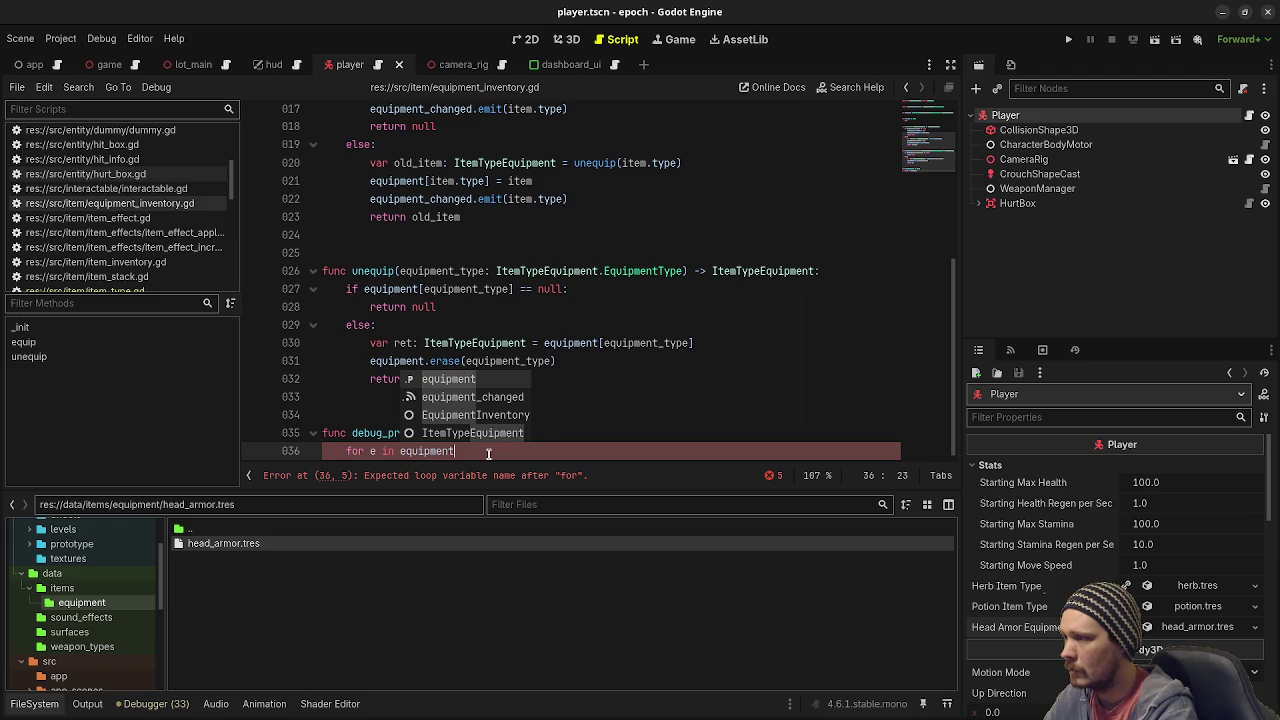
pyautogui.press('Return')
pyautogui.write('print(e.')
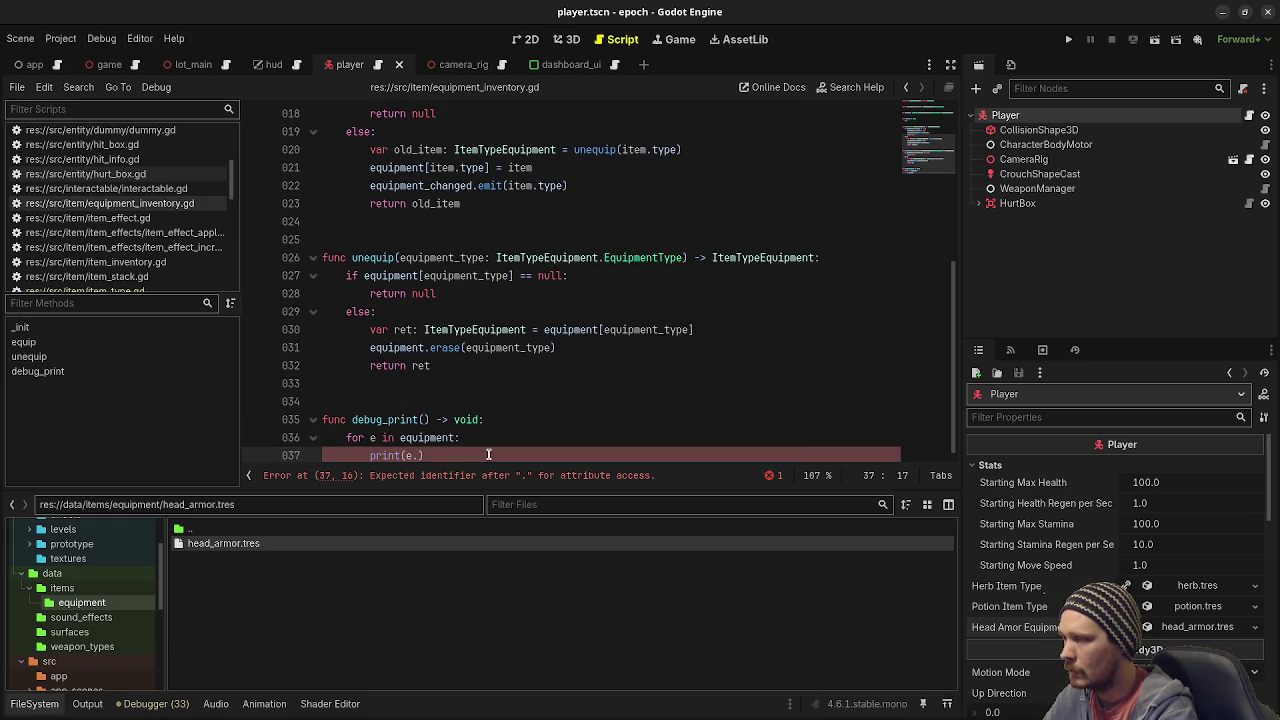
pyautogui.hotkey('ctrl', 's')
pyautogui.press('BackSpace')
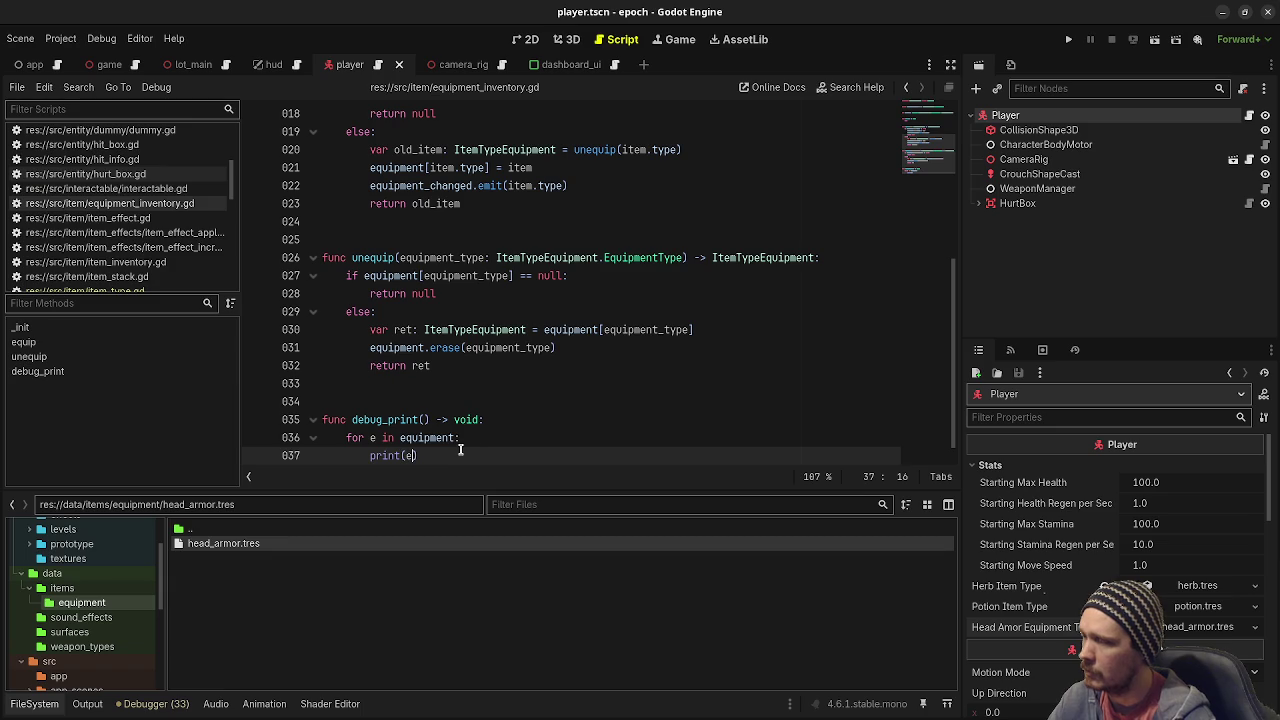
# Go back to player.gd and add a new line after the inventory creation.
pyautogui.scroll(-3, 103, 268)
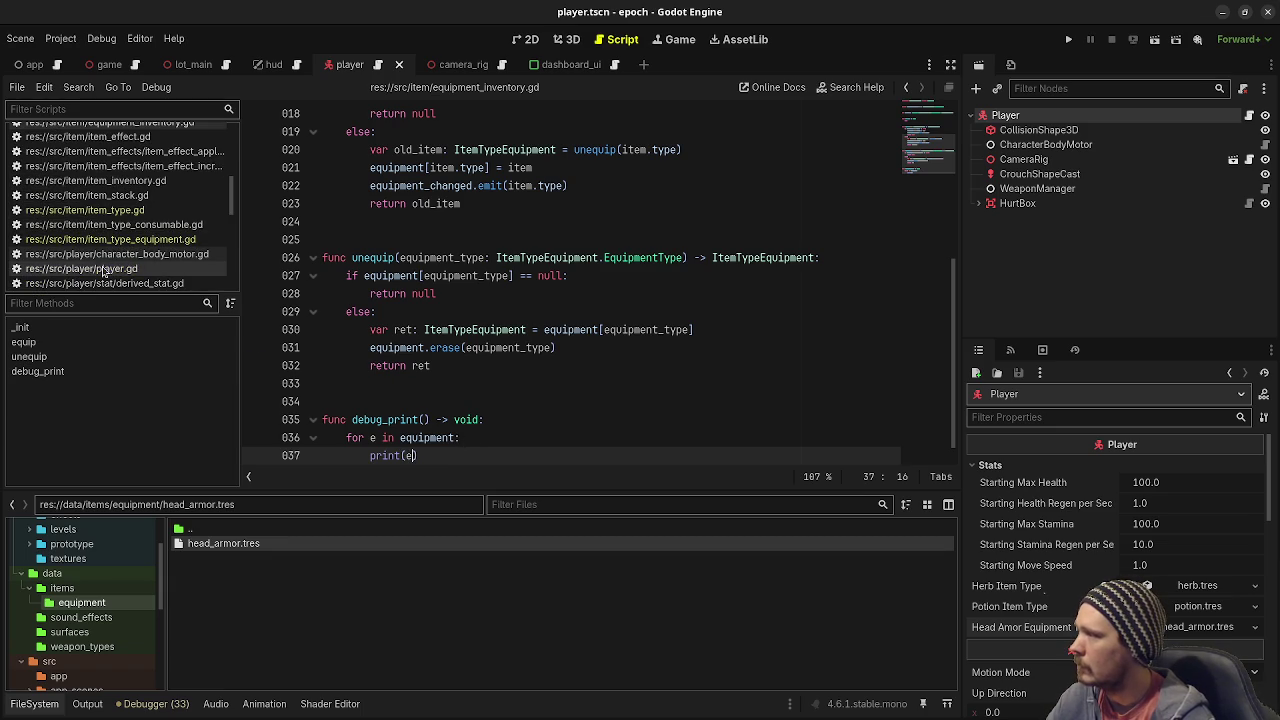
pyautogui.click(103, 269)
pyautogui.press('Return')
# Add an equipment_inventory.debug_print() call in _ready using autocomplete.
pyautogui.write('debug_pr')
pyautogui.press('BackSpace')
pyautogui.press('BackSpace')
pyautogui.press('BackSpace')
pyautogui.write('equi')
pyautogui.press('Return')
pyautogui.write('.debug_print')
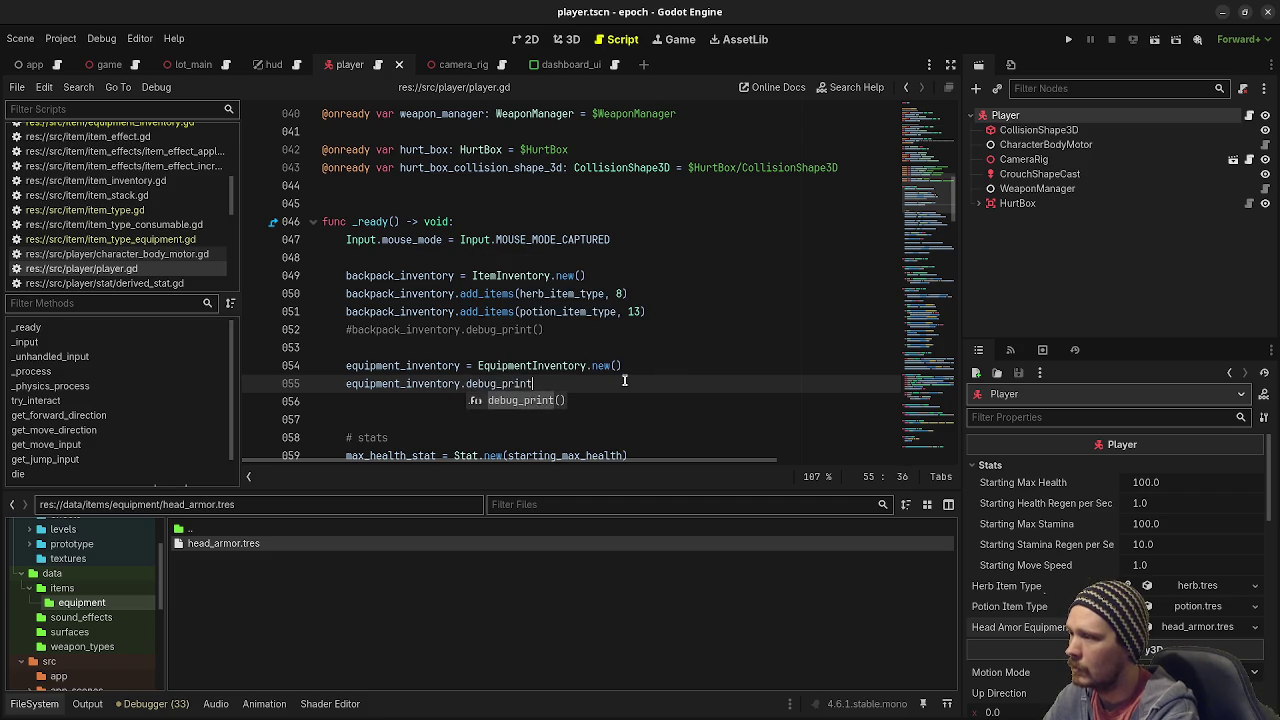
pyautogui.press('Return')
pyautogui.press('Return')
# Add an equipment_inventory.equip call and show the src item folder's files.
pyautogui.write('equi')
pyautogui.press('Return')
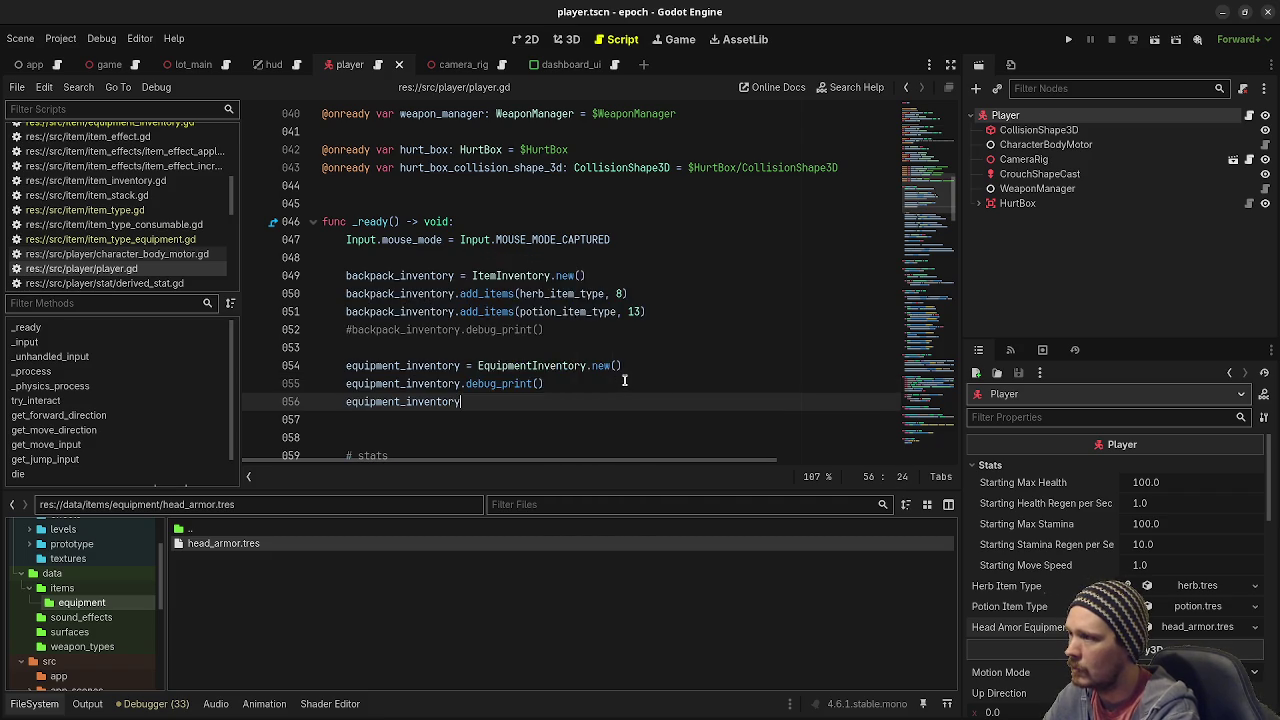
pyautogui.write('.')
pyautogui.write('equip')
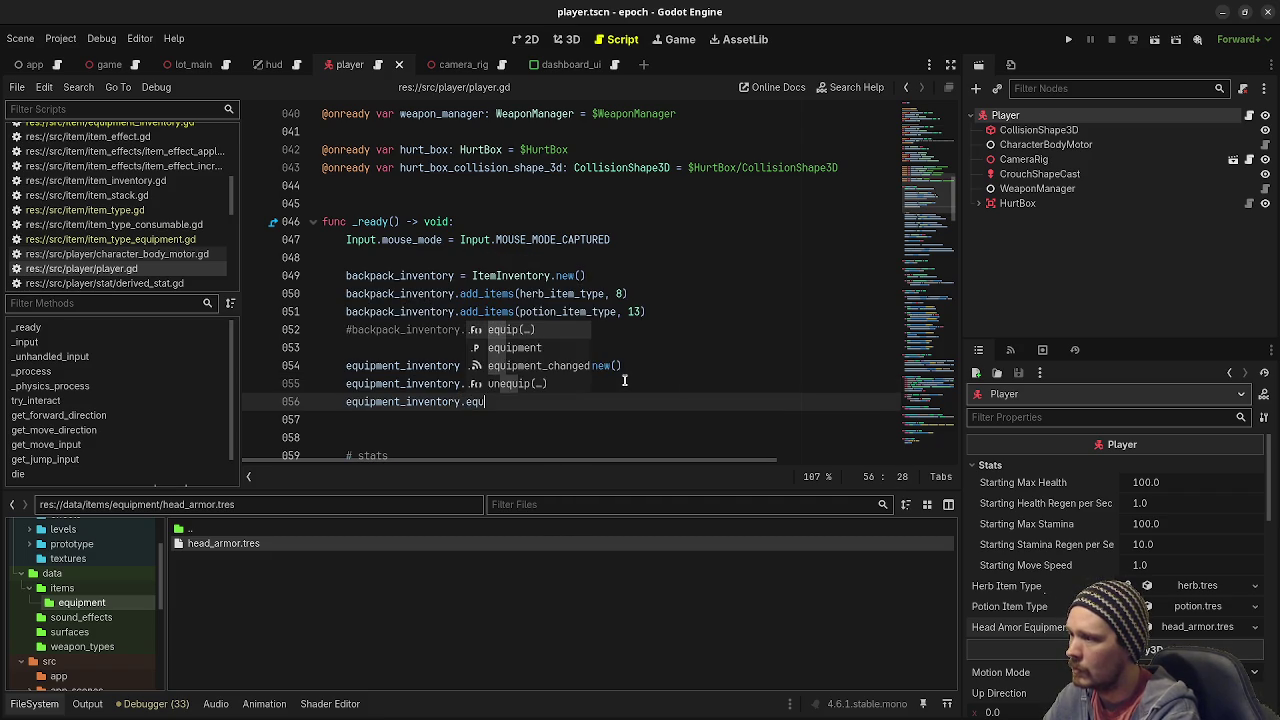
pyautogui.press('Return')
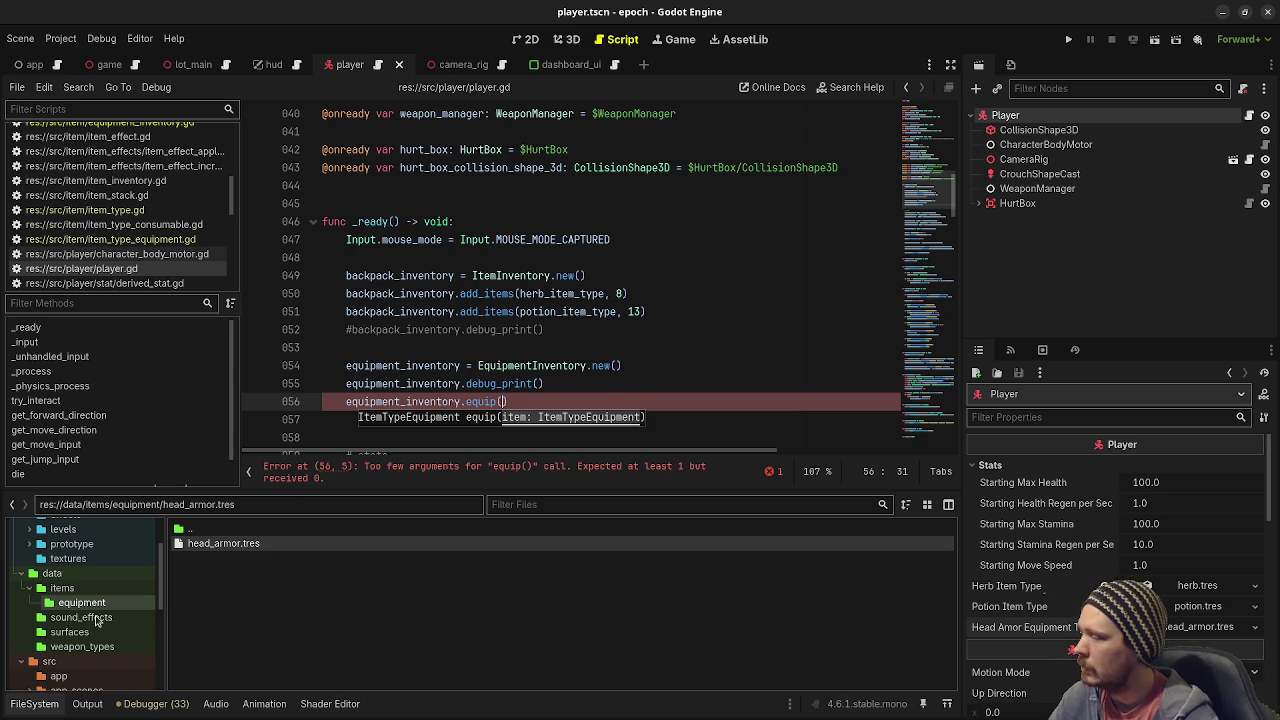
pyautogui.scroll(-5, 95, 603)
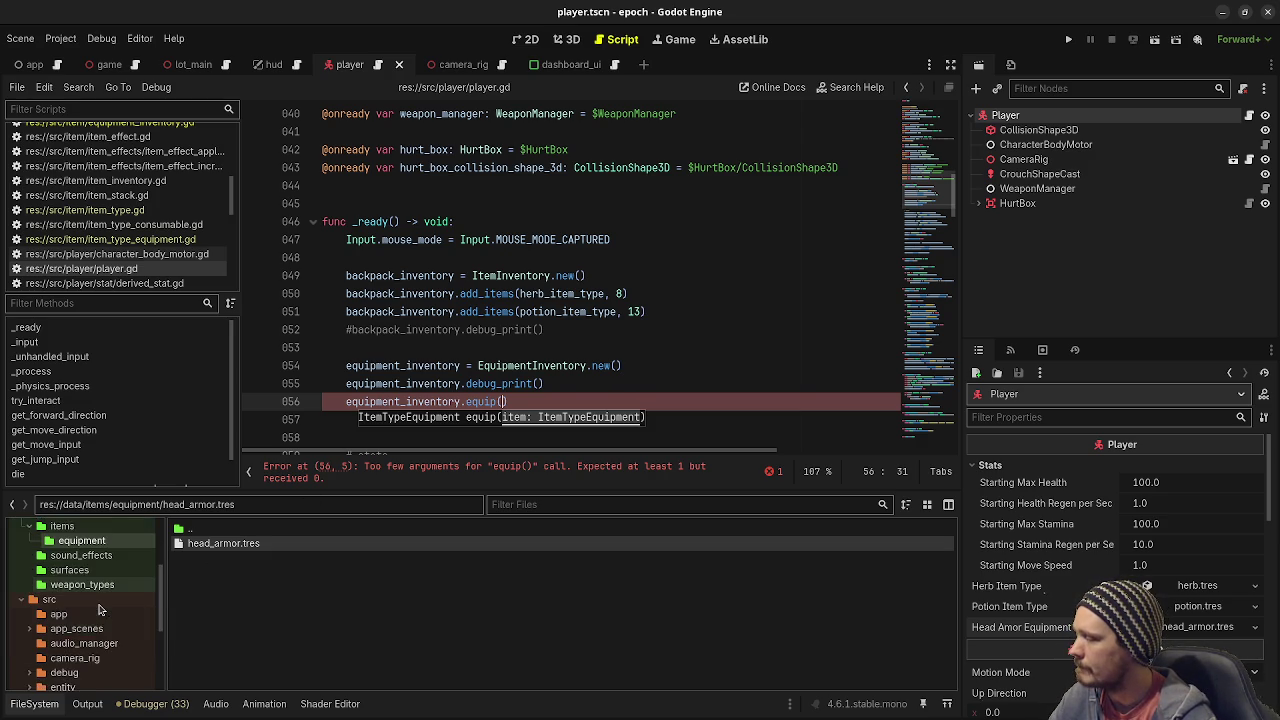
pyautogui.doubleClick(72, 593)
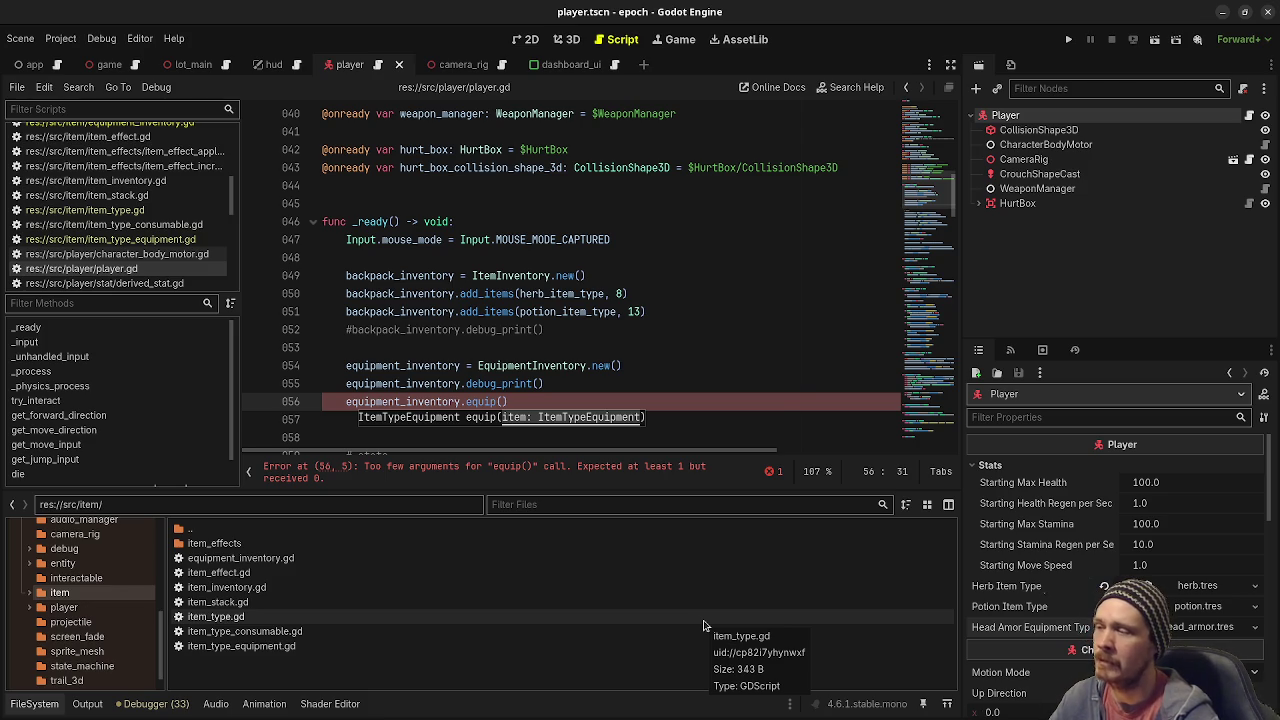
# Pass head_amor_equipment_type into equip(), save player.gd, and open item_type.gd.
pyautogui.press('Right')
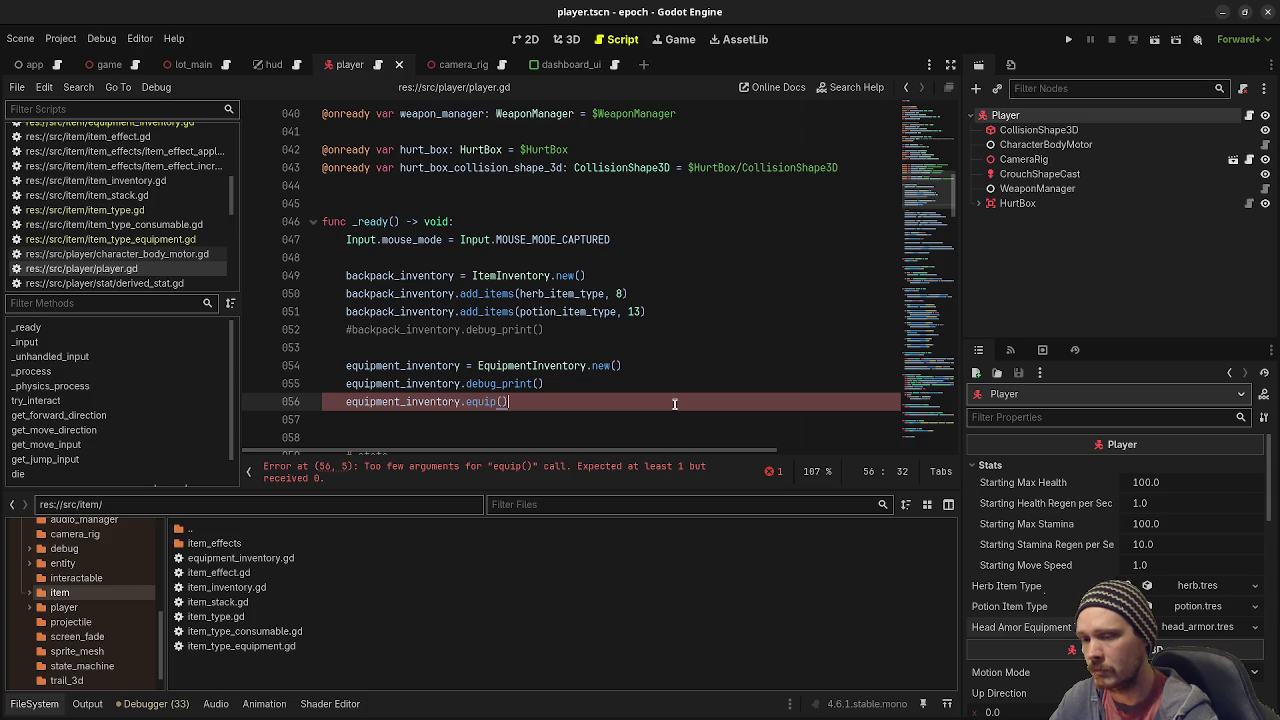
pyautogui.press('Left')
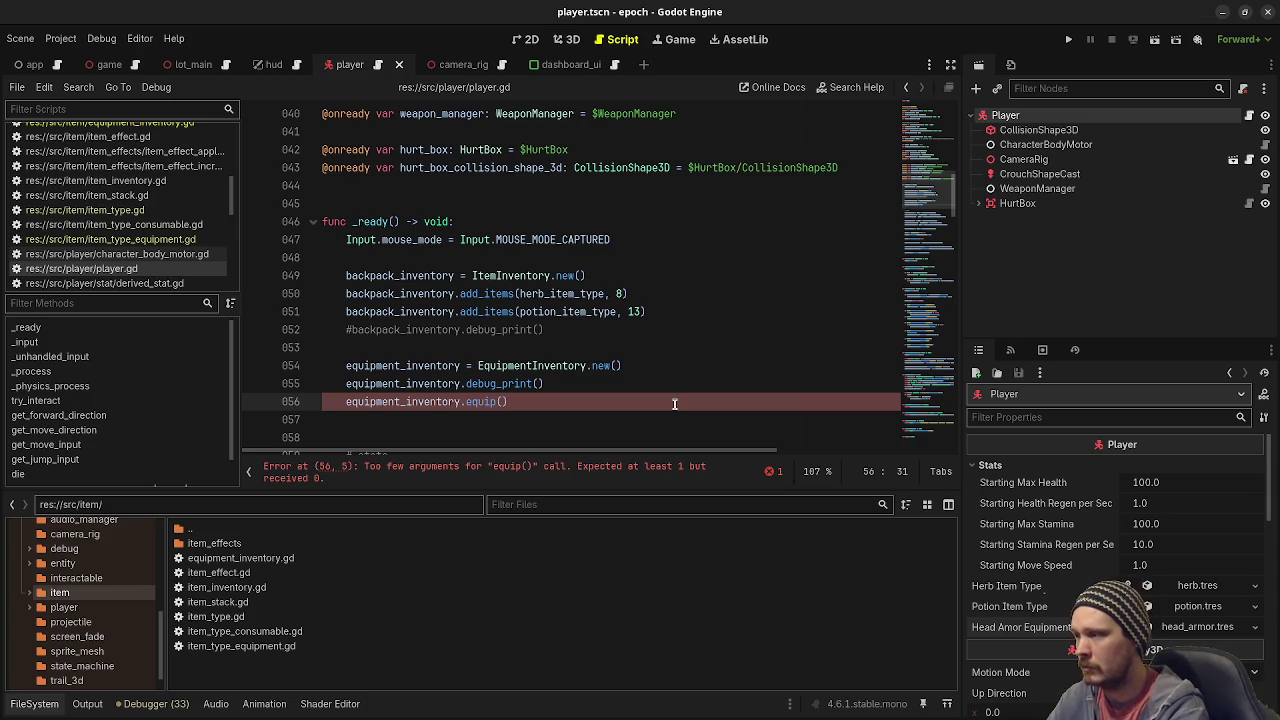
pyautogui.write('head')
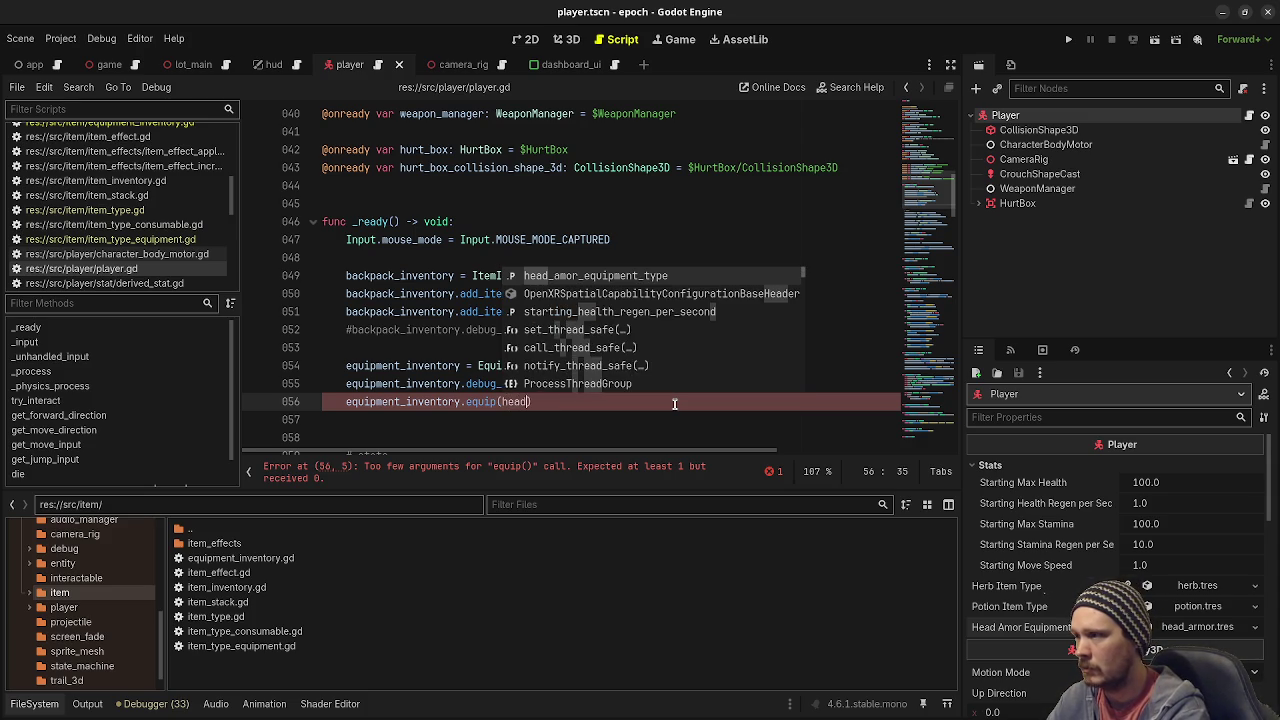
pyautogui.press('Return')
pyautogui.hotkey('ctrl', 's')
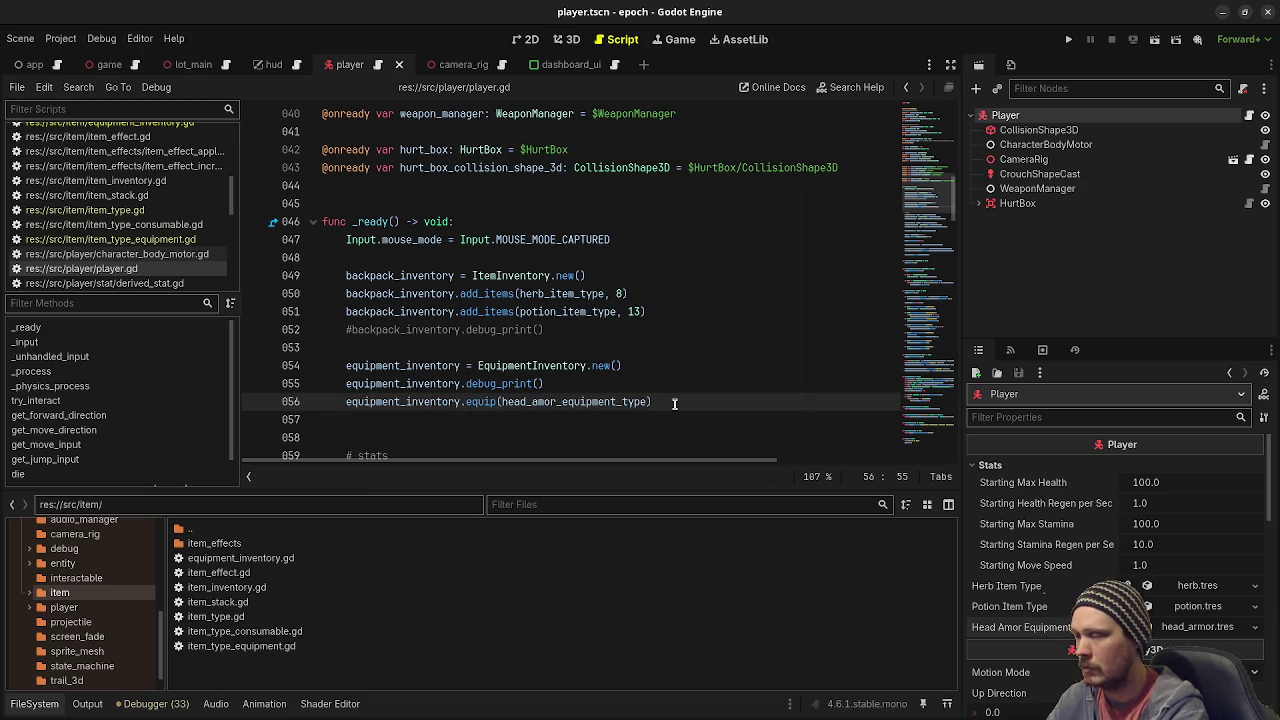
pyautogui.press('End')
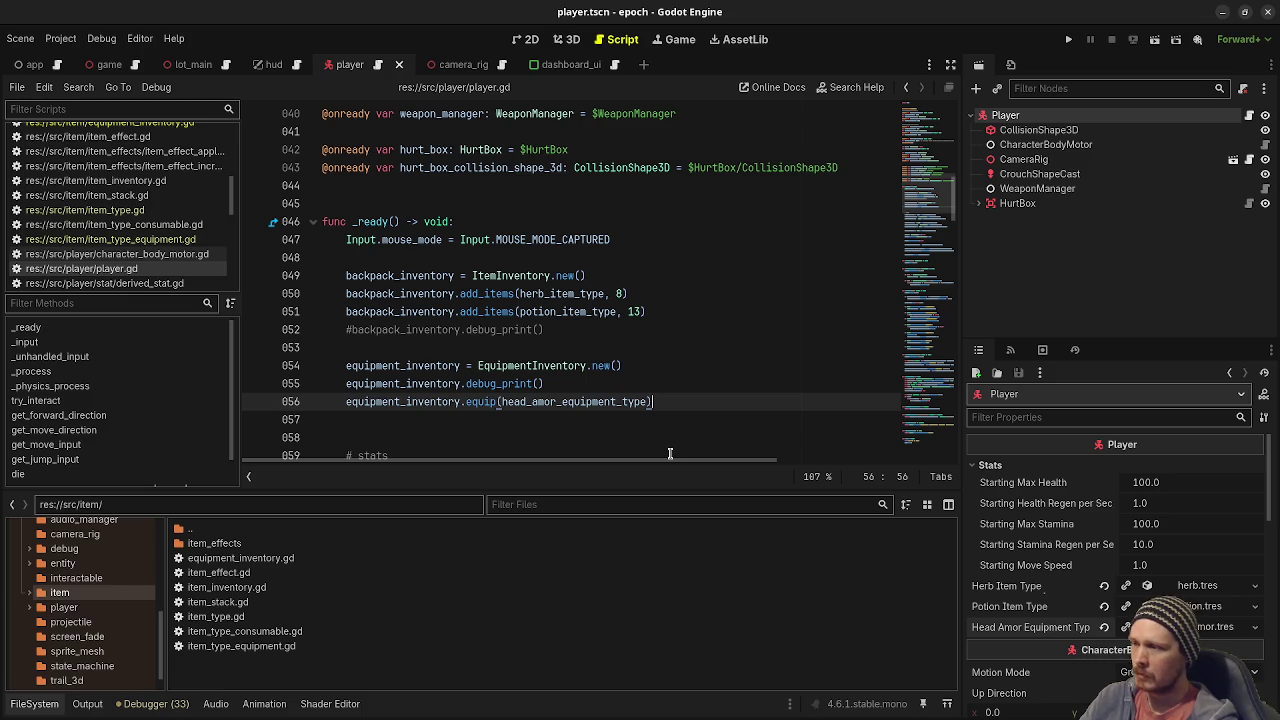
pyautogui.doubleClick(237, 619)
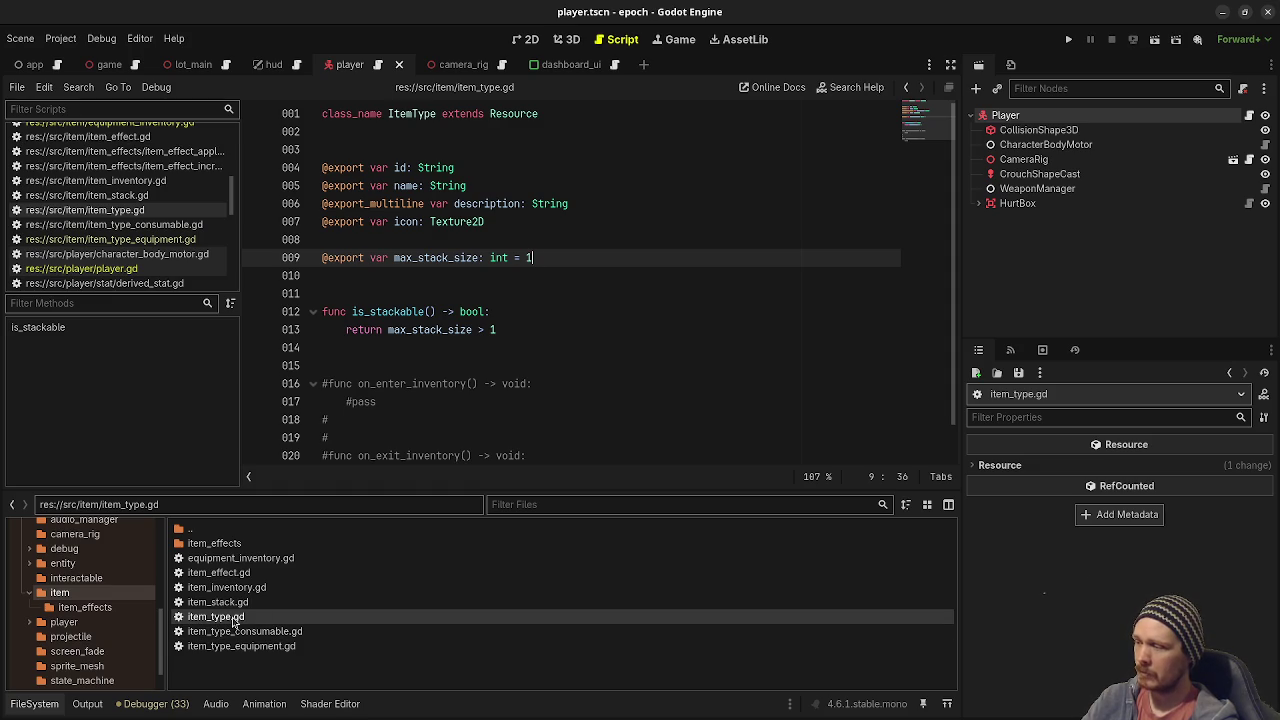
# Look over item_type.gd's ItemType resource with its exported fields.
pyautogui.moveTo(230, 620)
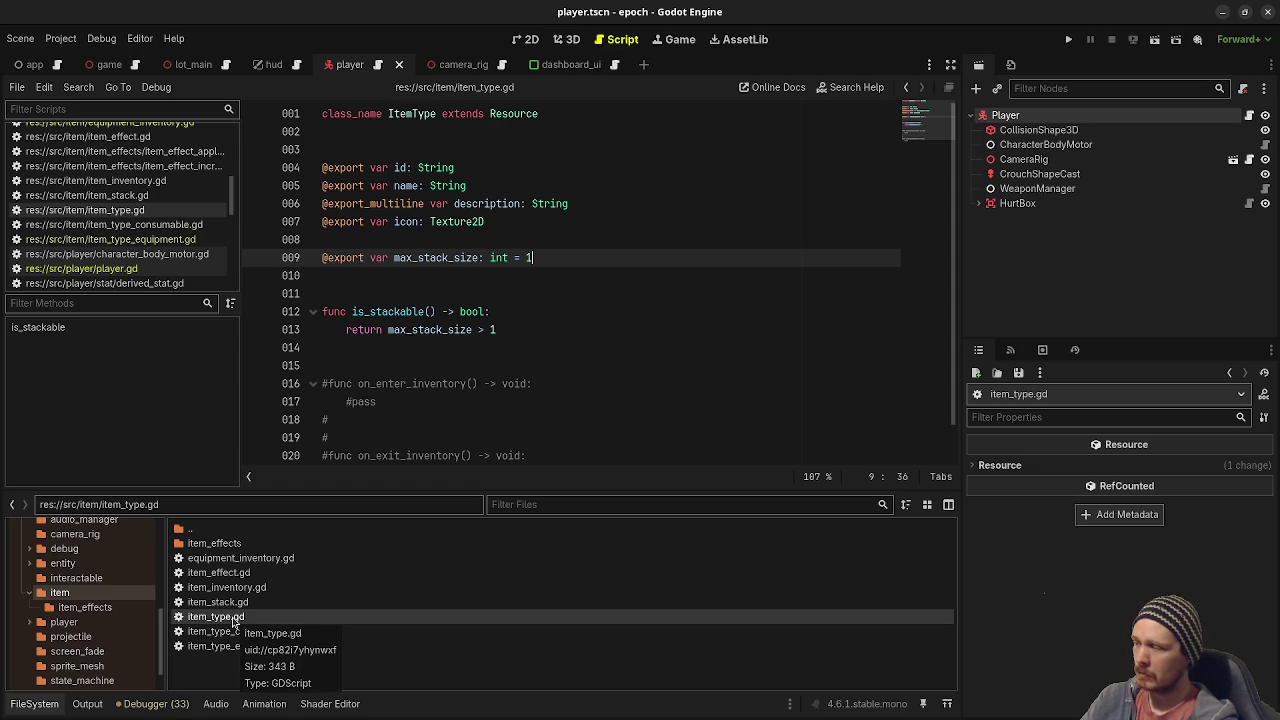
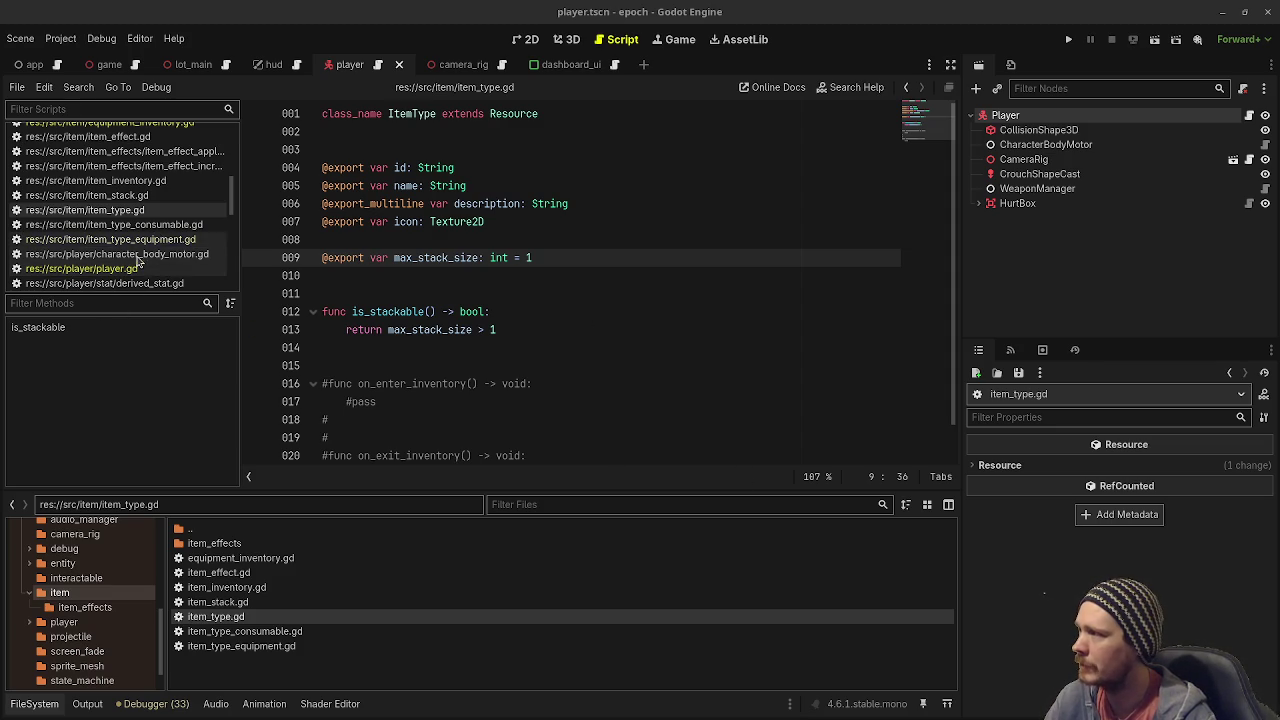
# Look through the item scripts, then bring up player.gd at its _ready function.
pyautogui.scroll(3, 143, 207)
pyautogui.scroll(-2, 143, 207)
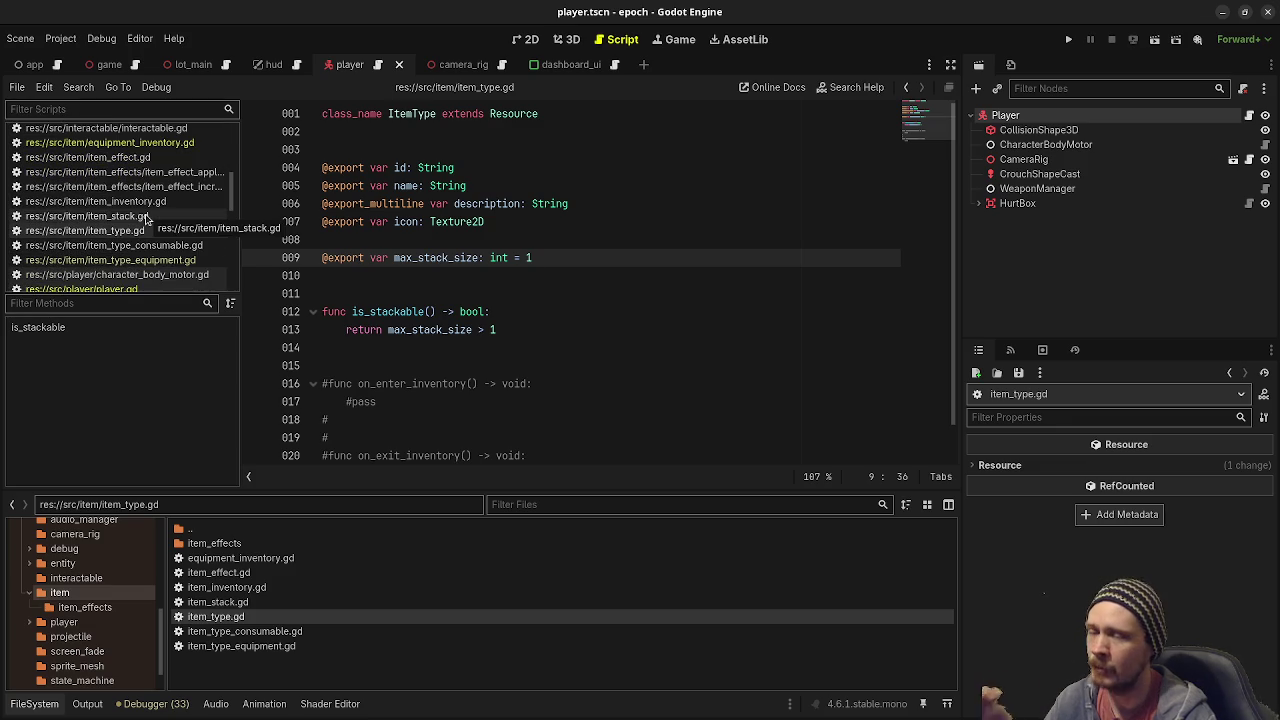
pyautogui.click(178, 259)
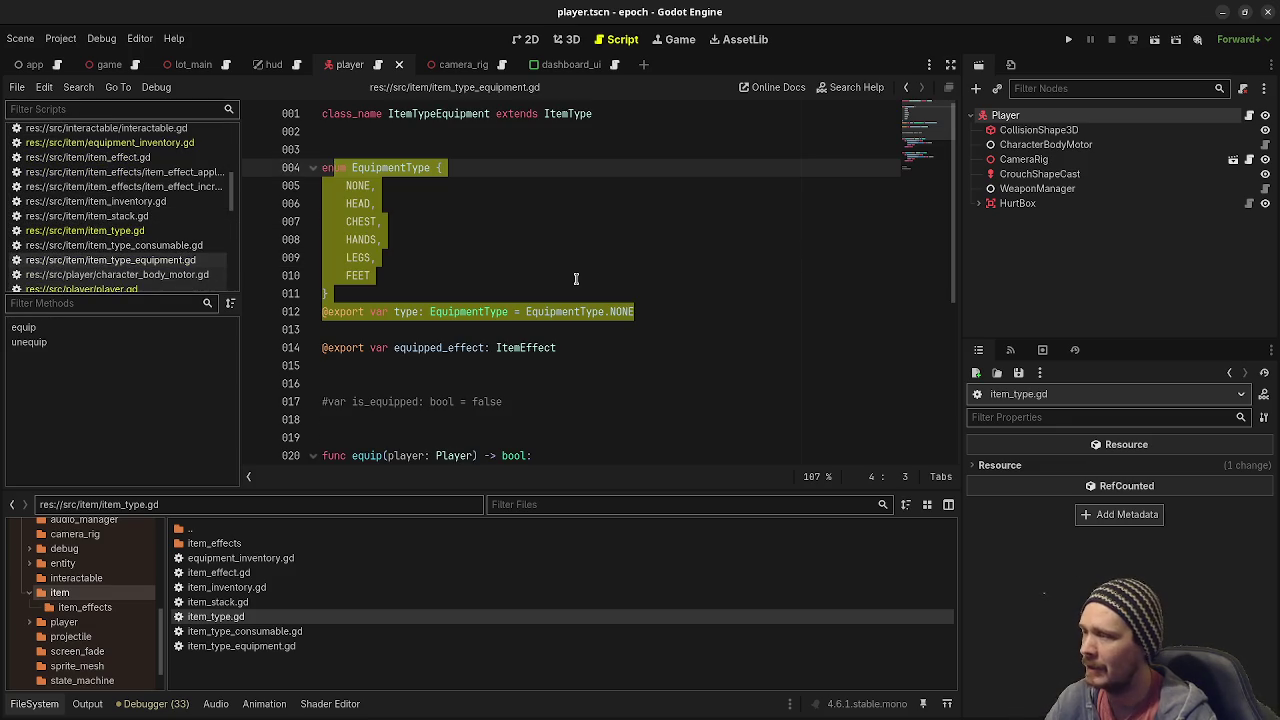
pyautogui.scroll(5, 180, 260)
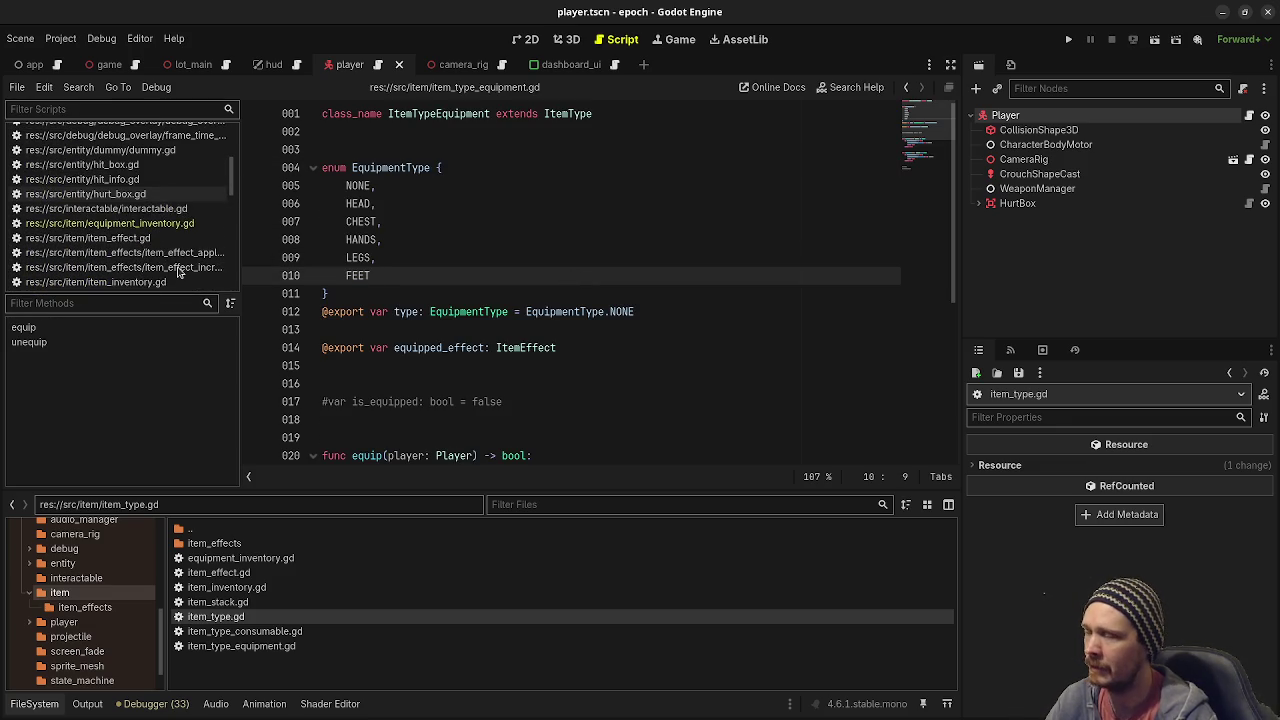
pyautogui.scroll(-5, 180, 265)
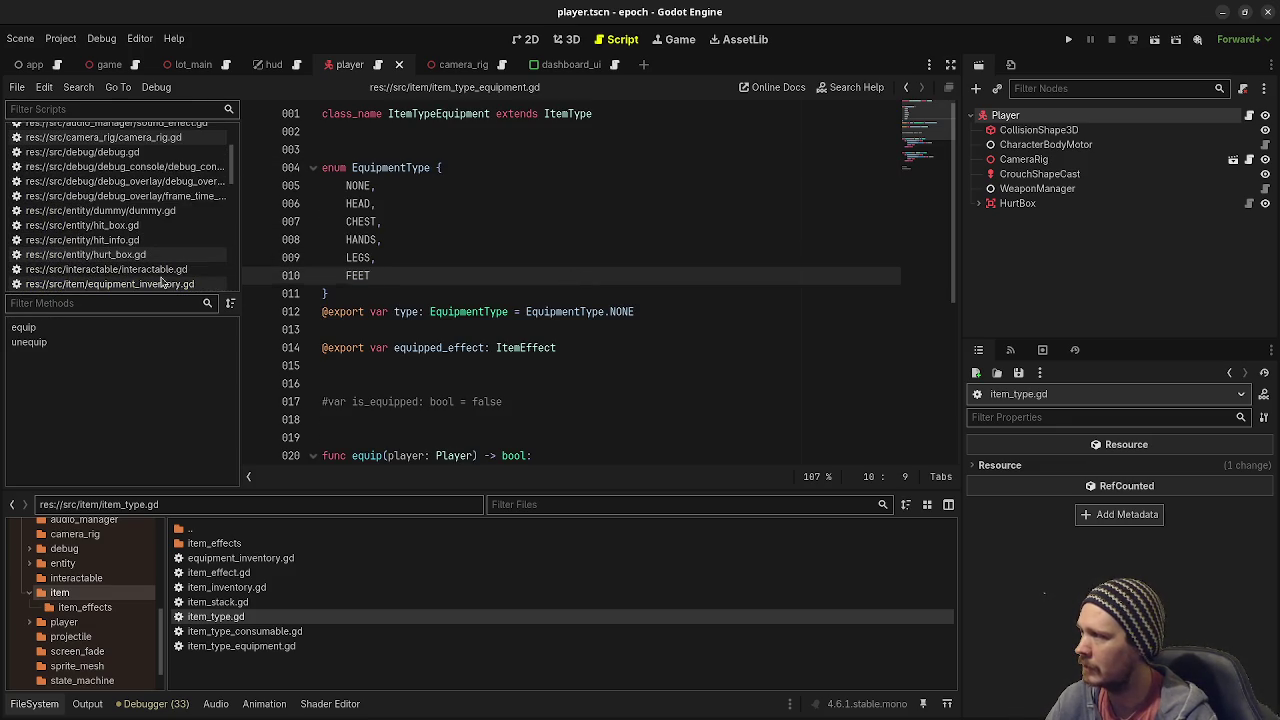
pyautogui.click(150, 268)
pyautogui.scroll(-1, 150, 268)
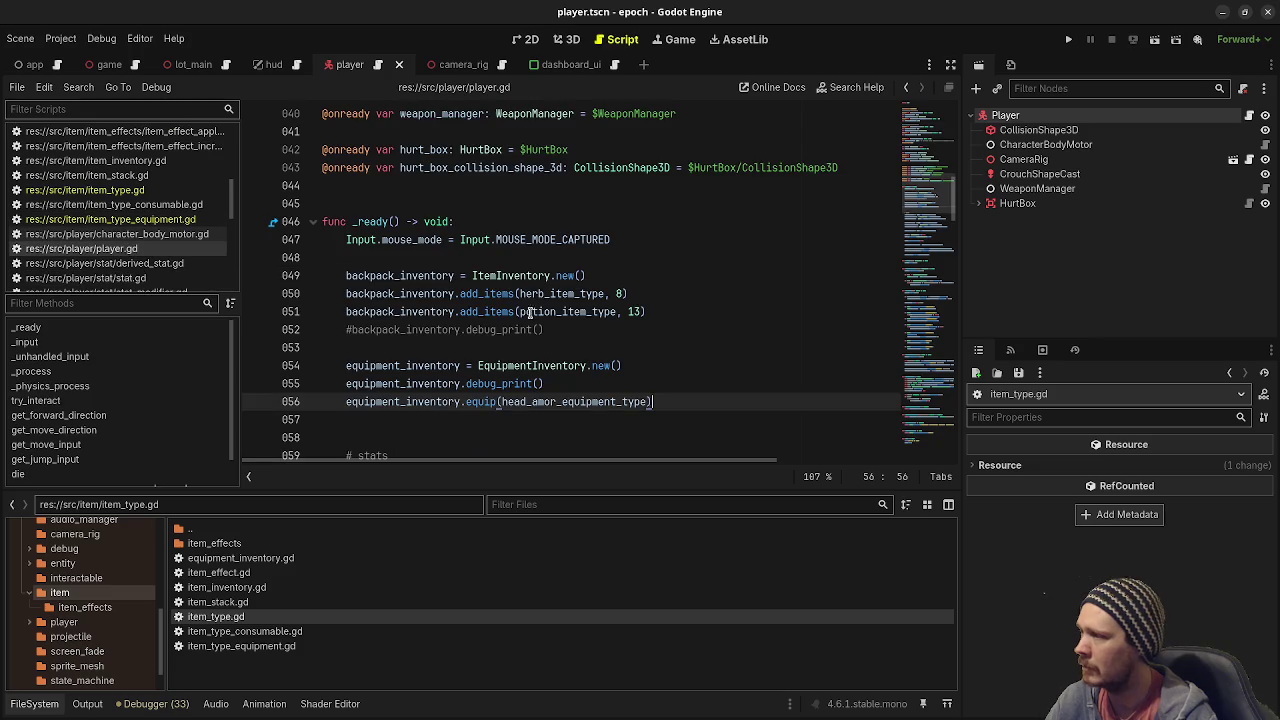
# Copy equipment_inventory.debug_print() onto a new line after the head-armor equip call and save.
pyautogui.click(592, 312)
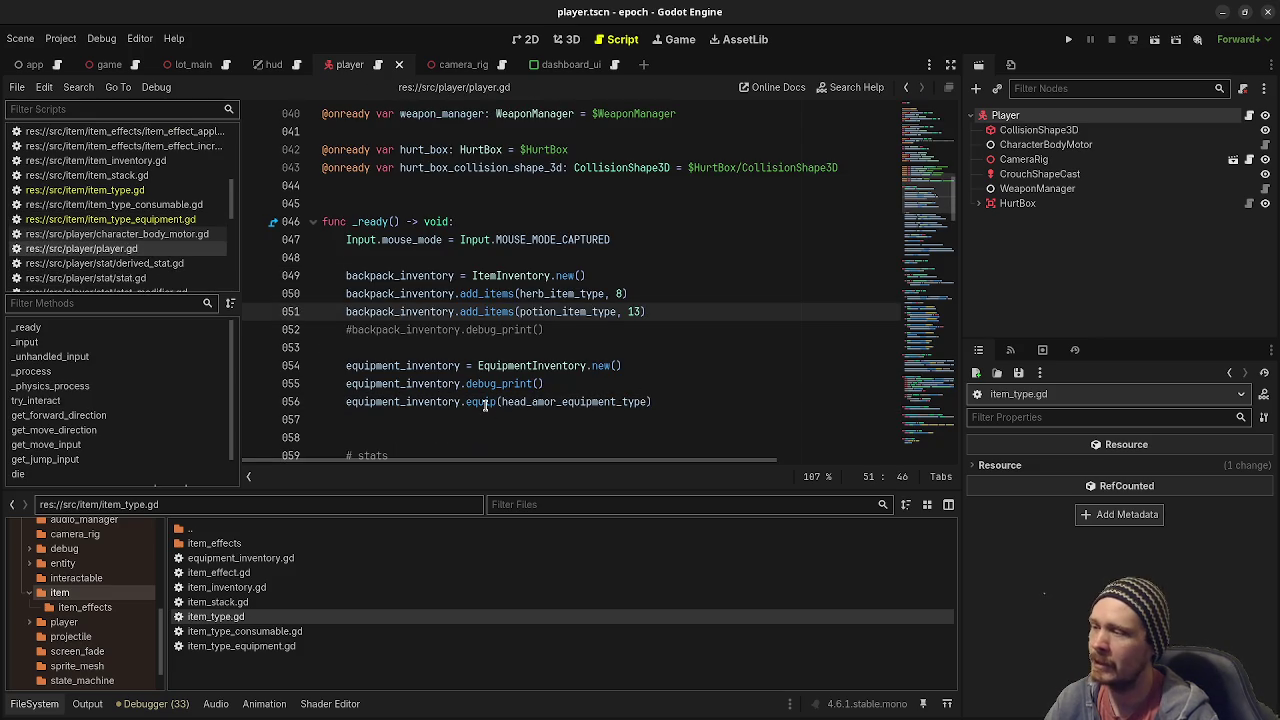
pyautogui.moveTo(485, 405)
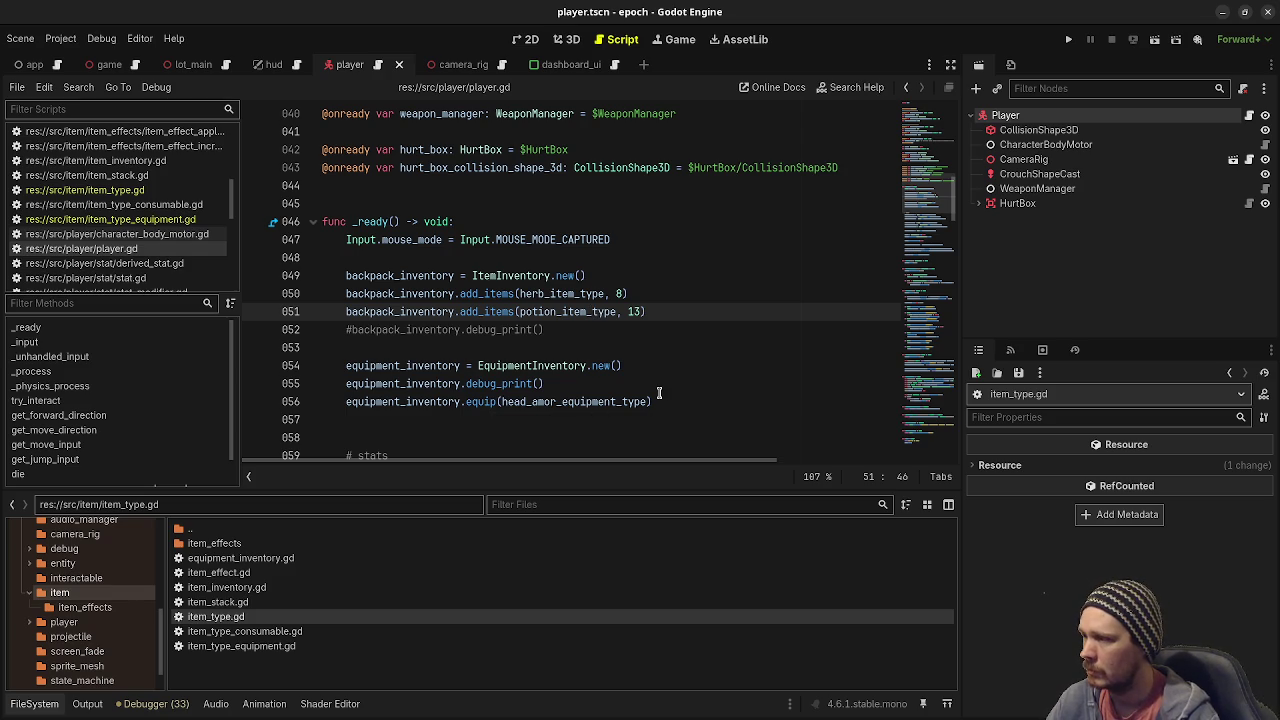
pyautogui.moveTo(548, 384); pyautogui.dragTo(346, 384)
pyautogui.hotkey('ctrl', 'c')
pyautogui.click(693, 399)
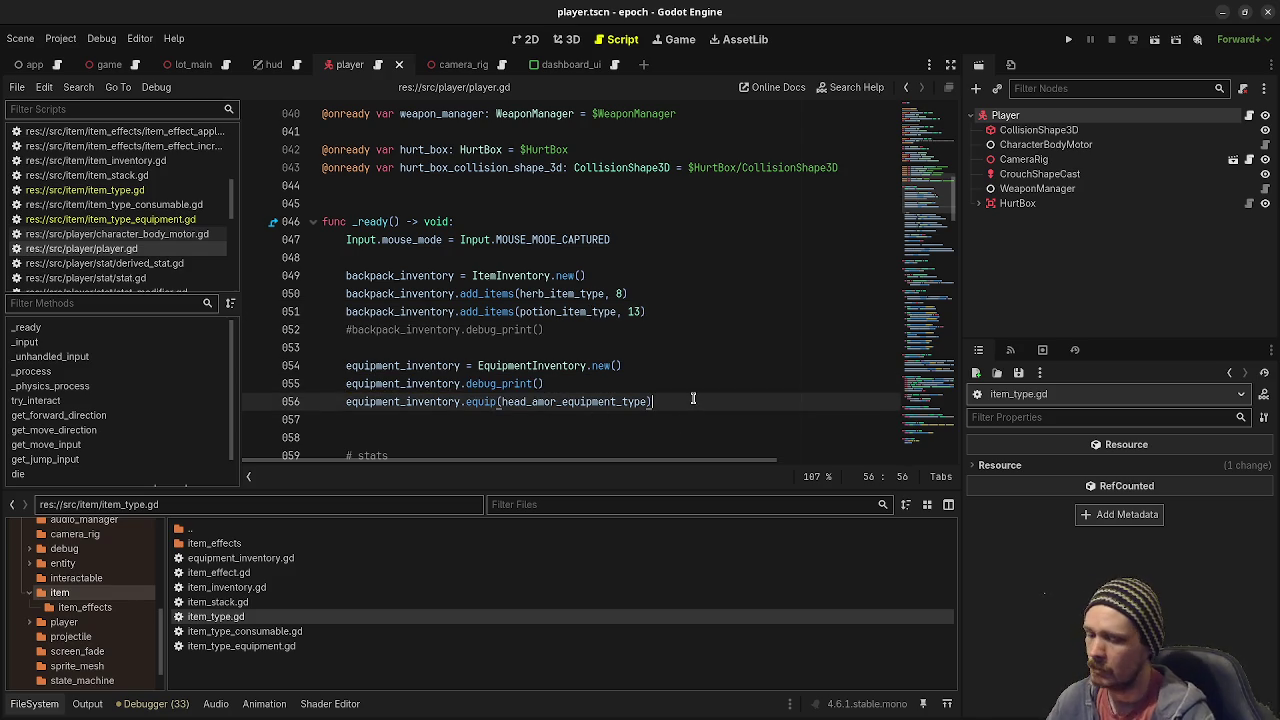
pyautogui.press('Return')
pyautogui.hotkey('ctrl', 'v')
pyautogui.hotkey('ctrl', 's')
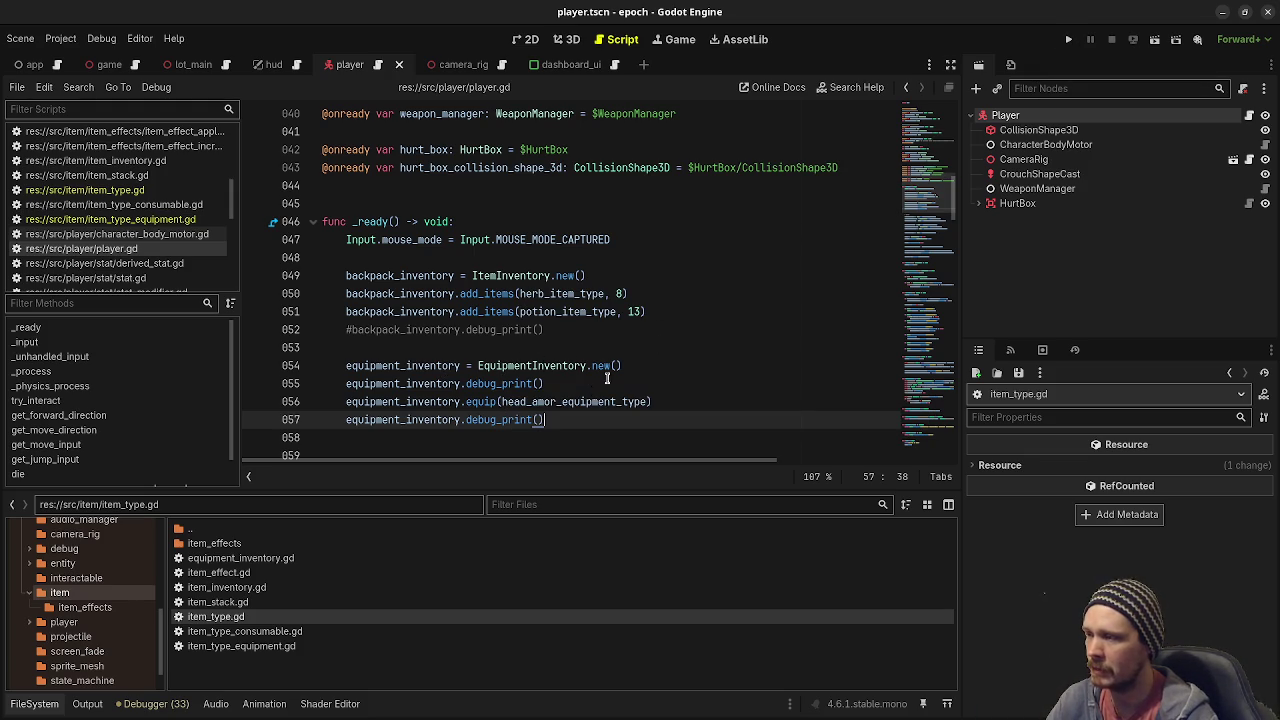
# Switch from the equipment item type script to equipment_inventory.gd.
pyautogui.click(155, 225)
pyautogui.scroll(3, 130, 220)
pyautogui.click(110, 184)
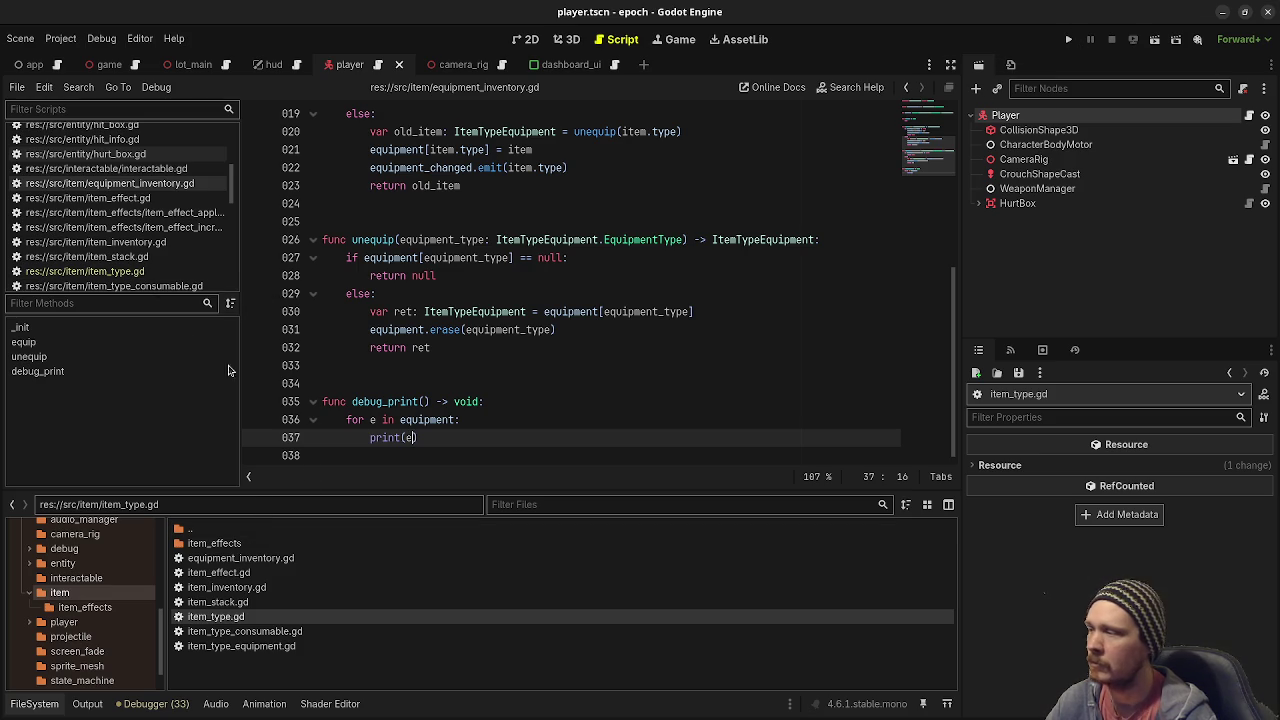
# Insert print("Equipment") as the first line of debug_print and save the script.
pyautogui.click(537, 401)
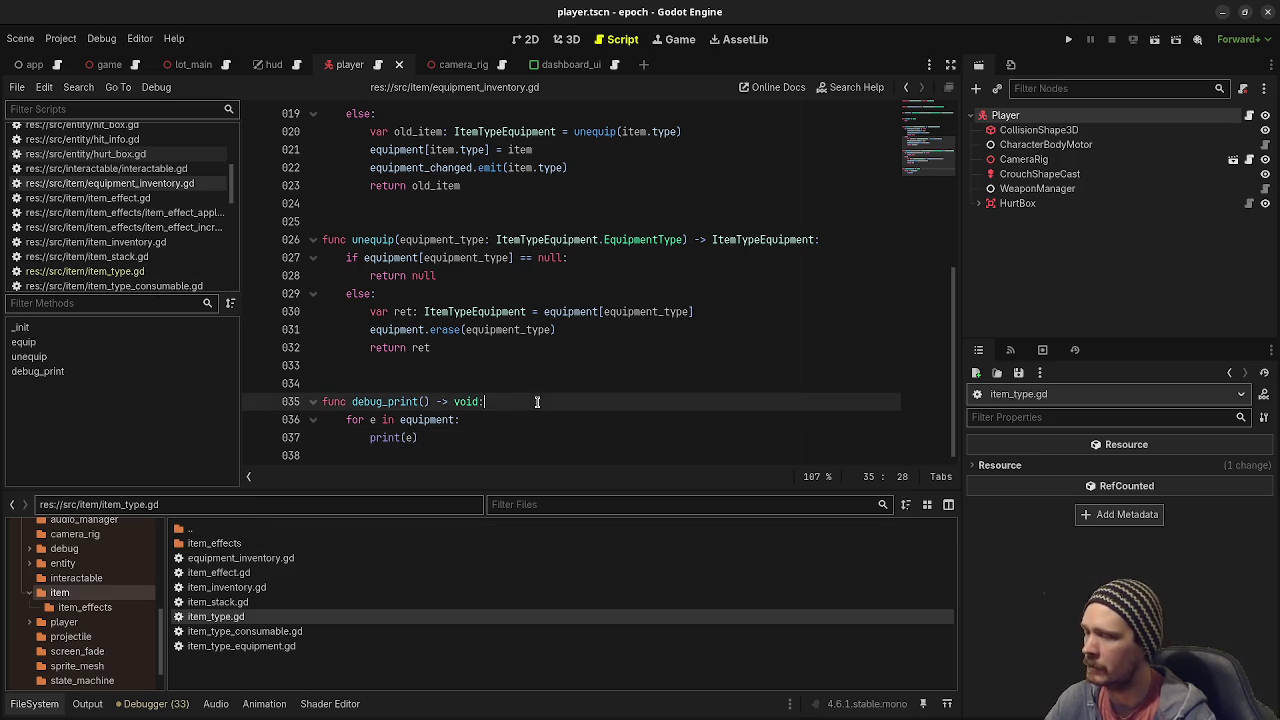
pyautogui.press('Return')
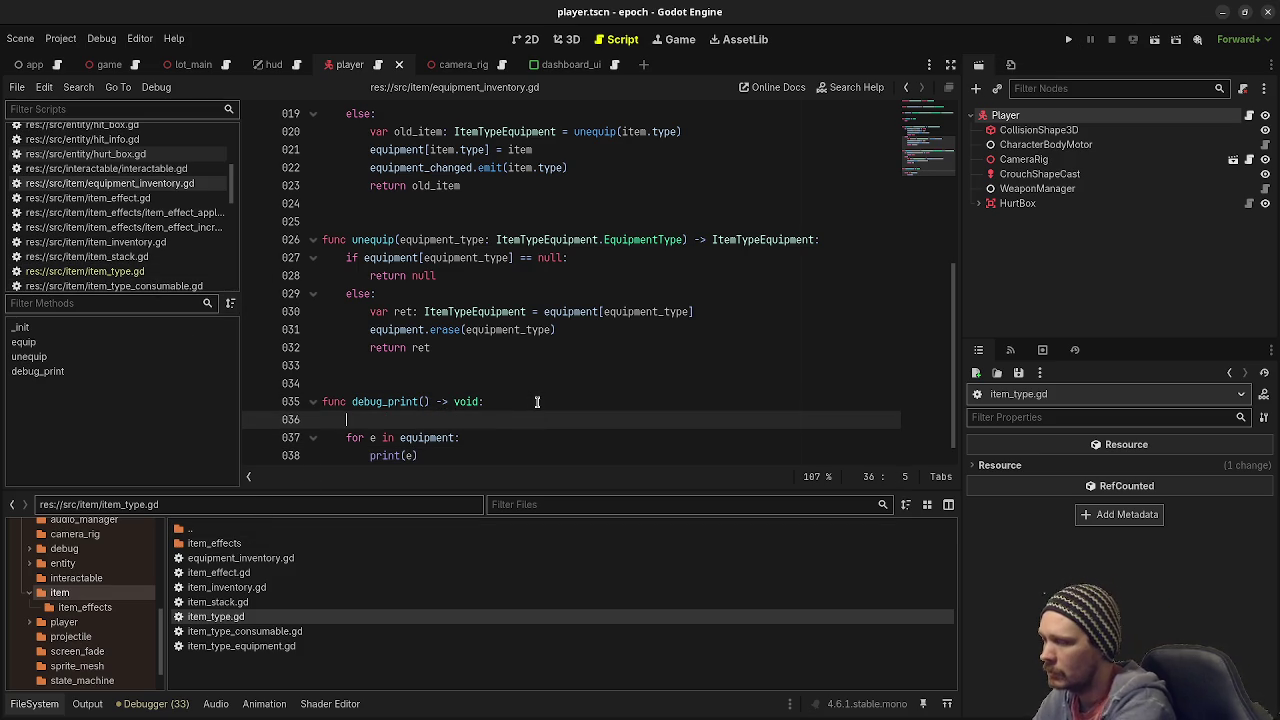
pyautogui.write('print("Equipment')
pyautogui.press('End')
pyautogui.hotkey('ctrl', 's')
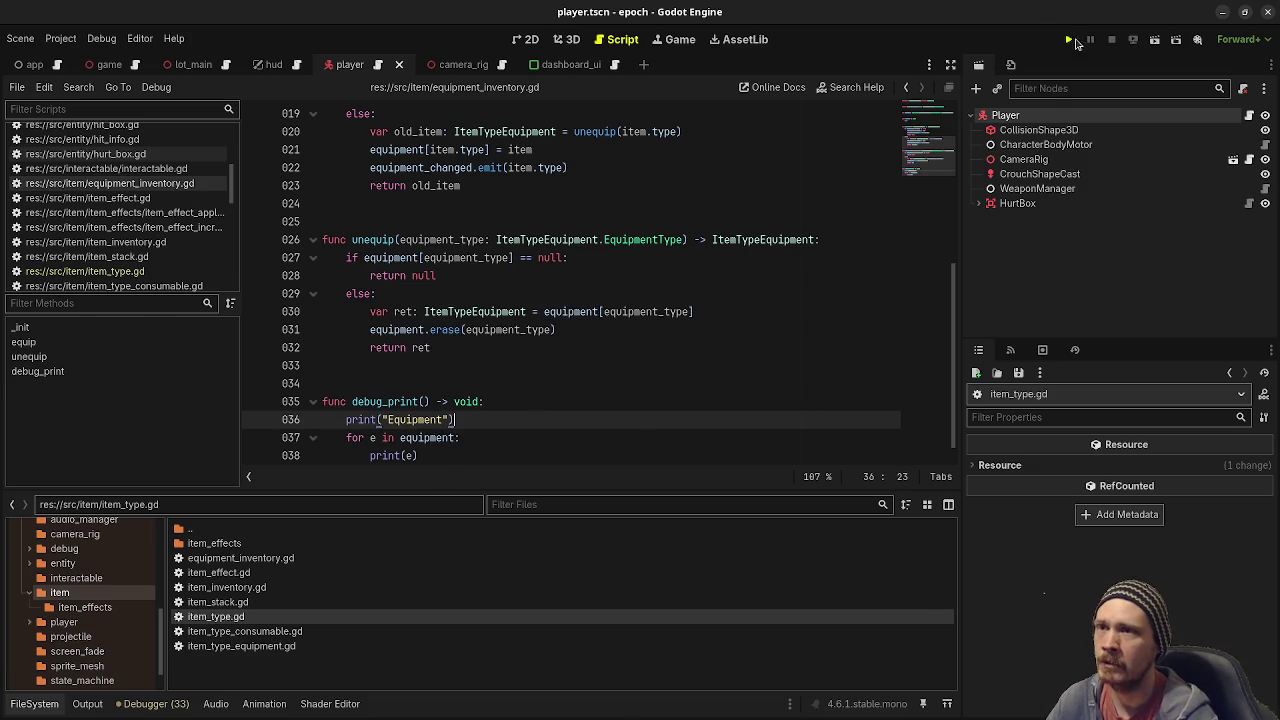
# Run the game, change line 15's equipment[item.type] to equipment.has(item.type), save, and stop.
pyautogui.click(1070, 40)
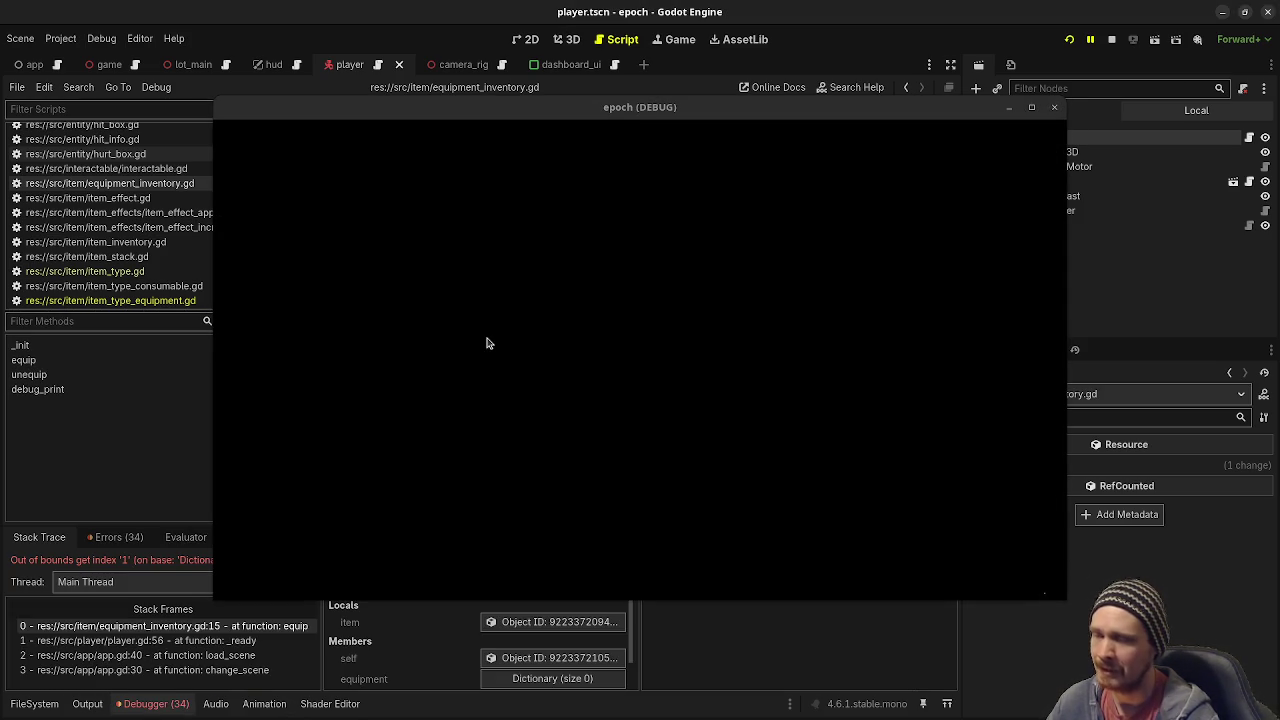
pyautogui.moveTo(475, 113)
pyautogui.mouseDown()
pyautogui.moveTo(555, 487)
pyautogui.moveTo(334, 615)
pyautogui.moveTo(318, 593)
pyautogui.mouseUp()
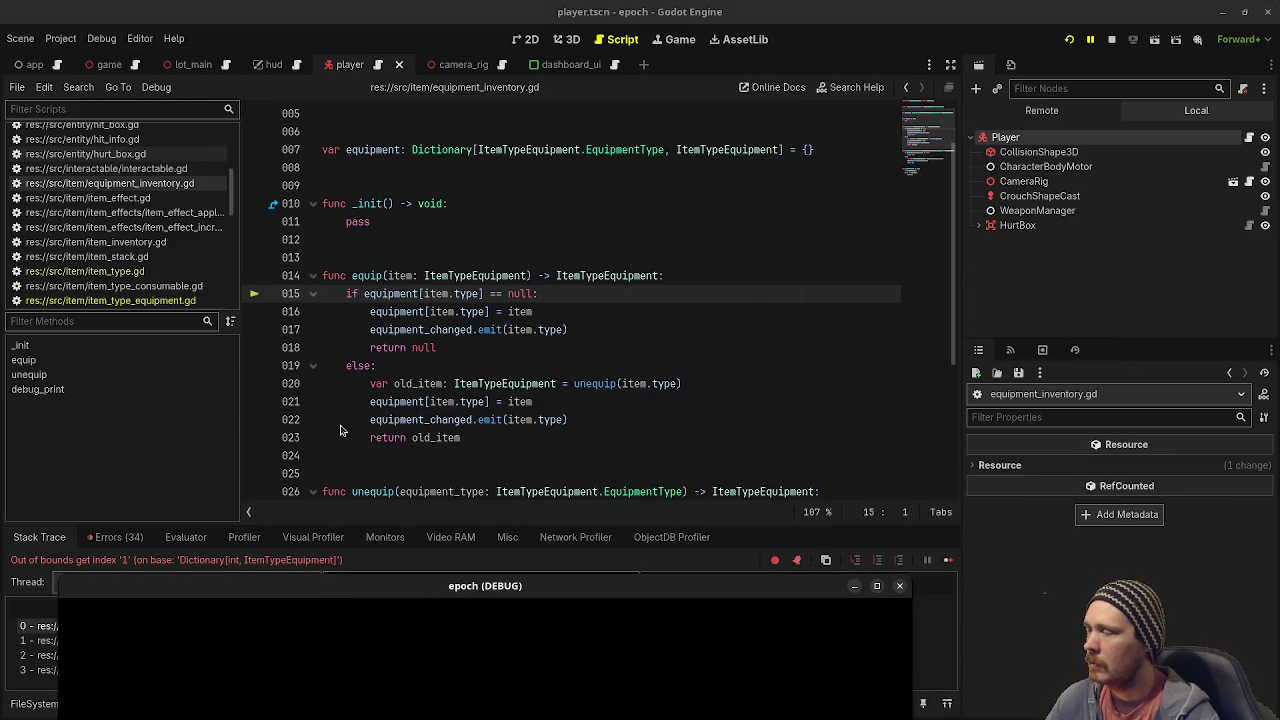
pyautogui.moveTo(375, 293)
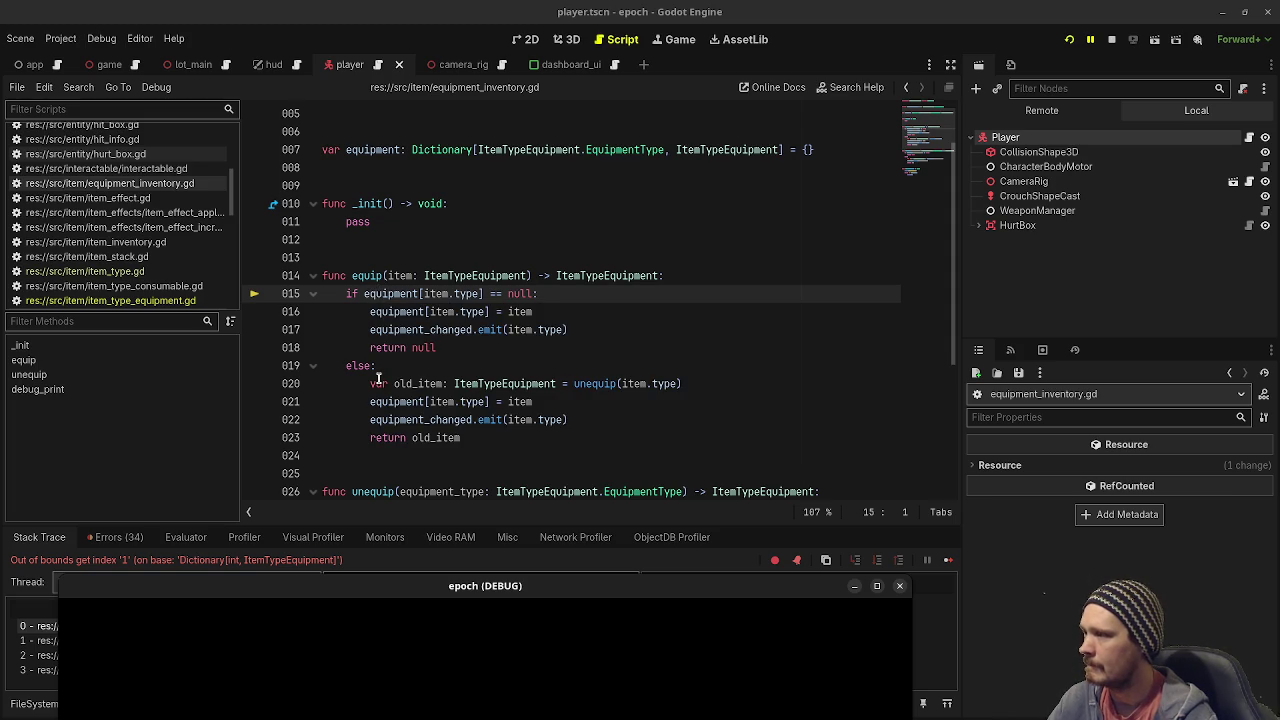
pyautogui.click(364, 294)
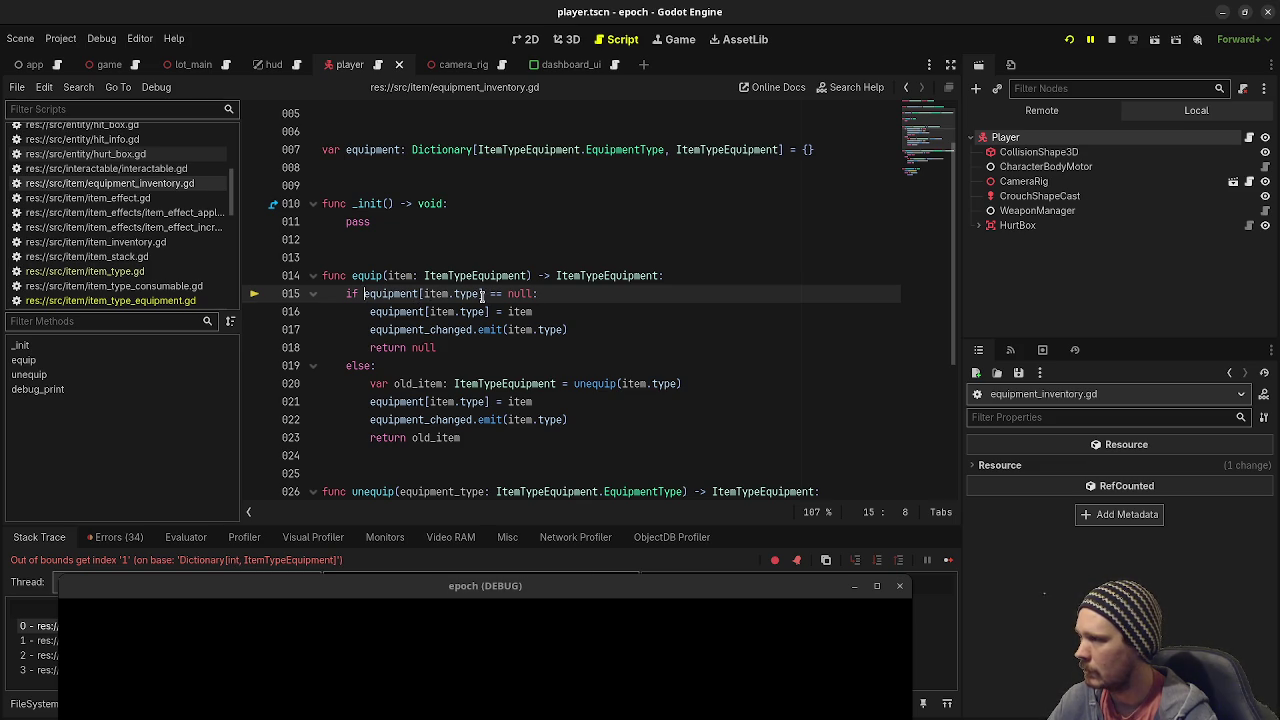
pyautogui.moveTo(486, 293); pyautogui.dragTo(414, 293)
pyautogui.write('.')
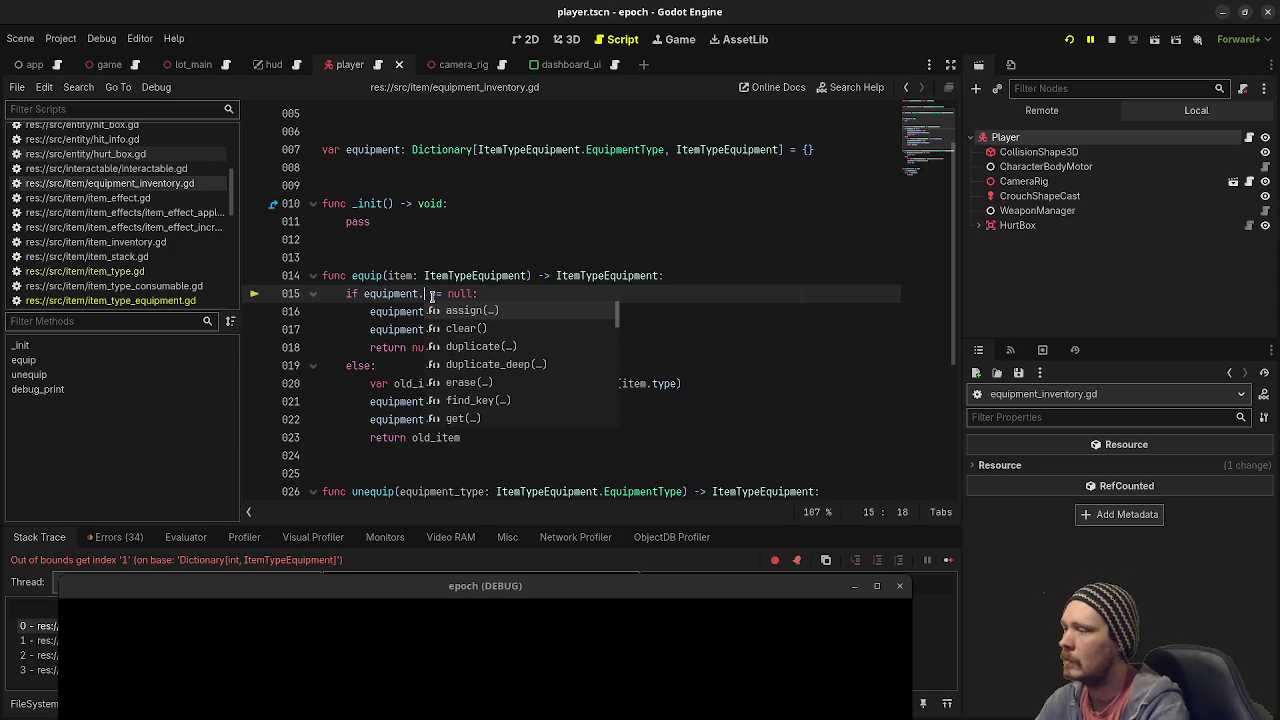
pyautogui.write('has(')
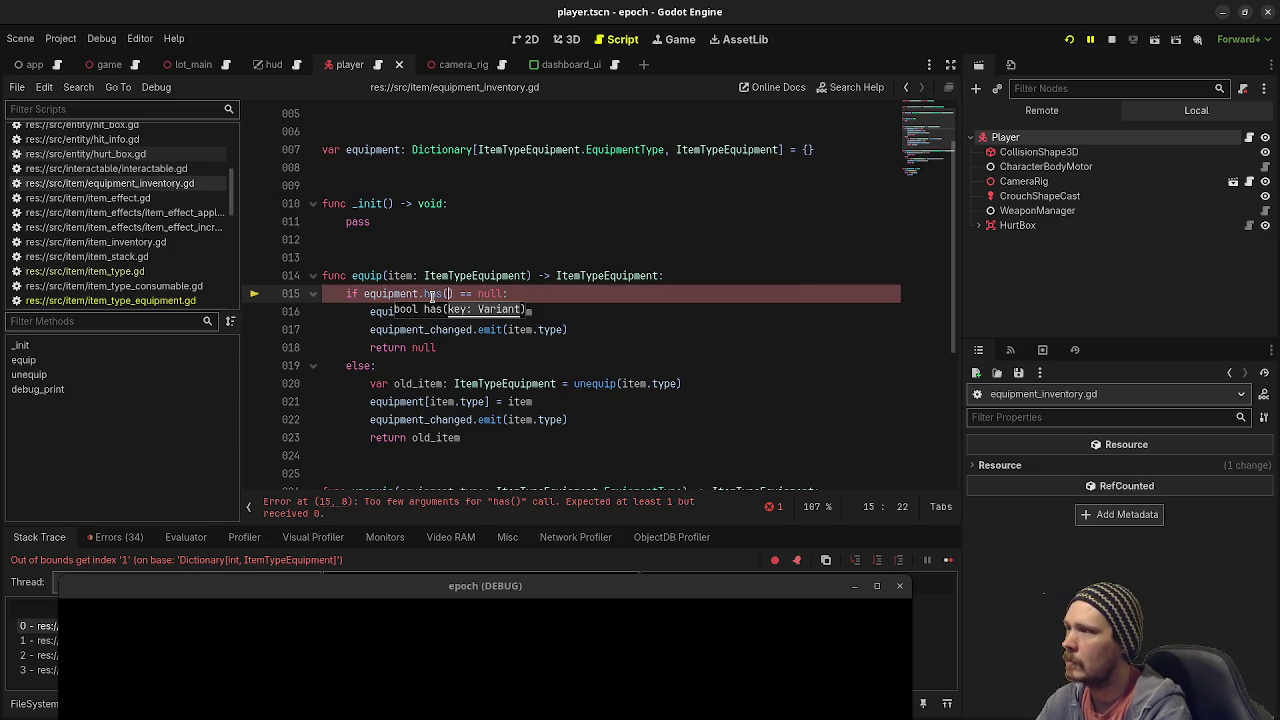
pyautogui.write('item.type')
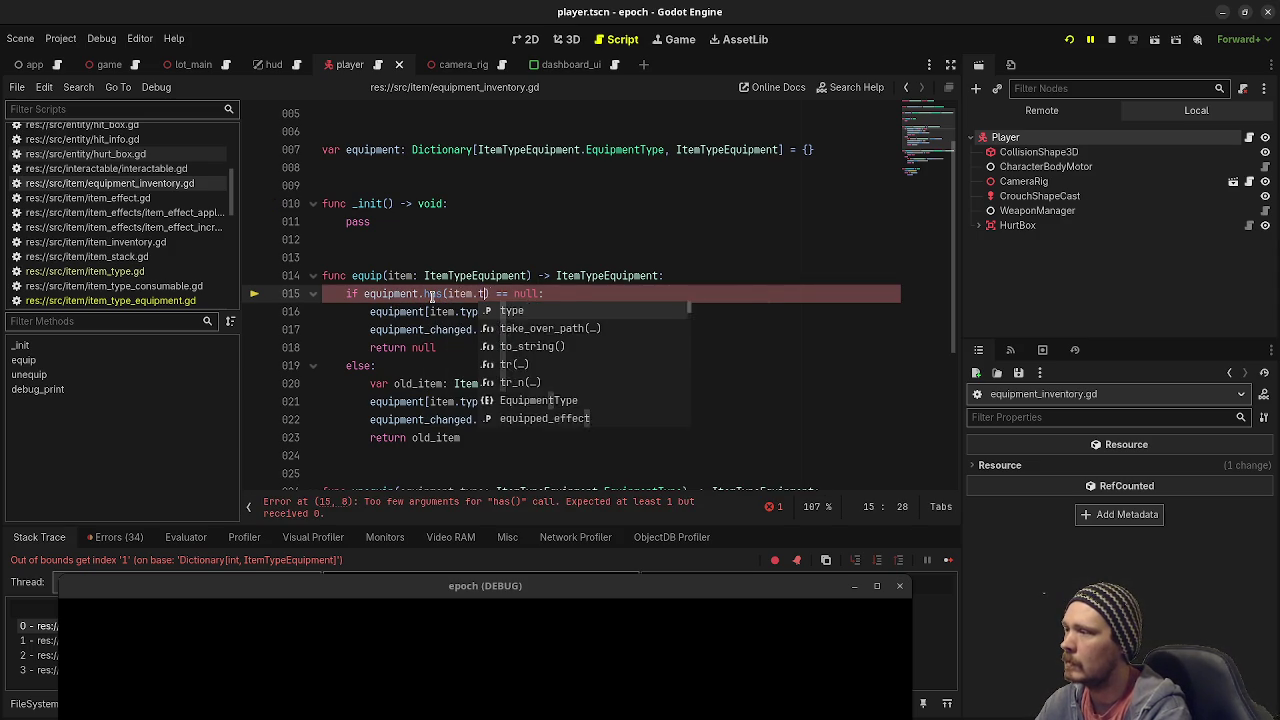
pyautogui.hotkey('ctrl', 's')
pyautogui.press('F8')
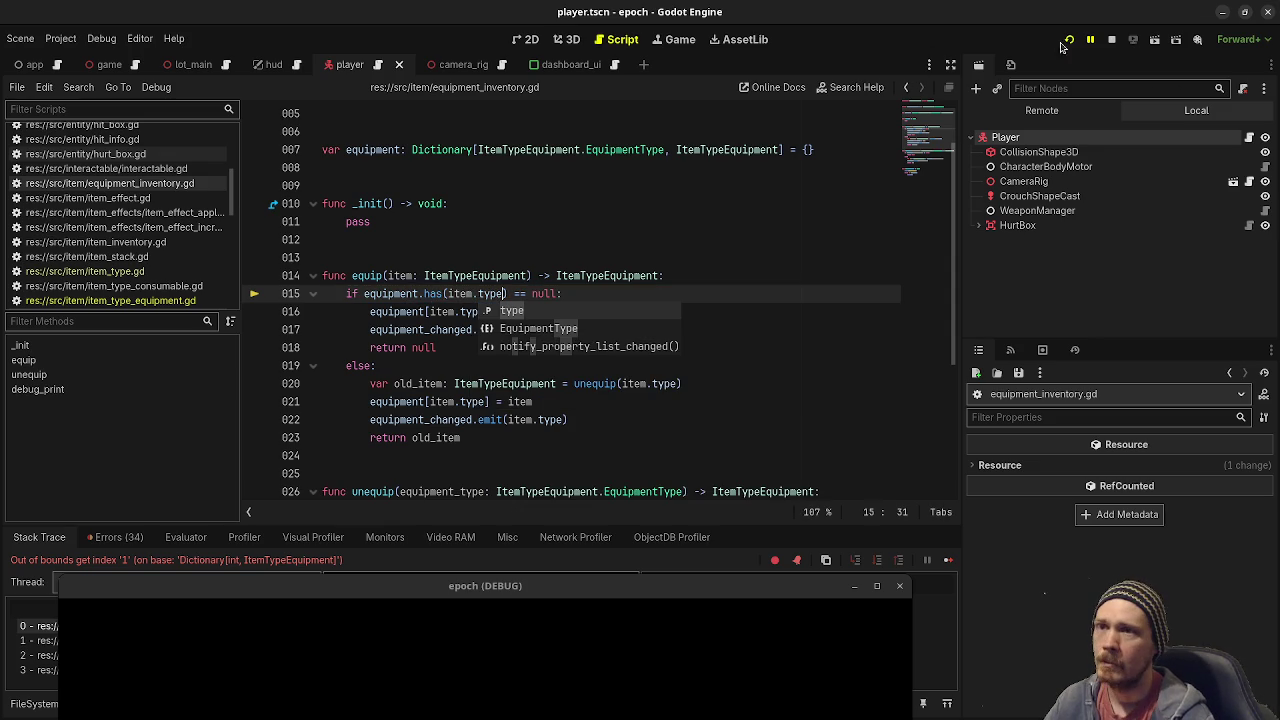
# Change line 15's check to == false, copy that condition into line 27, save, and stop.
pyautogui.click(1068, 39)
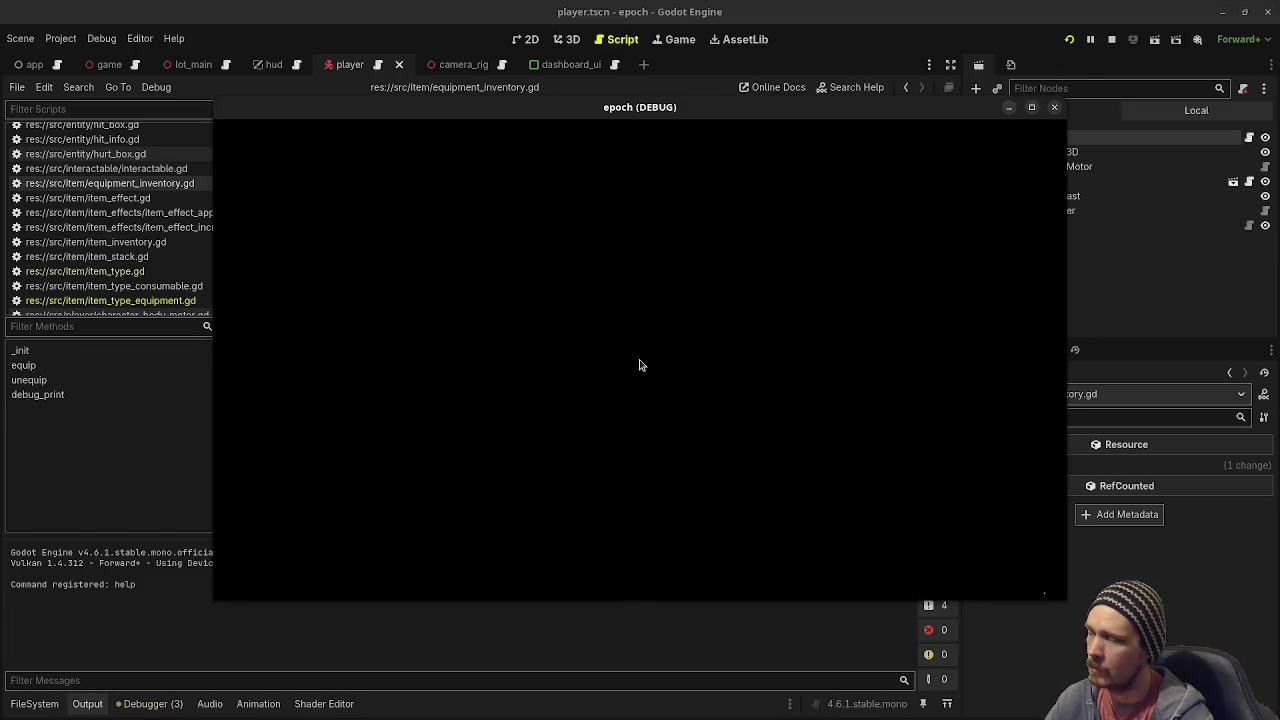
pyautogui.moveTo(628, 108)
pyautogui.mouseDown()
pyautogui.moveTo(645, 694)
pyautogui.moveTo(588, 623)
pyautogui.mouseUp()
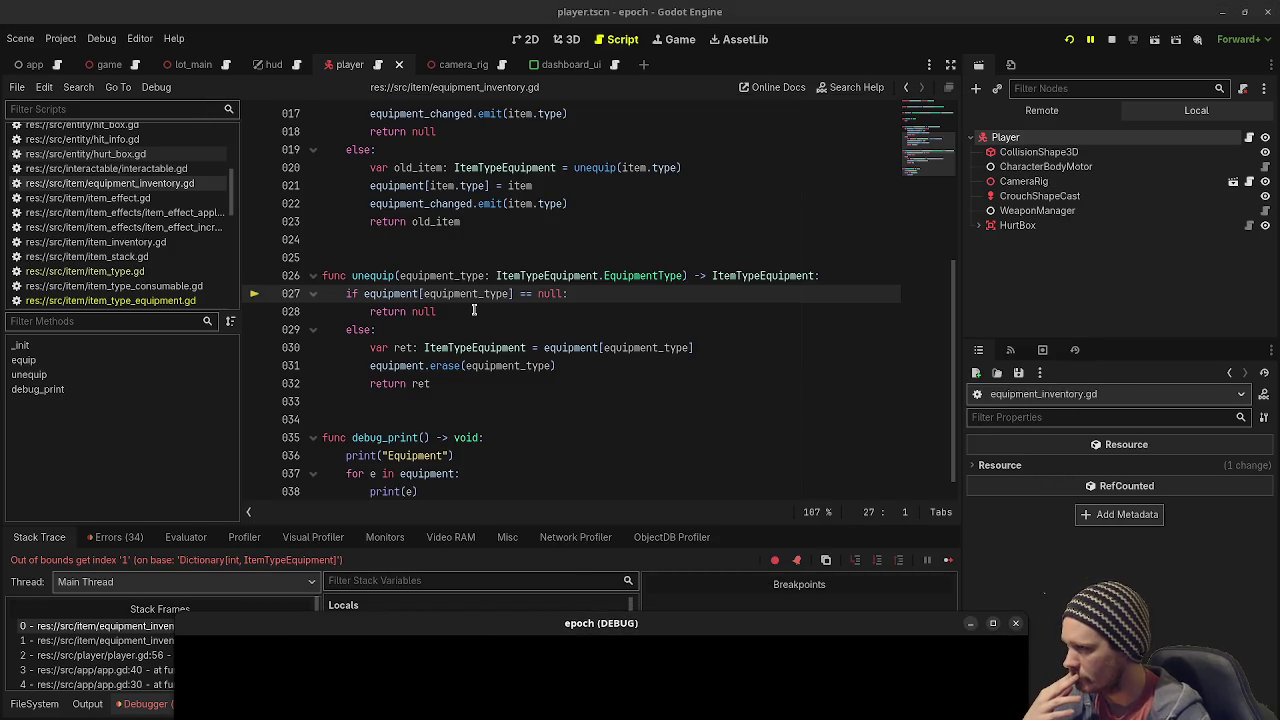
pyautogui.scroll(2, 517, 293)
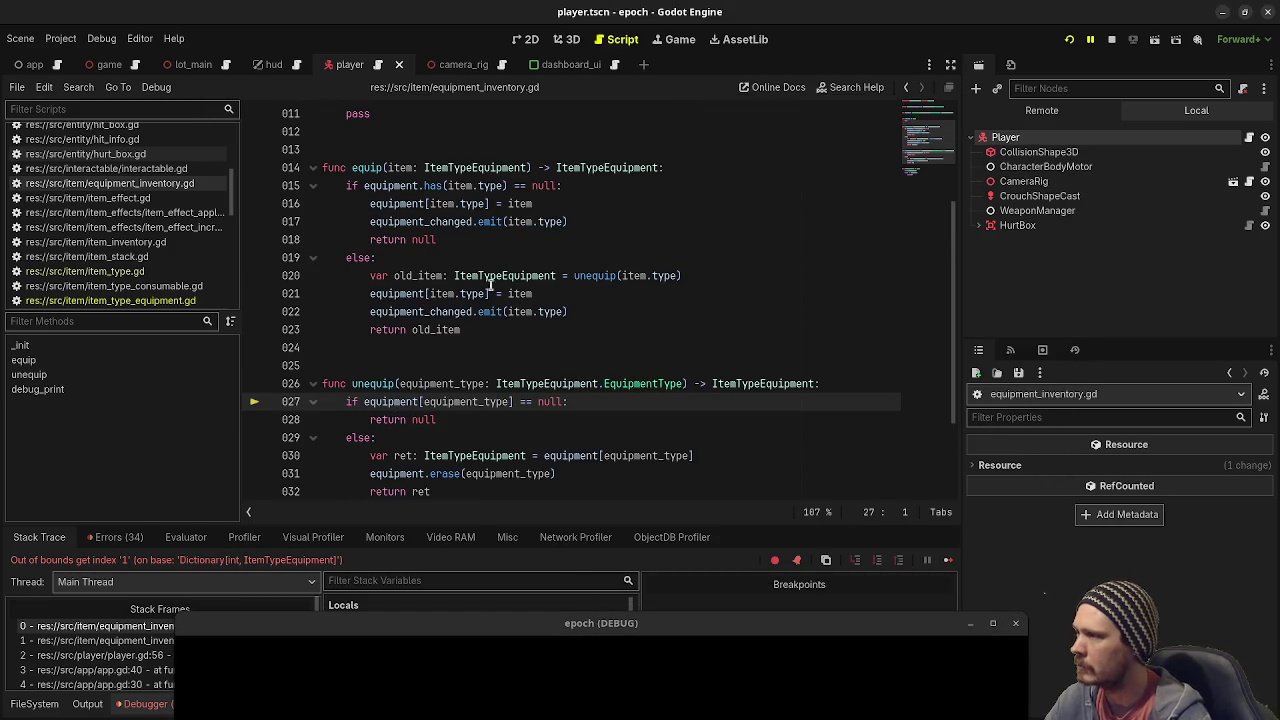
pyautogui.moveTo(513, 186); pyautogui.dragTo(557, 185)
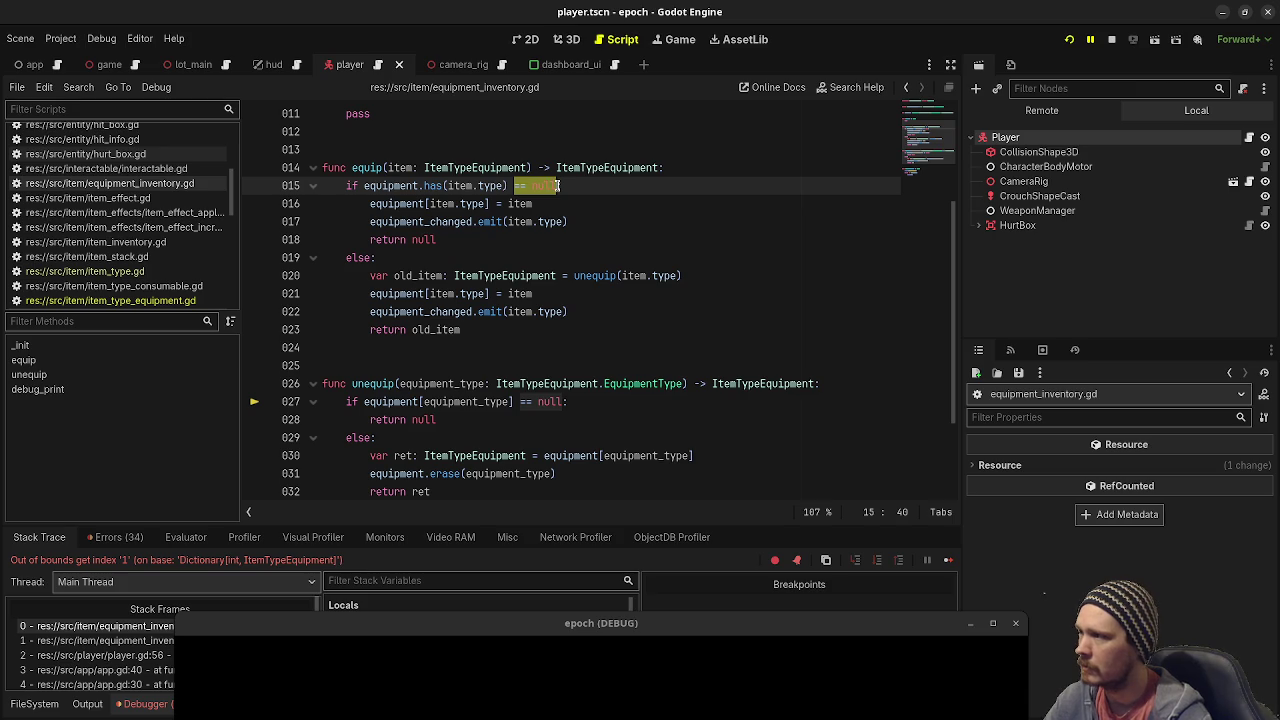
pyautogui.write('== false')
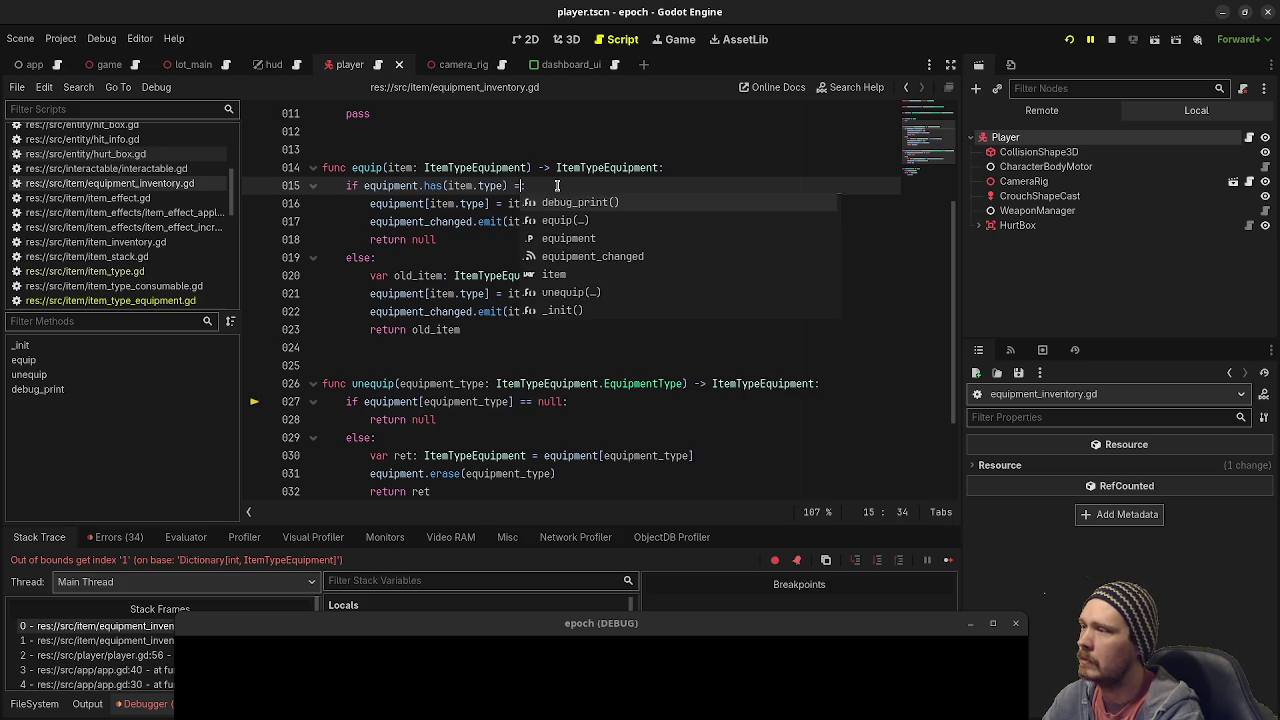
pyautogui.moveTo(346, 186); pyautogui.dragTo(581, 184)
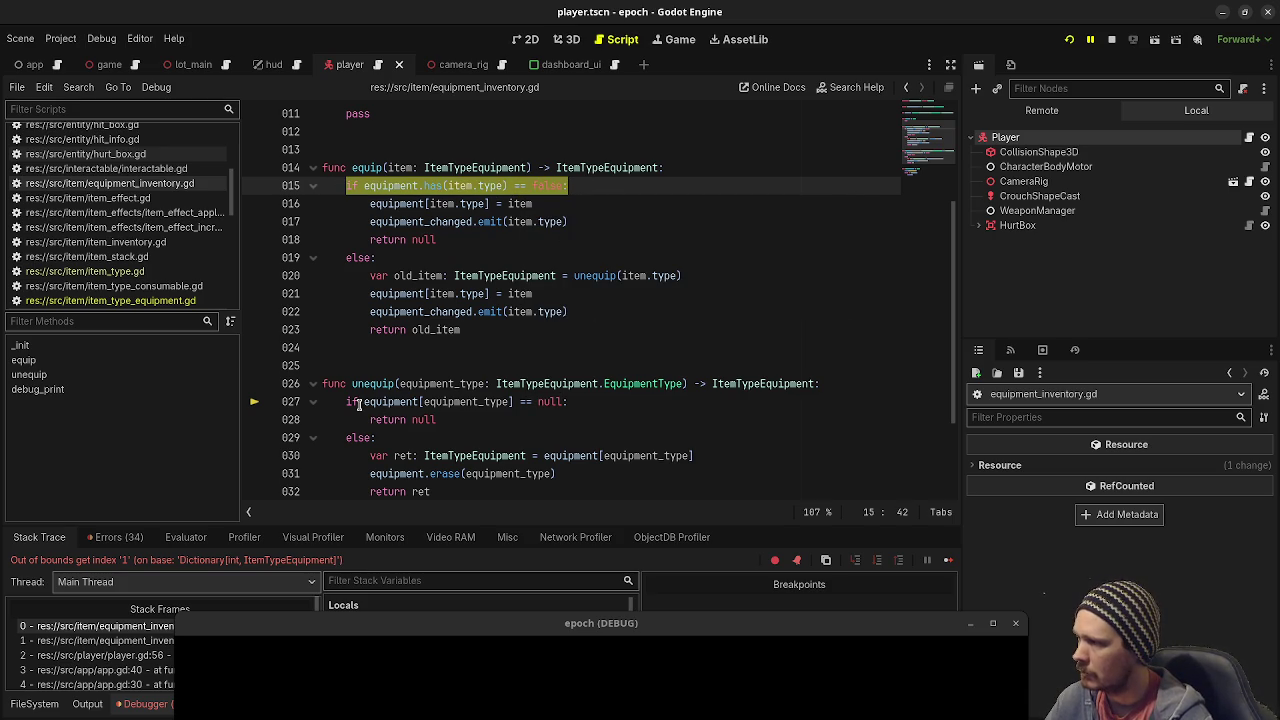
pyautogui.moveTo(344, 401)
pyautogui.mouseDown()
pyautogui.moveTo(586, 383)
pyautogui.moveTo(572, 401)
pyautogui.mouseUp()
pyautogui.hotkey('ctrl', 'v')
pyautogui.hotkey('ctrl', 's')
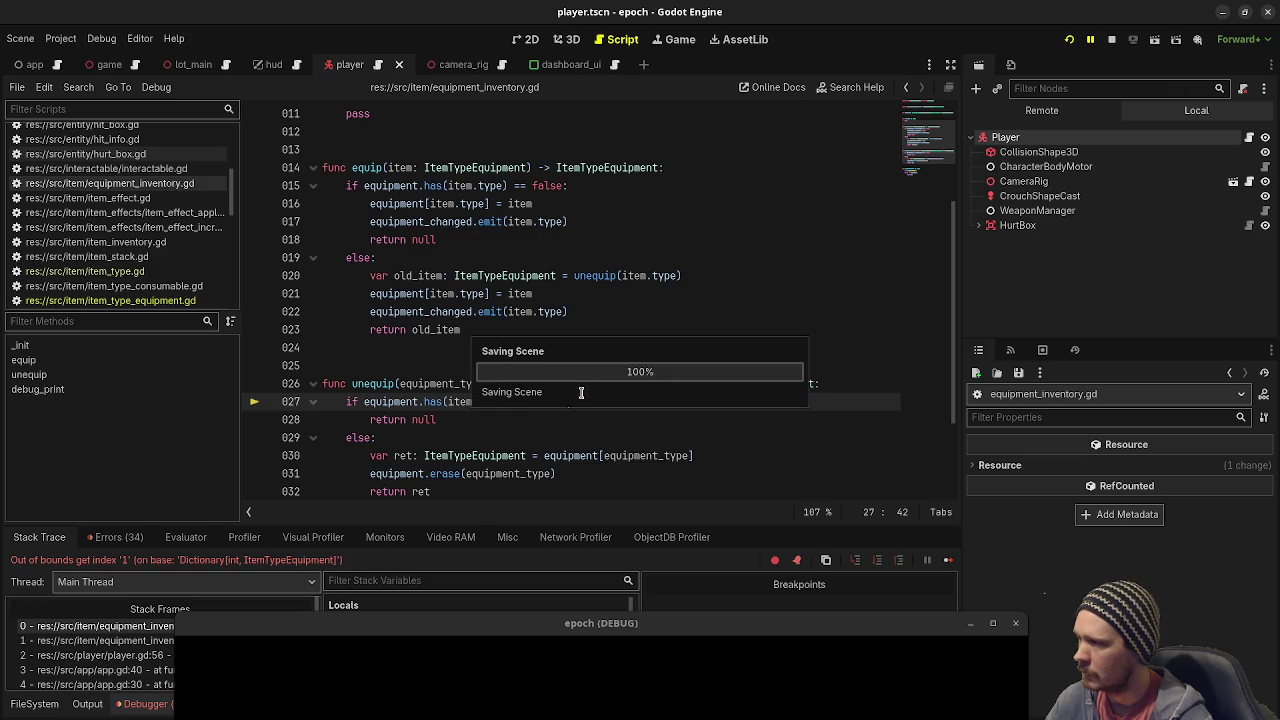
pyautogui.scroll(-3, 538, 238)
pyautogui.press('F8')
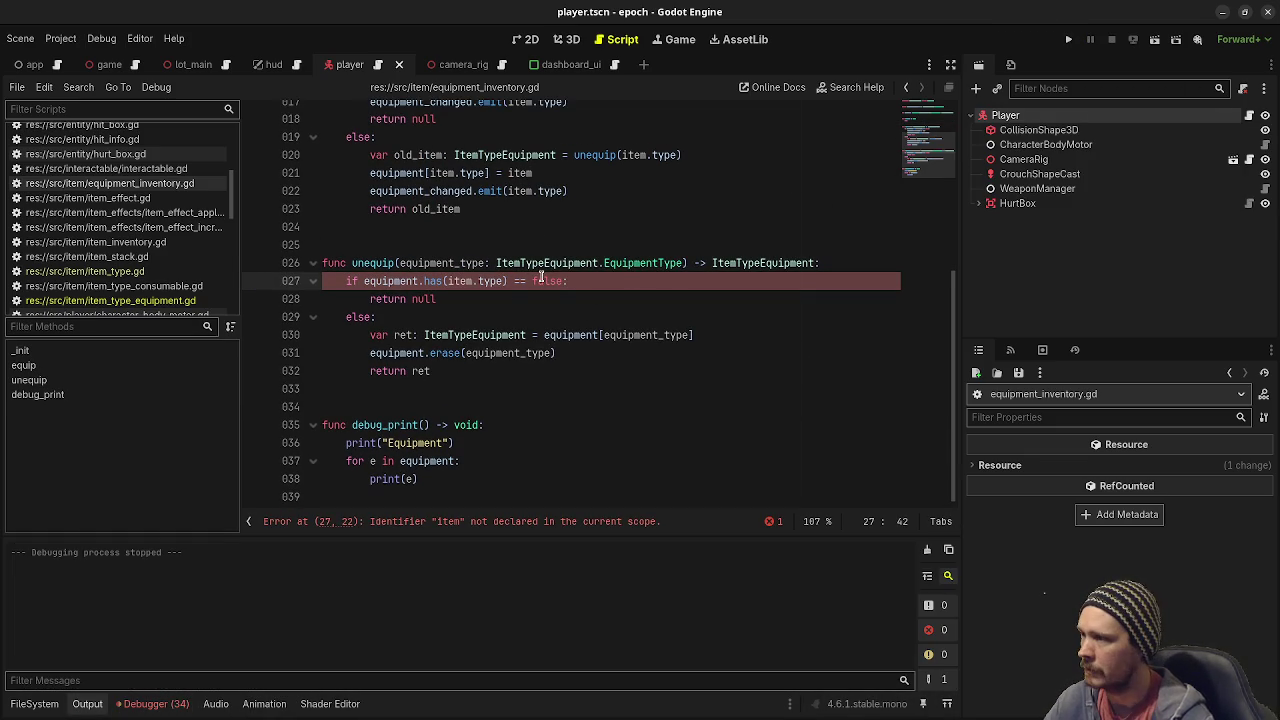
# Replace item.type with equipment_type in line 27's check and run the project.
pyautogui.doubleClick(449, 262)
pyautogui.hotkey('ctrl', 'c')
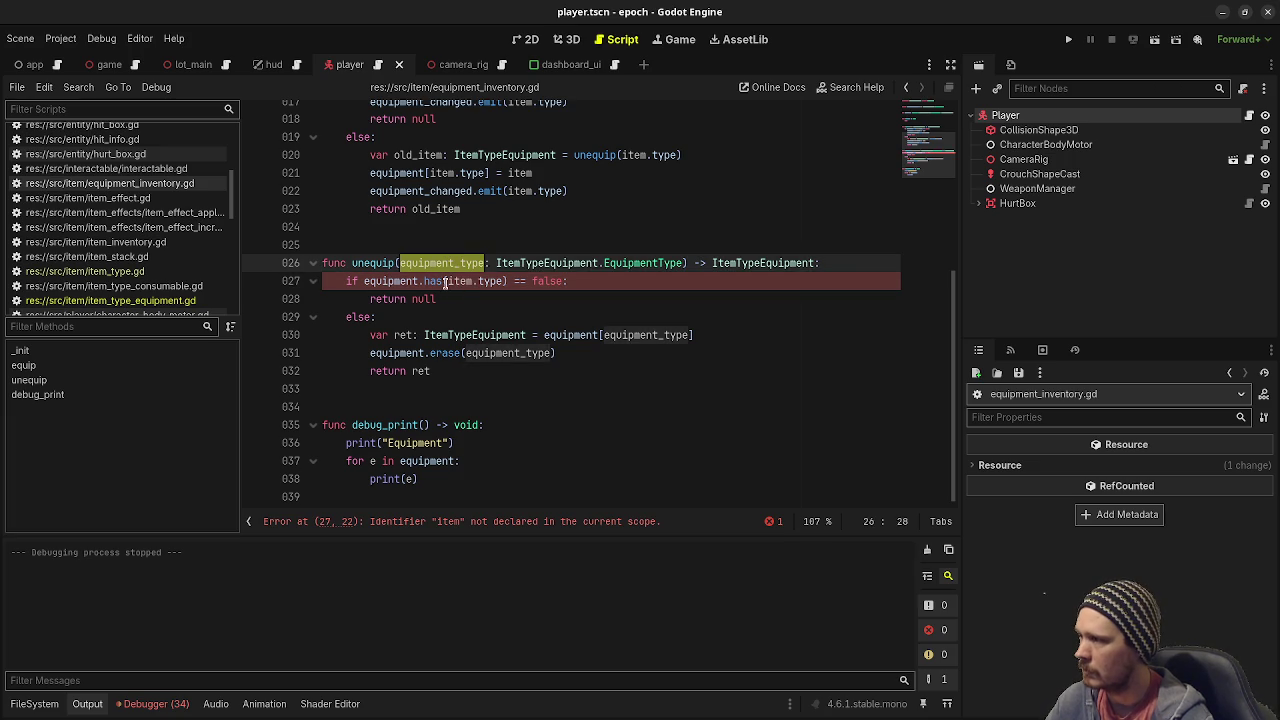
pyautogui.doubleClick(455, 282)
pyautogui.keyDown('shift'); pyautogui.click(506, 282); pyautogui.keyUp('shift')
pyautogui.hotkey('ctrl', 'v')
pyautogui.press('F5')
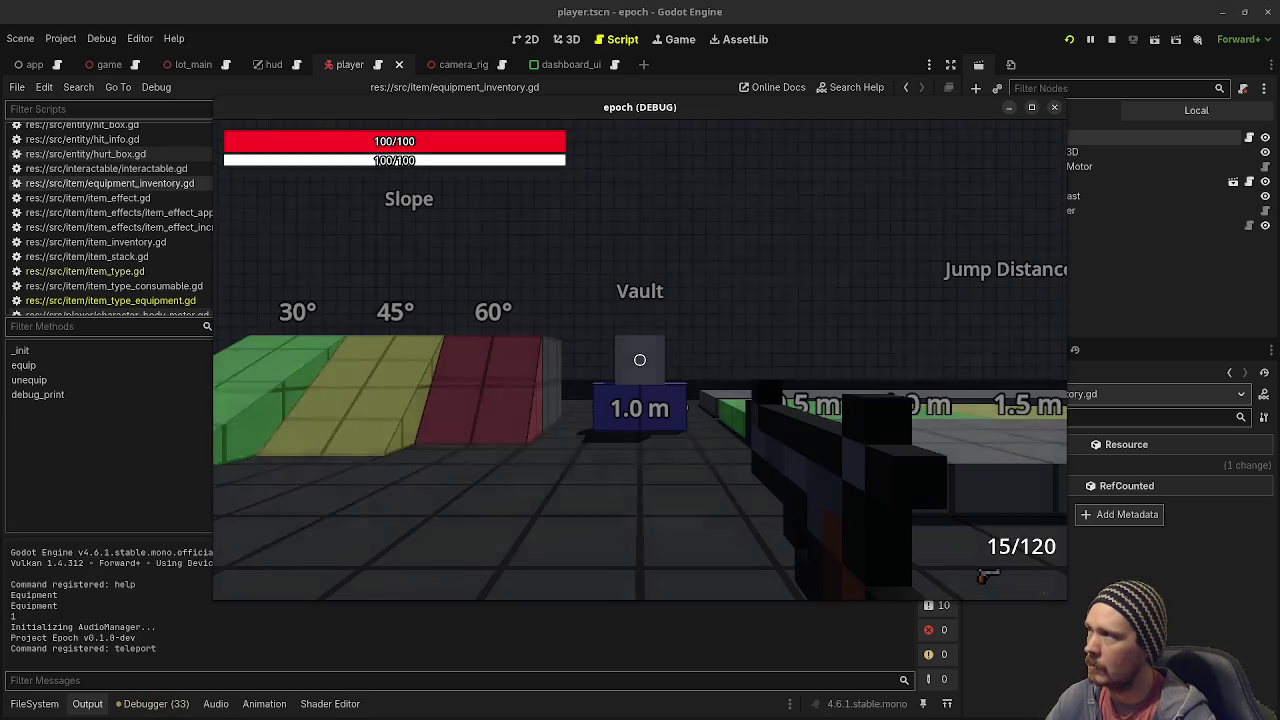
# Walk toward the Wood, Stone and Metal pillars, open the inventory grid, then stop the game.
pyautogui.press('w')
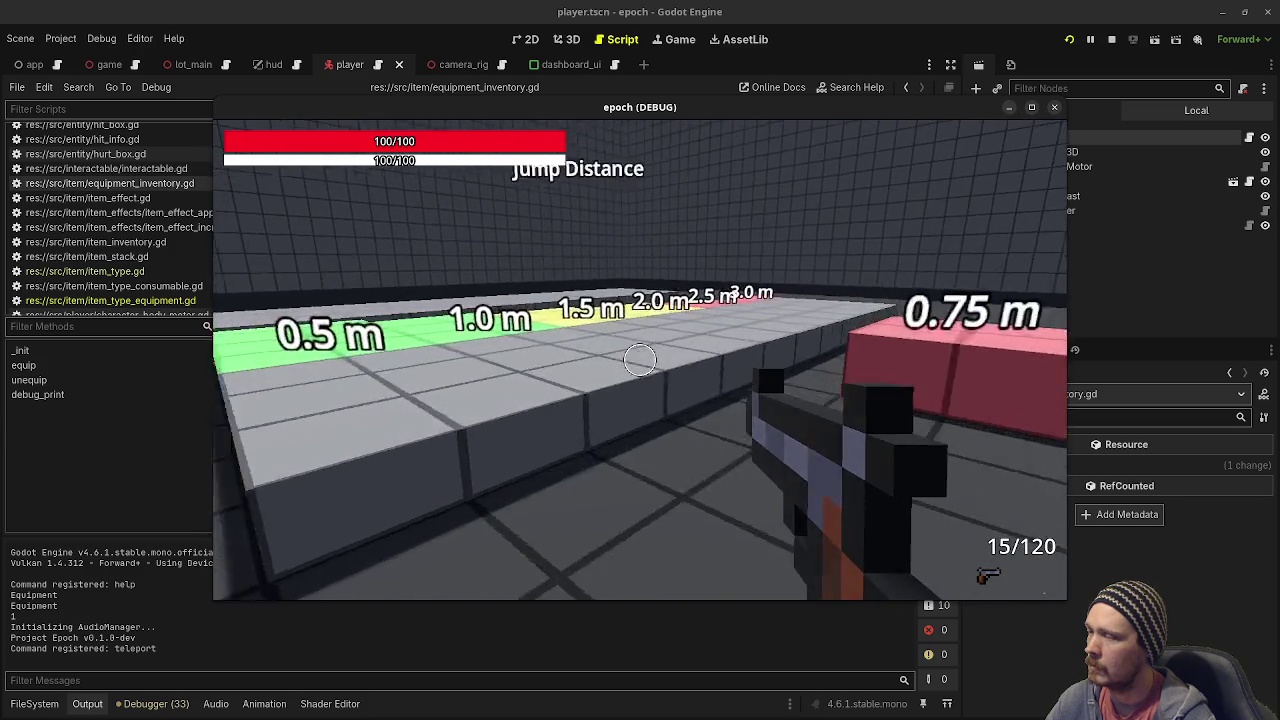
pyautogui.press('w')
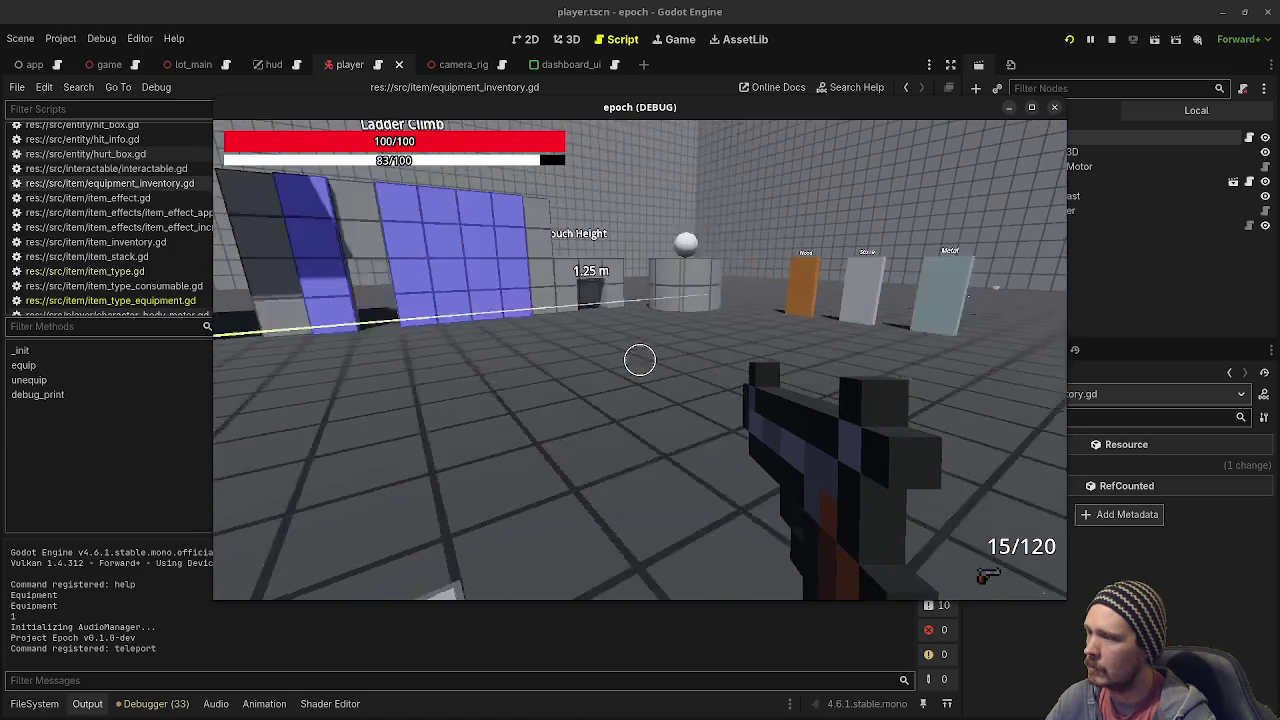
pyautogui.press('w')
pyautogui.press('Tab')
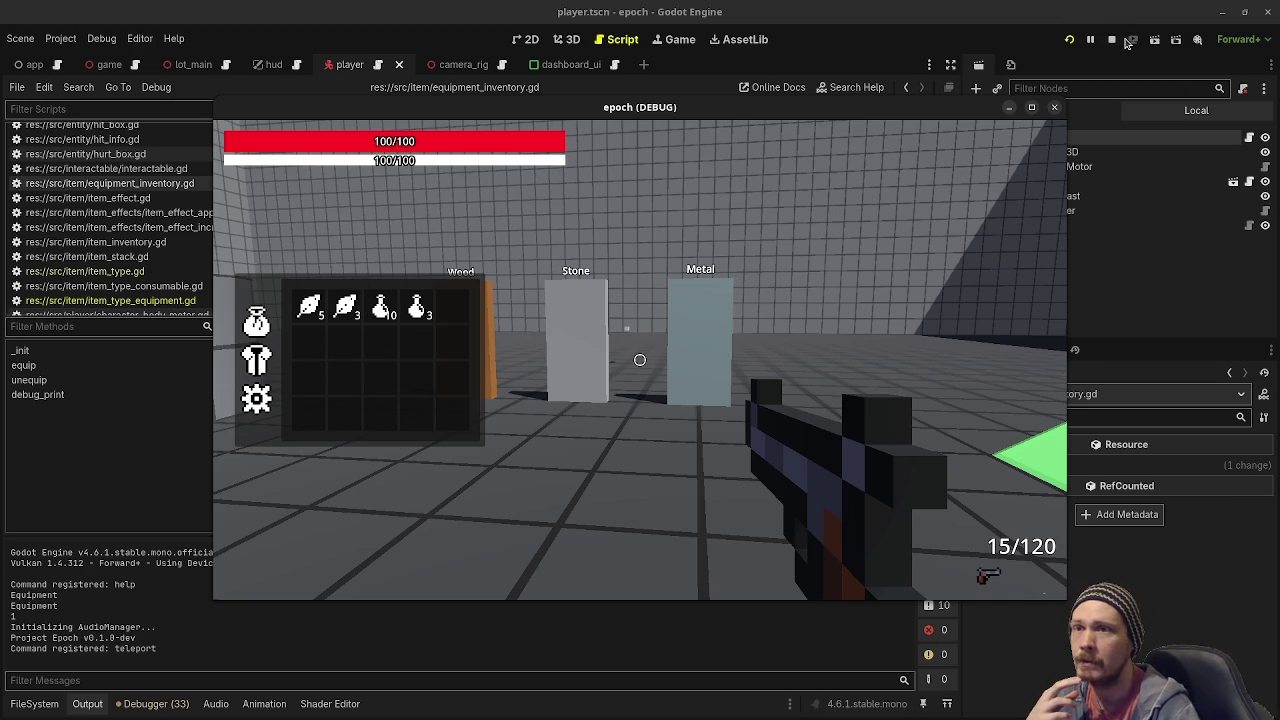
pyautogui.click(1112, 40)
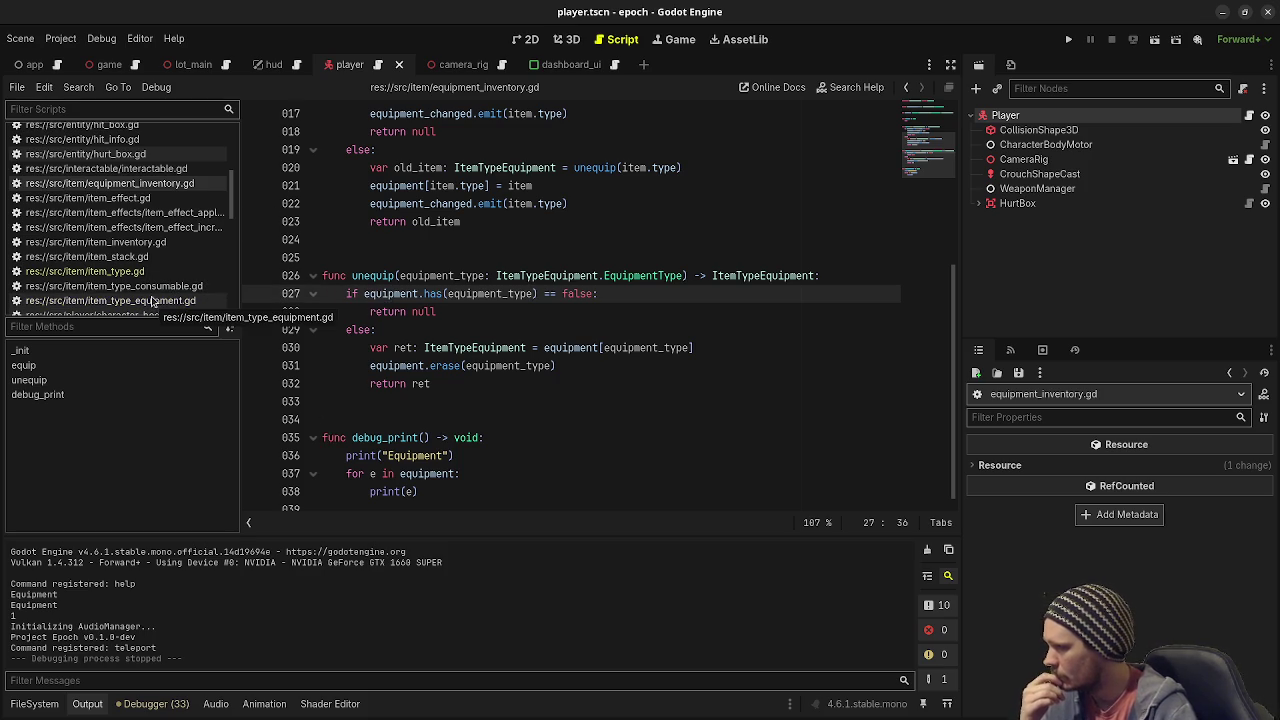
# Remove the invalid .value access from debug_print's print call and save.
pyautogui.scroll(5, 741, 301)
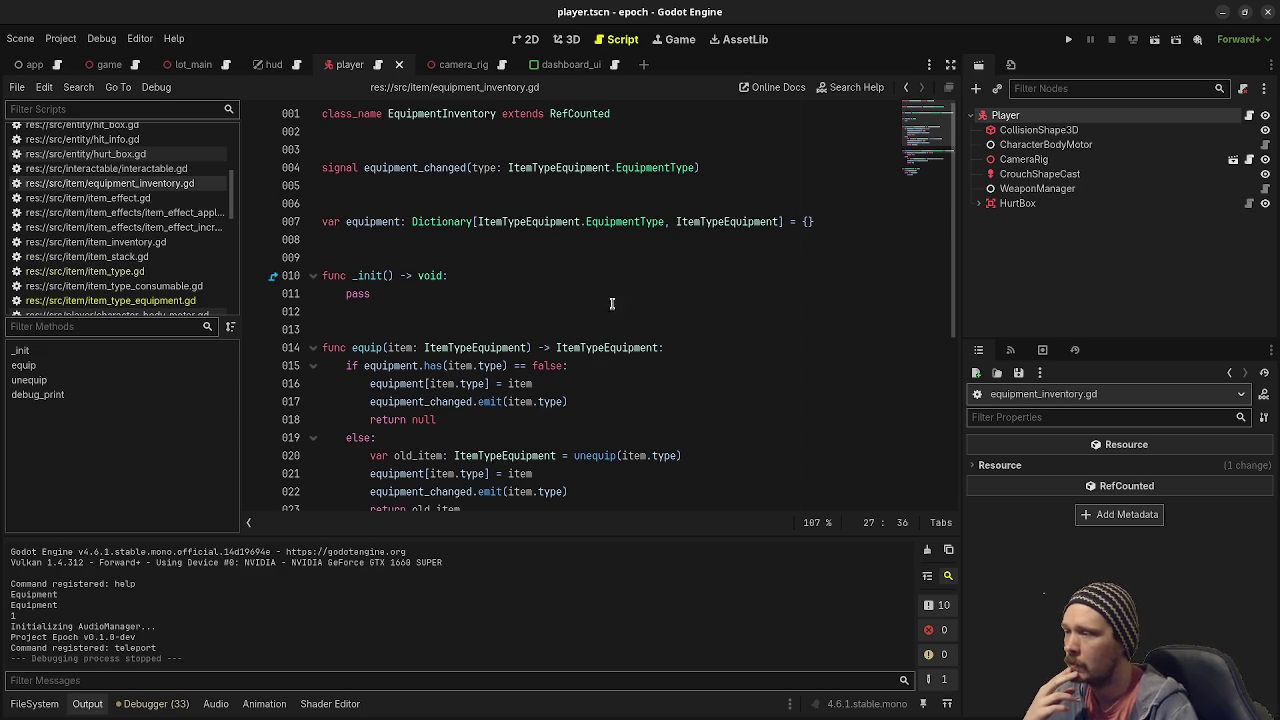
pyautogui.scroll(-5, 460, 412)
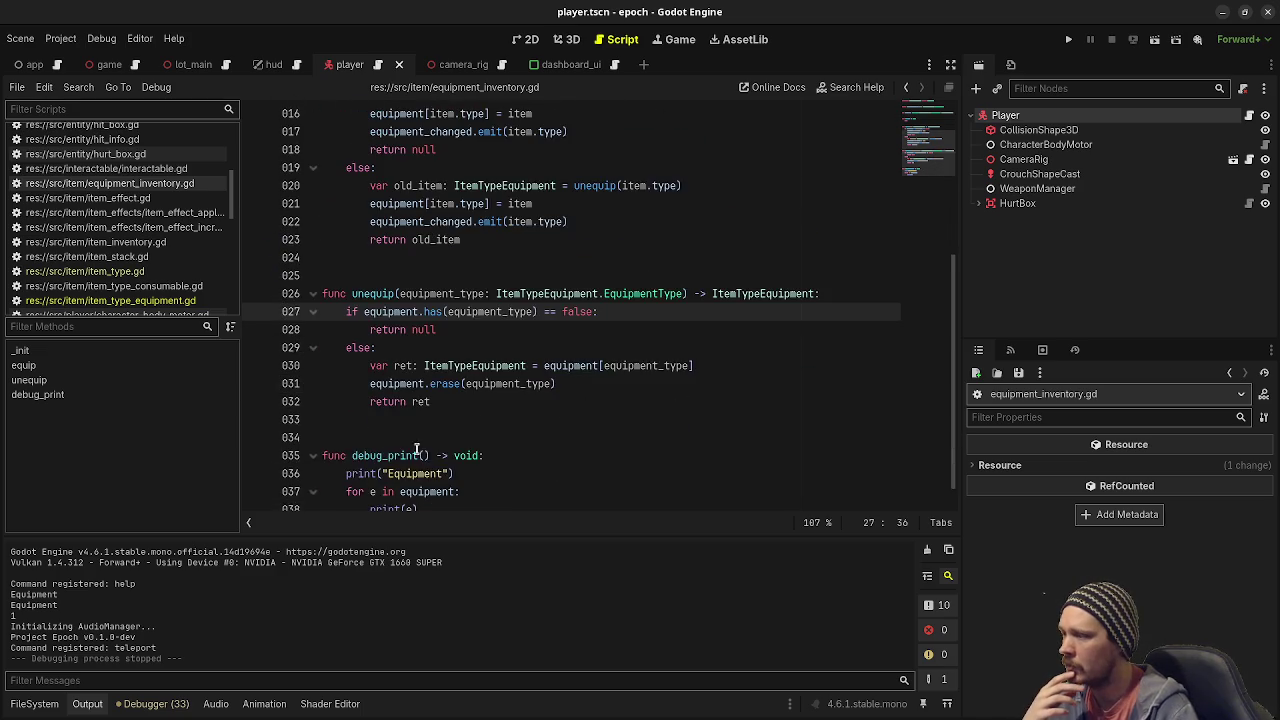
pyautogui.scroll(5, 577, 434)
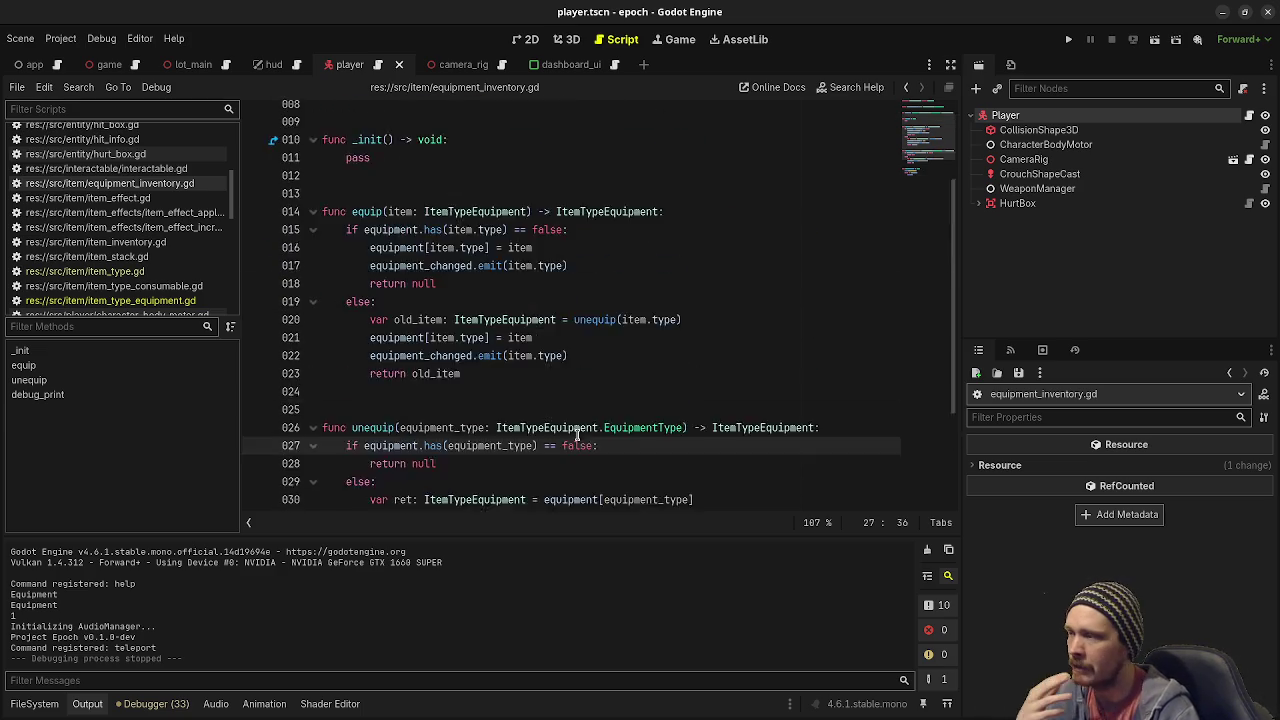
pyautogui.click(349, 294)
pyautogui.doubleClick(358, 294)
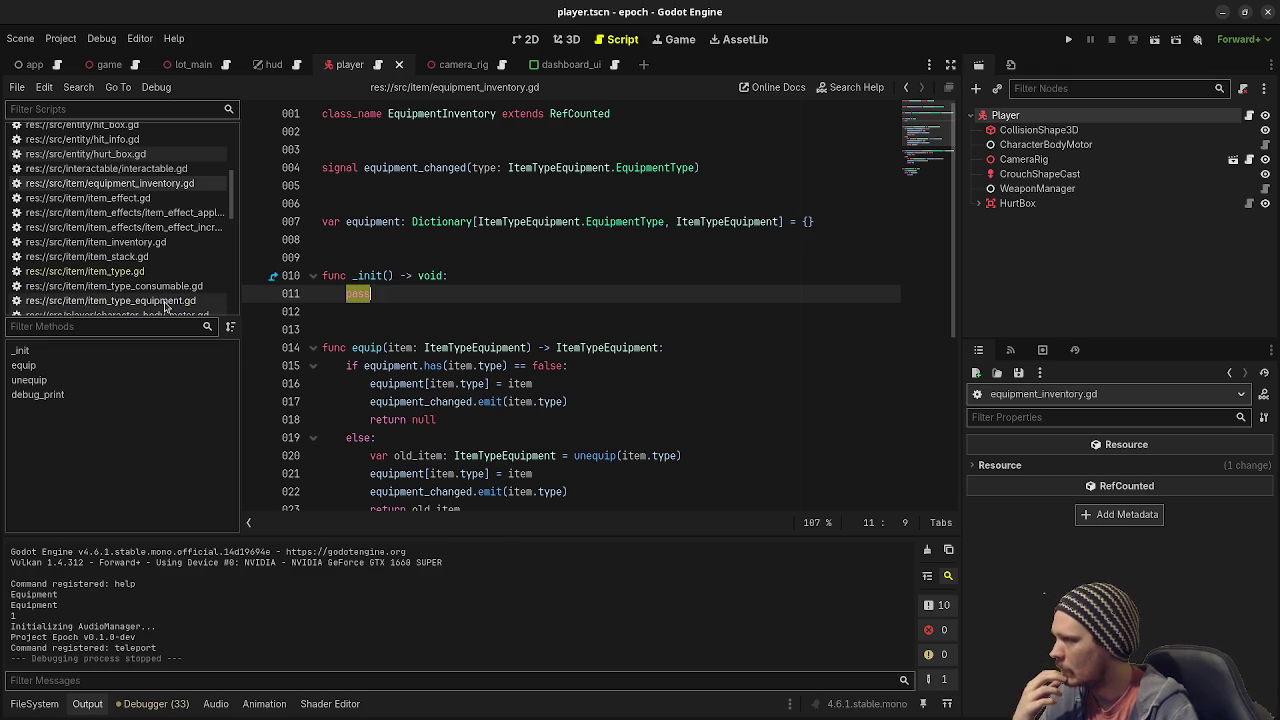
pyautogui.scroll(-5, 568, 400)
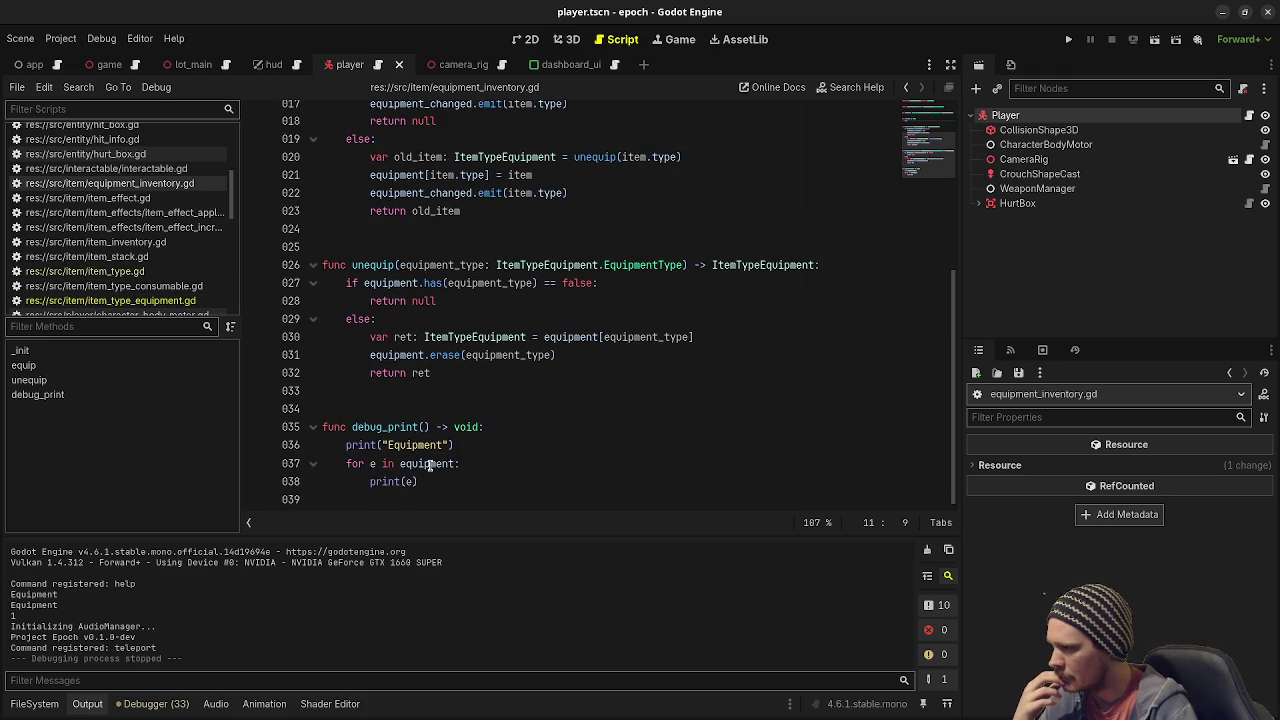
pyautogui.click(377, 463)
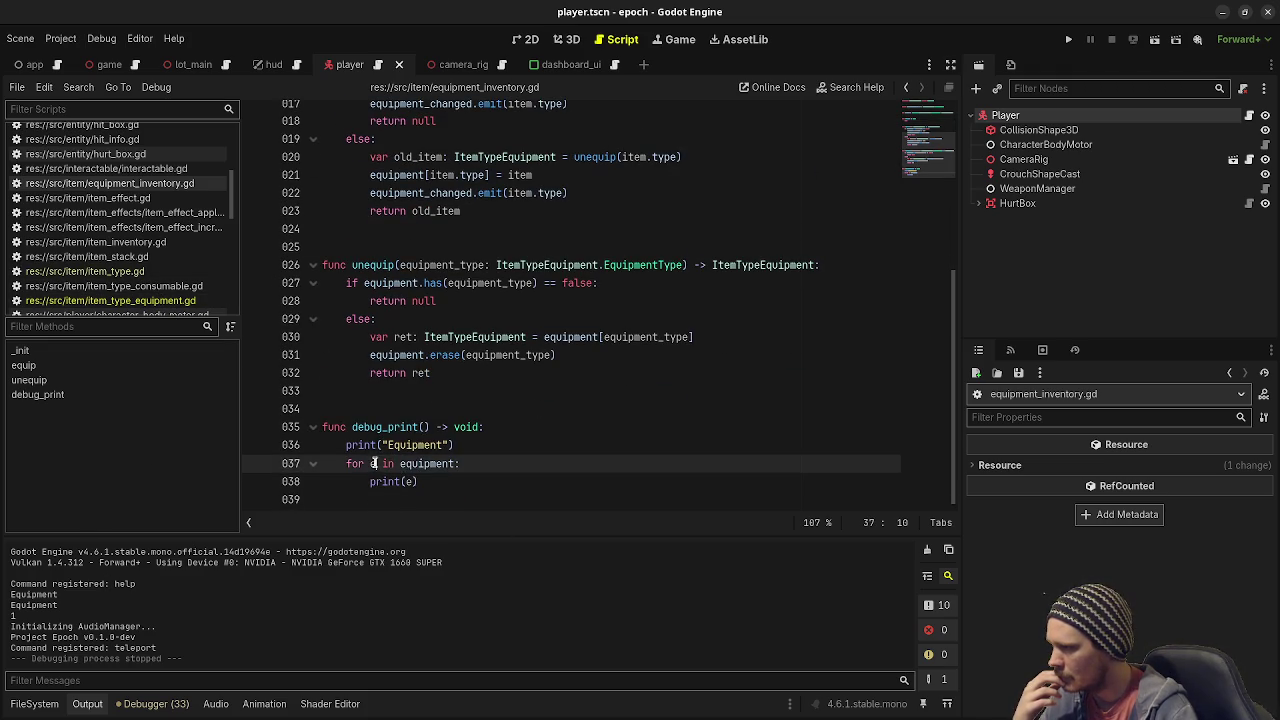
pyautogui.click(420, 481)
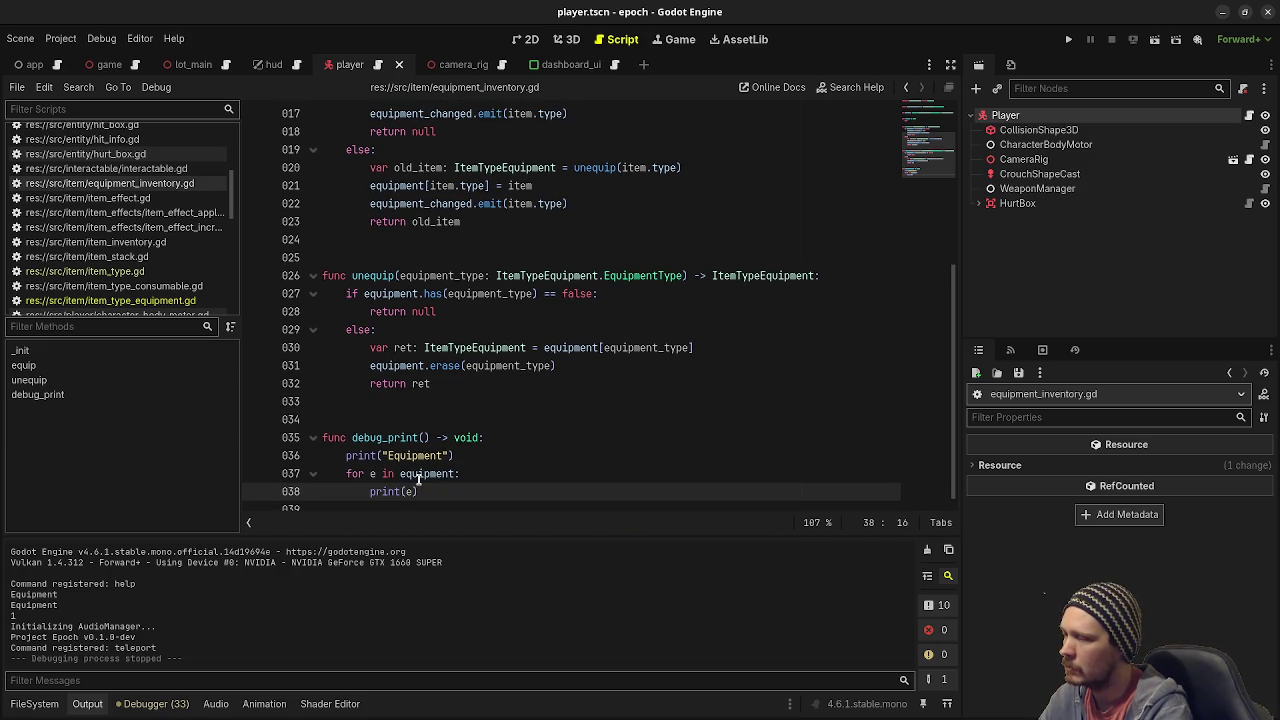
pyautogui.write('.value')
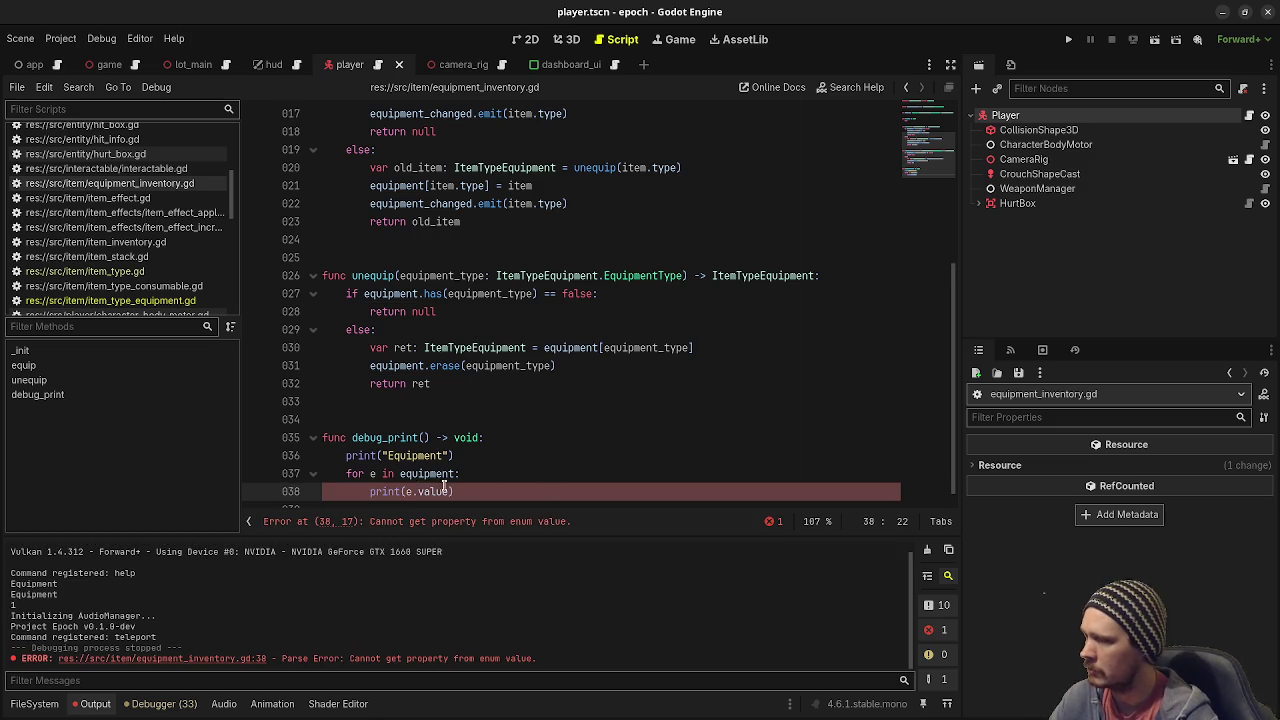
pyautogui.doubleClick(420, 491)
pyautogui.press('BackSpace')
pyautogui.press('BackSpace')
pyautogui.hotkey('ctrl', 's')
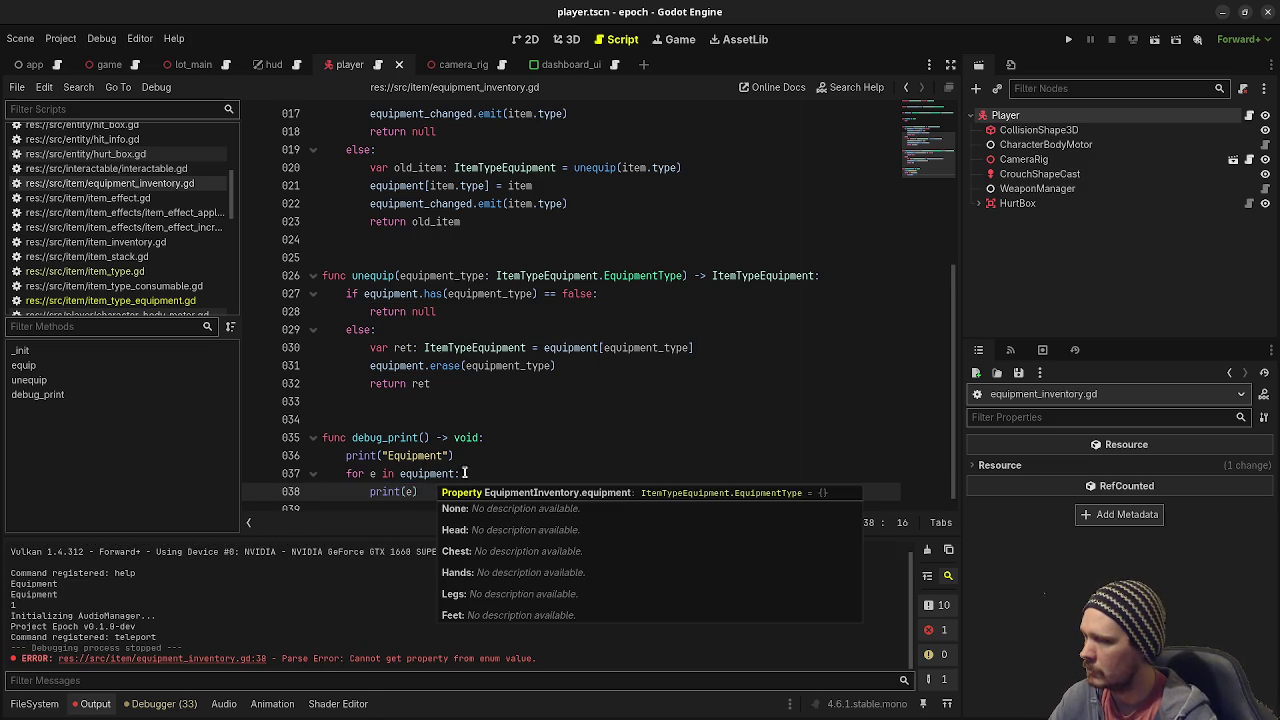
# Loop over equipment.keys() printing equipment[key], then run and stop the game.
pyautogui.click(456, 473)
pyautogui.write('.')
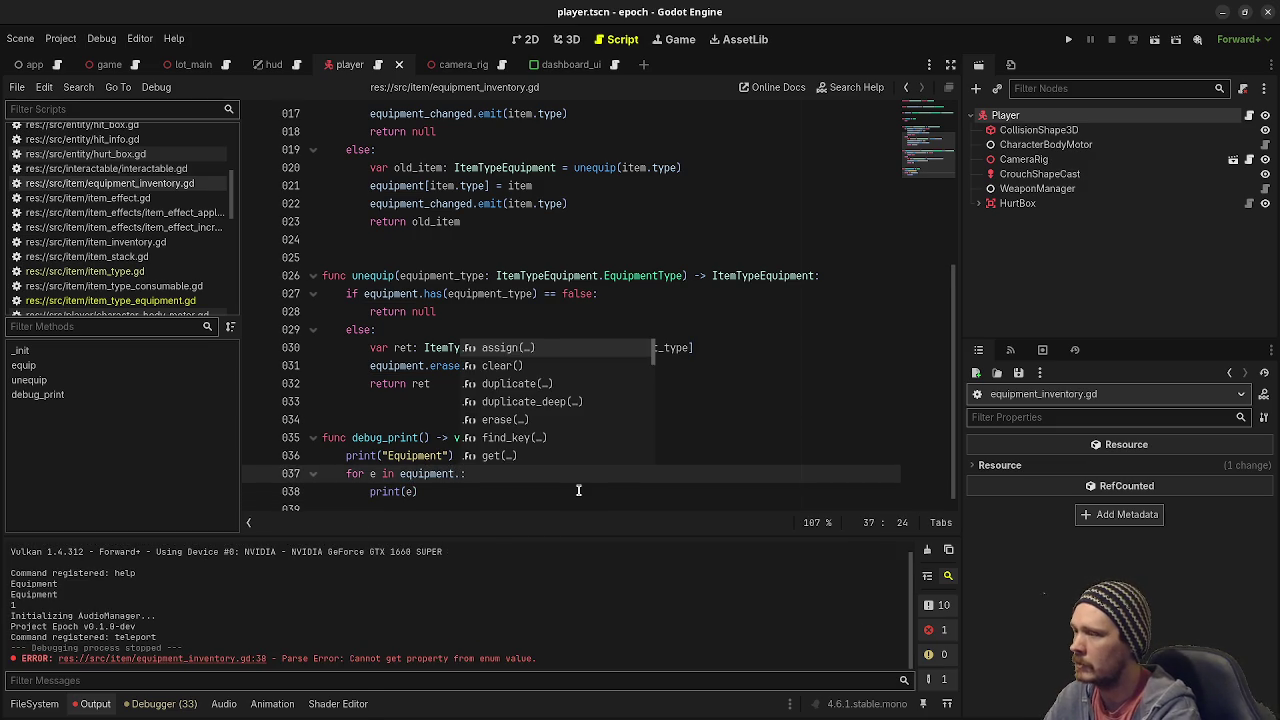
pyautogui.write('get_ek')
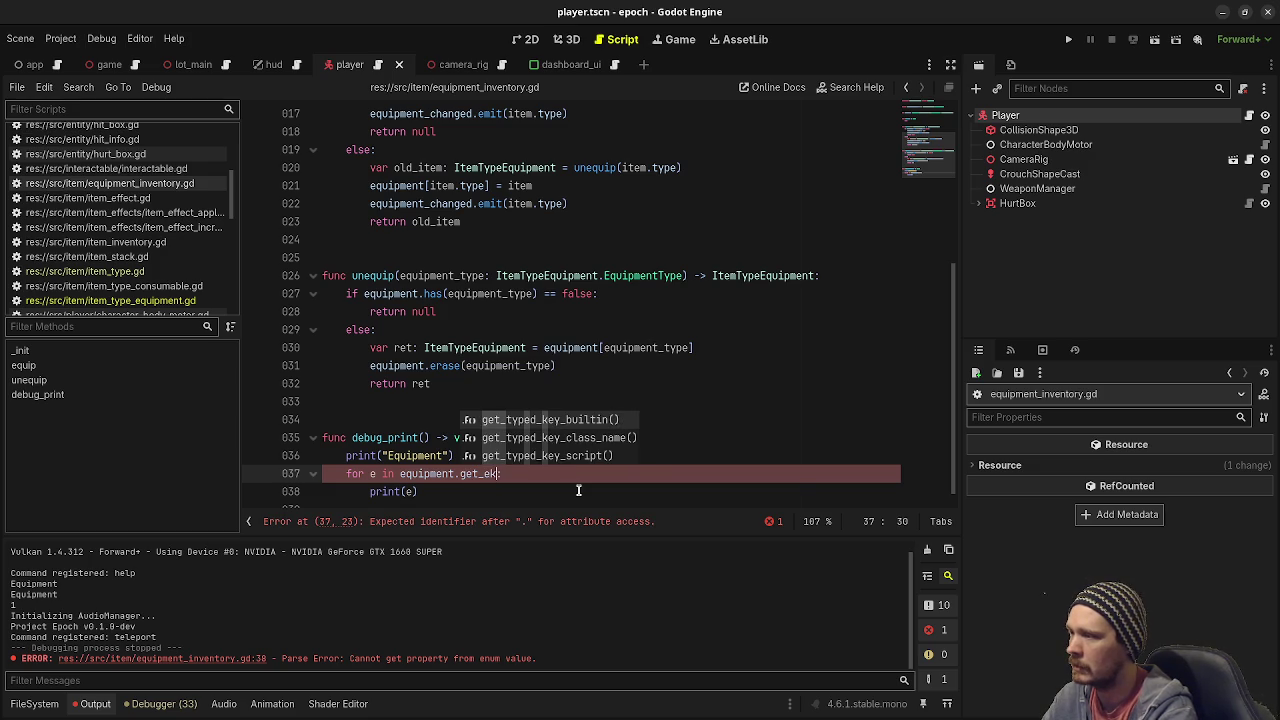
pyautogui.press('BackSpace')
pyautogui.press('BackSpace')
pyautogui.press('BackSpace')
pyautogui.write('keys')
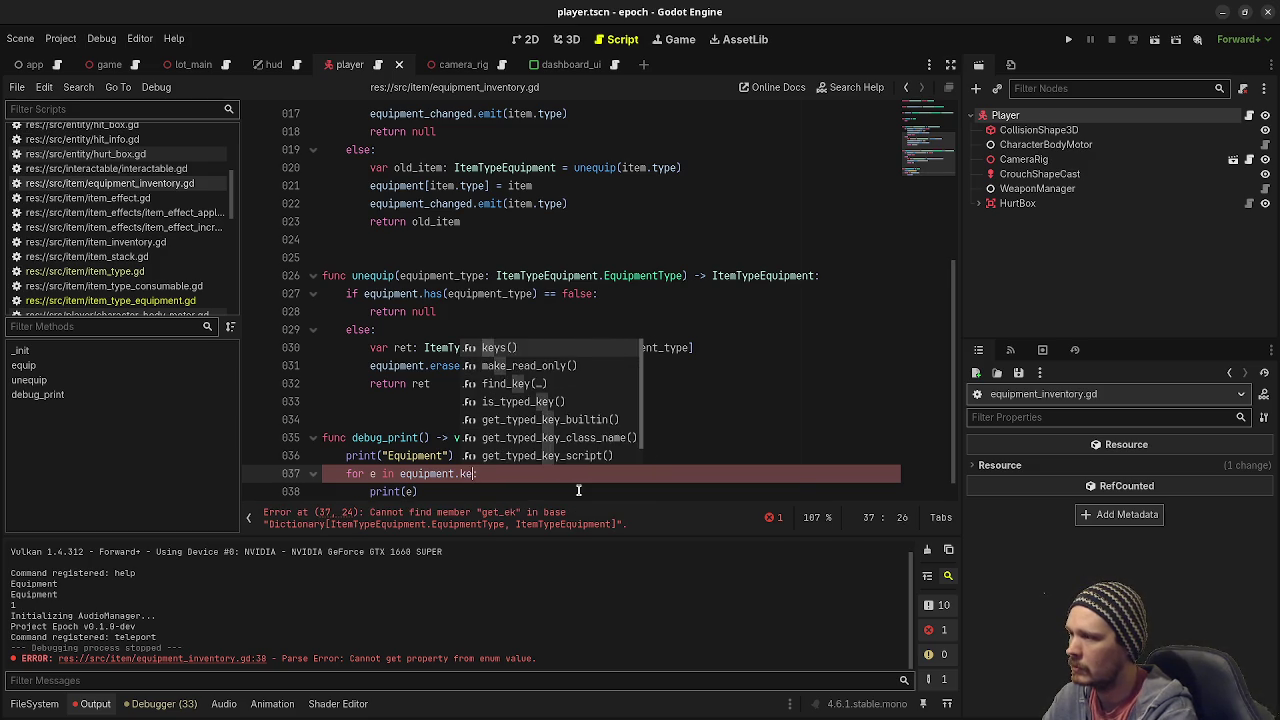
pyautogui.press('Return')
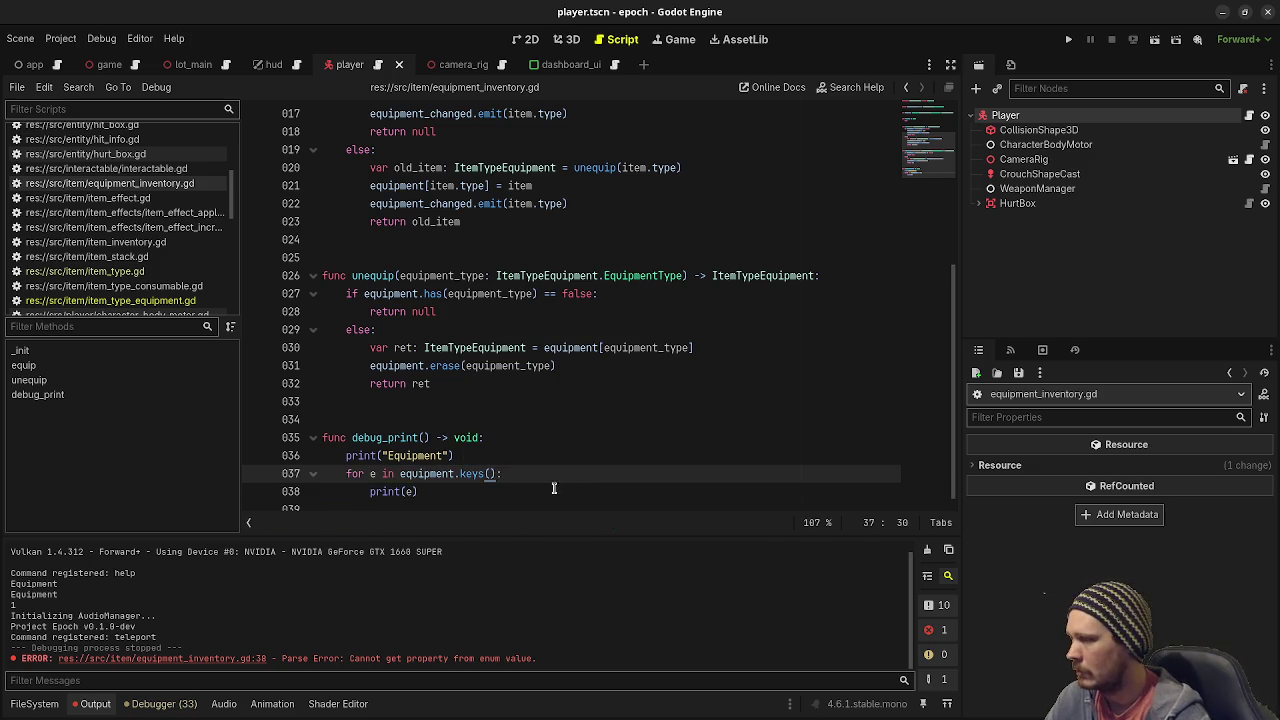
pyautogui.write('key')
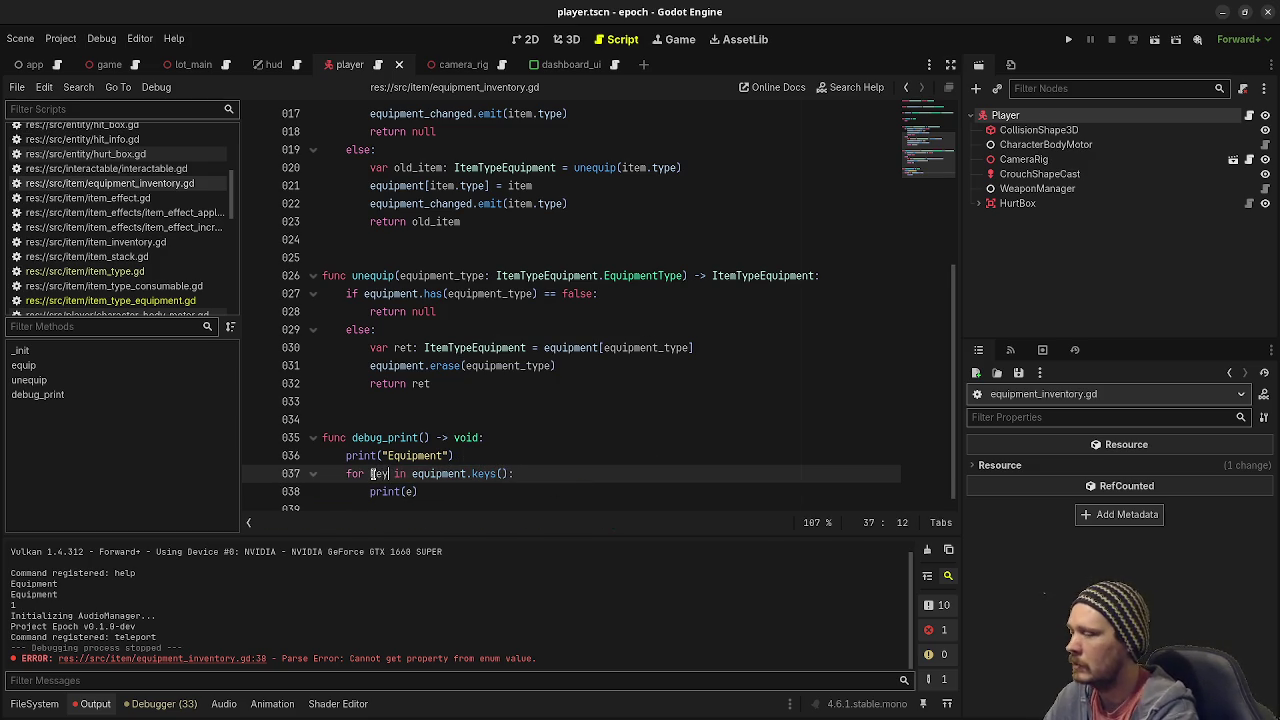
pyautogui.doubleClick(407, 490)
pyautogui.press('BackSpace')
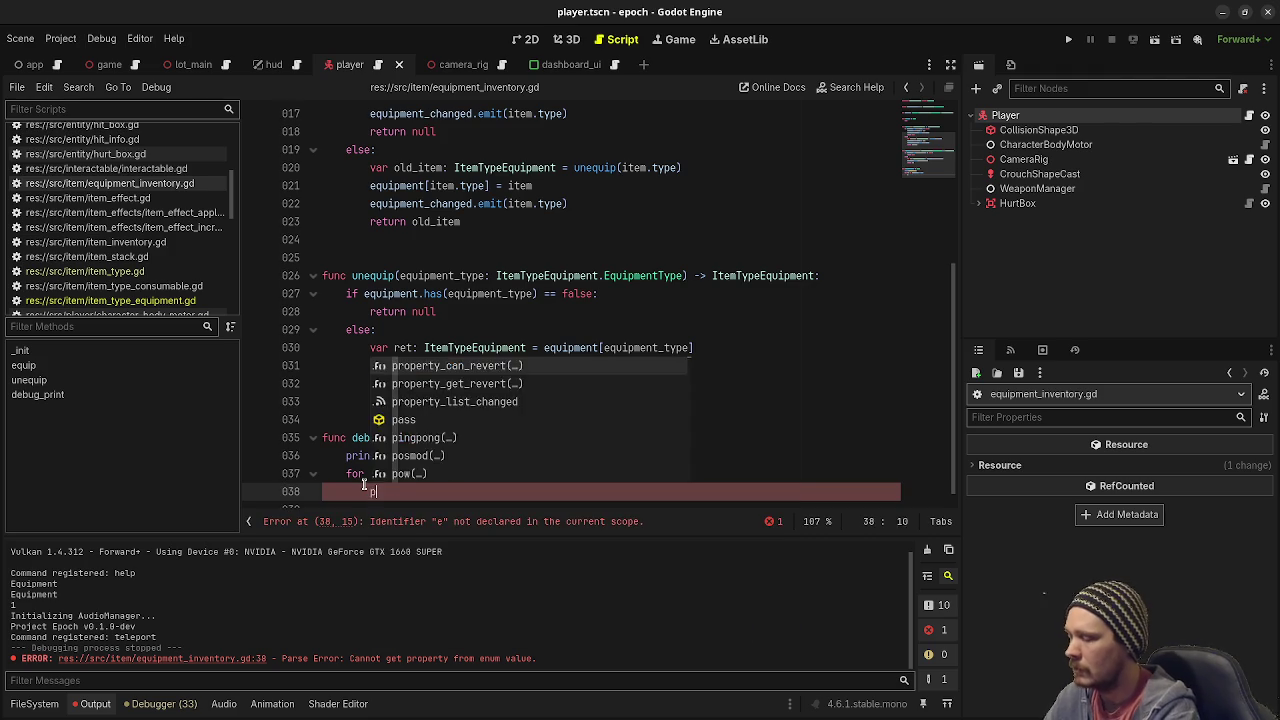
pyautogui.write('equipmen')
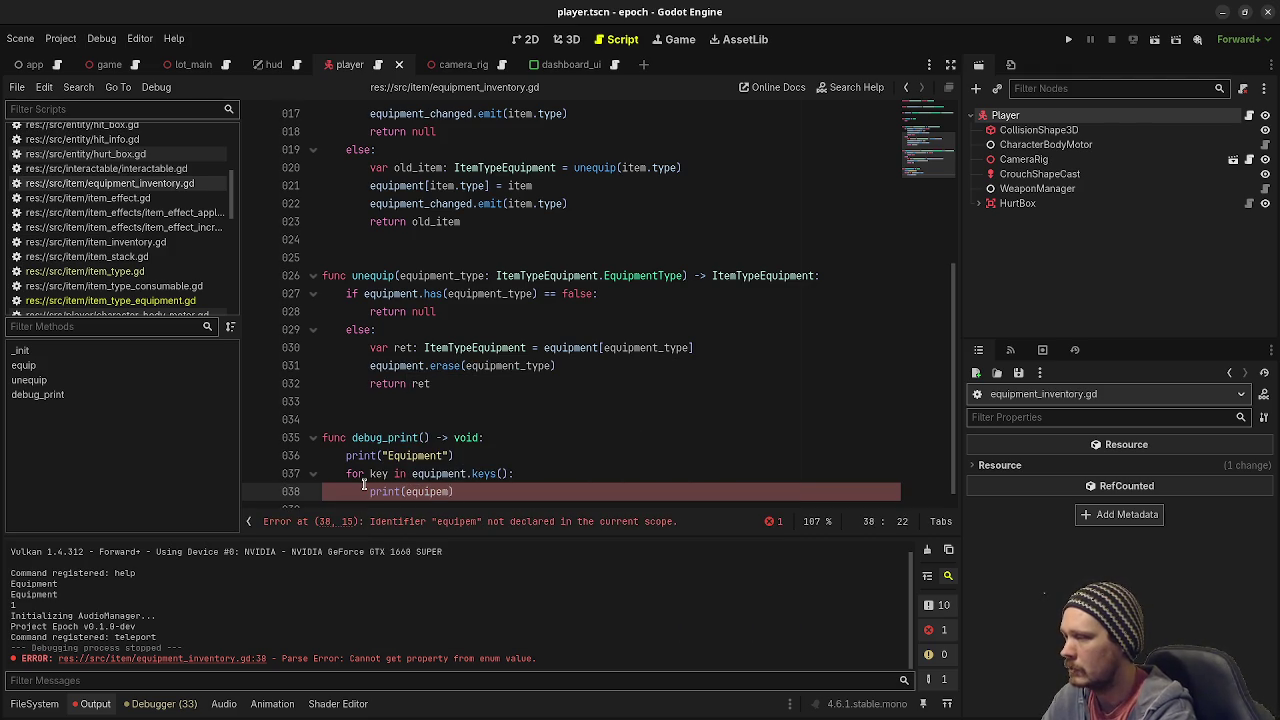
pyautogui.write('t[key]')
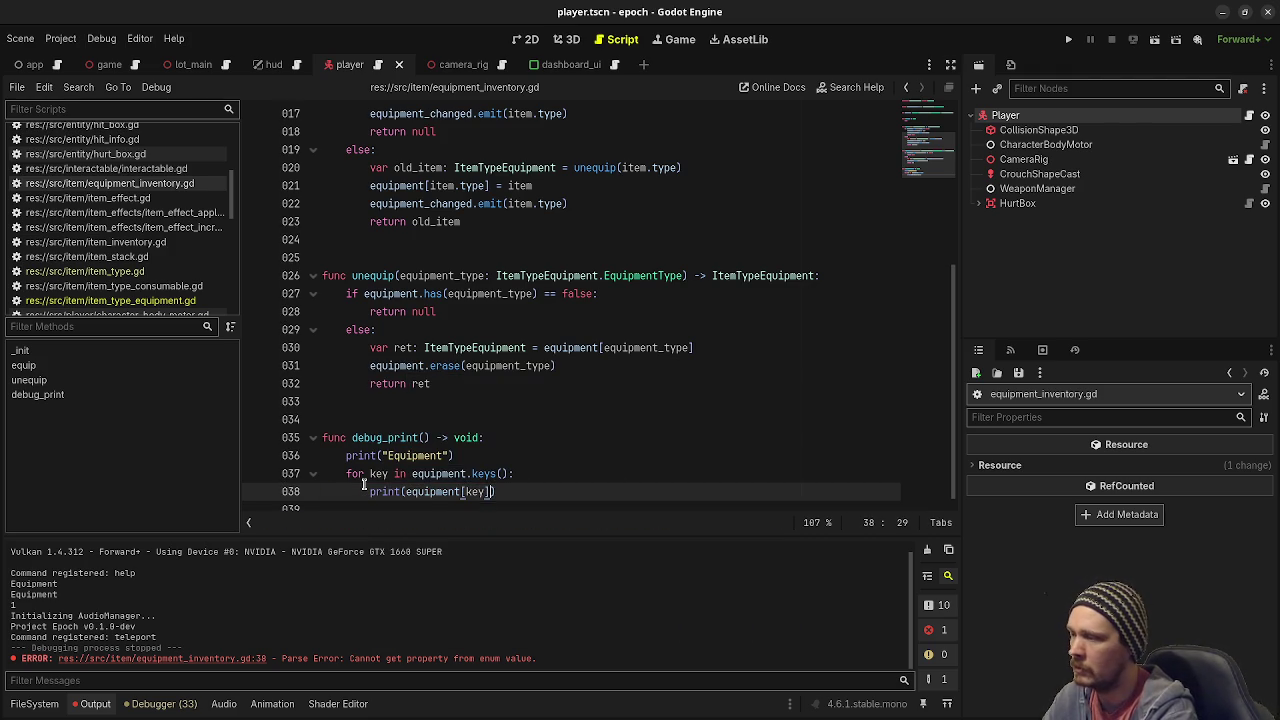
pyautogui.press('F5')
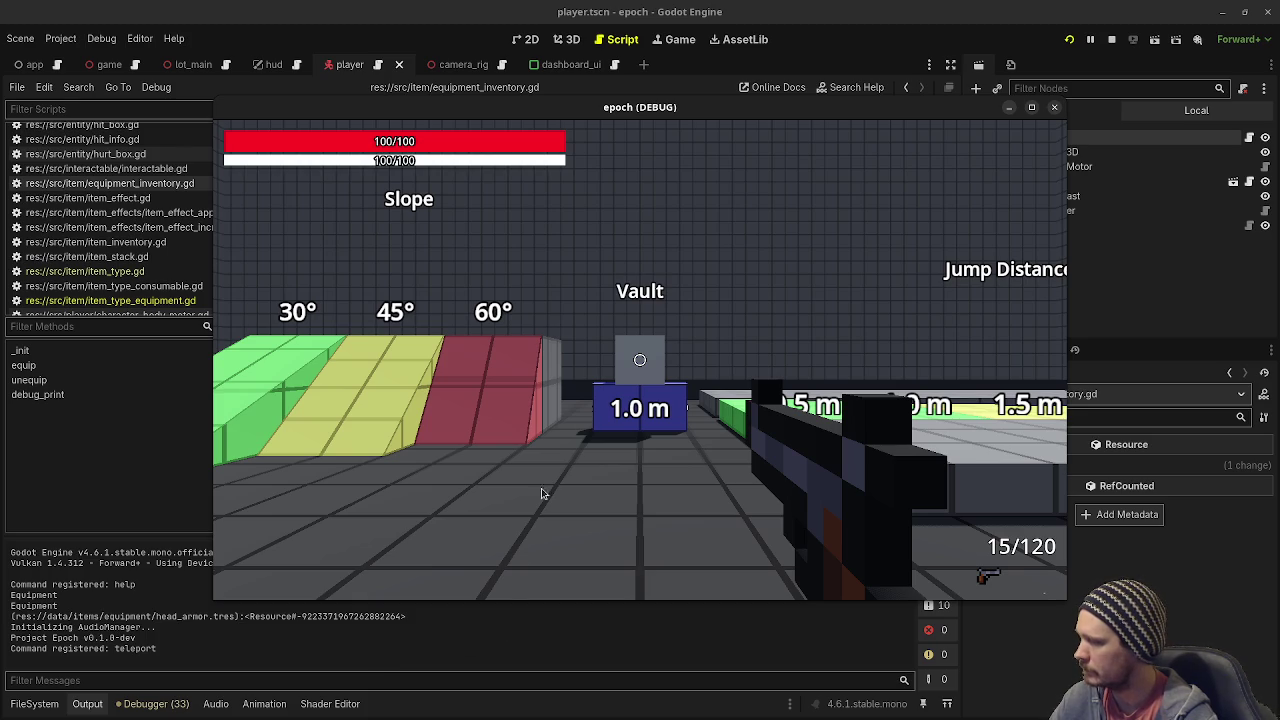
pyautogui.click(1111, 39)
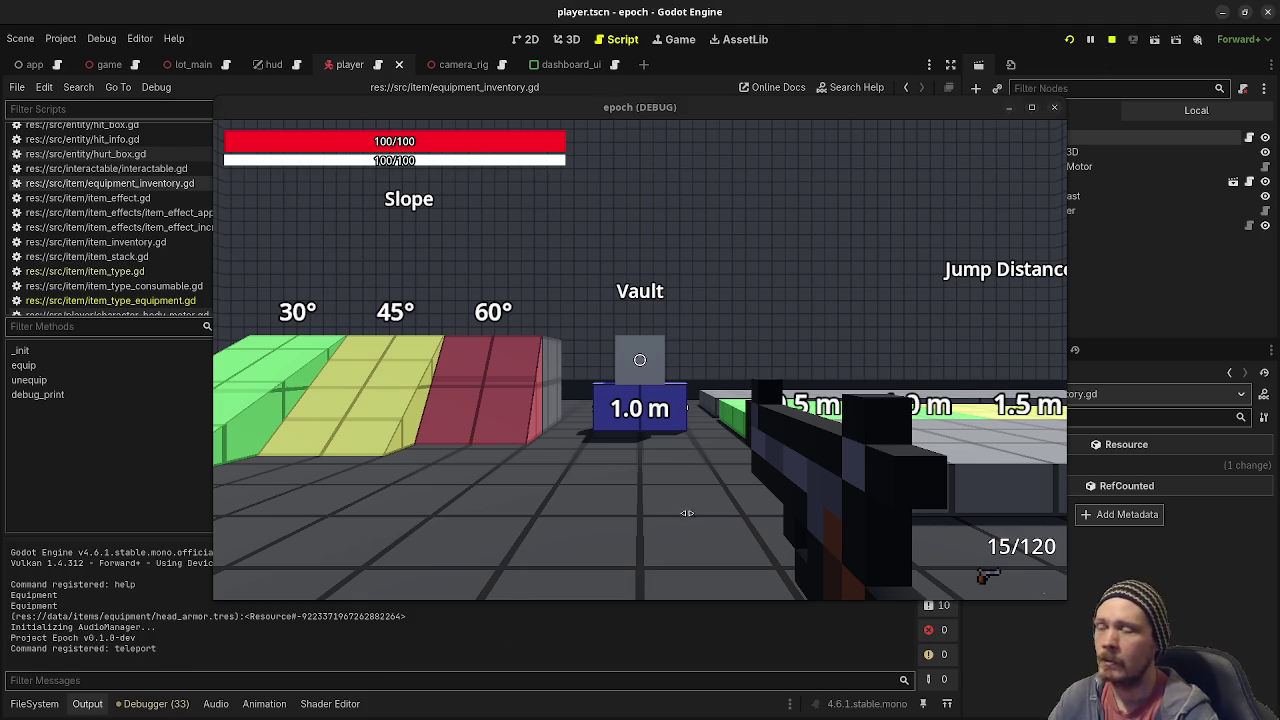
pyautogui.click(404, 493)
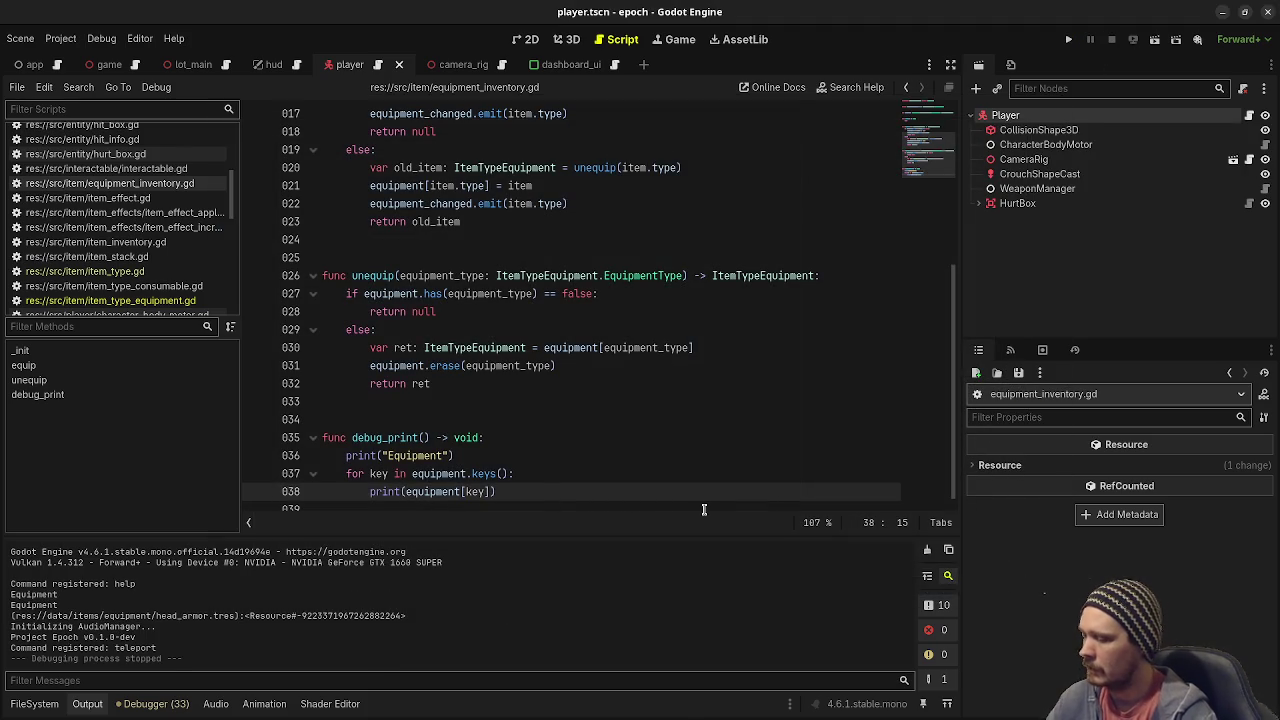
# Make line 38 print str(key) + ": " + str(equipment[key]) and relaunch the game.
pyautogui.write('str(')
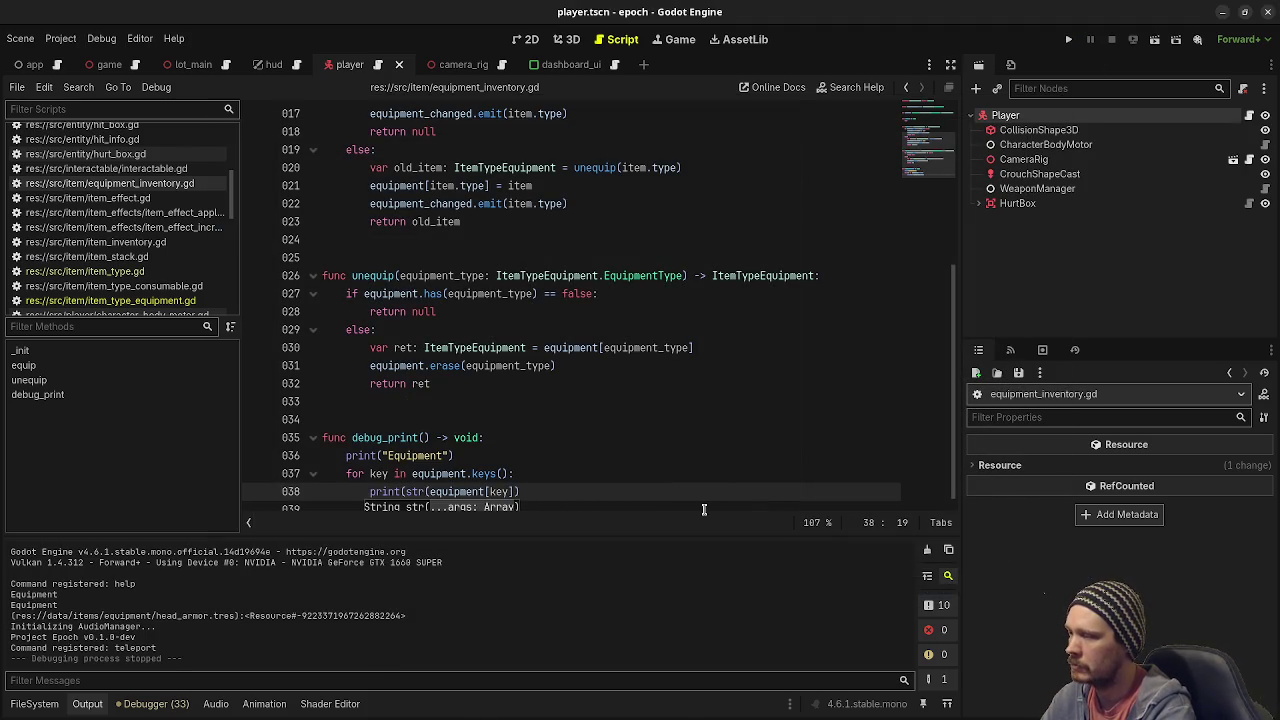
pyautogui.write('key)')
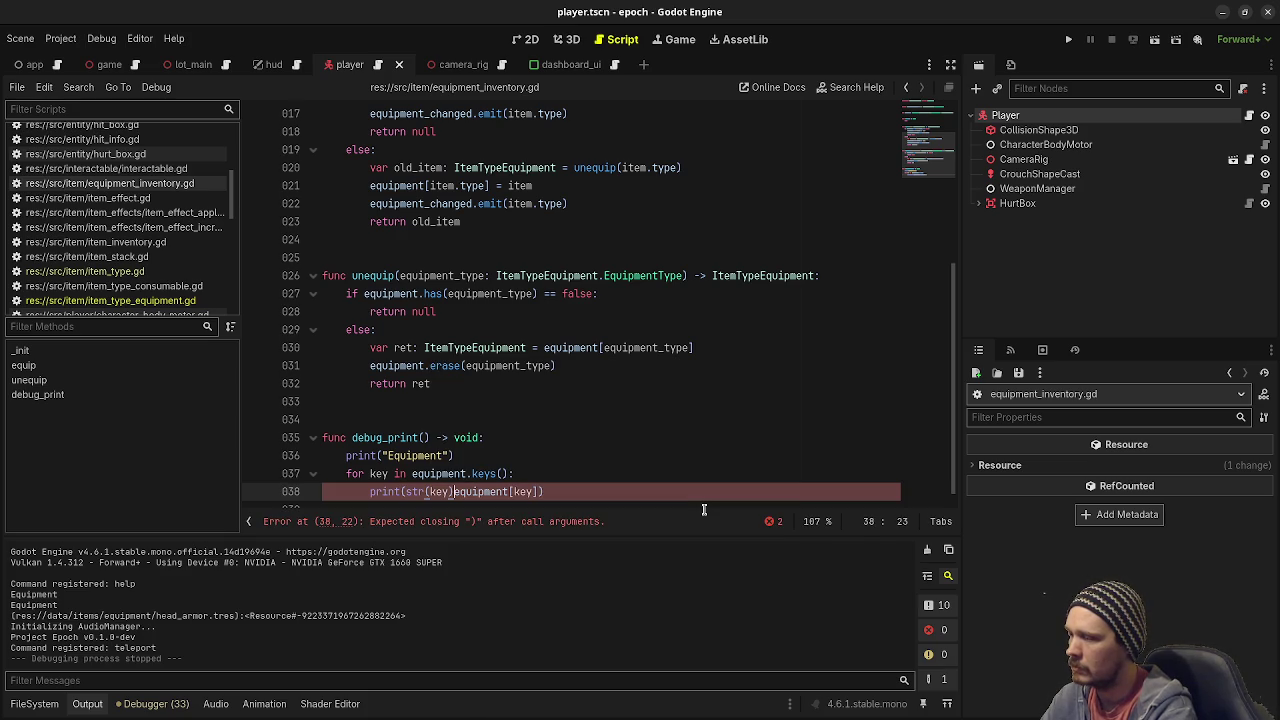
pyautogui.write('+ ": " + ')
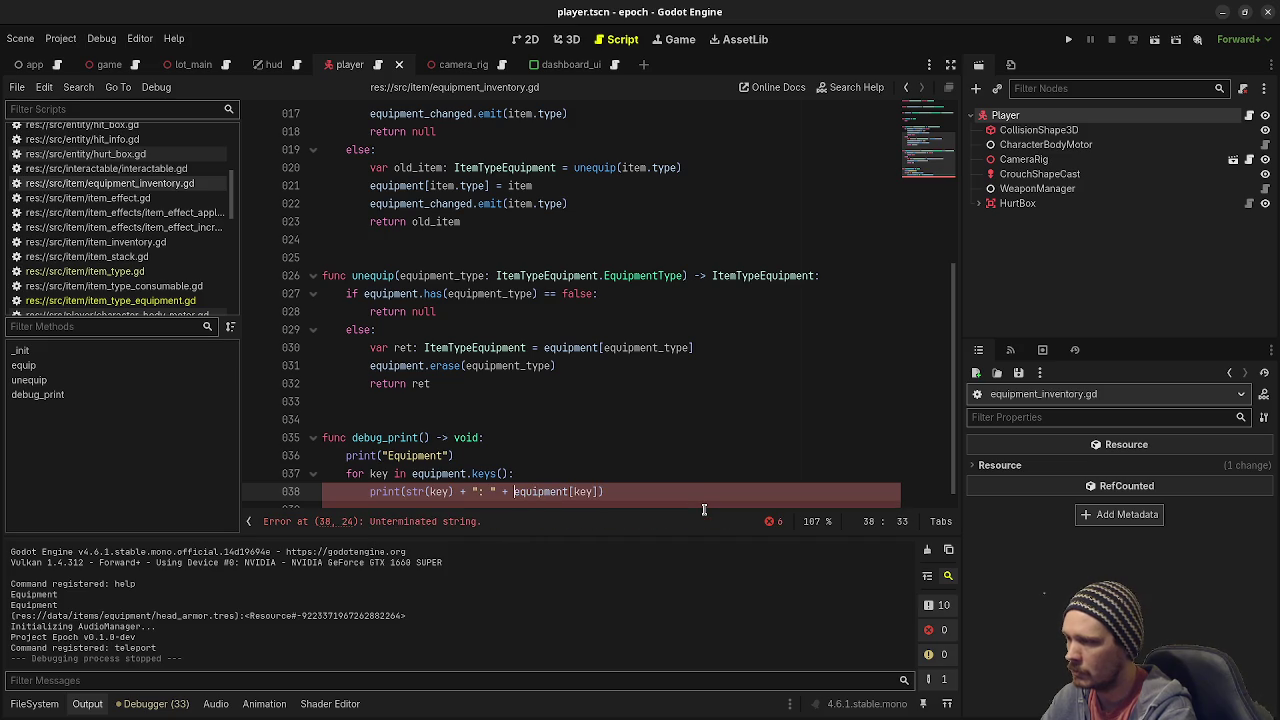
pyautogui.write('str(')
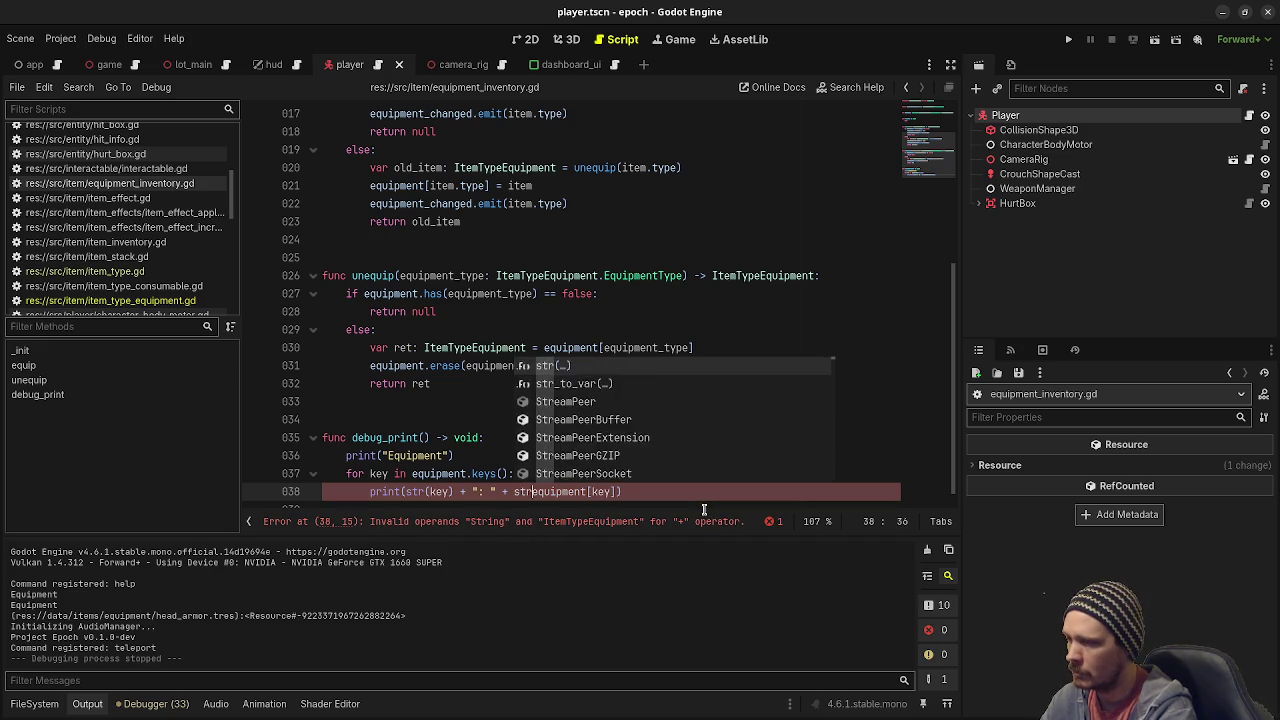
pyautogui.click(668, 491)
pyautogui.write(')')
pyautogui.press('F5')
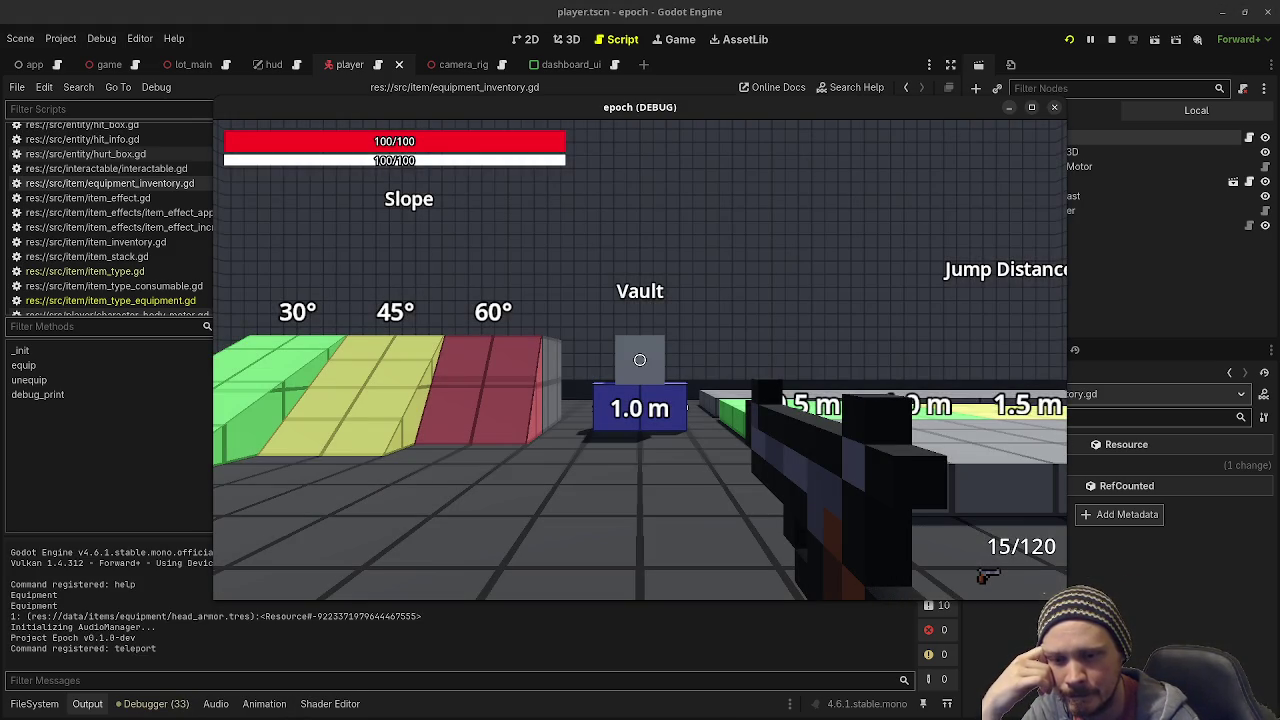
# Walk, jump and sprint up the green ramp around the test course, view the inventory, then stop.
pyautogui.press('d')
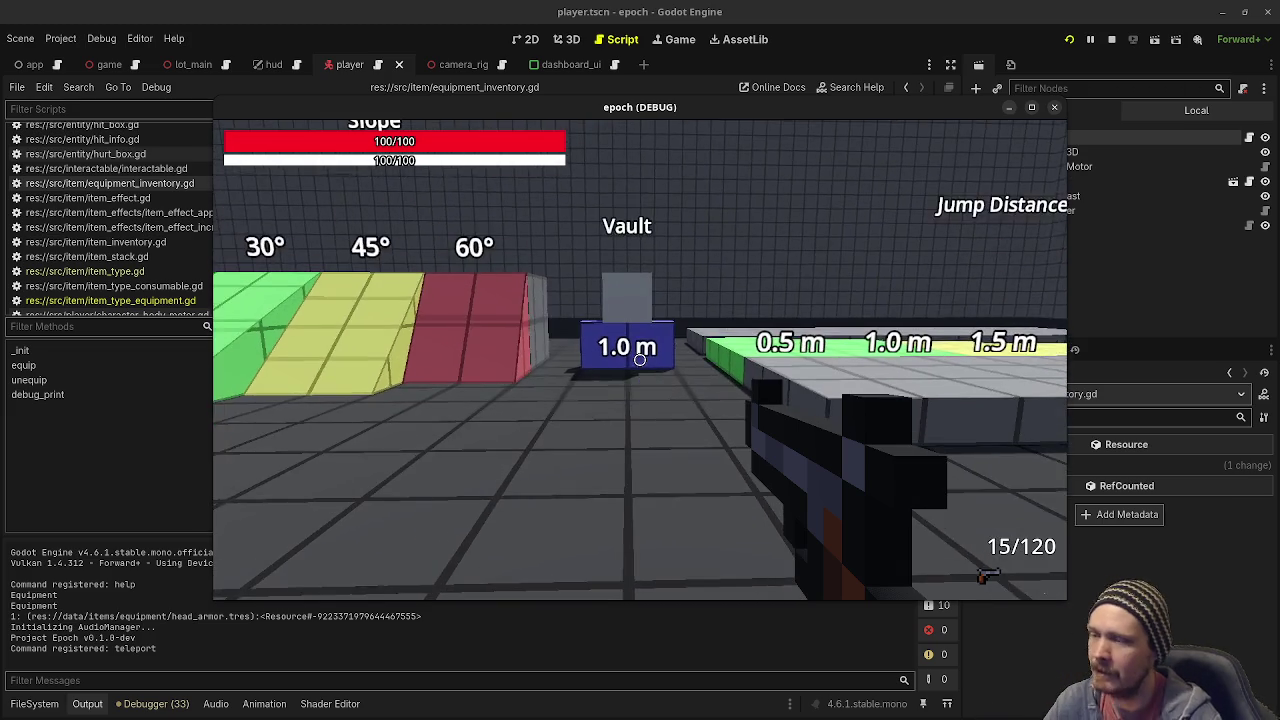
pyautogui.press('w')
pyautogui.press('space')
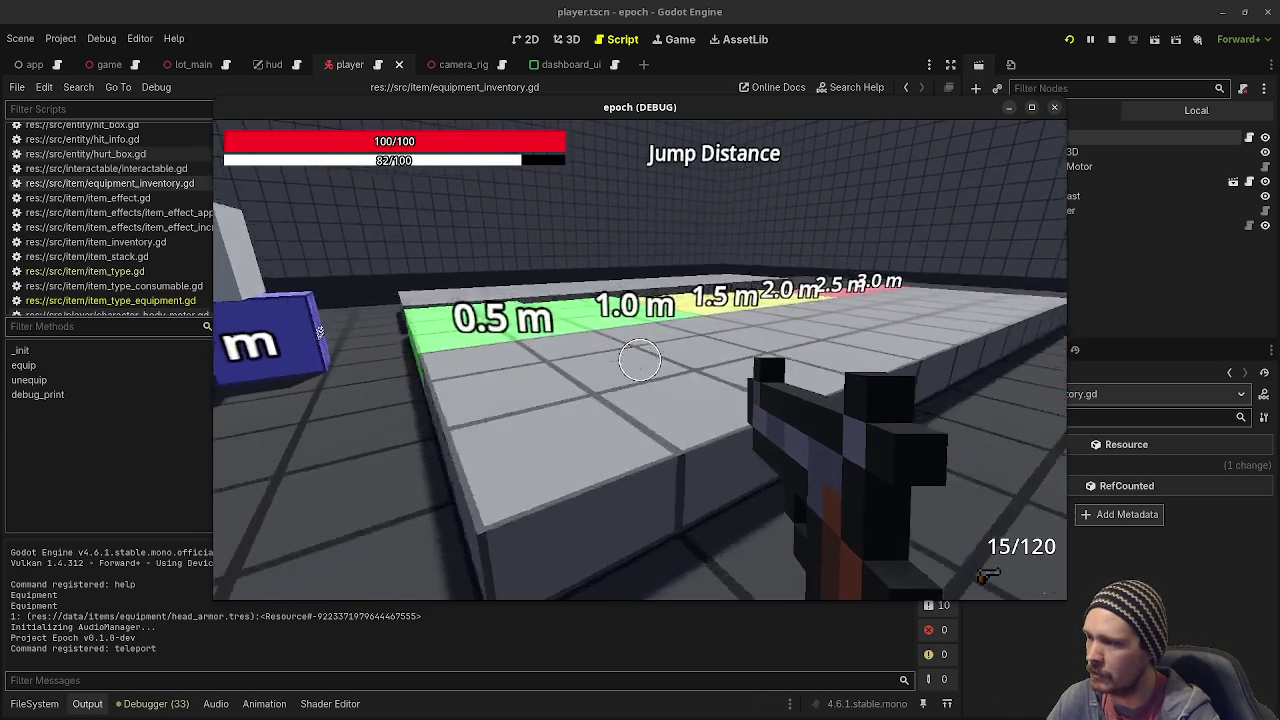
pyautogui.press('w')
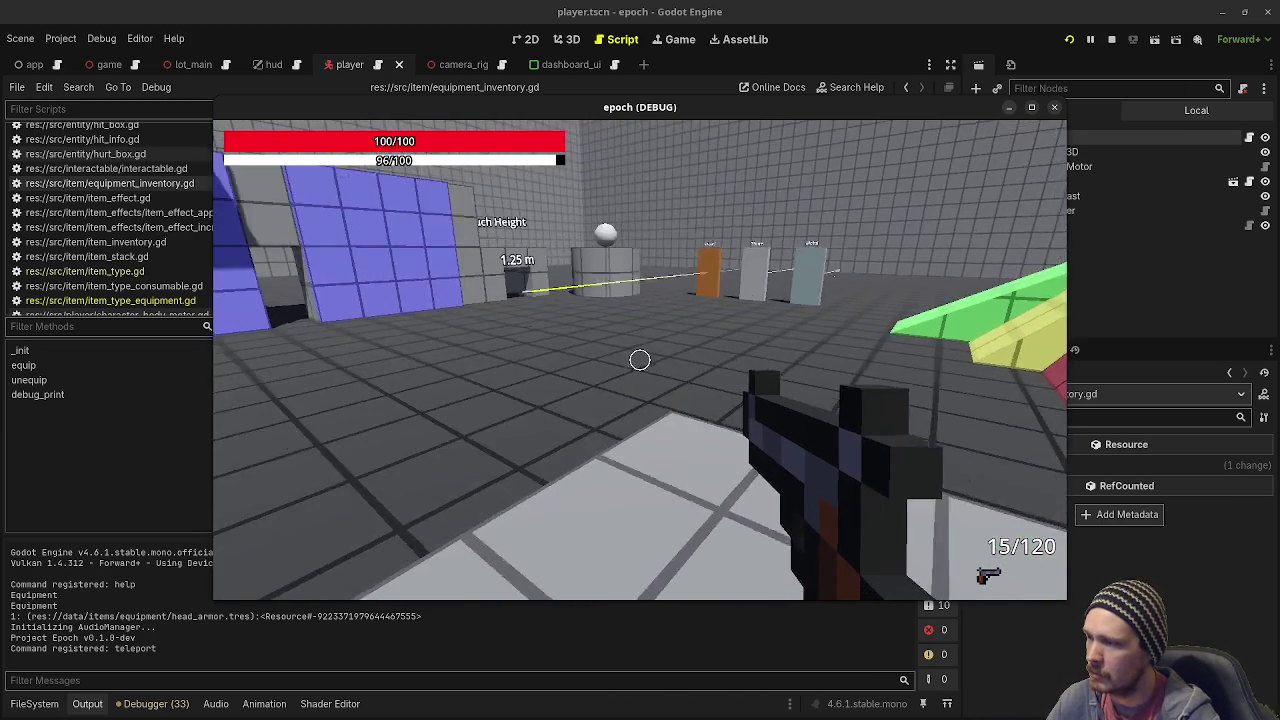
pyautogui.press('w')
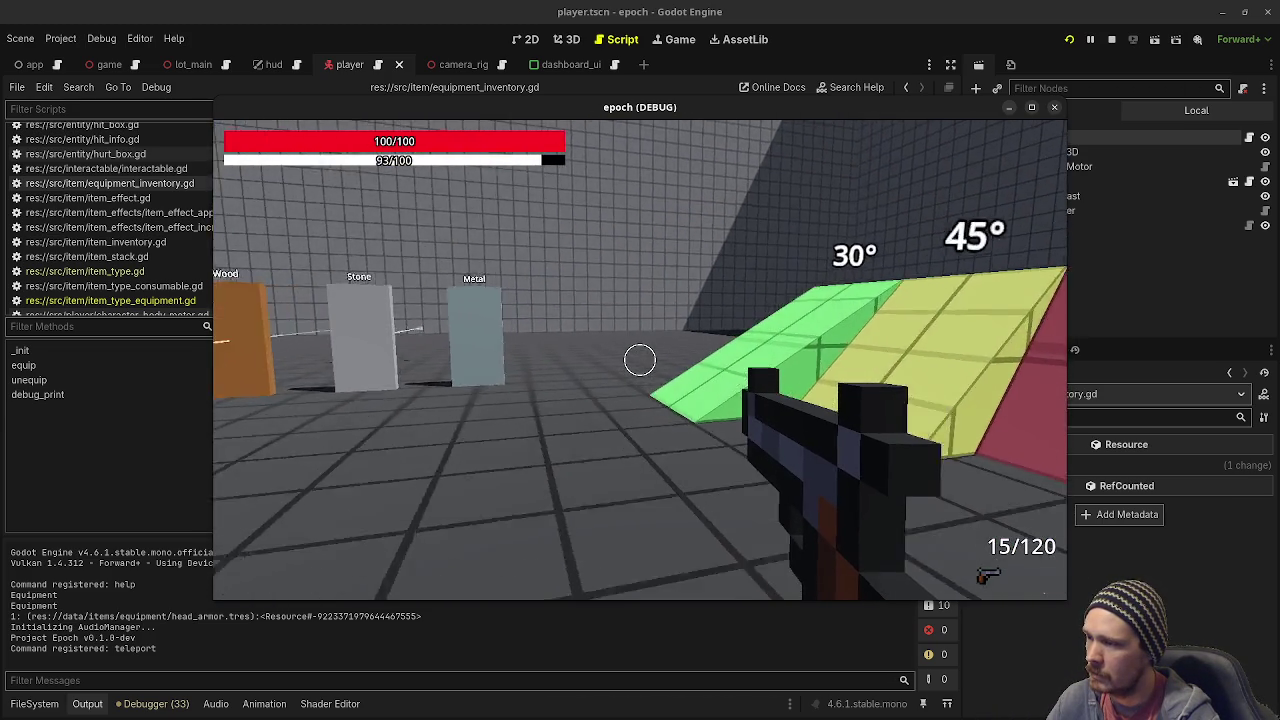
pyautogui.press('w')
pyautogui.hotkey('shift', 'w')
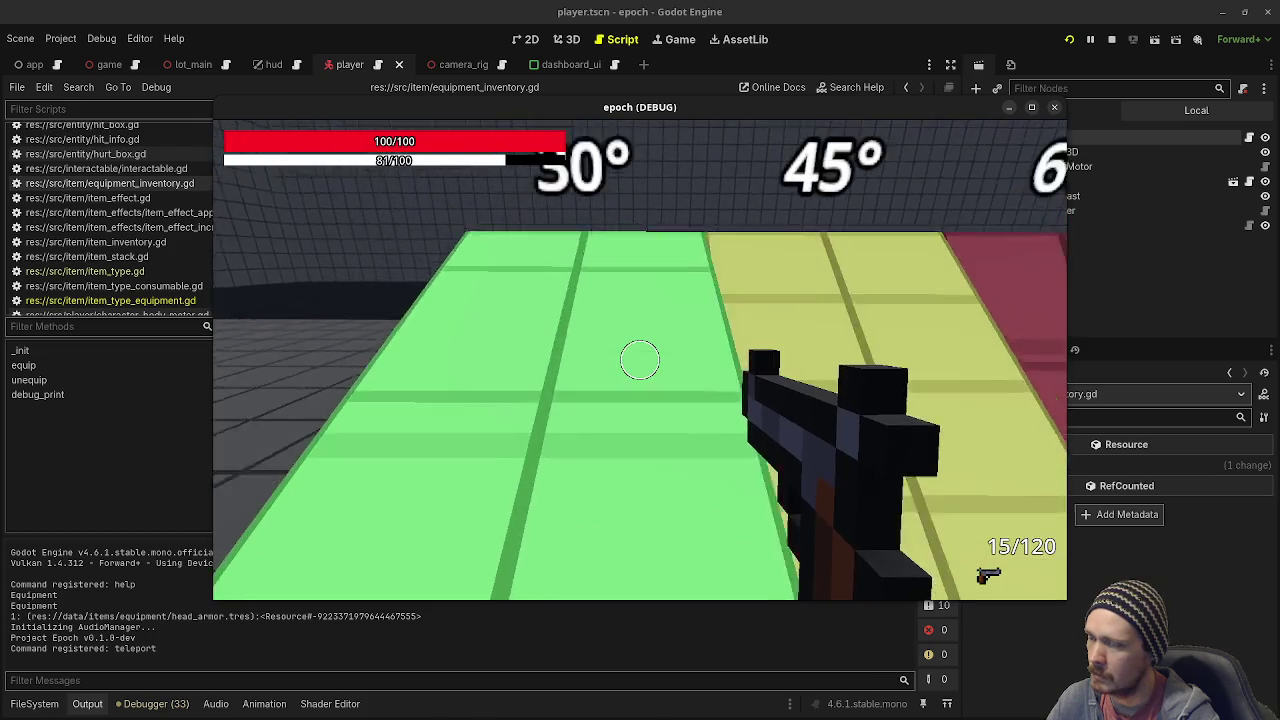
pyautogui.press('w')
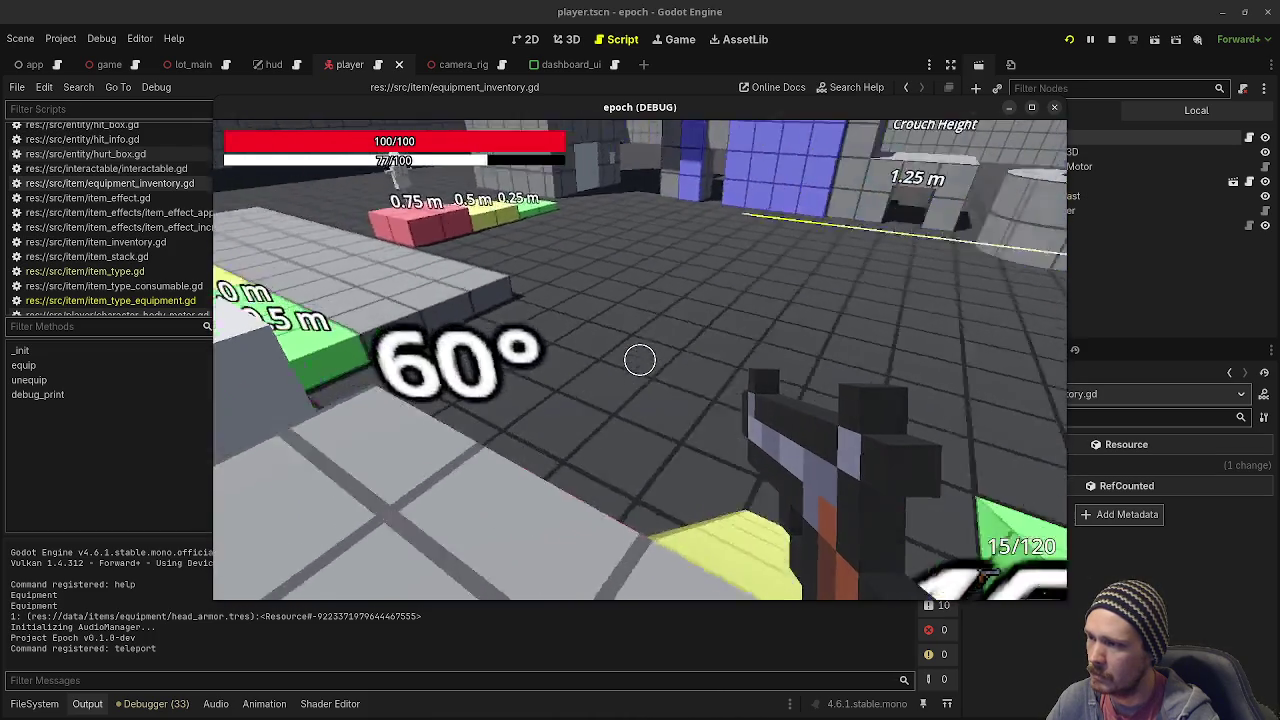
pyautogui.press('Tab')
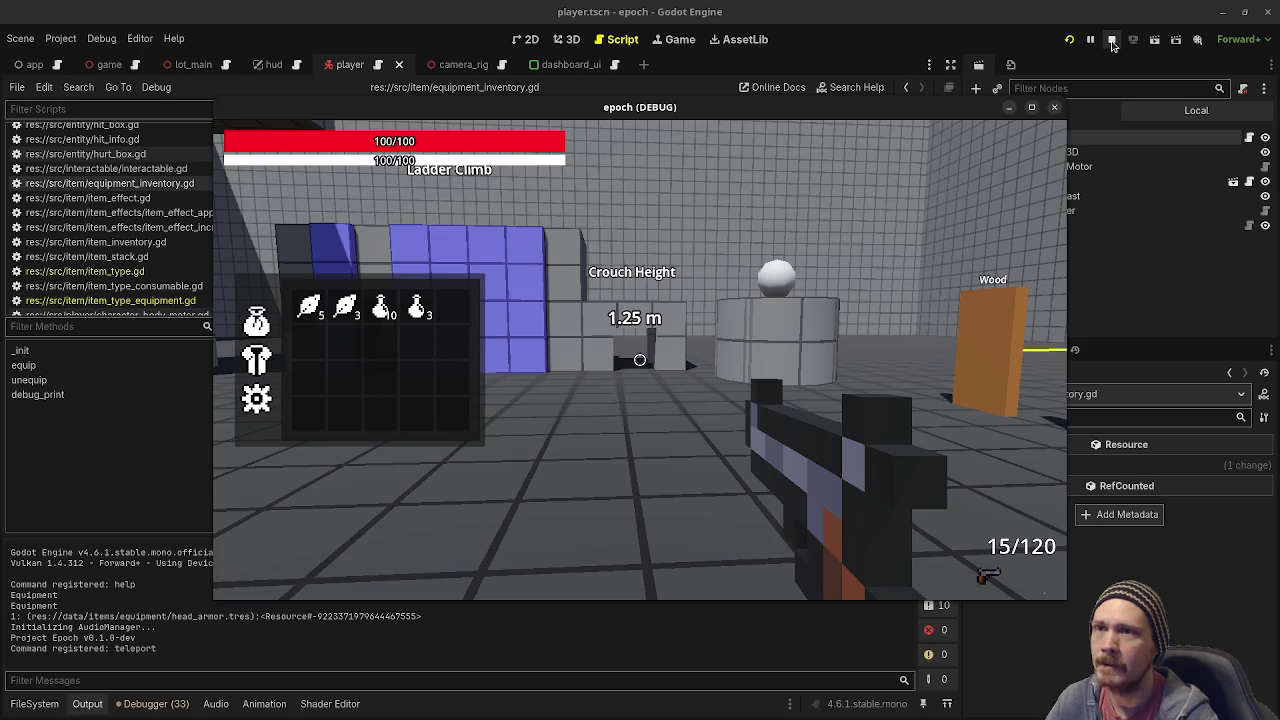
pyautogui.click(1111, 39)
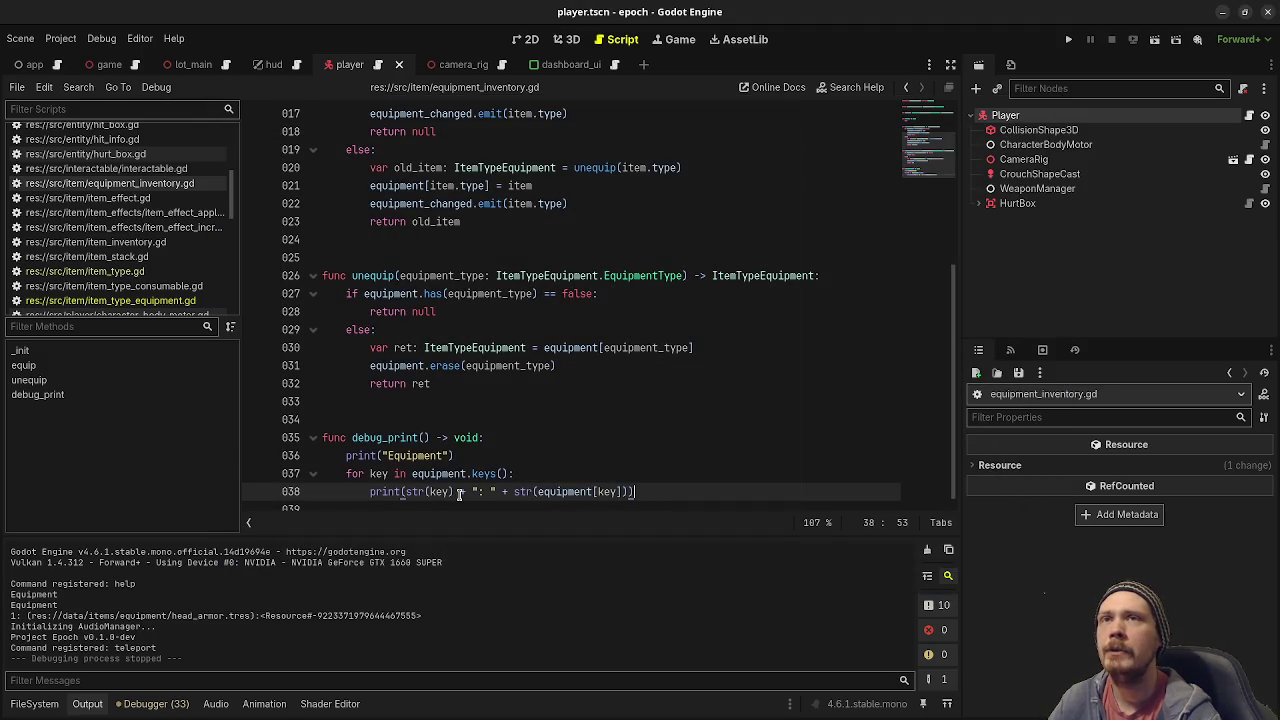
pyautogui.moveTo(437, 494)
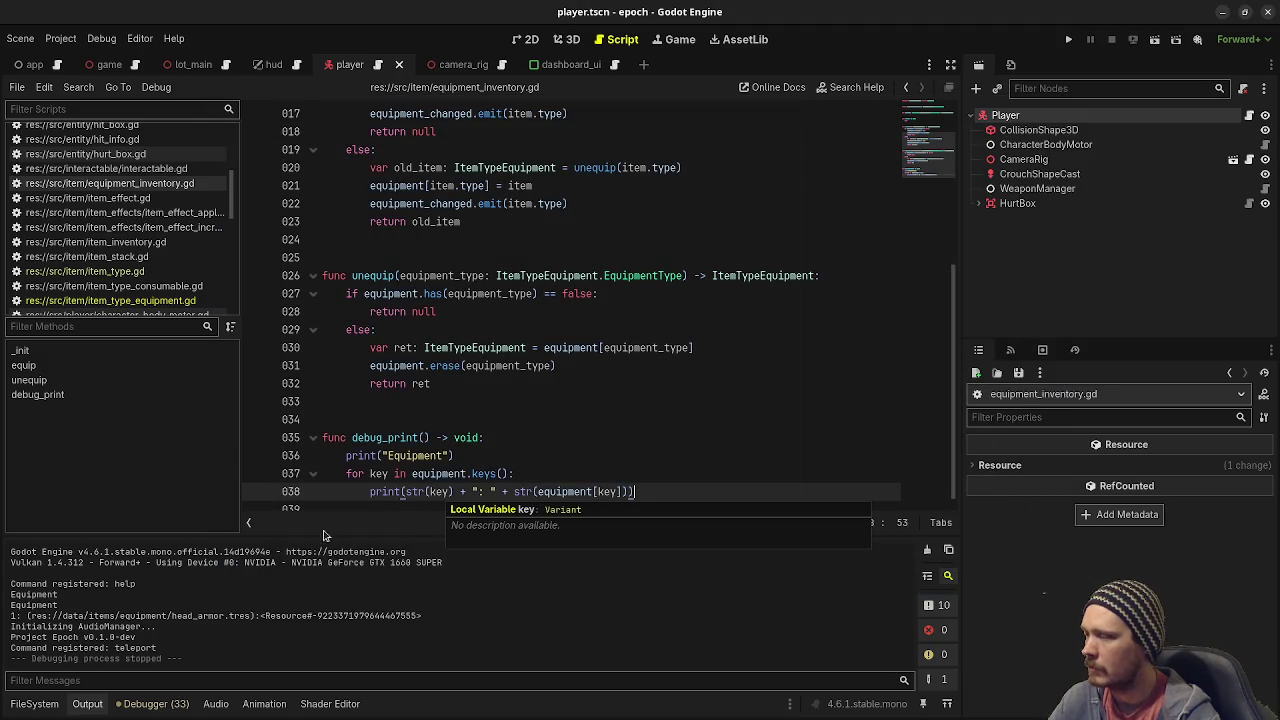
pyautogui.doubleClick(437, 492)
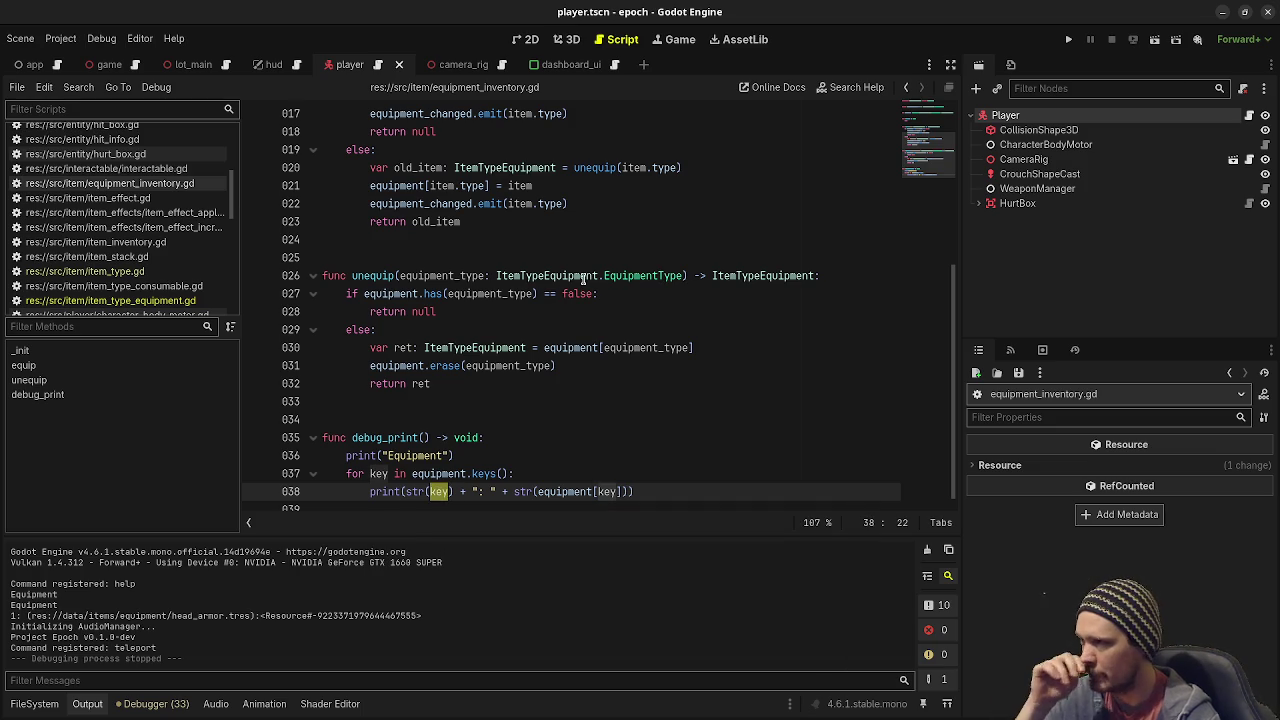
pyautogui.scroll(5, 589, 315)
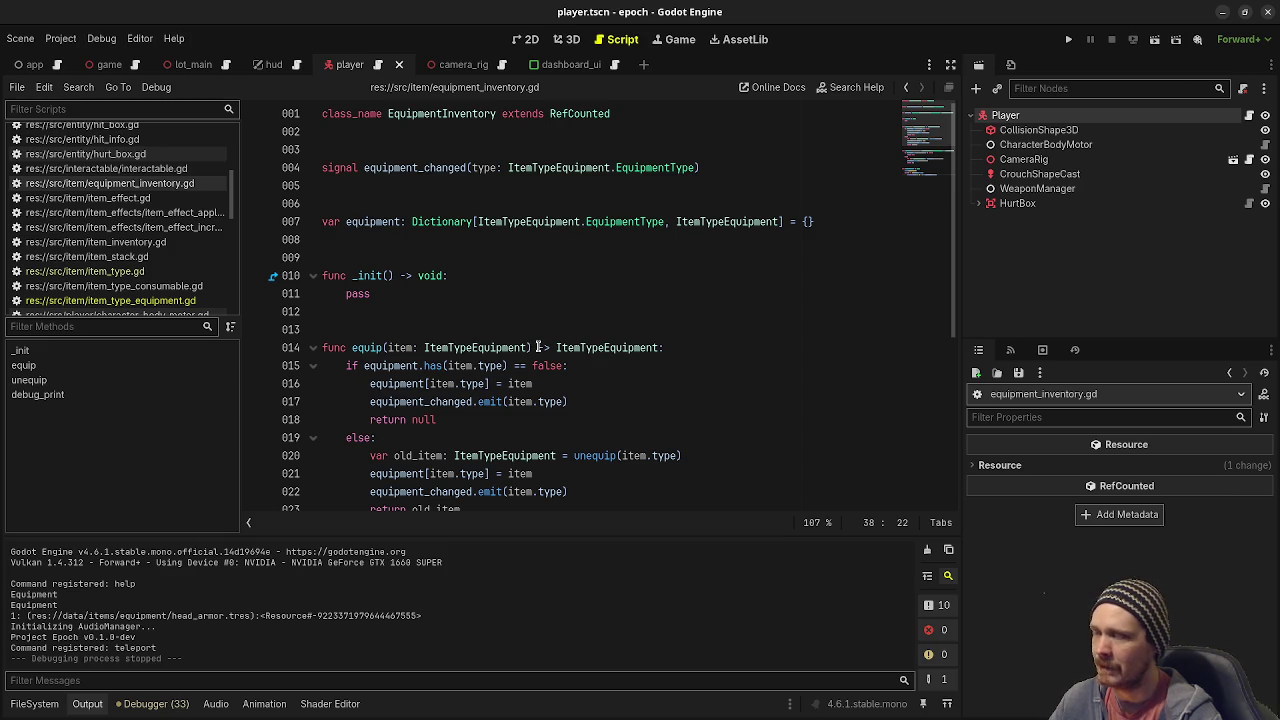
pyautogui.scroll(-5, 538, 347)
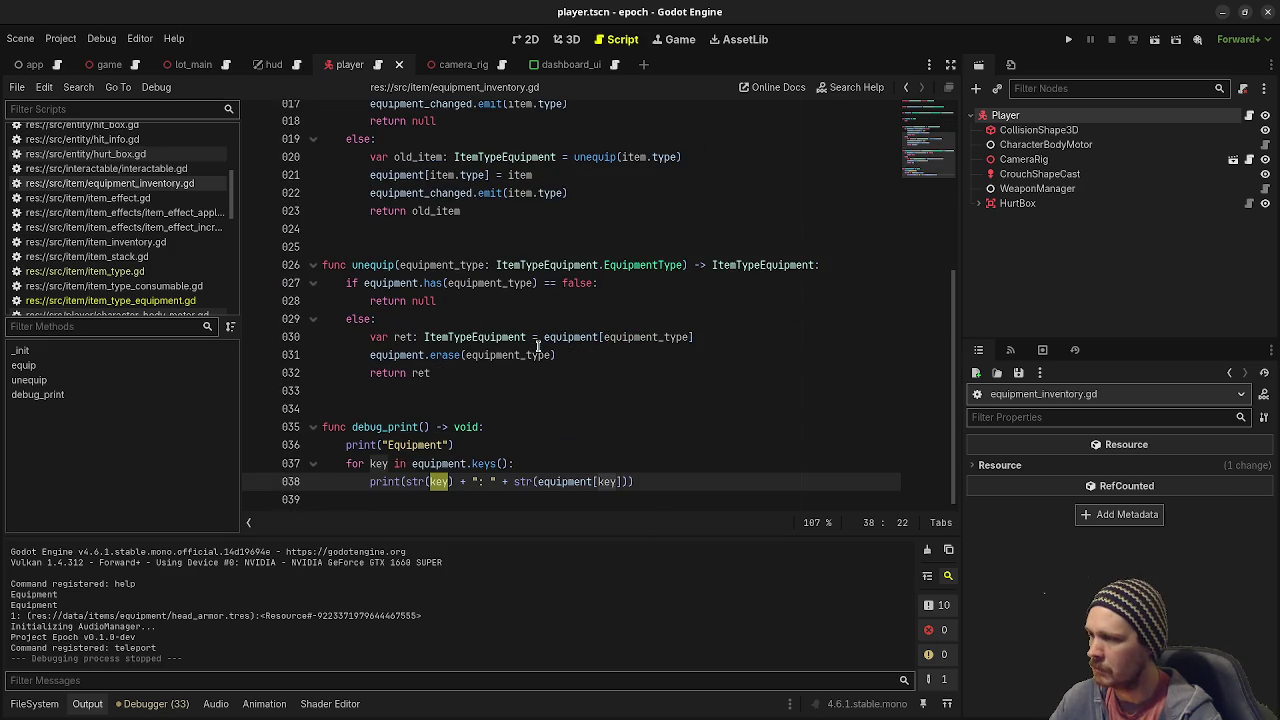
pyautogui.click(453, 483)
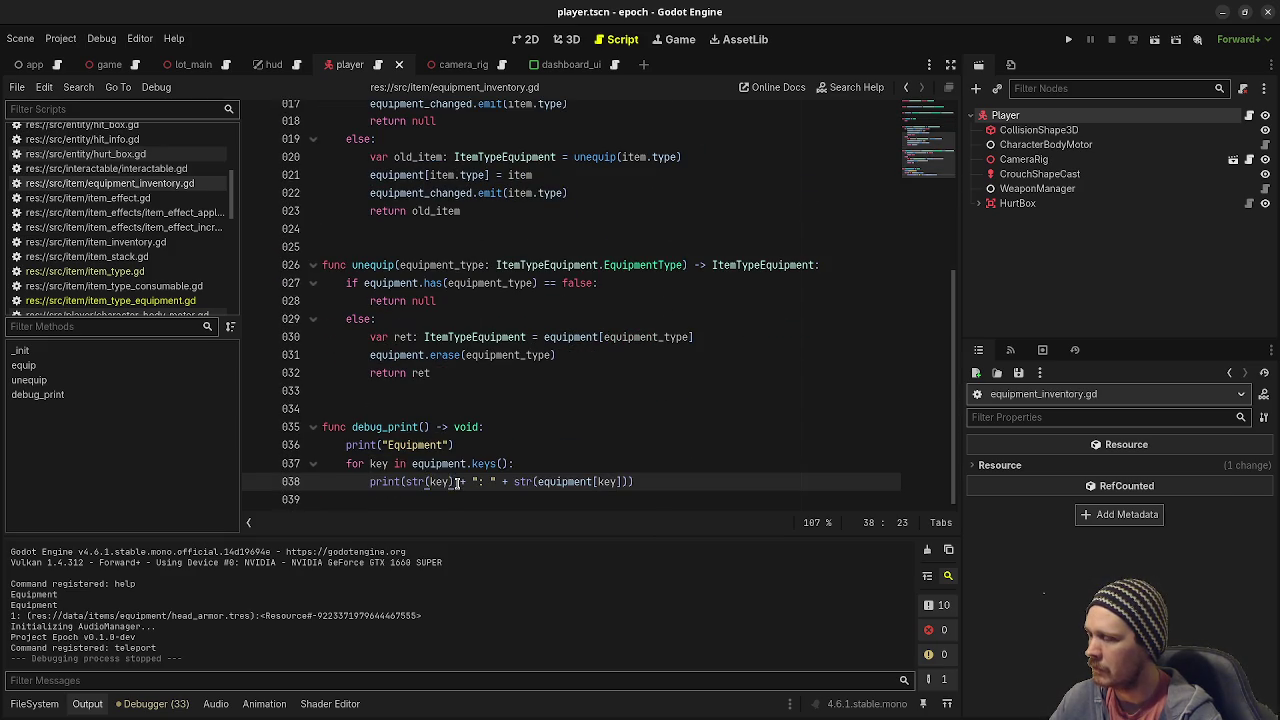
pyautogui.moveTo(453, 483); pyautogui.dragTo(404, 482)
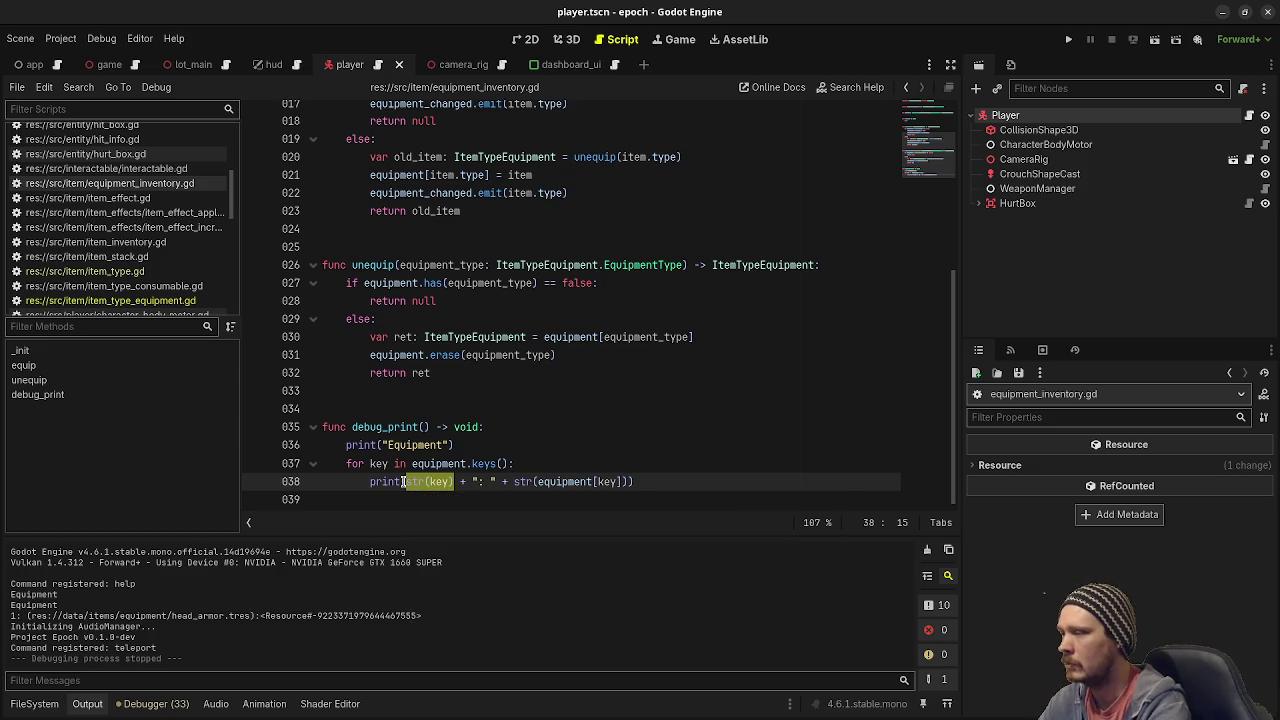
pyautogui.hotkey('ctrl', 'shift', 'Return')
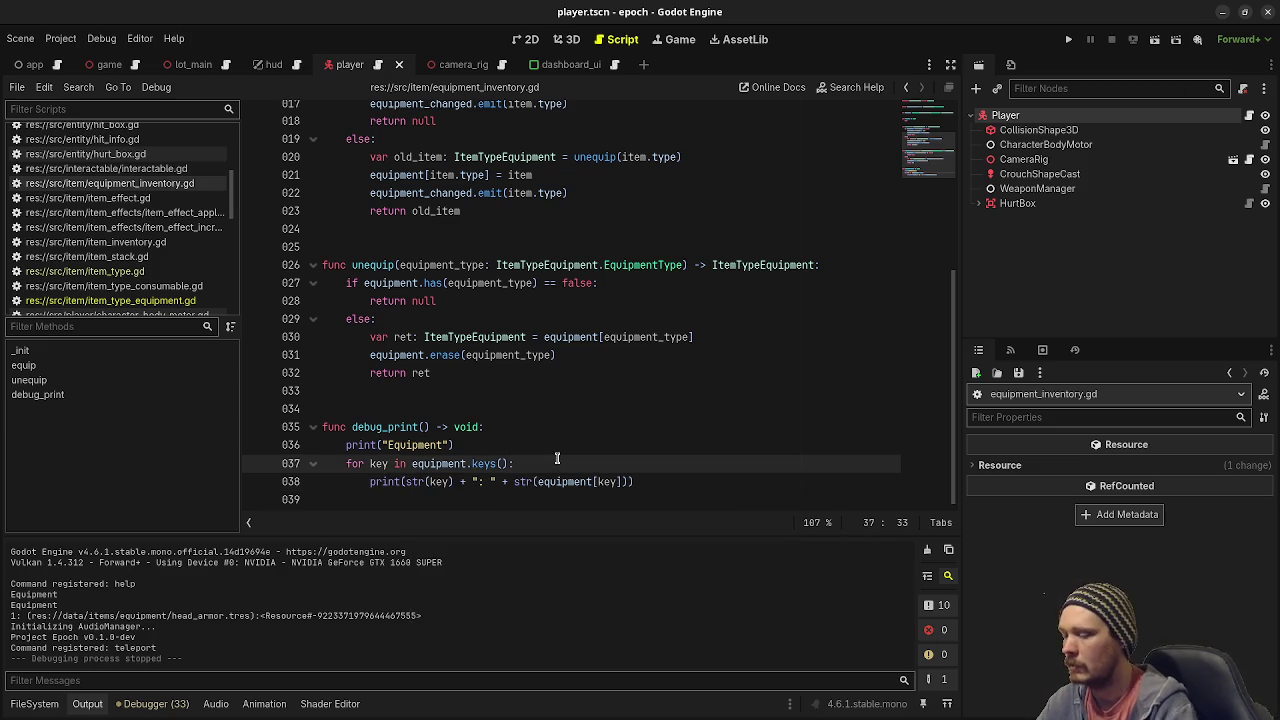
# Declare var key_name: String = ItemTypeEquipment.EquipmentType.find_key(key) in debug_print.
pyautogui.write('var key_name: String ')
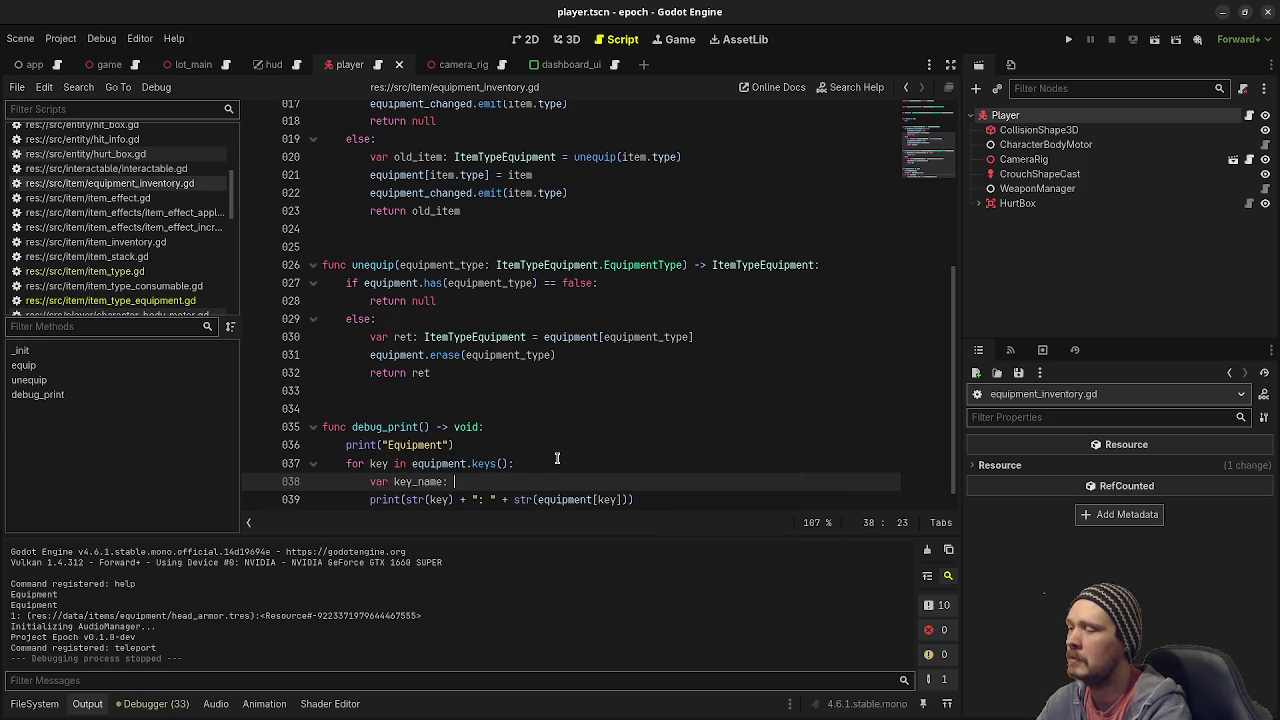
pyautogui.write('= ')
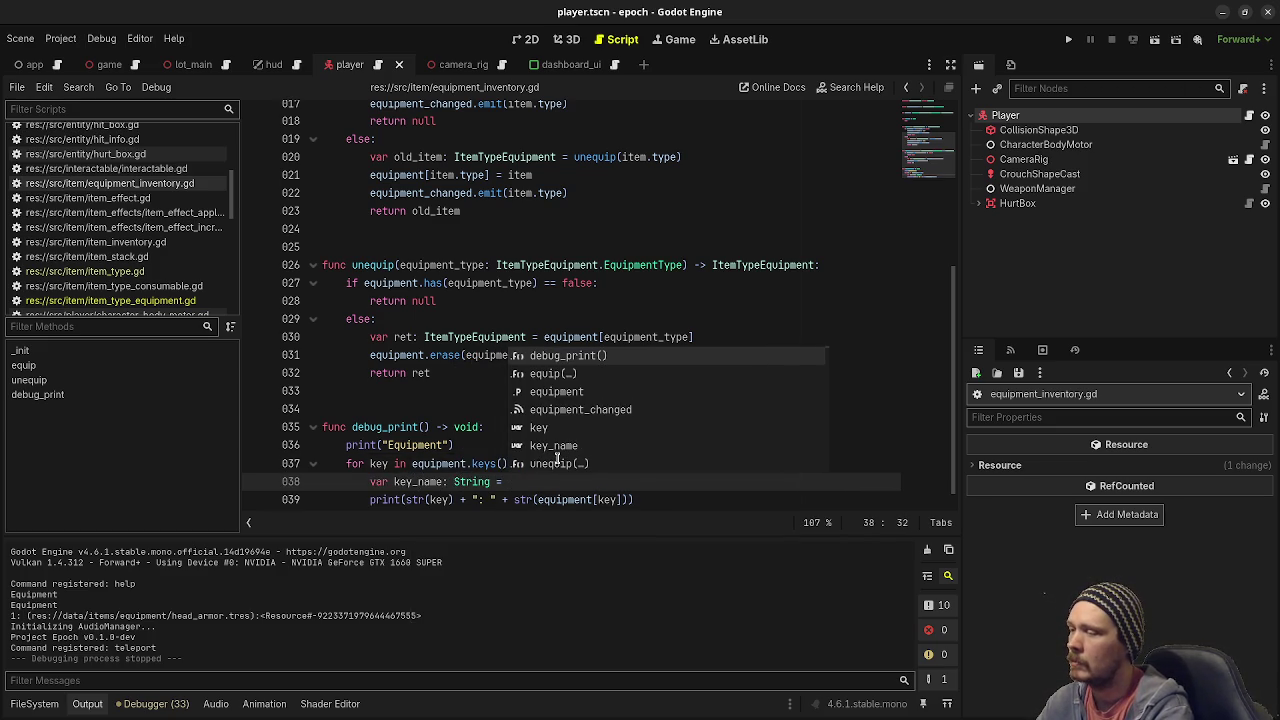
pyautogui.write('ItemType')
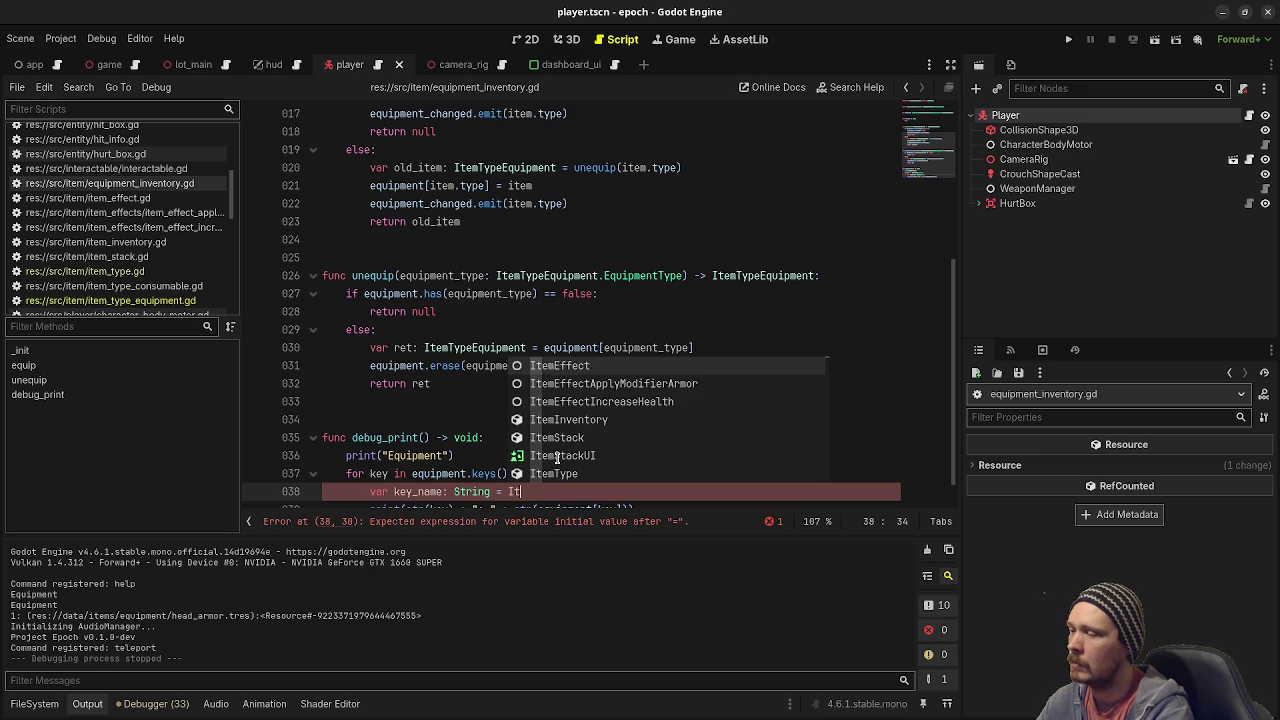
pyautogui.press('Down')
pyautogui.press('Down')
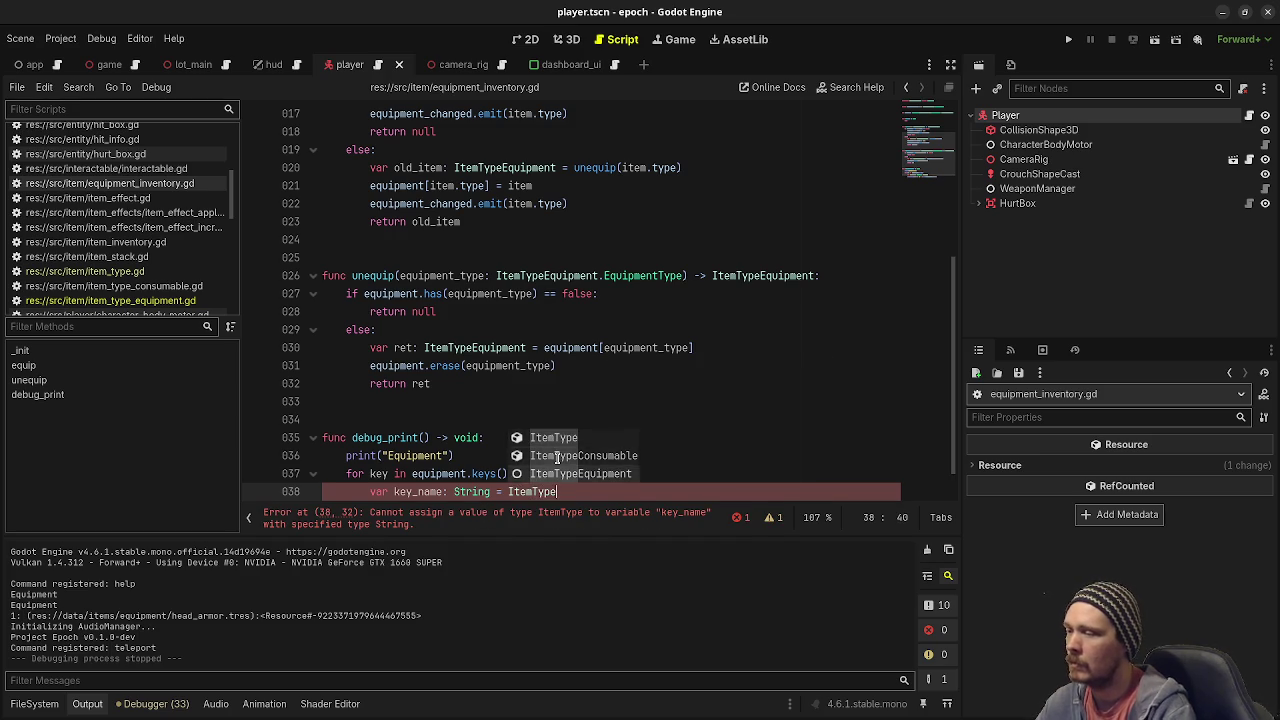
pyautogui.press('Return')
pyautogui.write('.')
pyautogui.press('Return')
pyautogui.write('.')
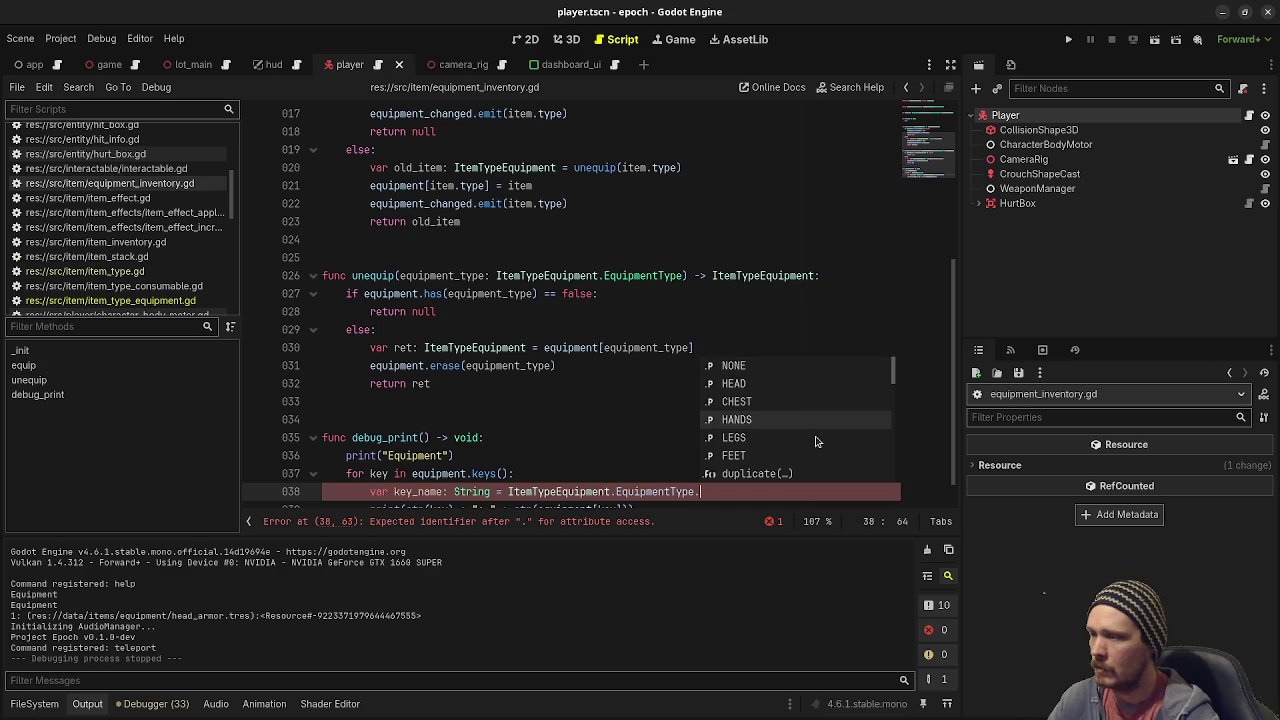
pyautogui.scroll(-2, 790, 410)
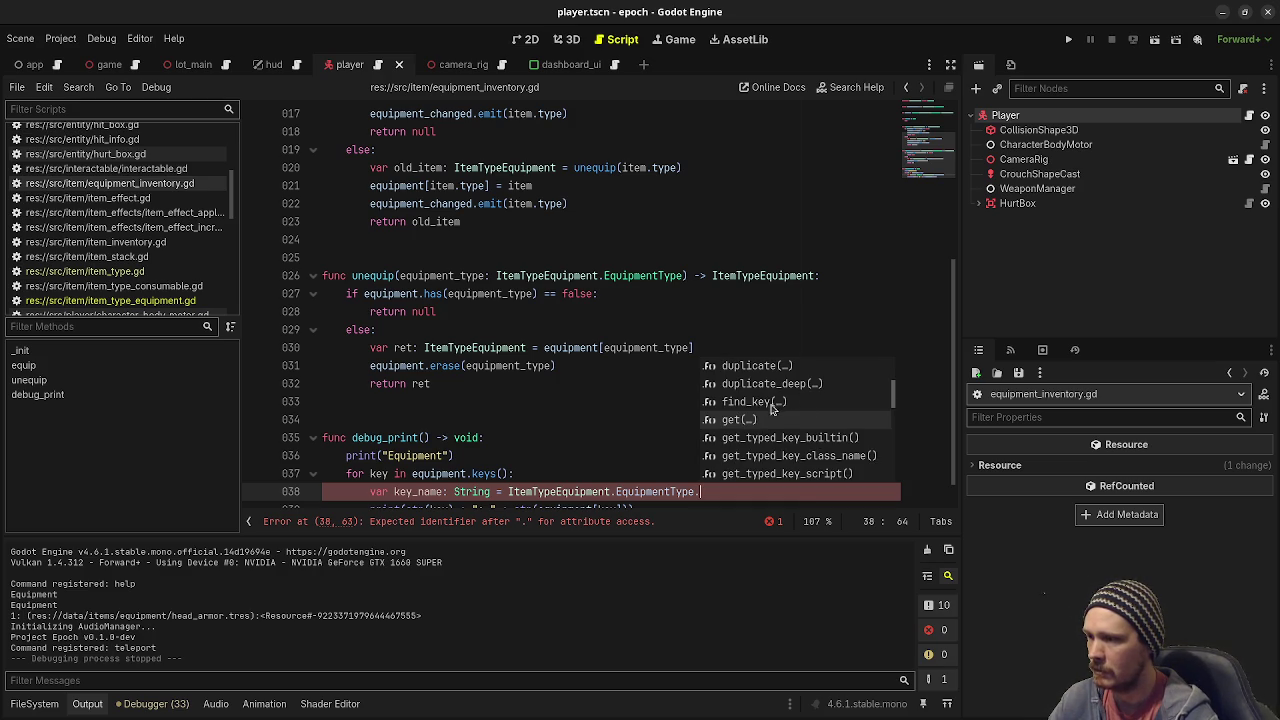
pyautogui.click(770, 402)
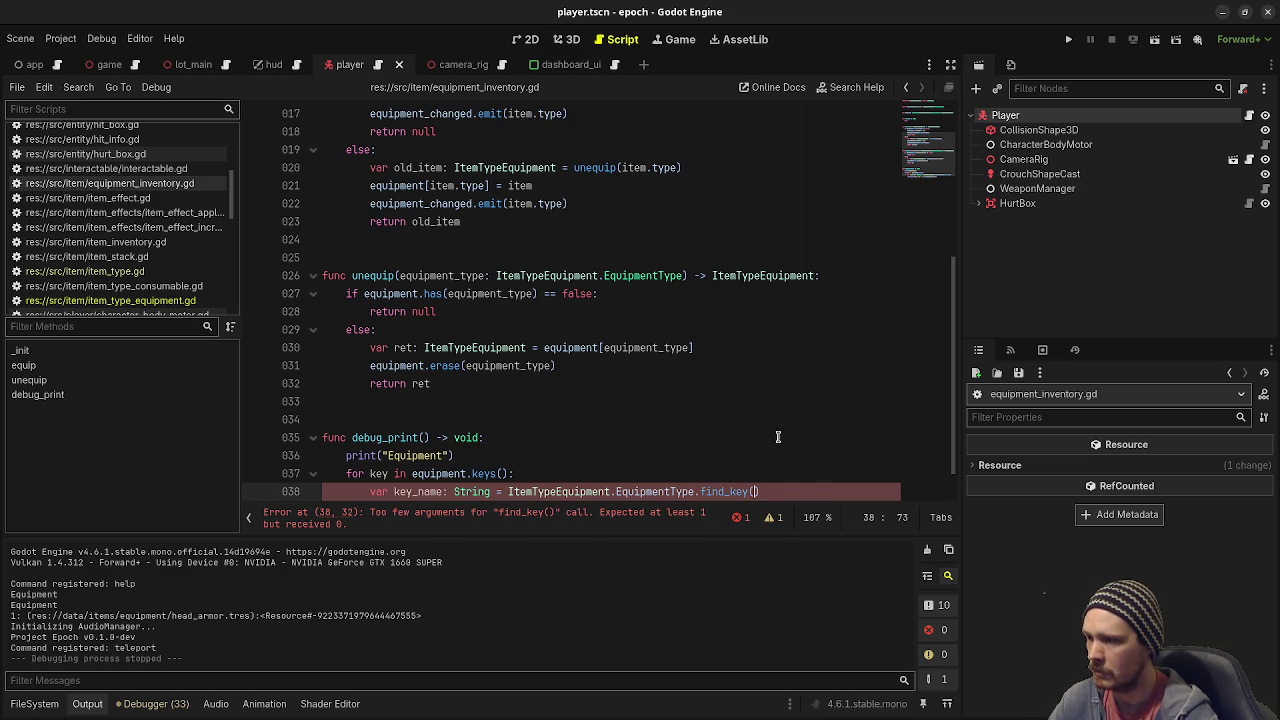
pyautogui.moveTo(717, 491)
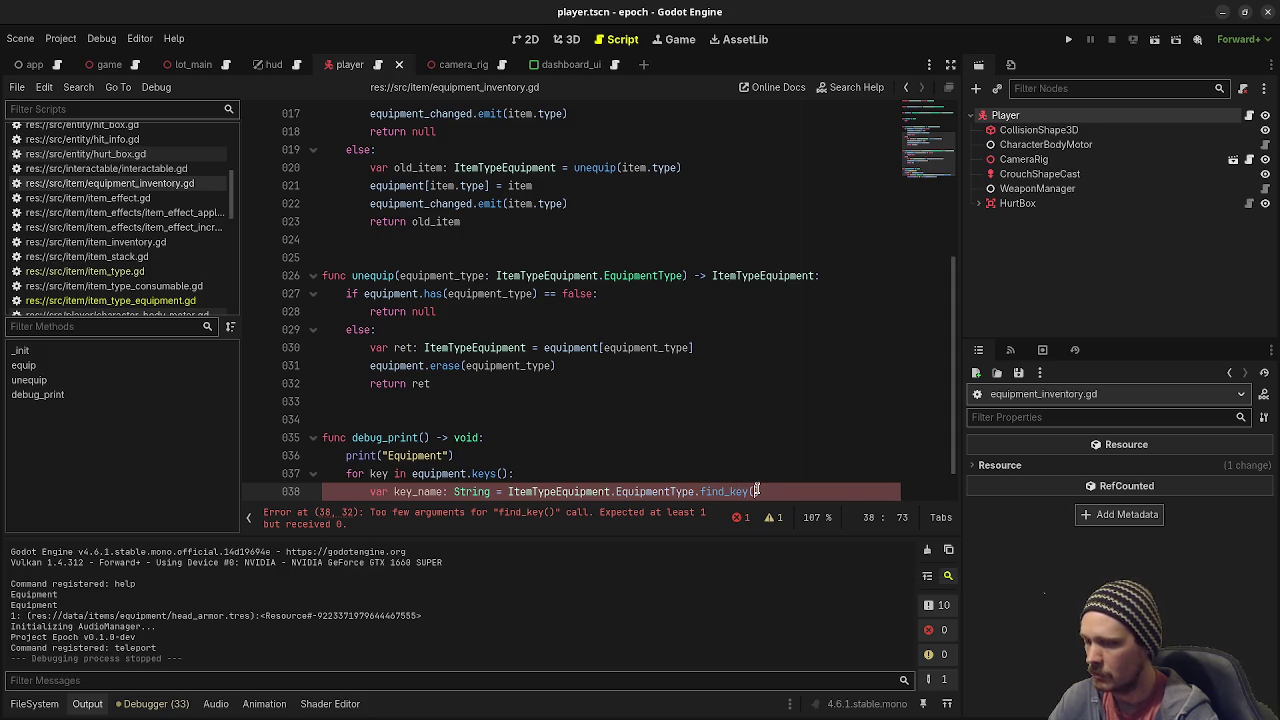
pyautogui.write('key')
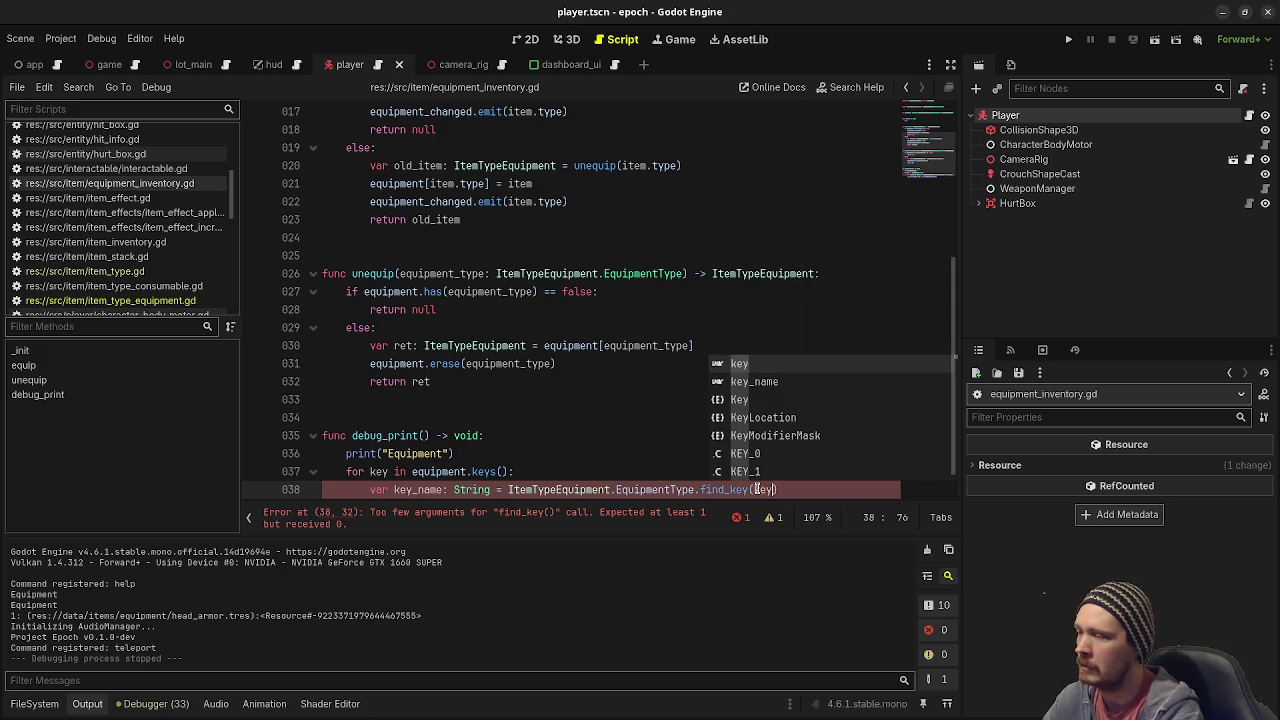
pyautogui.click(817, 491)
pyautogui.write('.')
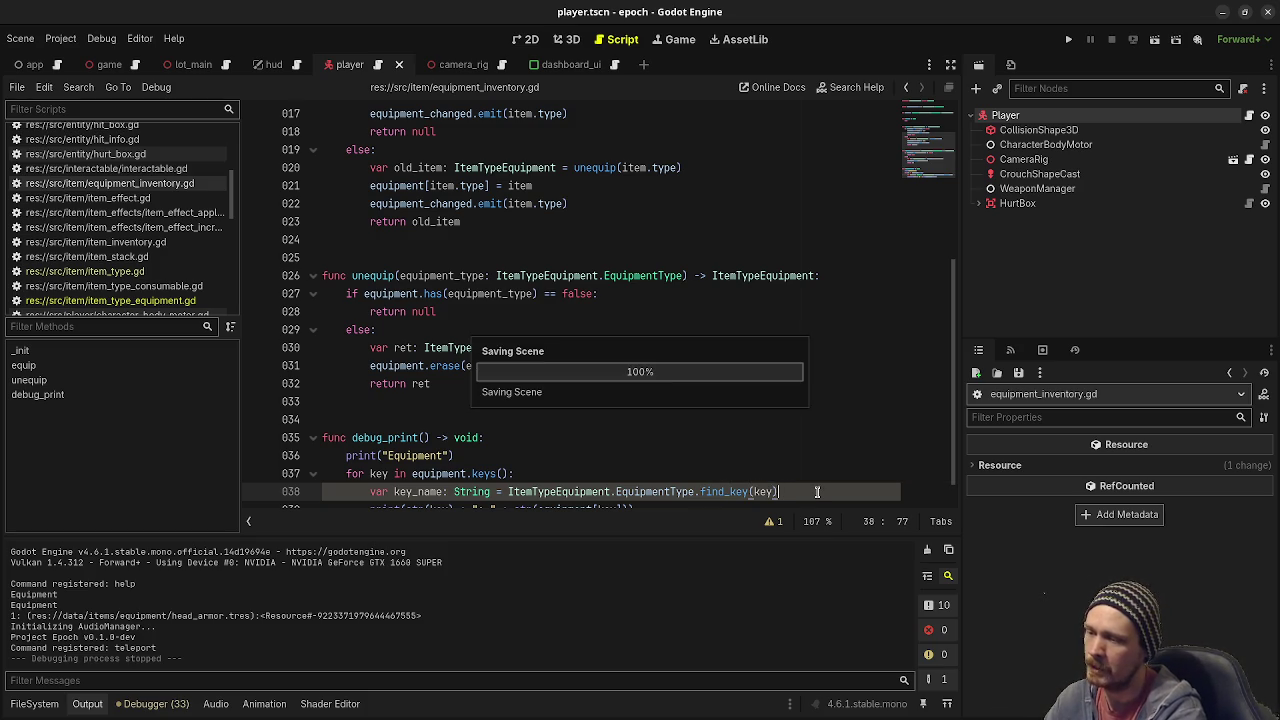
# Print key_name instead of key in the debug line and run the project.
pyautogui.scroll(-1, 817, 491)
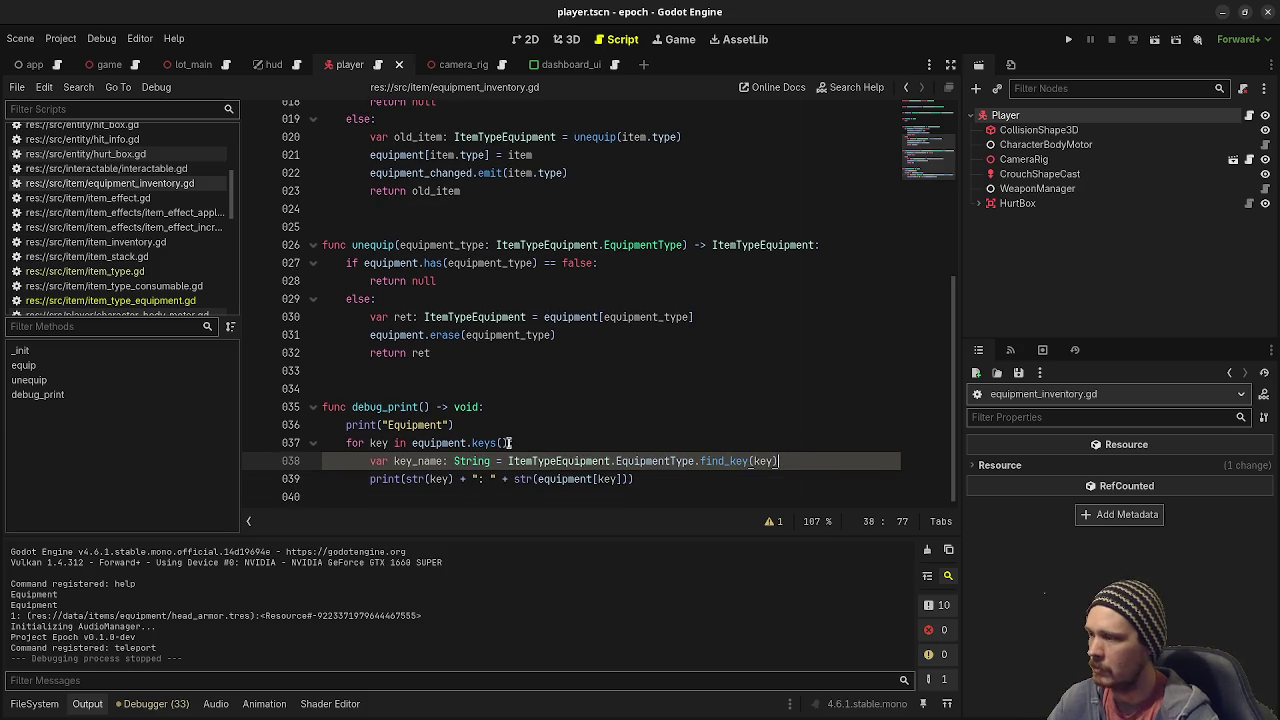
pyautogui.doubleClick(425, 461)
pyautogui.hotkey('ctrl', 'c')
pyautogui.click(441, 479)
pyautogui.doubleClick(441, 479)
pyautogui.hotkey('ctrl', 'v')
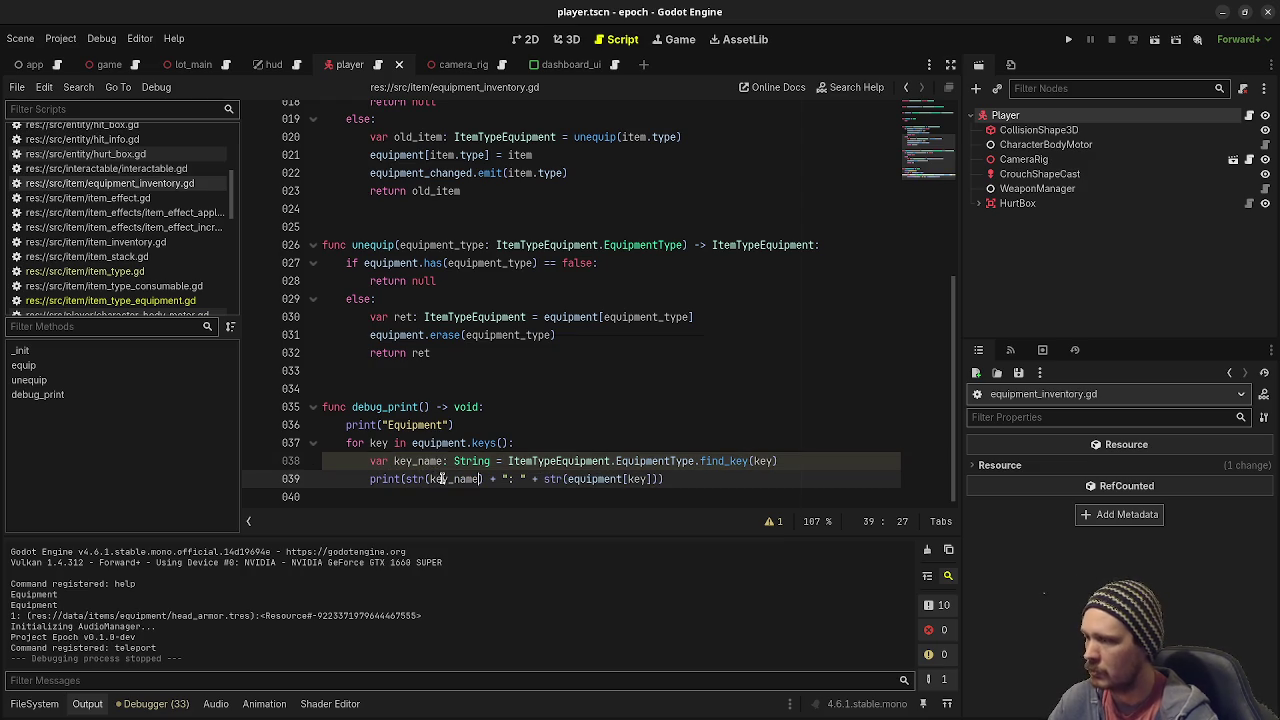
pyautogui.press('F5')
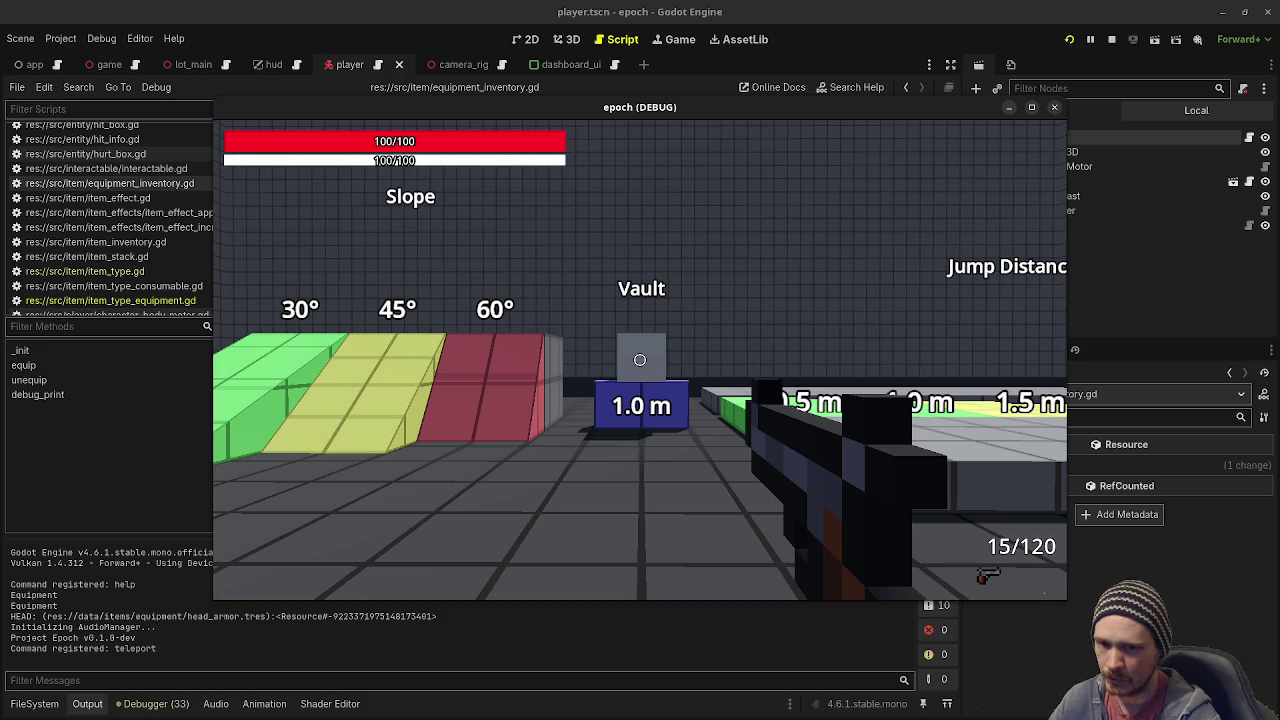
# Walk and jump toward the material markers, check the log for HEAD: head_armor.tres, then stop the game.
pyautogui.moveTo(640, 360)
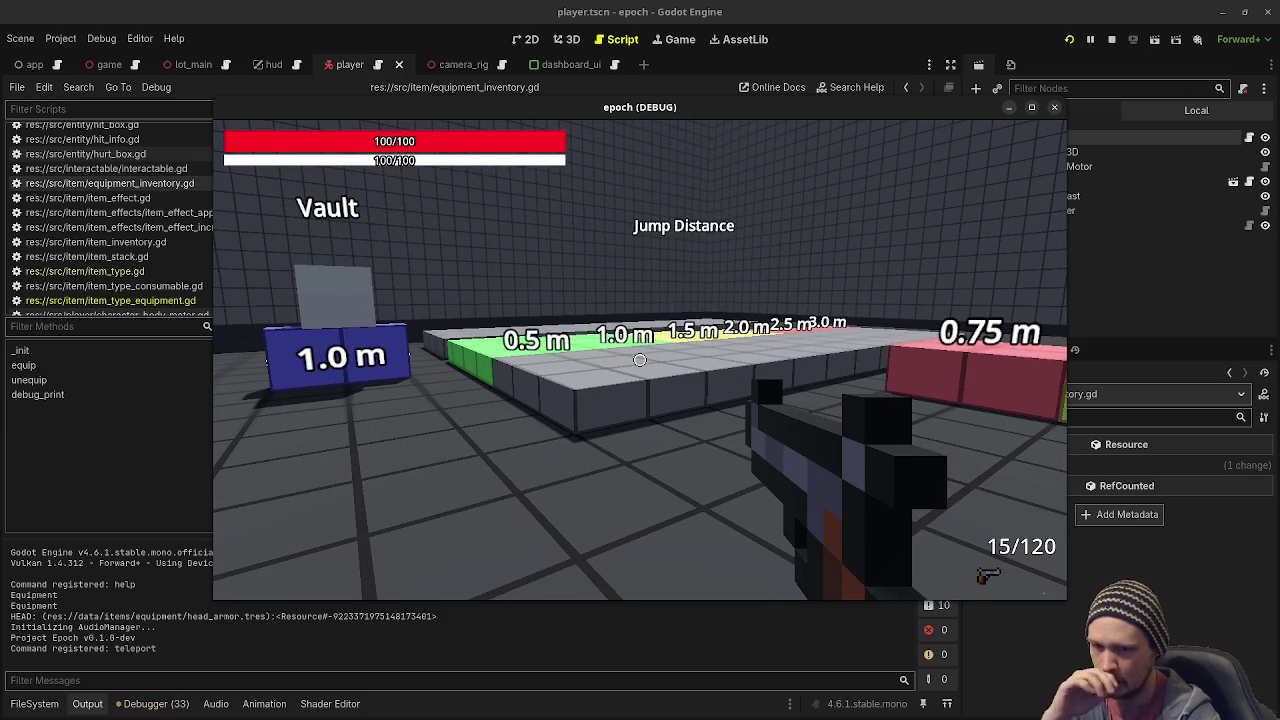
pyautogui.press('w')
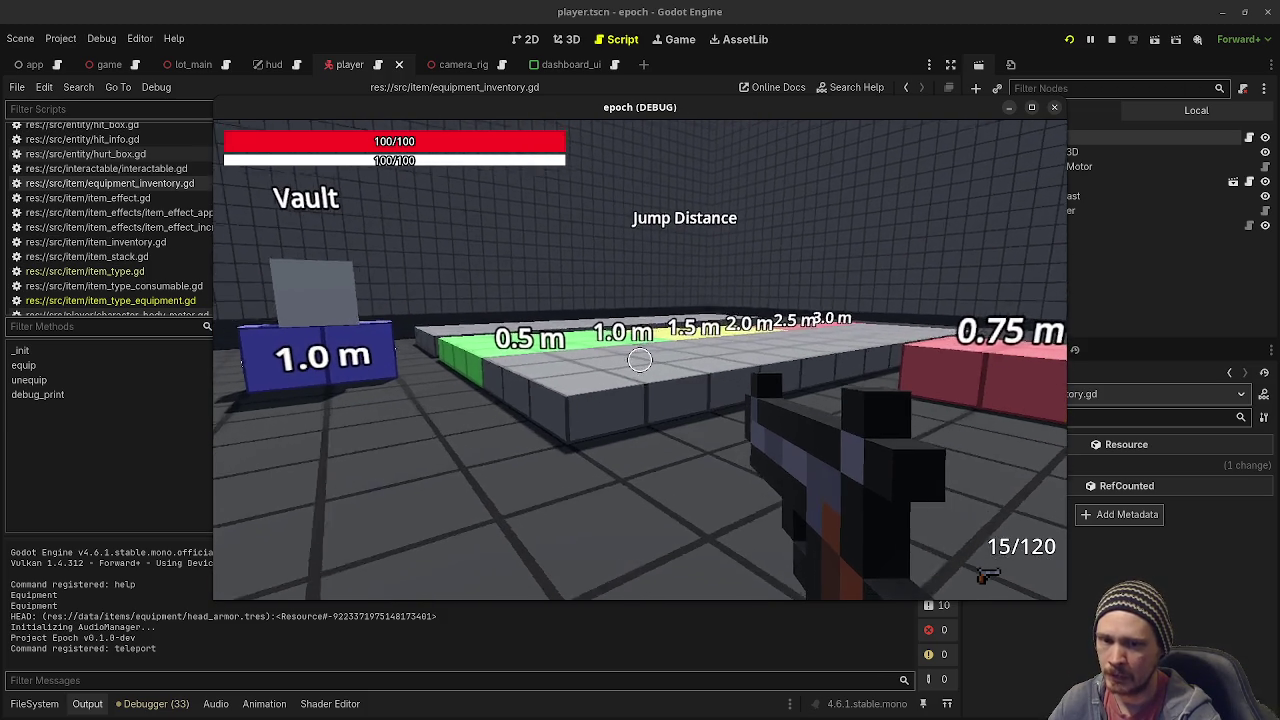
pyautogui.press('space')
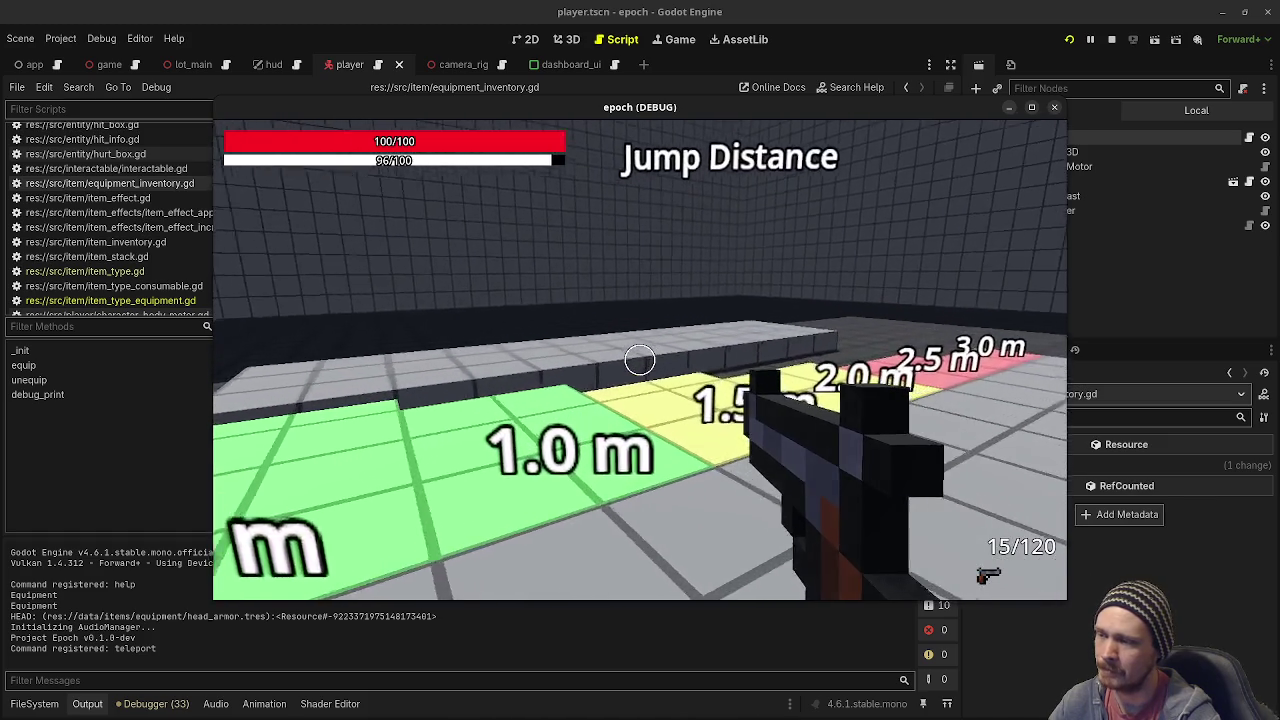
pyautogui.press('w')
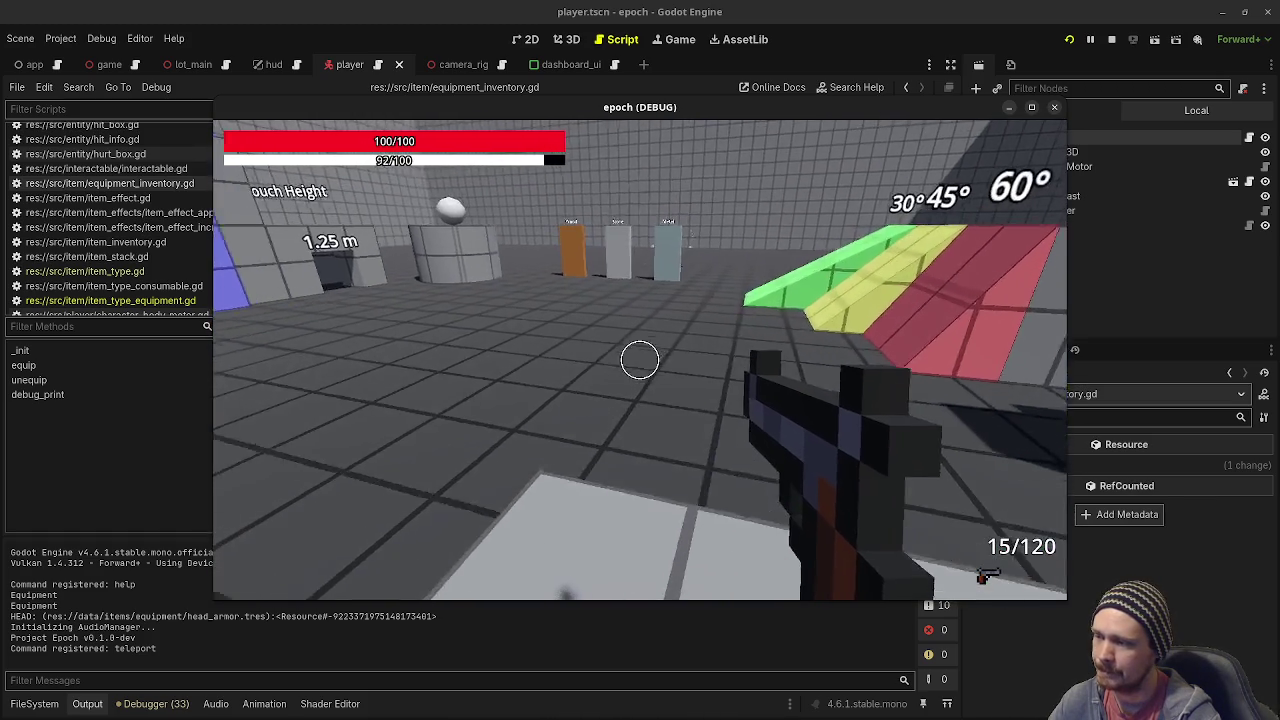
pyautogui.press('w')
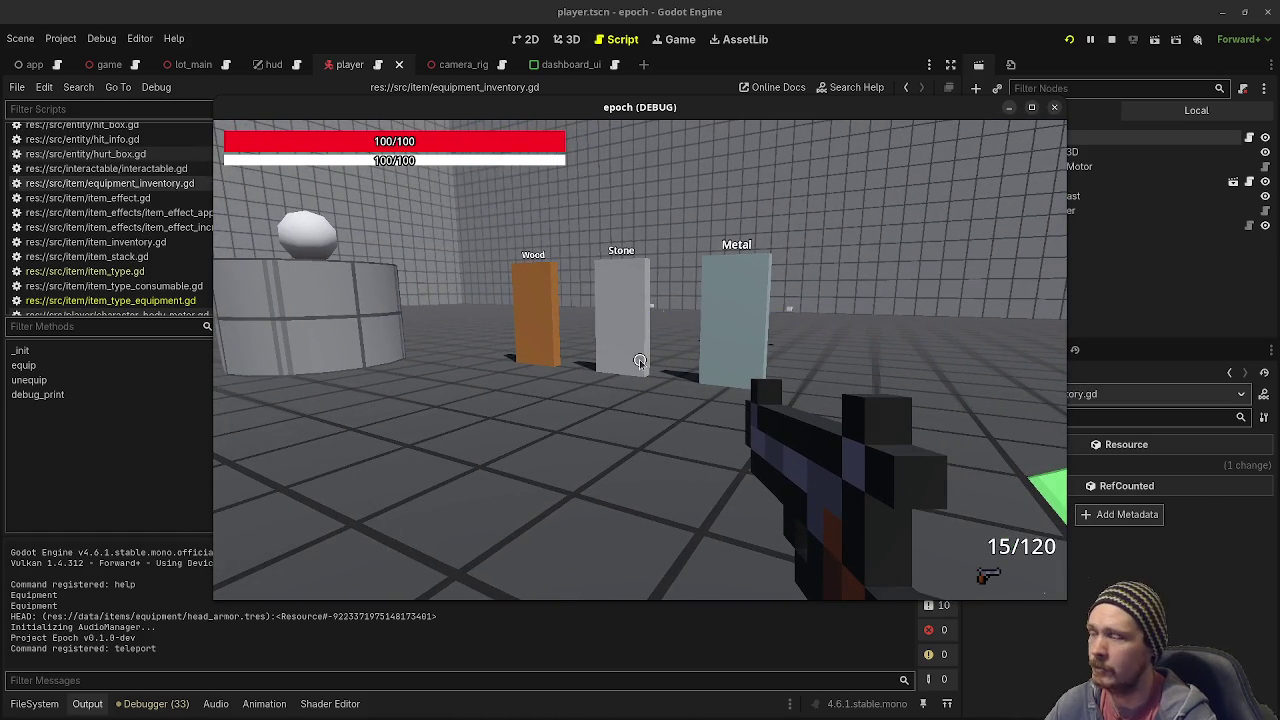
pyautogui.press('Escape')
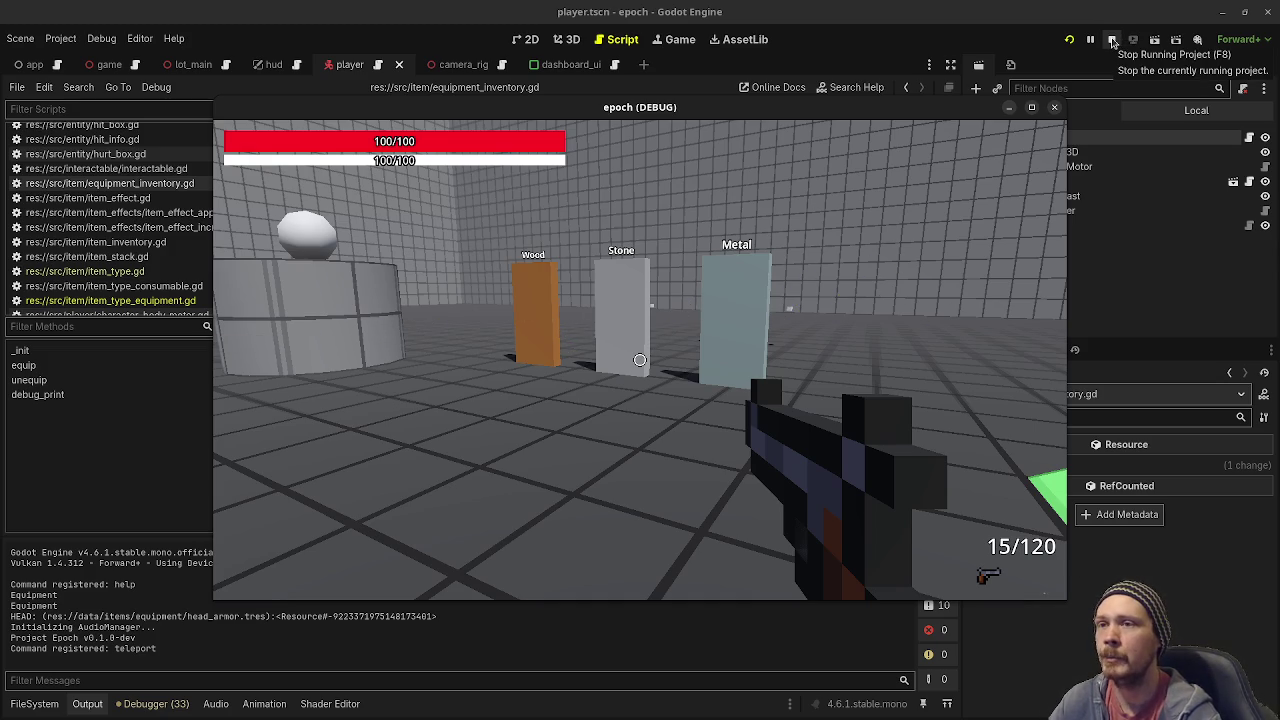
pyautogui.click(1112, 42)
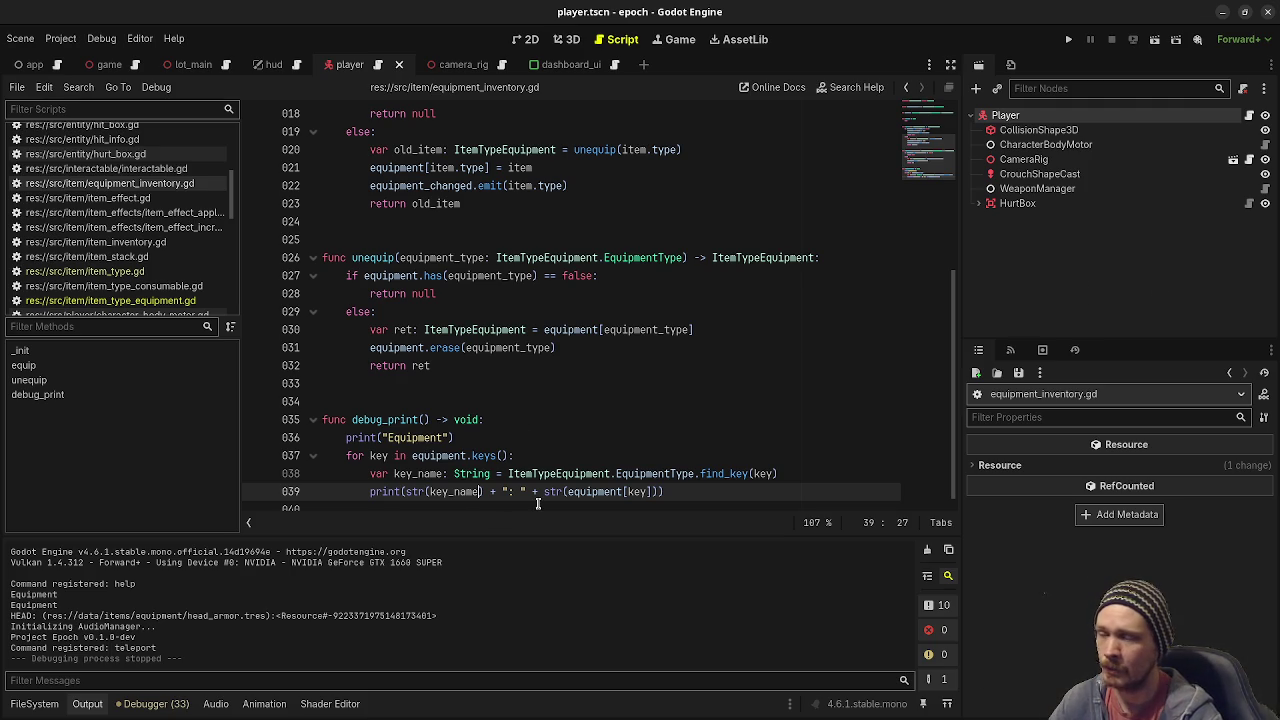
# Open item_type_equipment.gd to view its EquipmentType enum, NONE through FEET.
pyautogui.moveTo(542, 536)
pyautogui.mouseDown()
pyautogui.moveTo(578, 478)
pyautogui.moveTo(578, 598)
pyautogui.mouseUp()
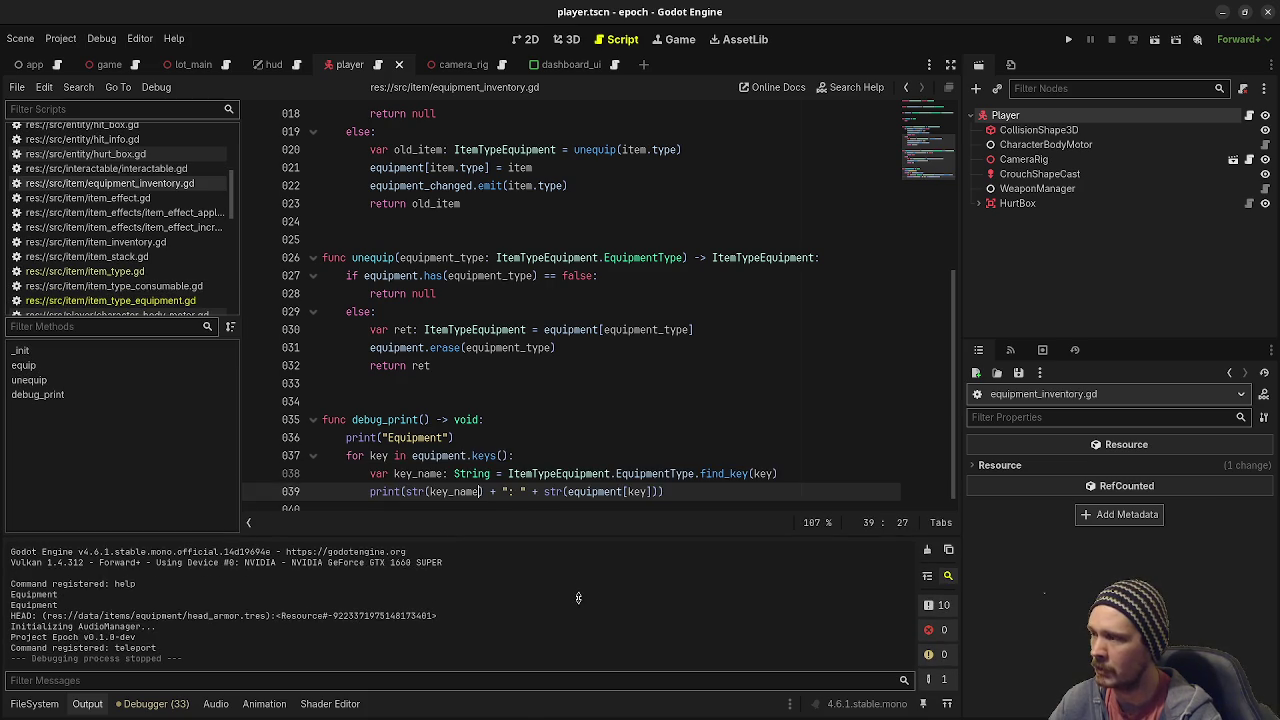
pyautogui.scroll(6, 590, 460)
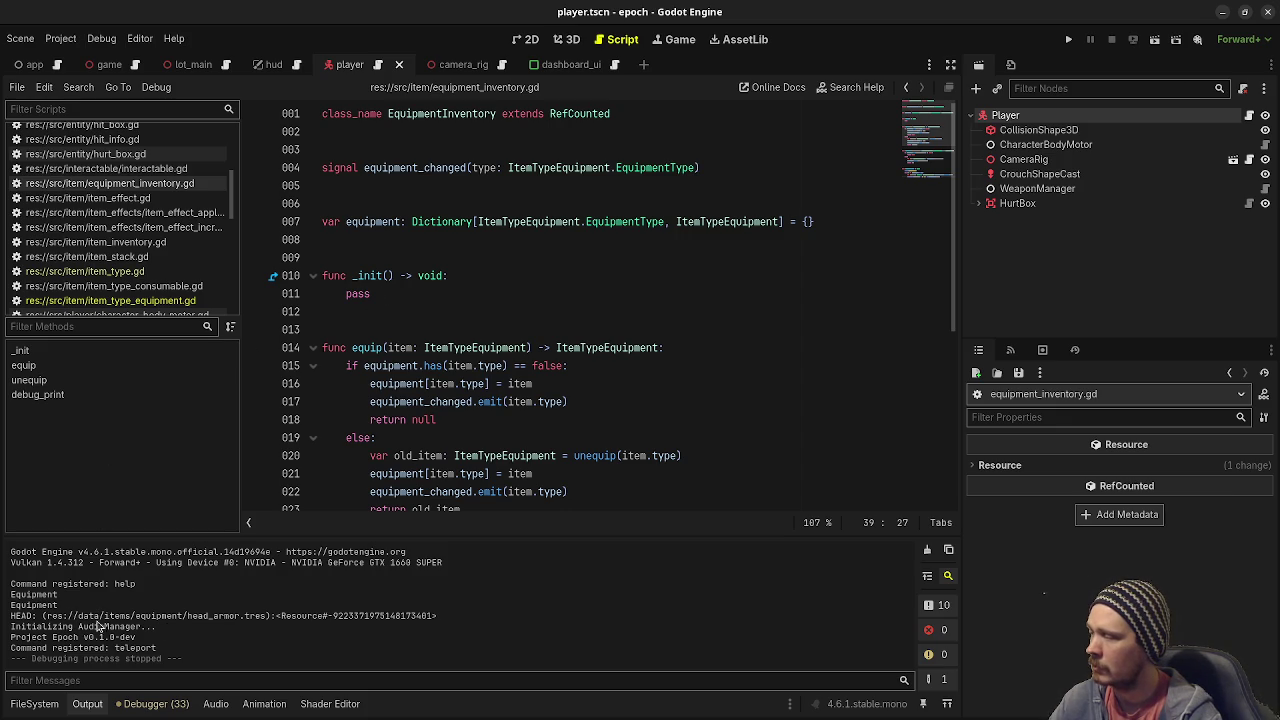
pyautogui.click(148, 301)
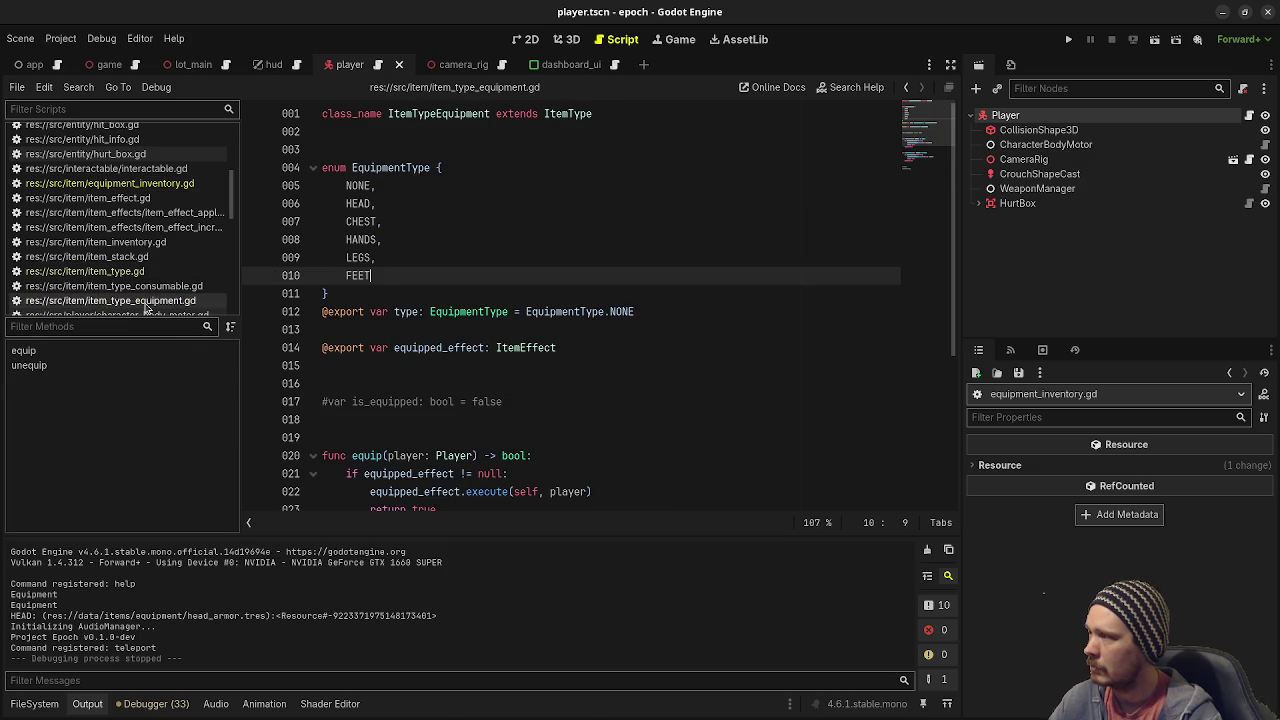
# In equipment_inventory.gd's _init, replace pass with equipment[ItemTypeEquipment.EquipmentType.HEAD] = null.
pyautogui.click(160, 184)
pyautogui.click(383, 293)
pyautogui.doubleClick(360, 293)
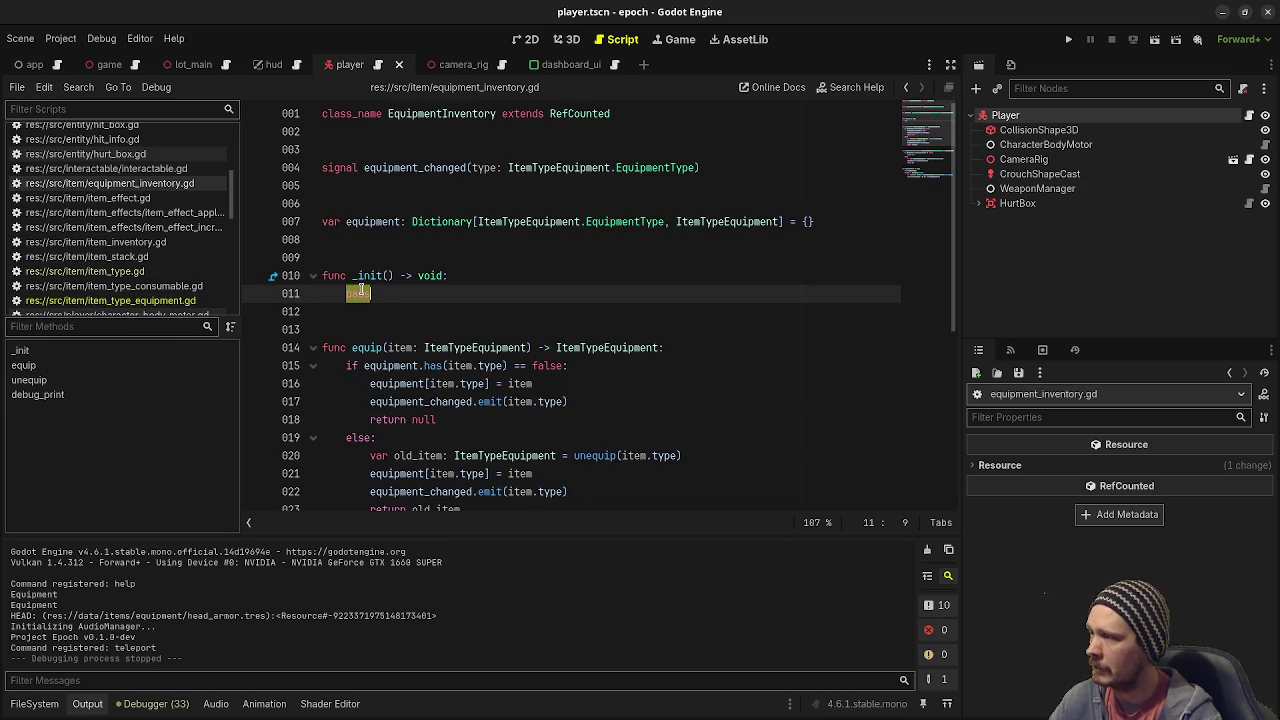
pyautogui.write('equip')
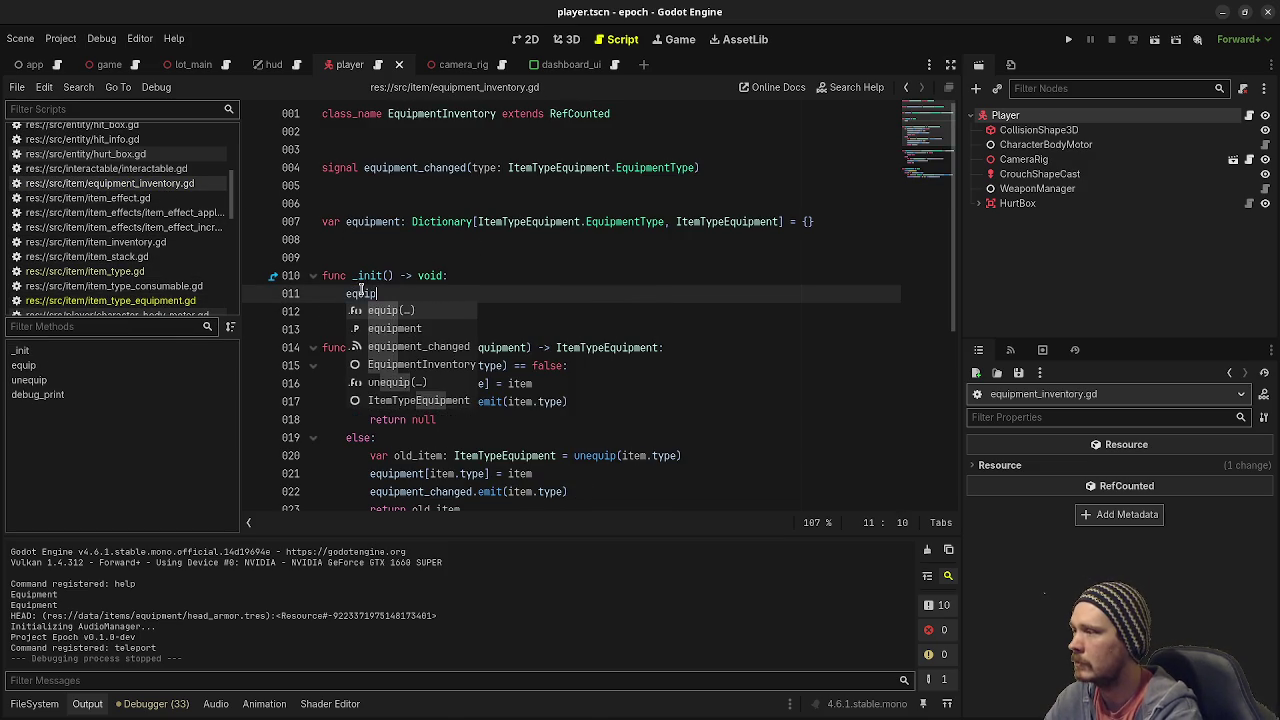
pyautogui.write('ment[')
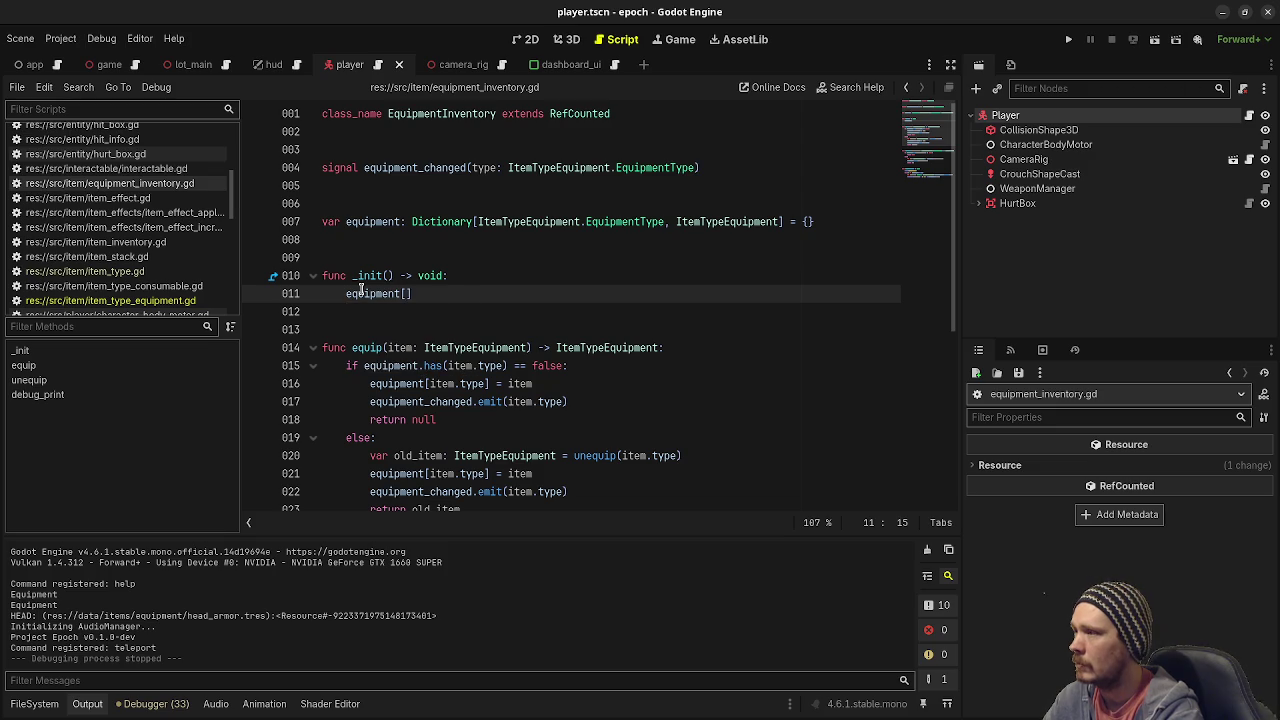
pyautogui.write('ItemTypeEq')
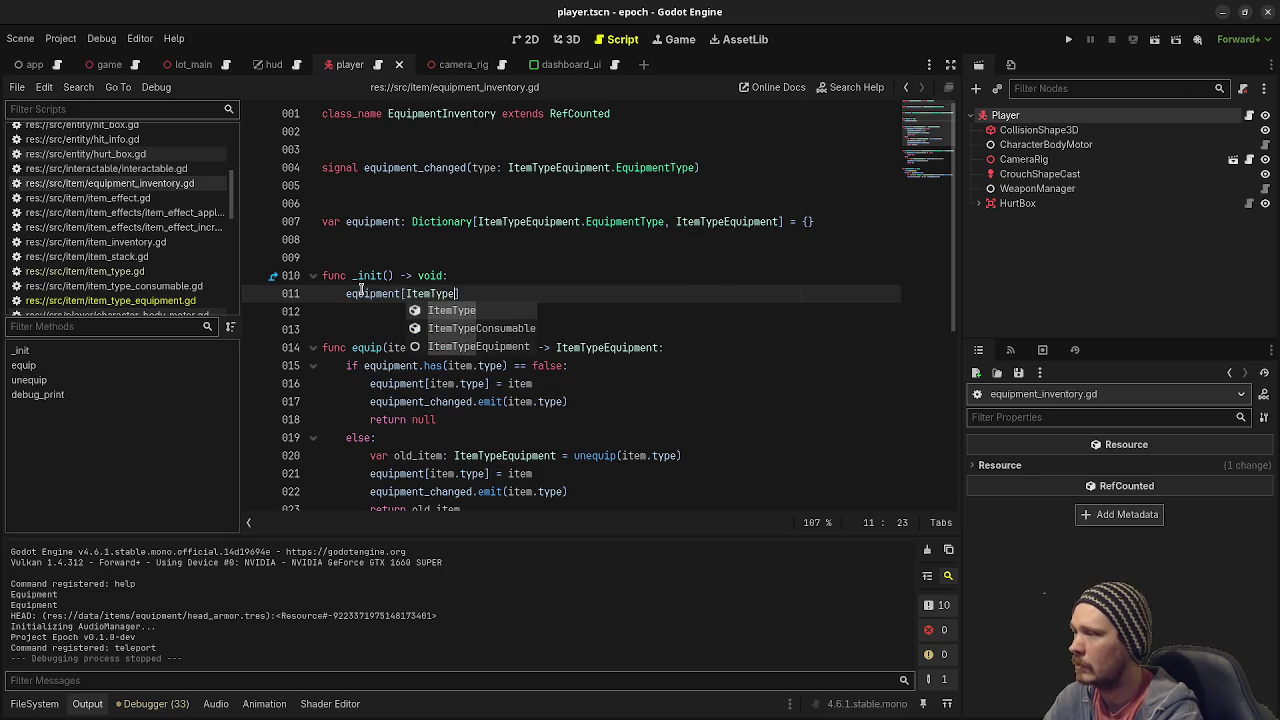
pyautogui.press('Return')
pyautogui.write('.E')
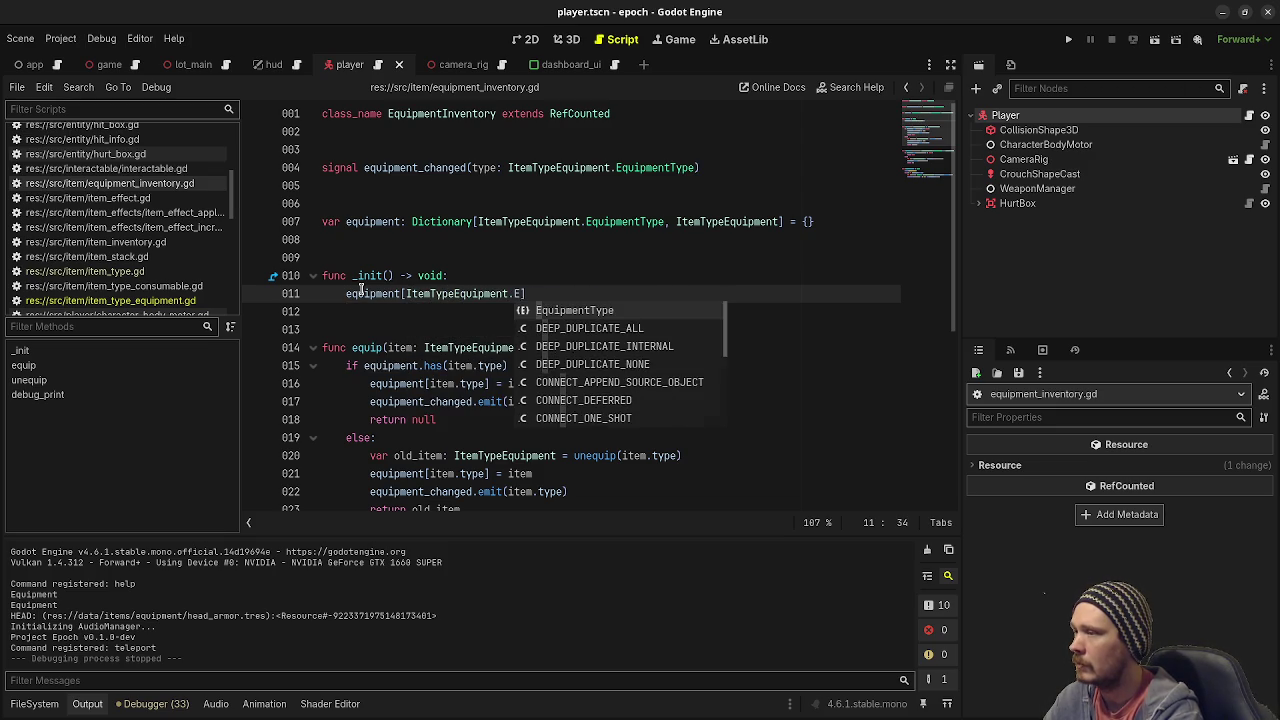
pyautogui.press('Return')
pyautogui.write('.H')
pyautogui.press('Return')
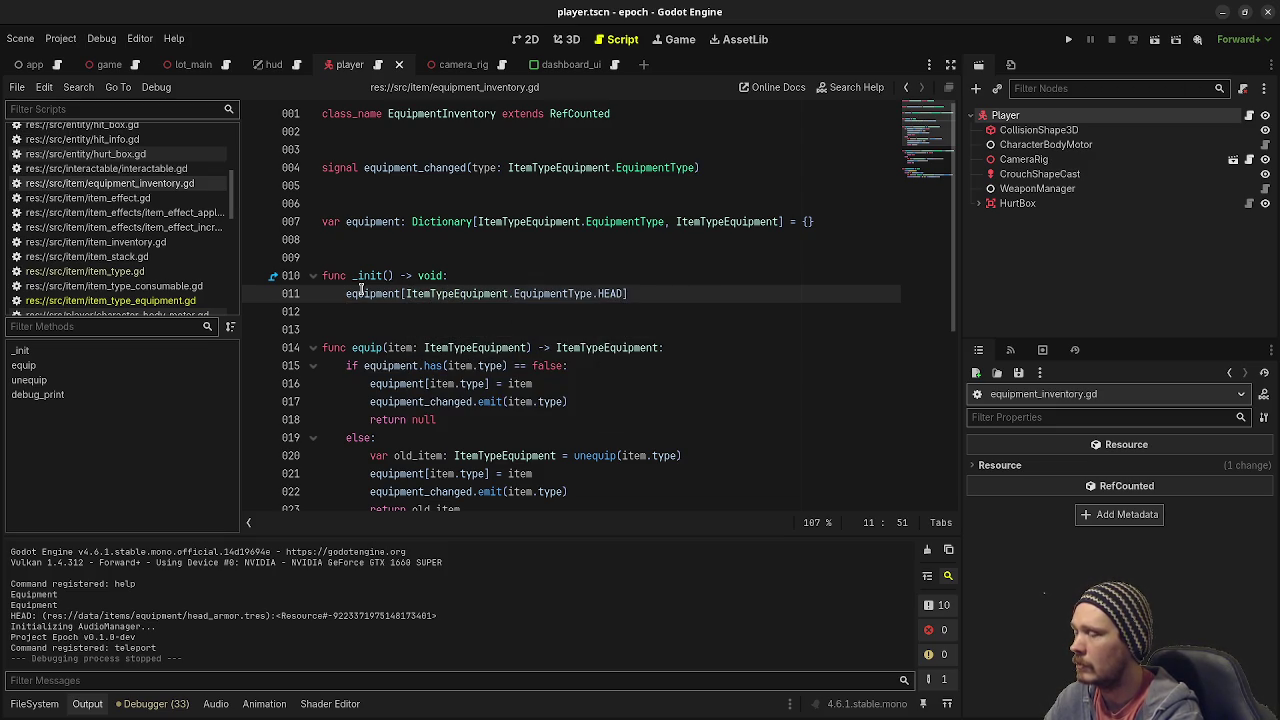
pyautogui.write(' = null')
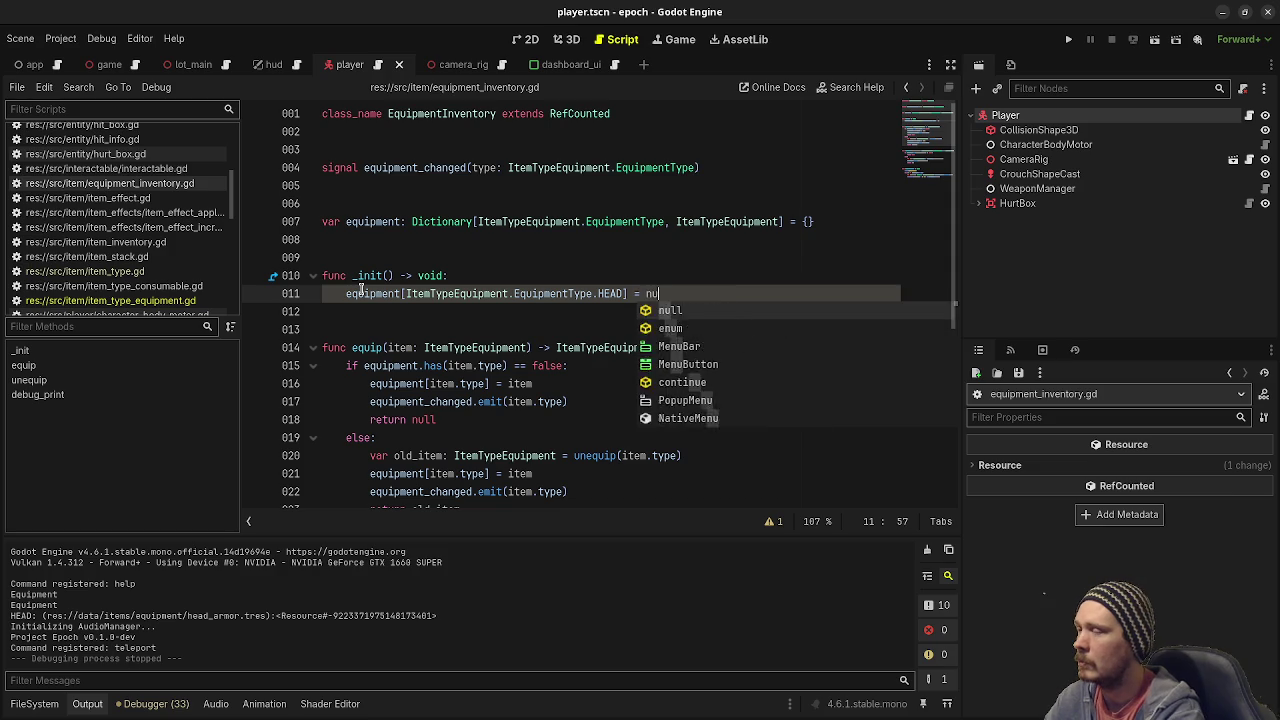
# Duplicate the HEAD null assignment onto four more lines.
pyautogui.moveTo(668, 293); pyautogui.dragTo(343, 293)
pyautogui.hotkey('ctrl', 'c')
pyautogui.hotkey('ctrl', 'v')
pyautogui.press('Return')
pyautogui.hotkey('ctrl', 'v')
pyautogui.press('Return')
pyautogui.hotkey('ctrl', 'v')
pyautogui.press('Return')
pyautogui.hotkey('ctrl', 'v')
pyautogui.press('Return')
pyautogui.hotkey('ctrl', 'v')
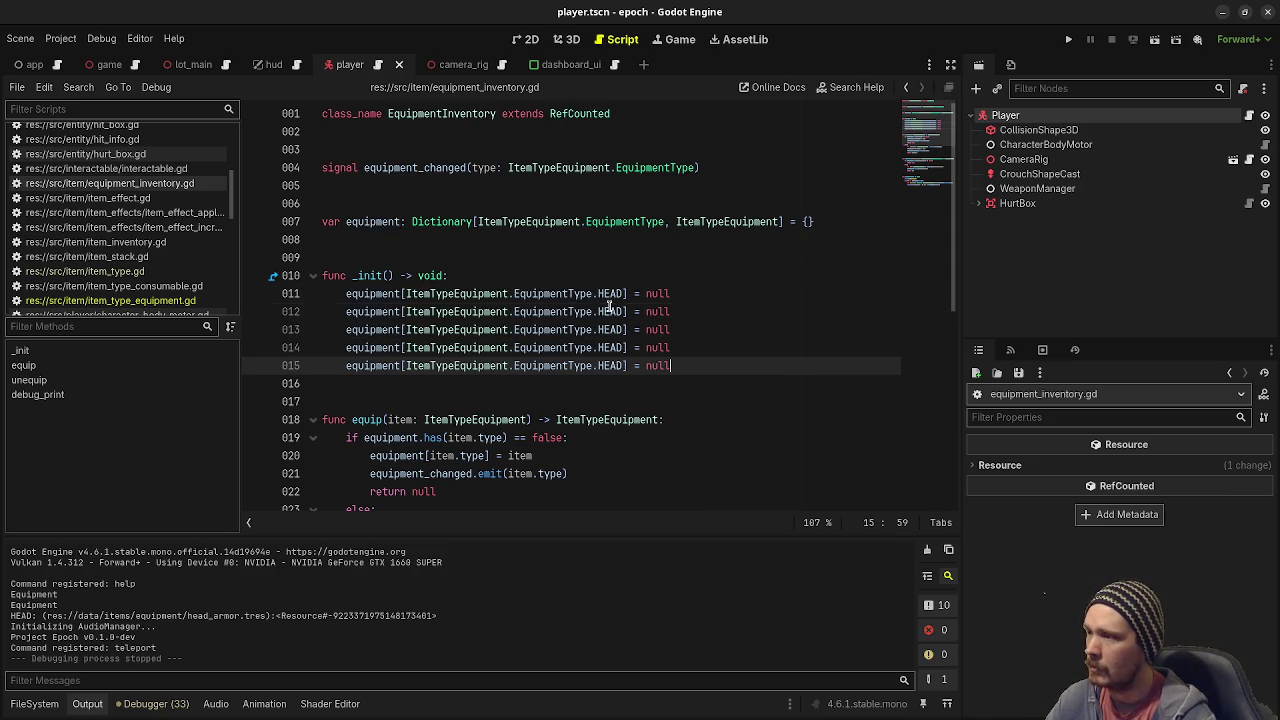
# Rename the duplicated slots to CHEST and LEGS, then run the project.
pyautogui.doubleClick(610, 311)
pyautogui.write('C')
pyautogui.press('Return')
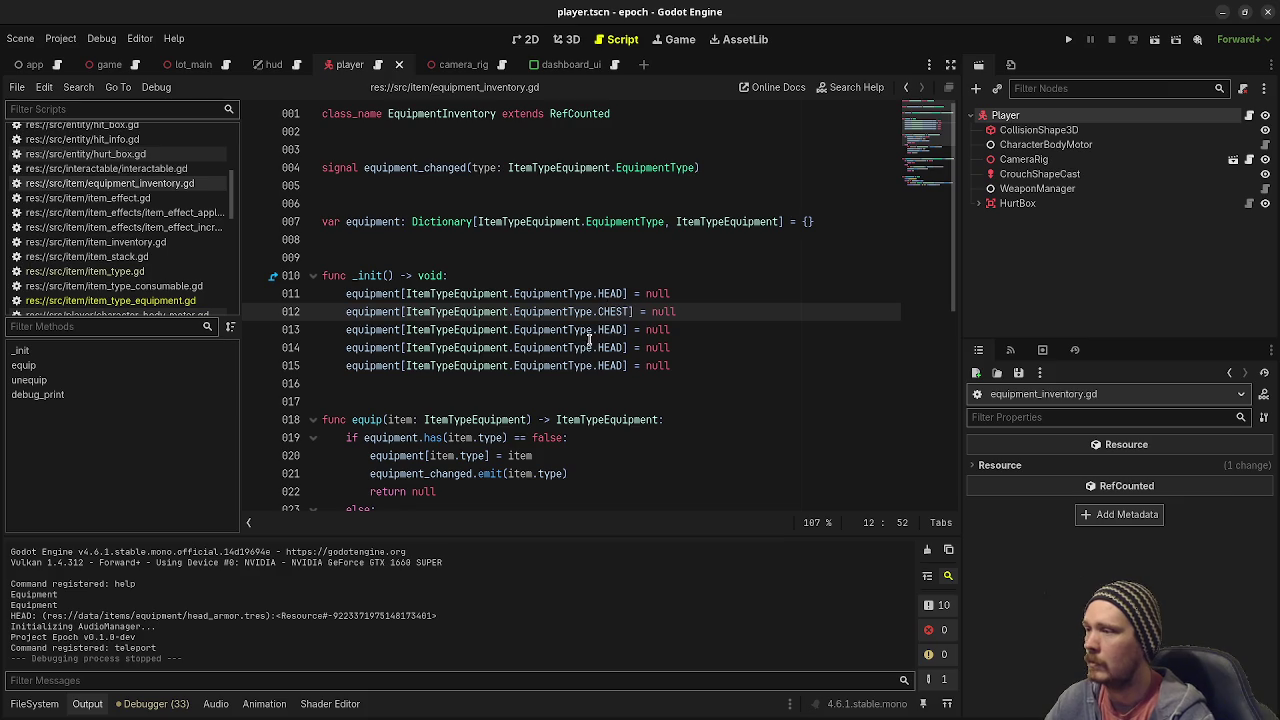
pyautogui.click(613, 329)
pyautogui.doubleClick(613, 329)
pyautogui.write('L')
pyautogui.press('Return')
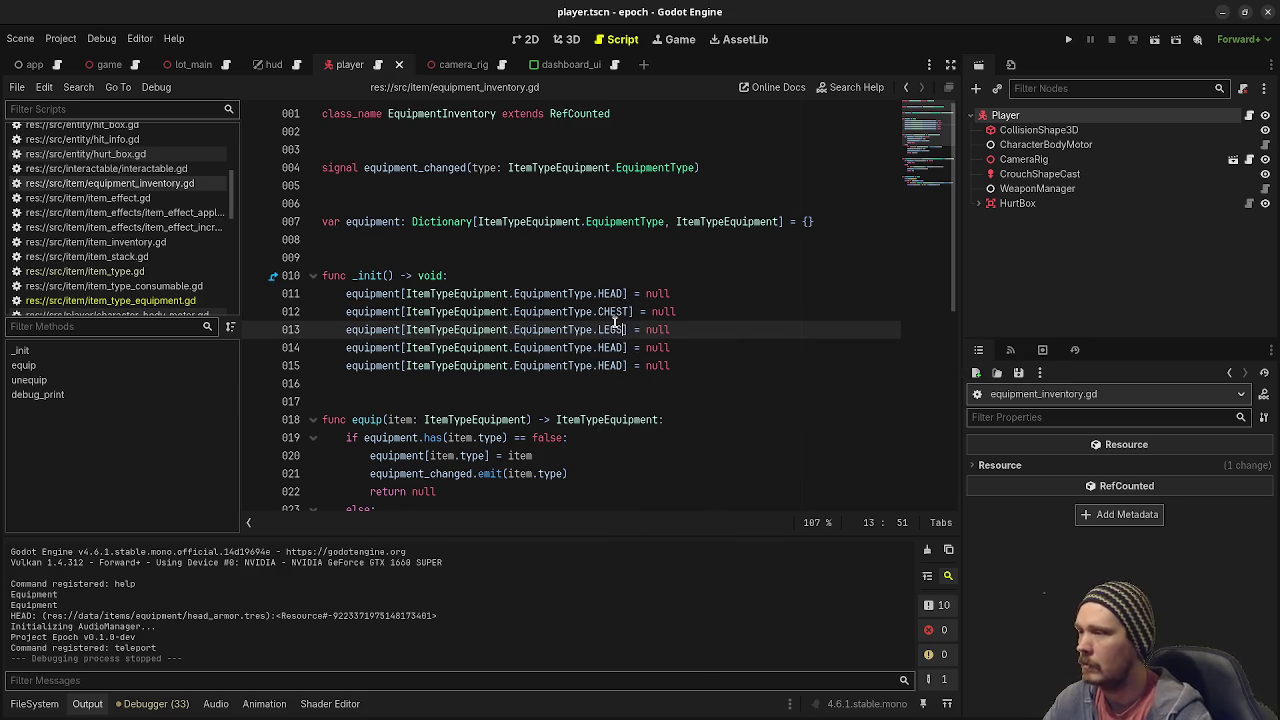
pyautogui.click(605, 365)
pyautogui.doubleClick(609, 347)
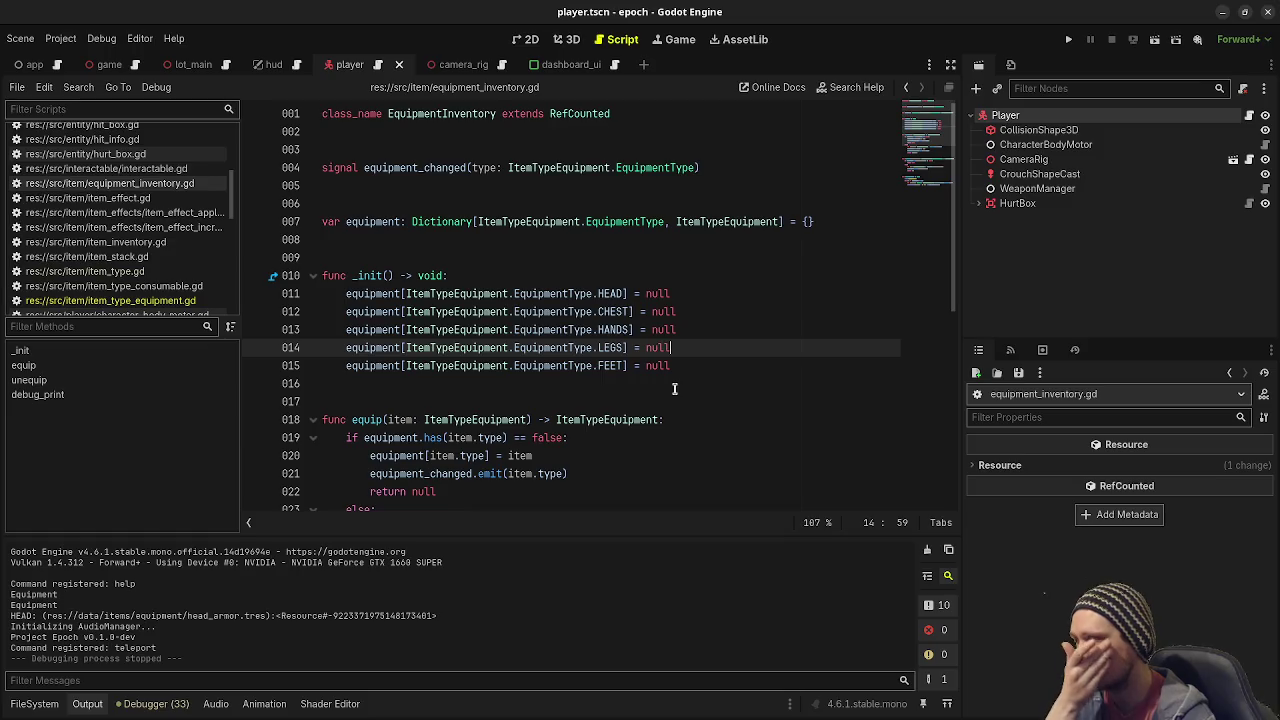
pyautogui.click(1068, 39)
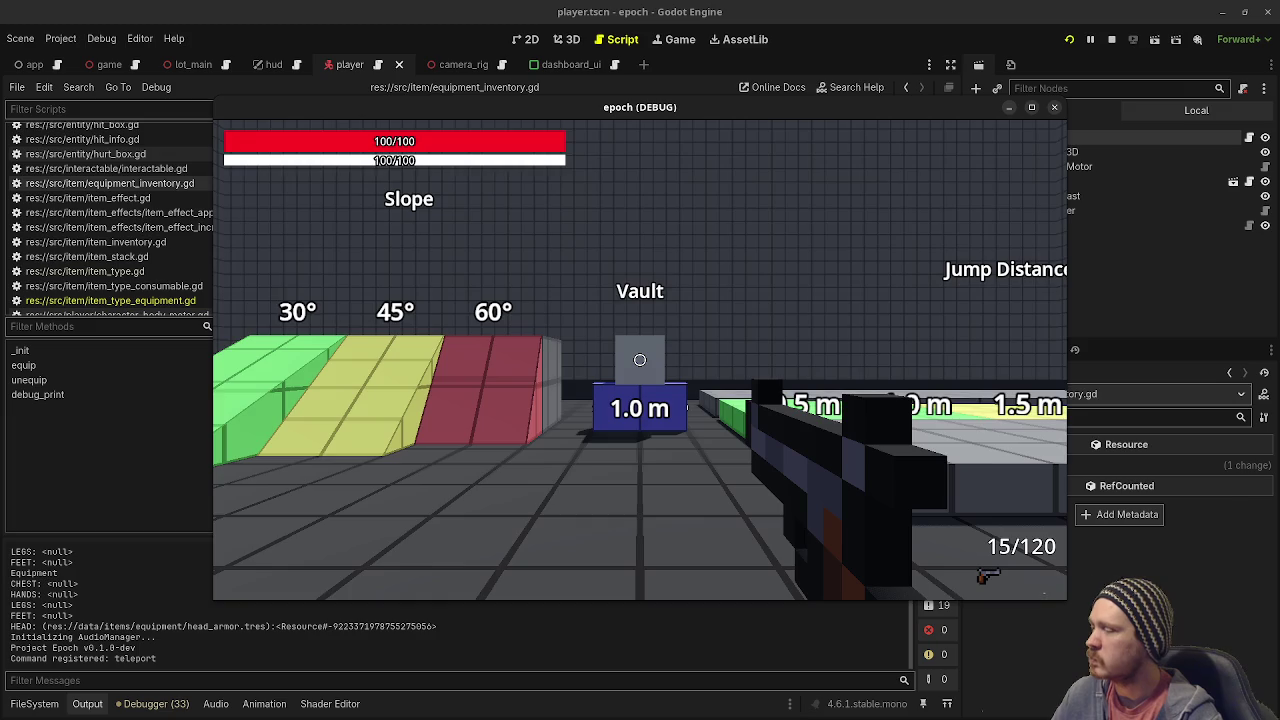
# Read the slot printout in the Output log, with HEAD holding head_armor.tres, then stop the game.
pyautogui.moveTo(640, 362)
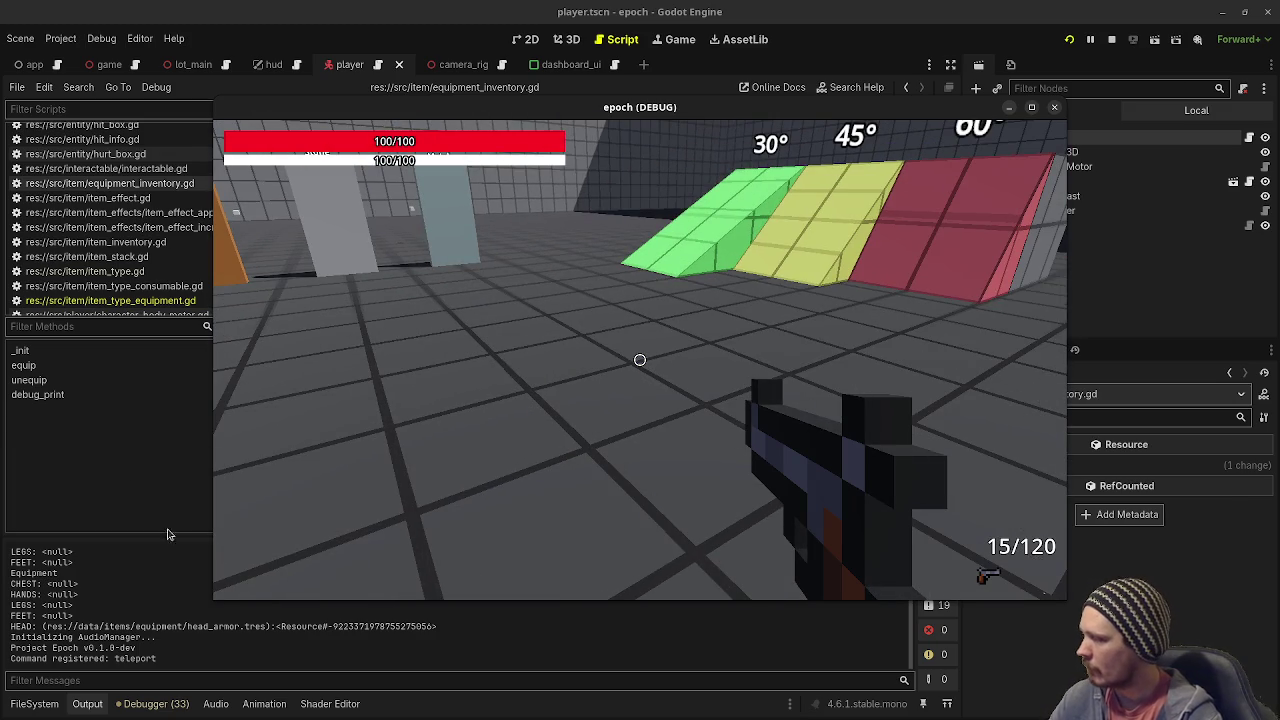
pyautogui.click(80, 614)
pyautogui.scroll(2, 80, 614)
pyautogui.scroll(1, 80, 614)
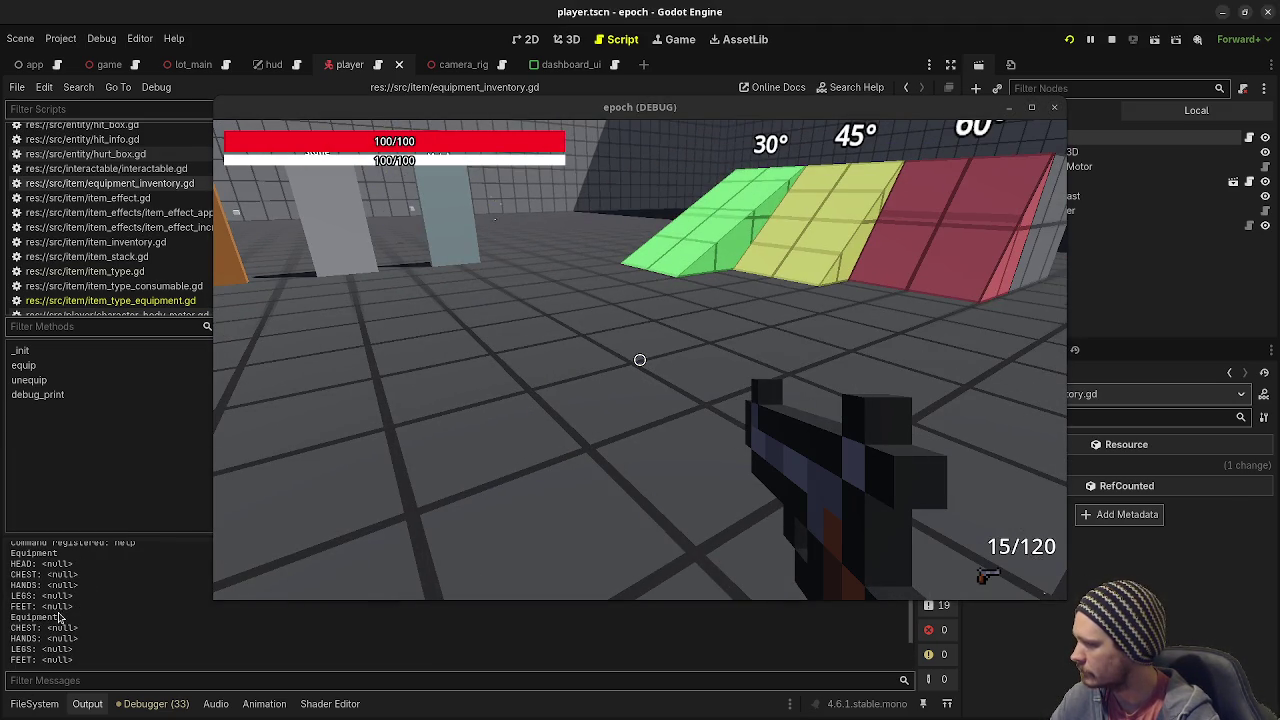
pyautogui.scroll(-2, 60, 618)
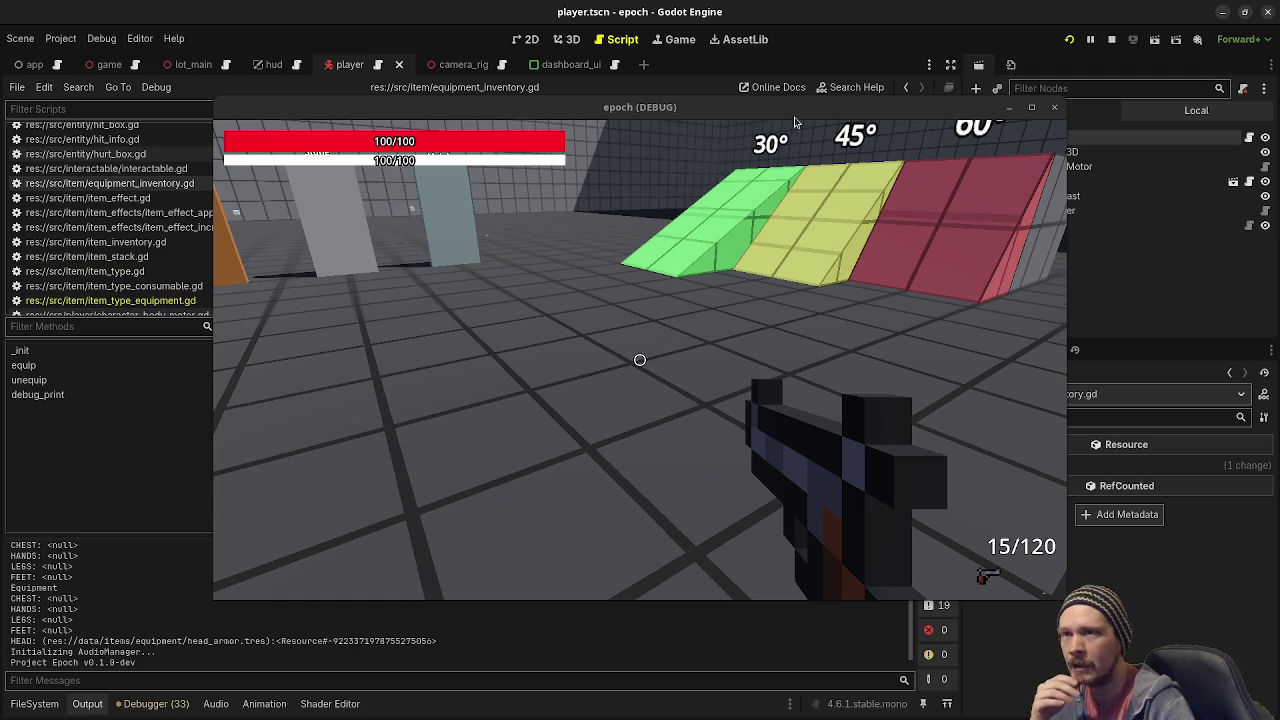
pyautogui.click(1050, 107)
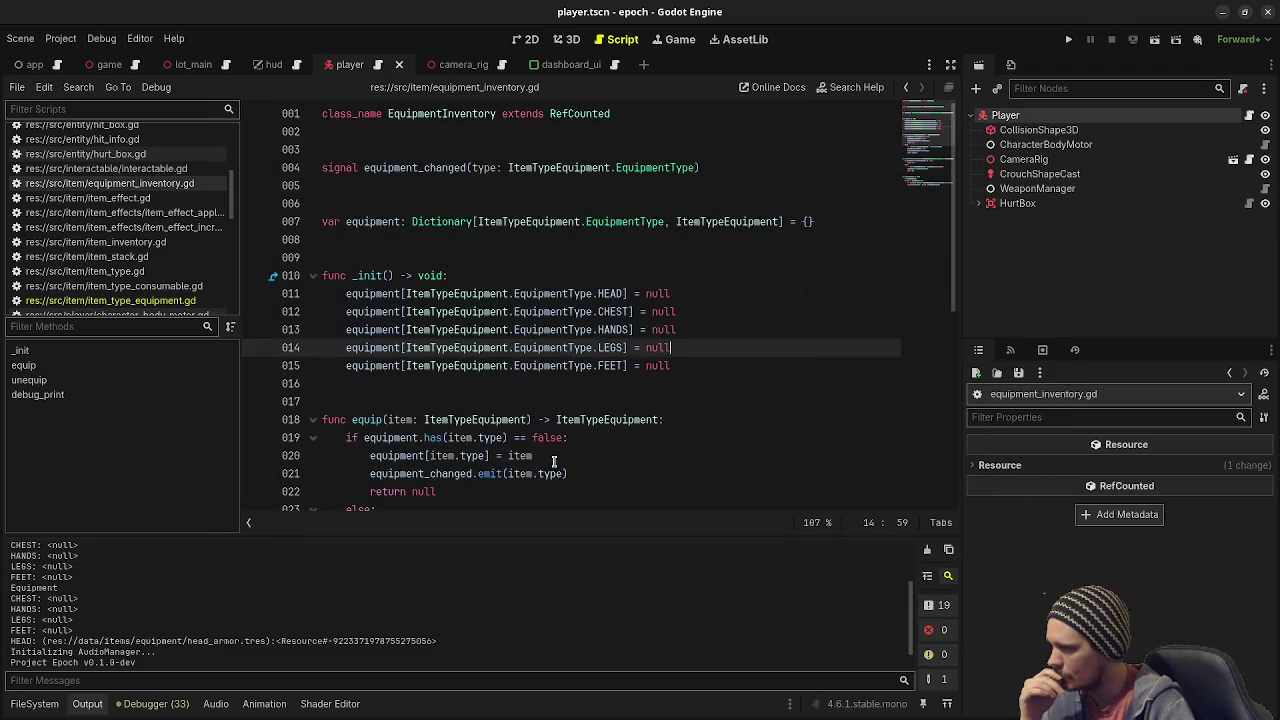
# Insert + str(key) after the ": " separator on line 043, save, and run with F5.
pyautogui.scroll(-7, 551, 463)
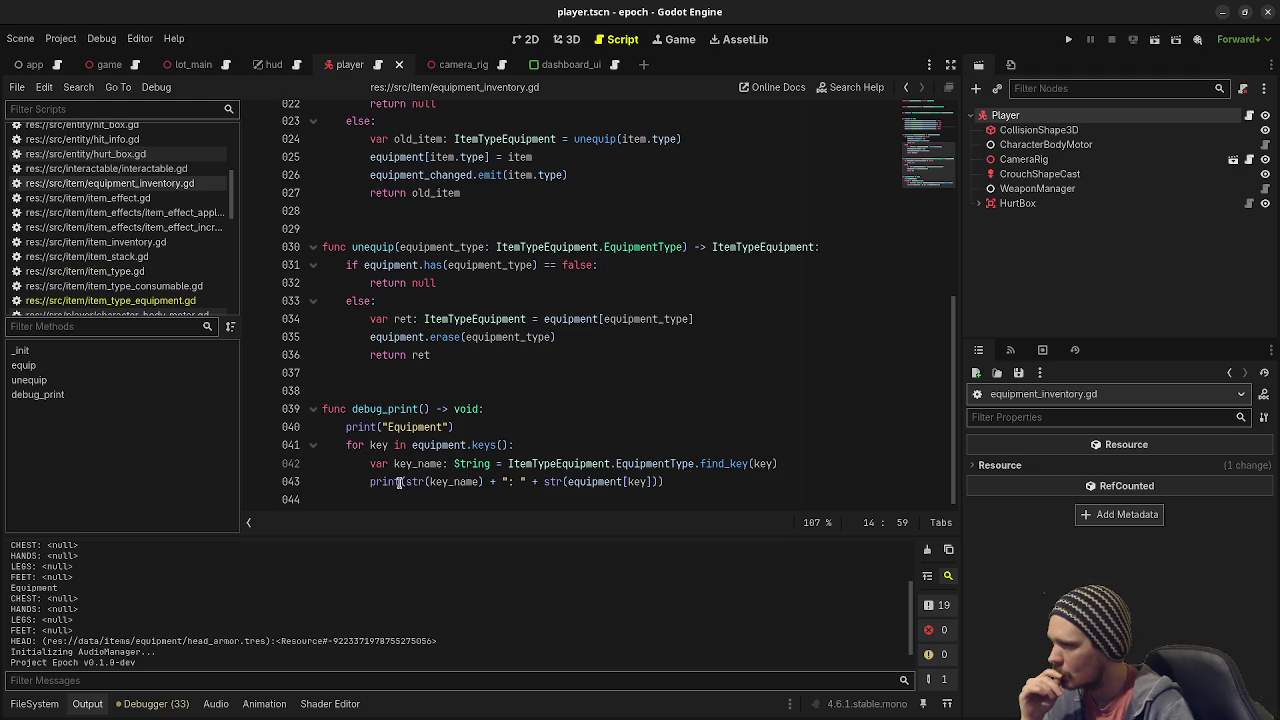
pyautogui.click(517, 482)
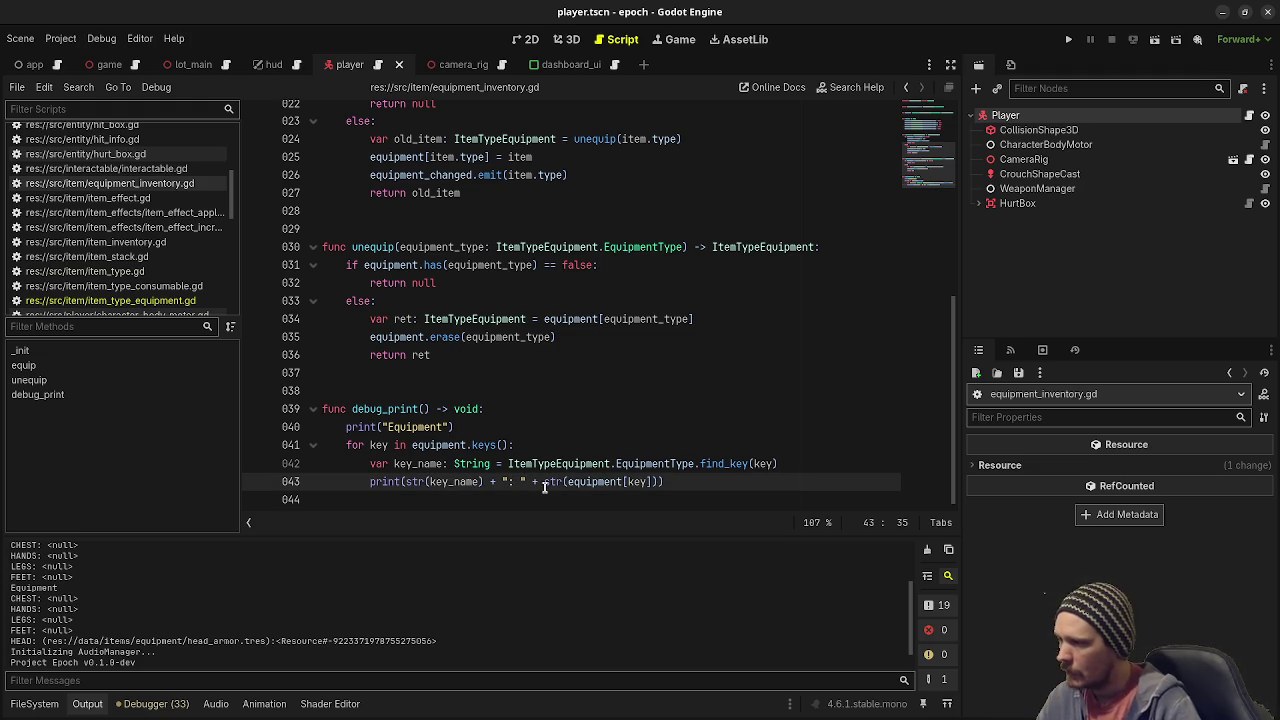
pyautogui.press('Right')
pyautogui.write('+ str(key)')
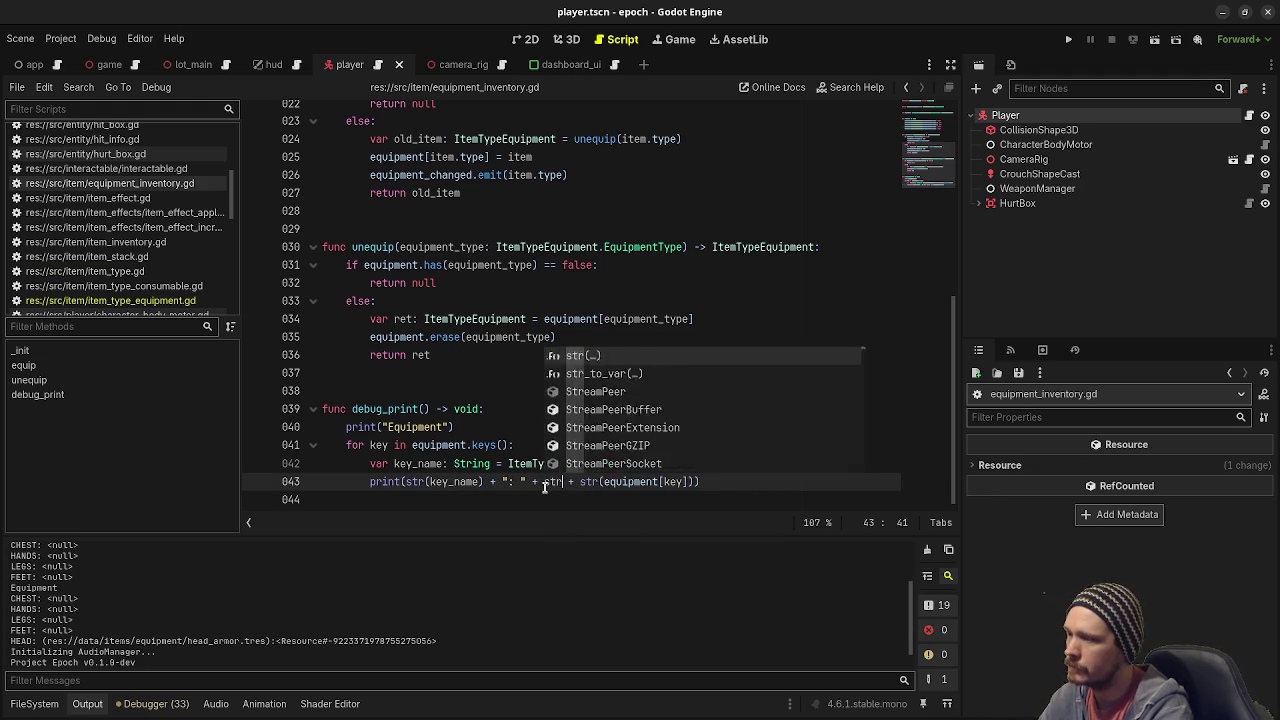
pyautogui.hotkey('ctrl', 's')
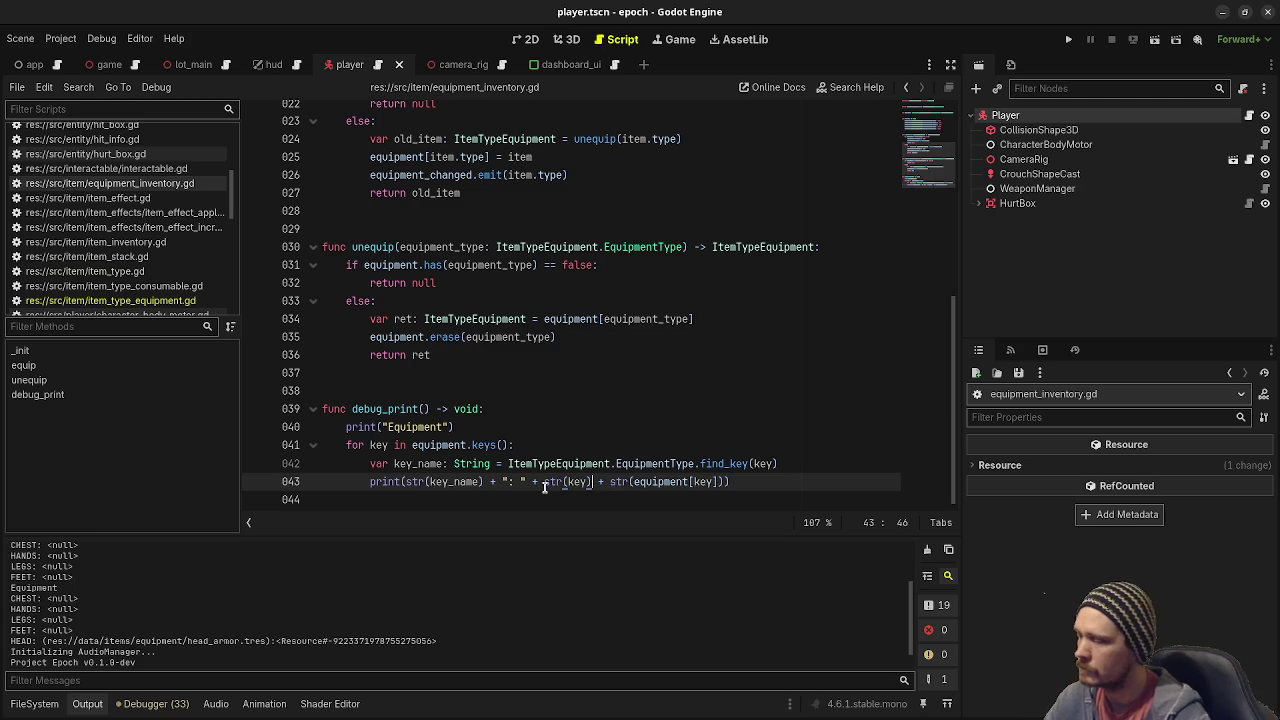
pyautogui.press('F5')
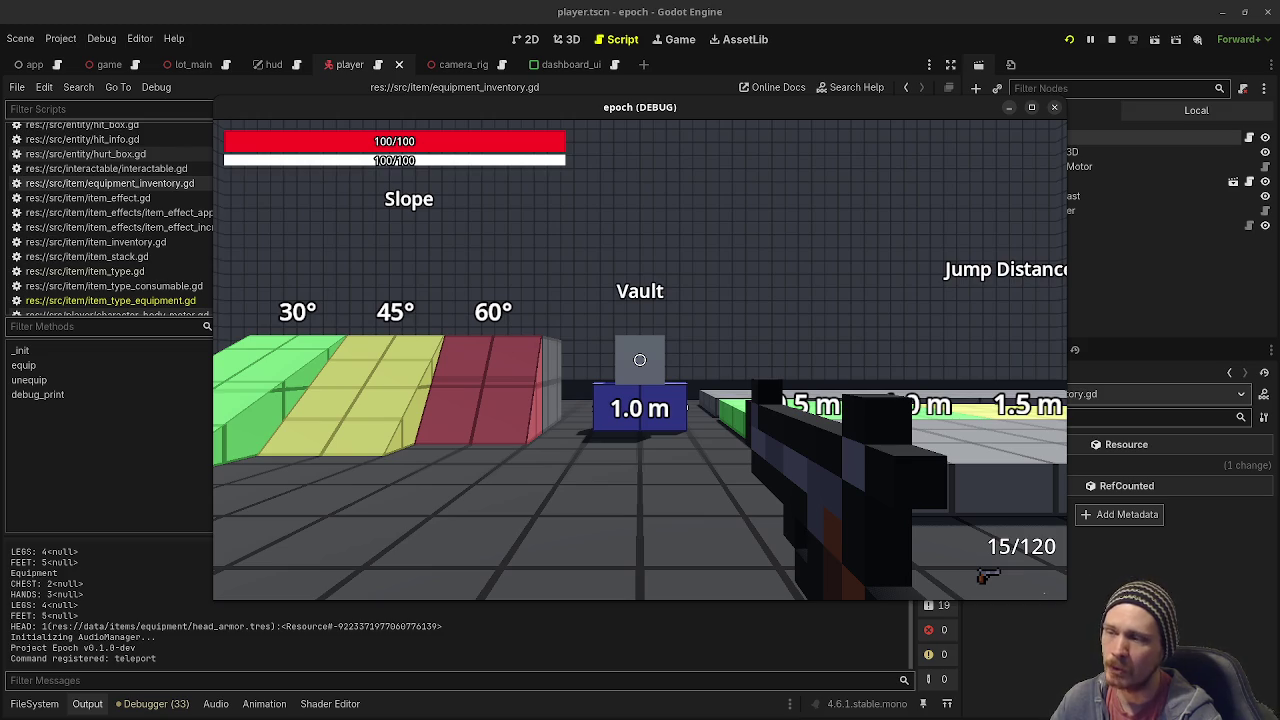
# Sprint and walk across the test level to the Wood, Stone and Metal blocks.
pyautogui.press('w')
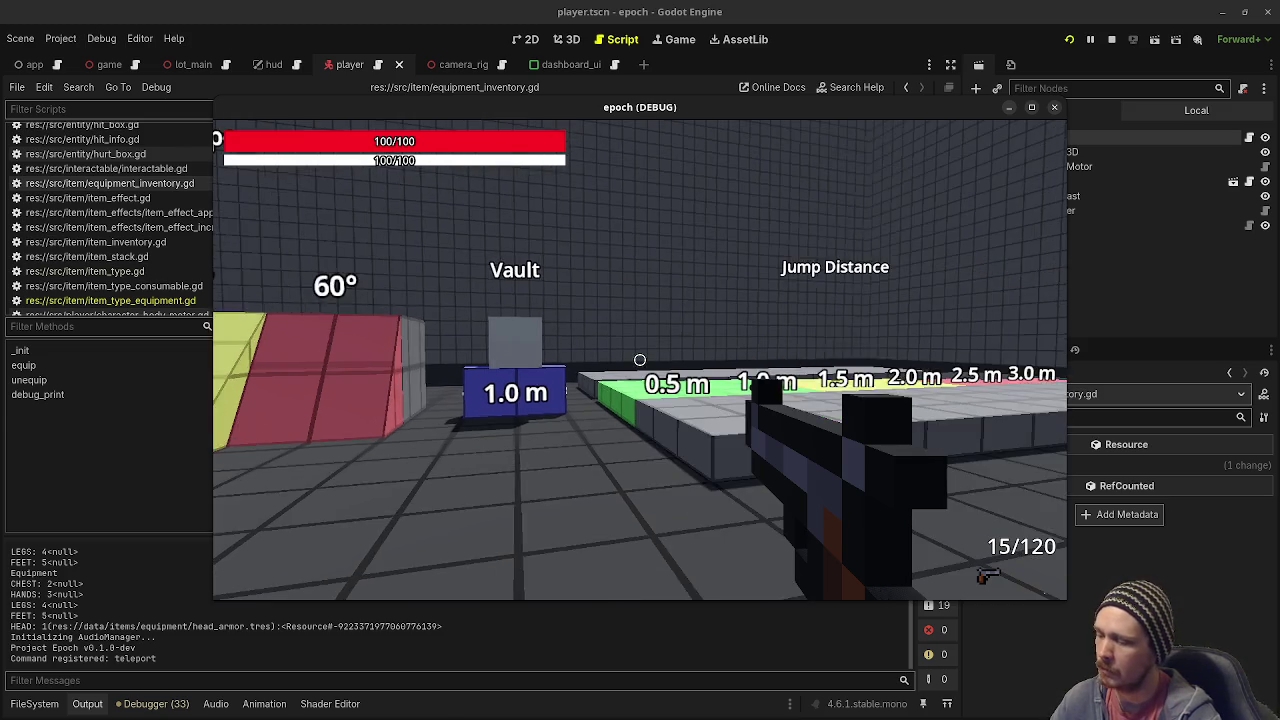
pyautogui.moveTo(640, 360)
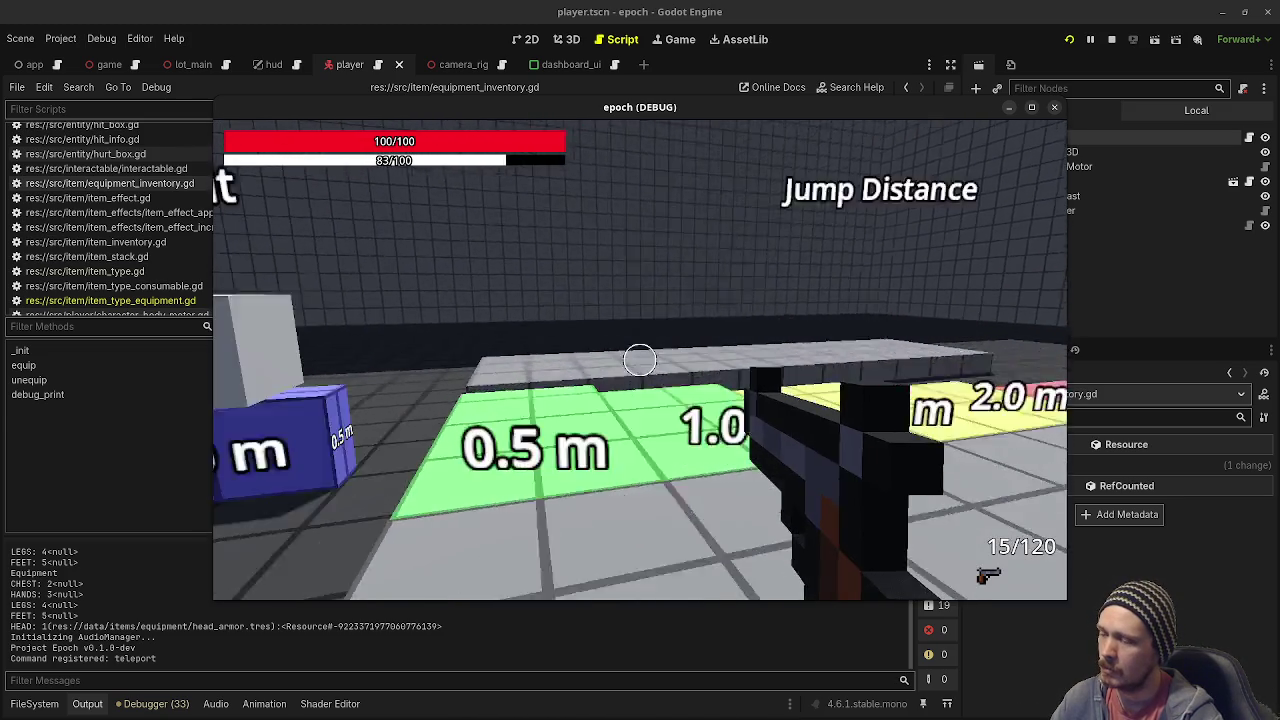
pyautogui.press('w')
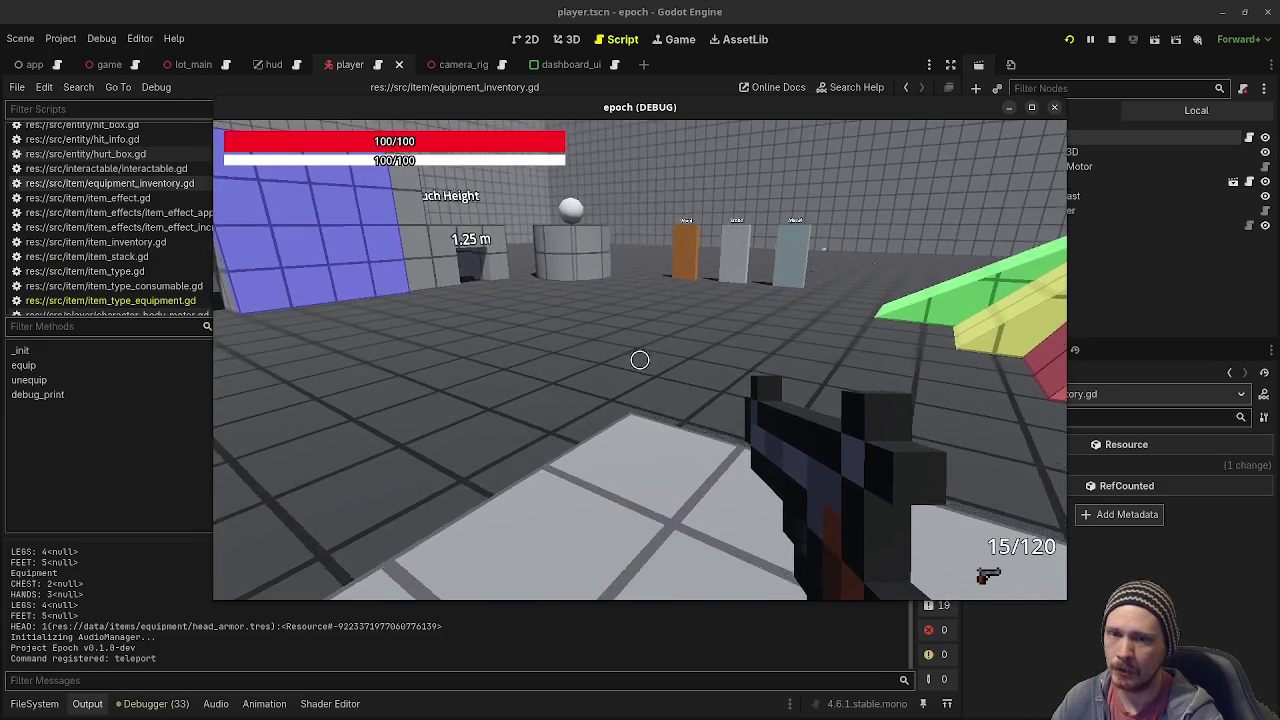
pyautogui.press('w')
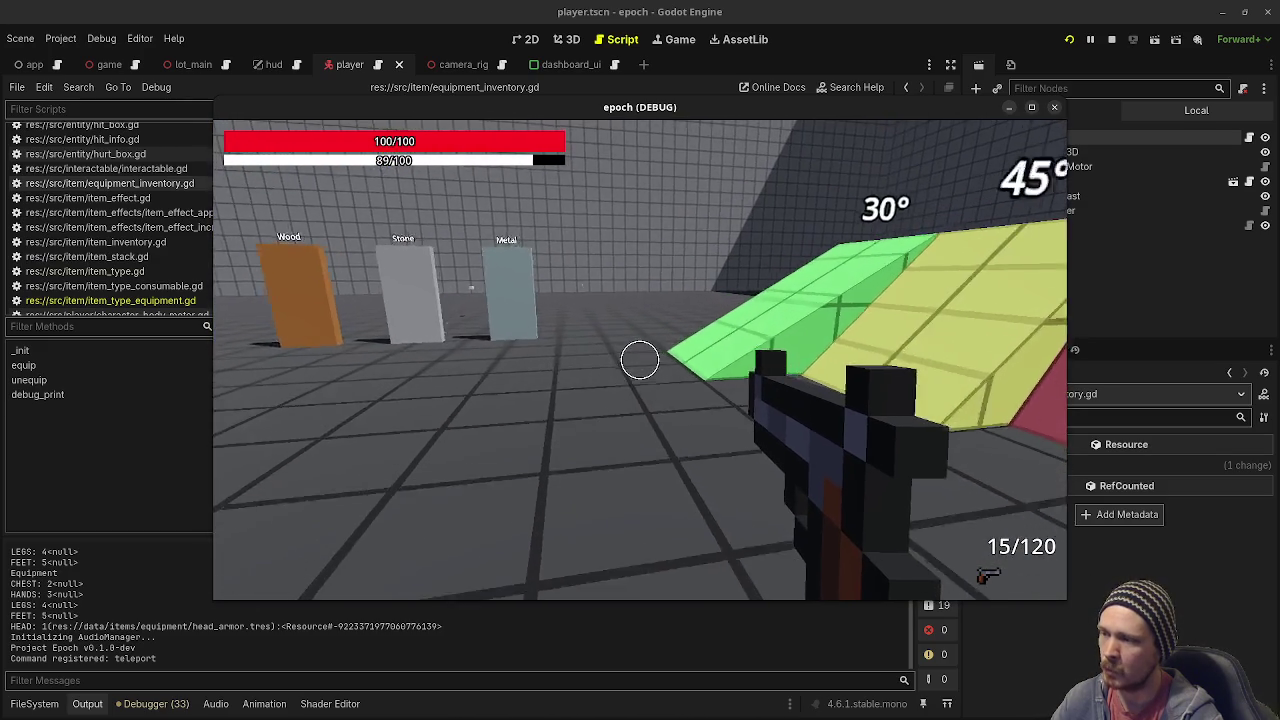
pyautogui.press('w')
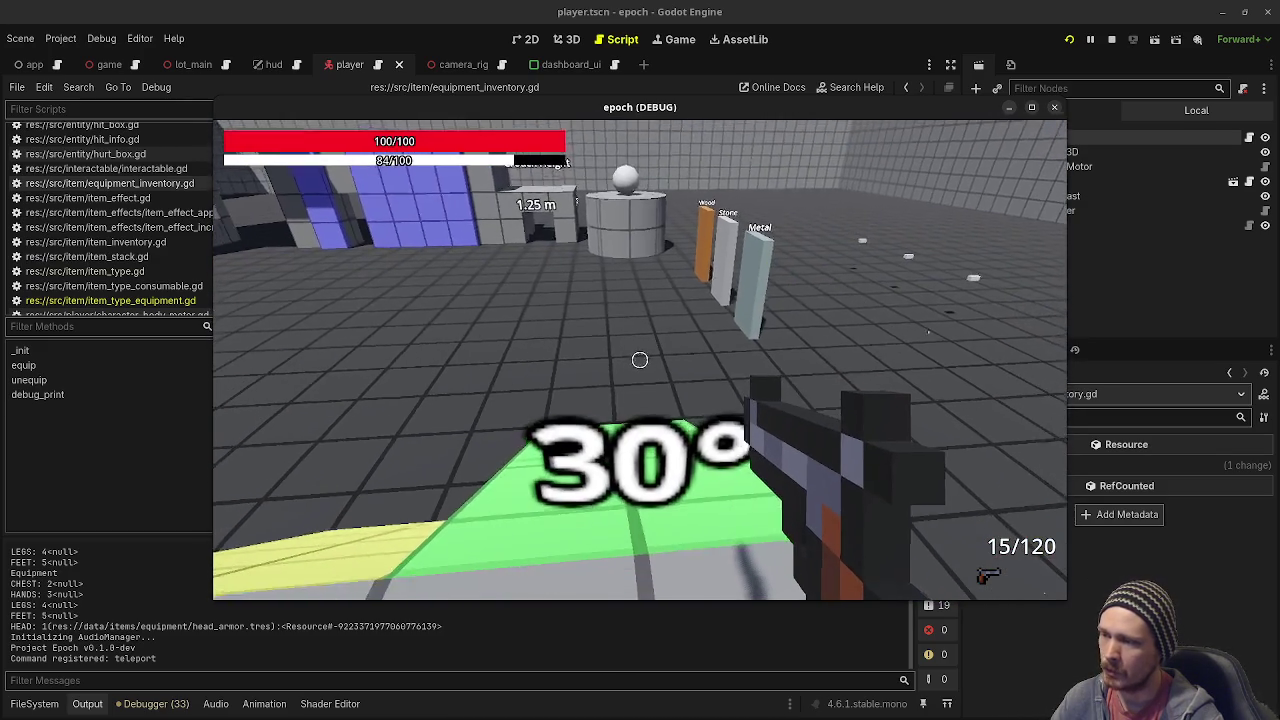
pyautogui.press('w')
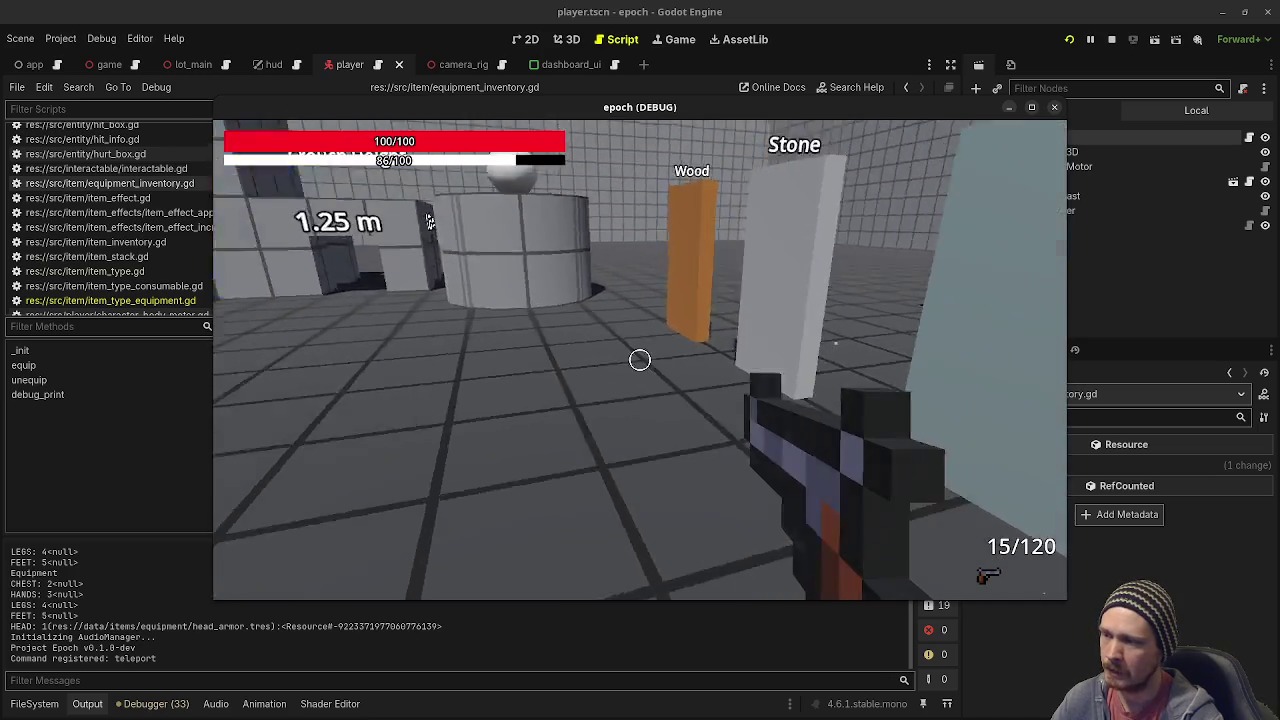
pyautogui.press('w')
# Fire several shots into the material blocks, mostly the Metal block, then jump.
pyautogui.click(640, 360)
pyautogui.click(640, 360)
pyautogui.click(640, 360)
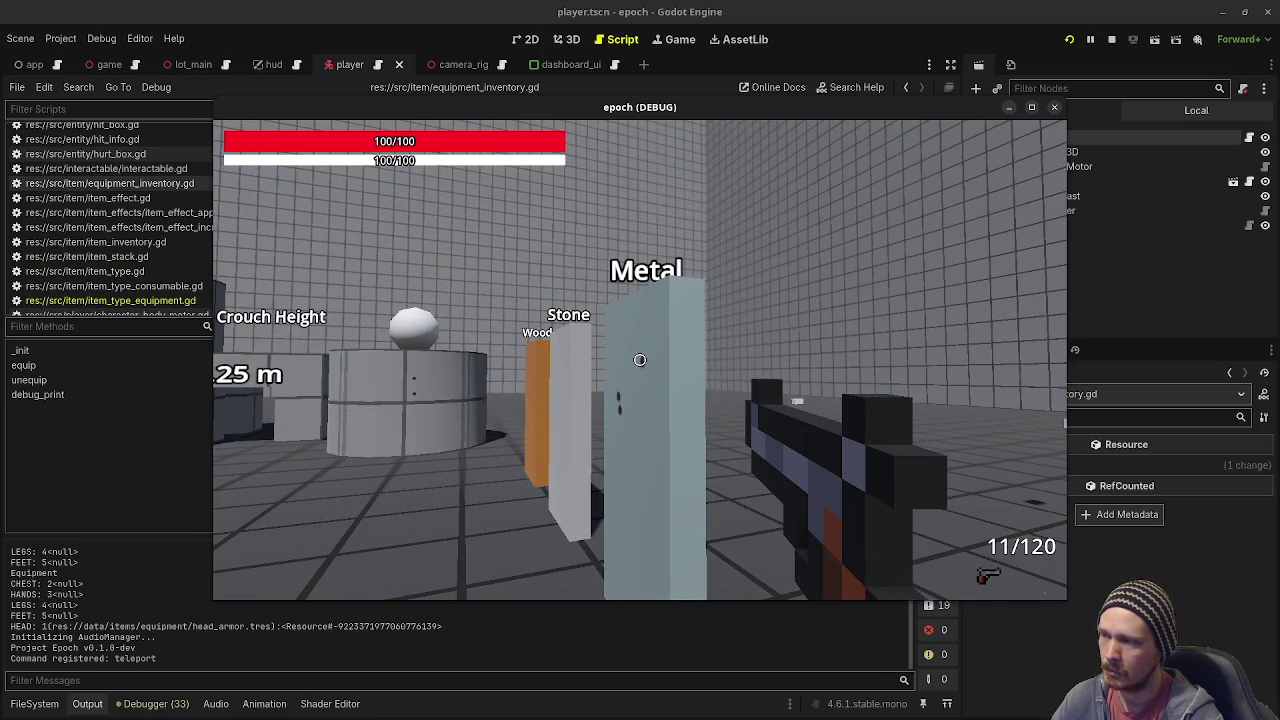
pyautogui.click(640, 360)
pyautogui.click(640, 360)
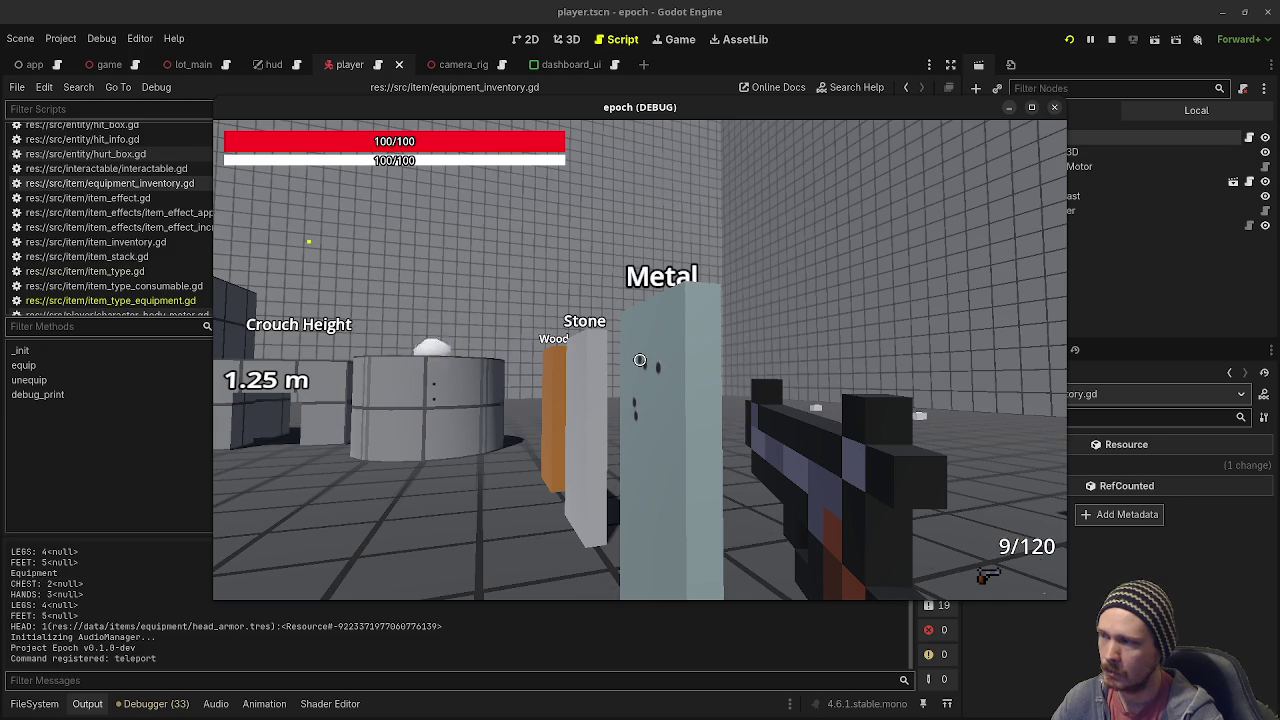
pyautogui.press('space')
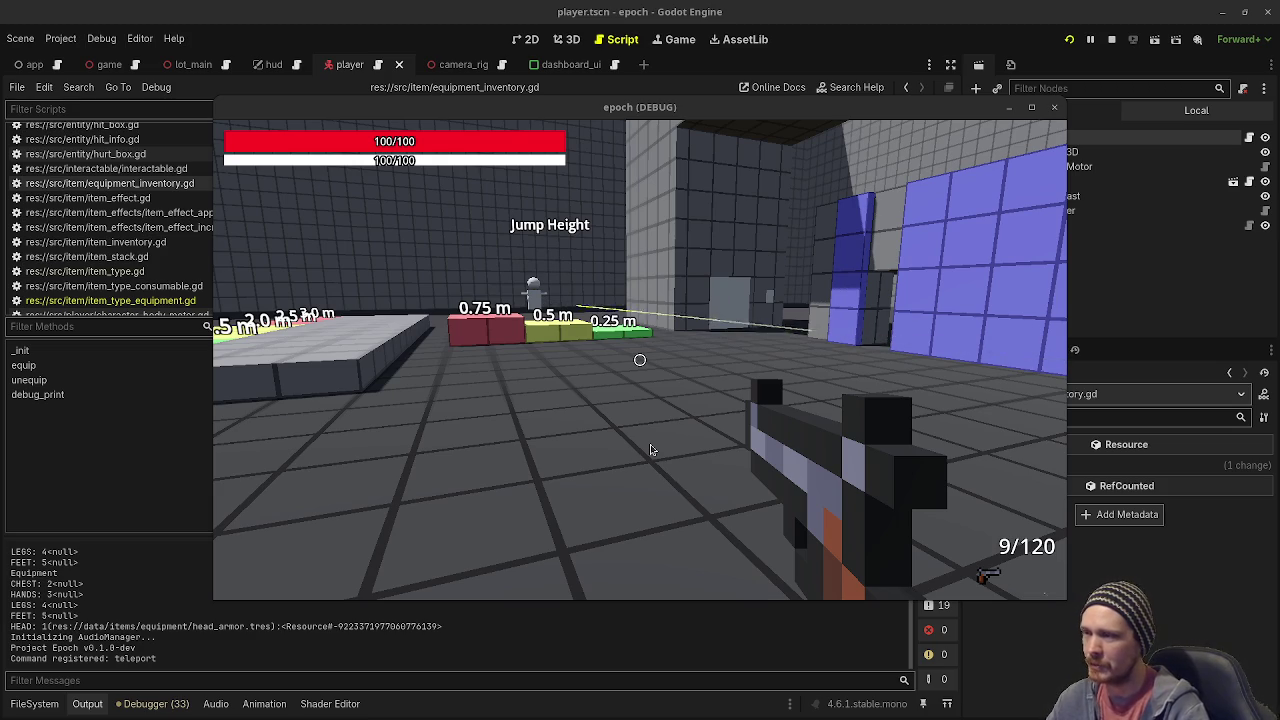
# Sprint briefly, read the equipment dump showing HEAD: 1 with head_armor.tres, then stop with F8.
pyautogui.click(615, 403)
pyautogui.hotkey('shift', 'w')
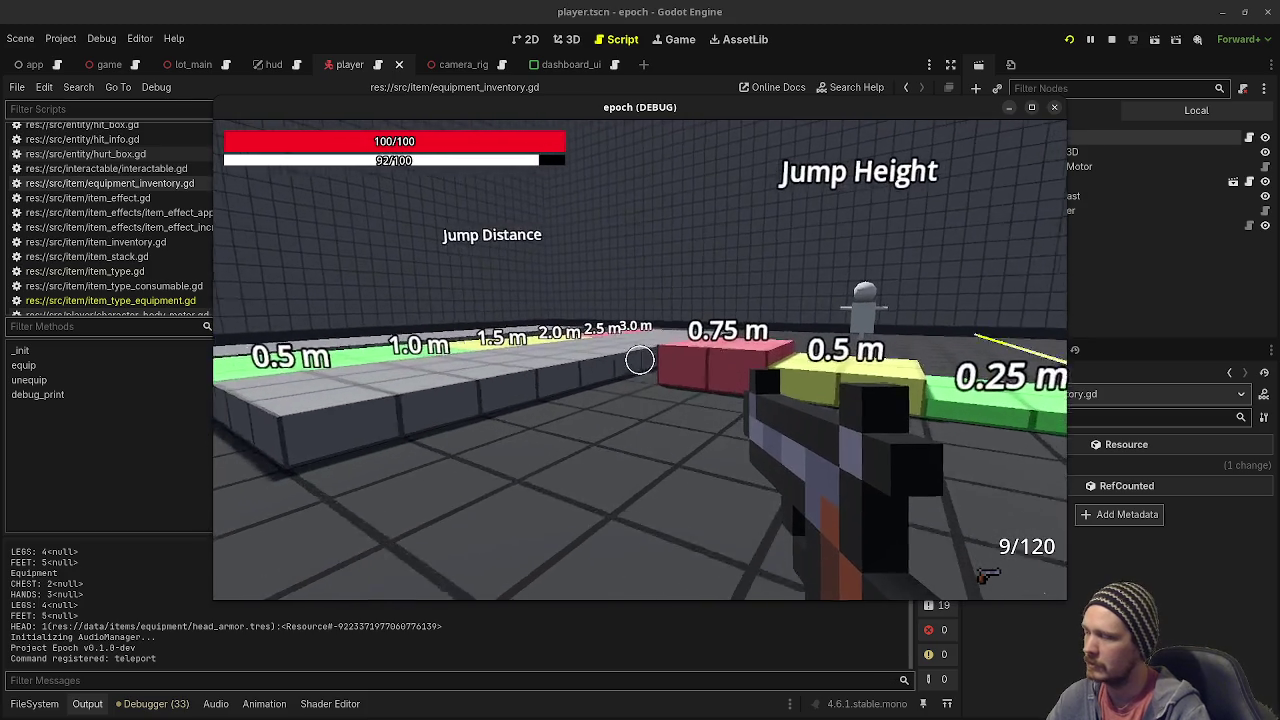
pyautogui.press('Escape')
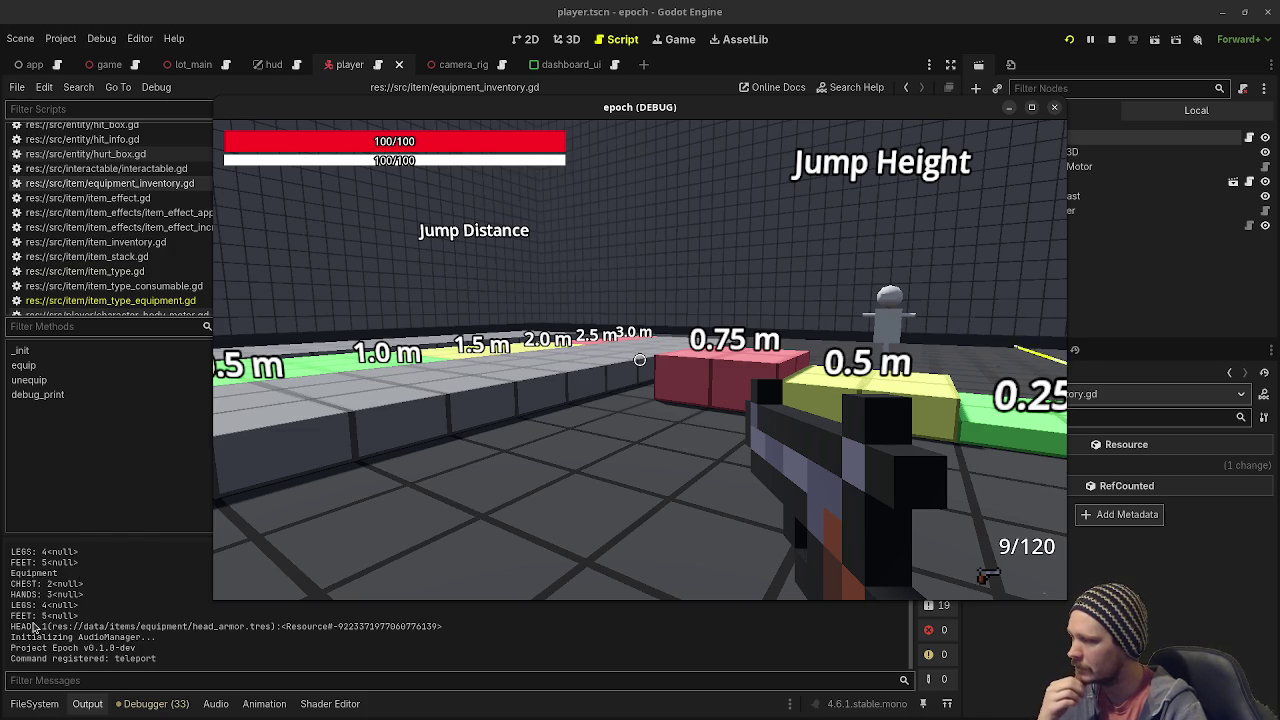
pyautogui.scroll(5, 88, 635)
pyautogui.scroll(-1, 88, 635)
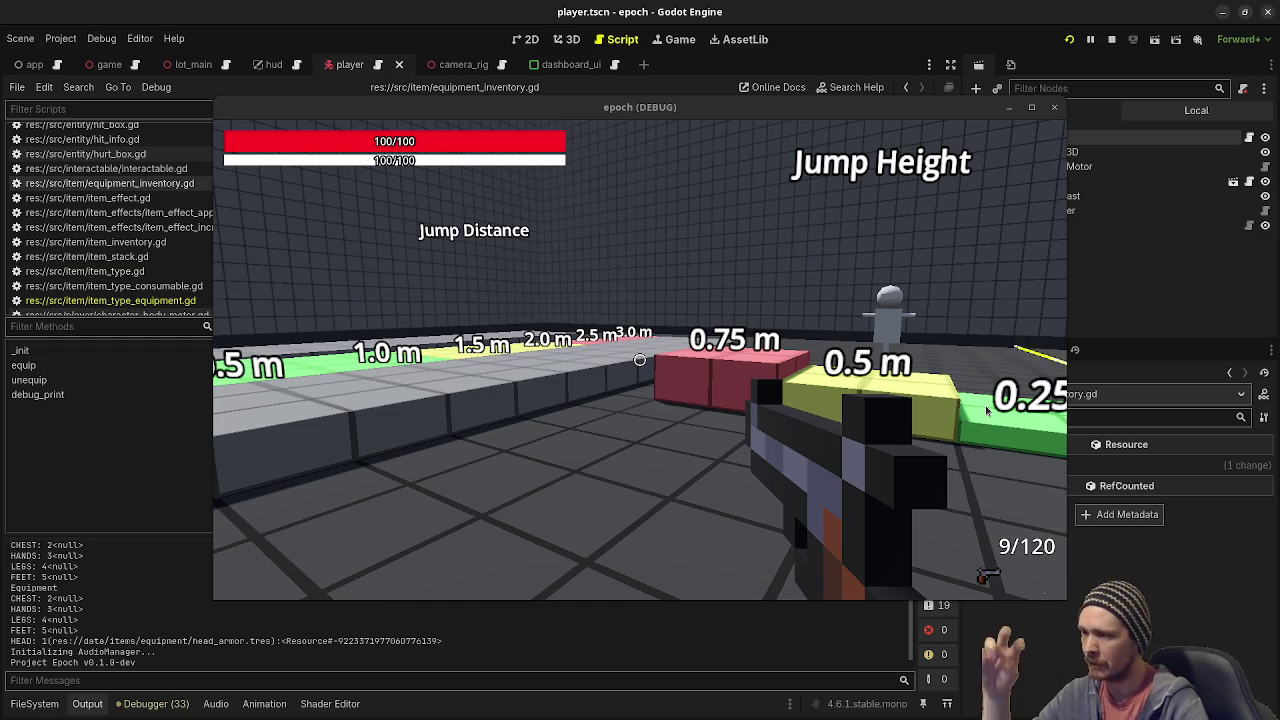
pyautogui.press('F8')
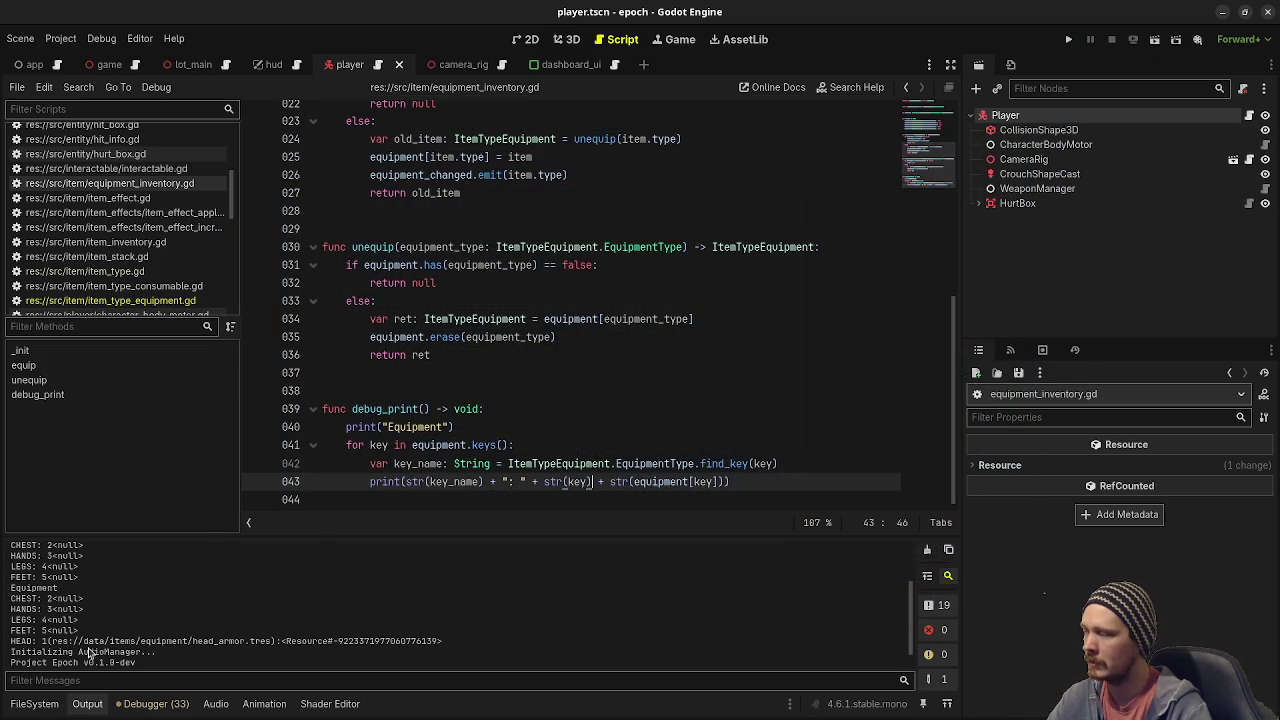
# Place the cursor at the end of the debug print line 043.
pyautogui.click(788, 460)
pyautogui.click(780, 481)
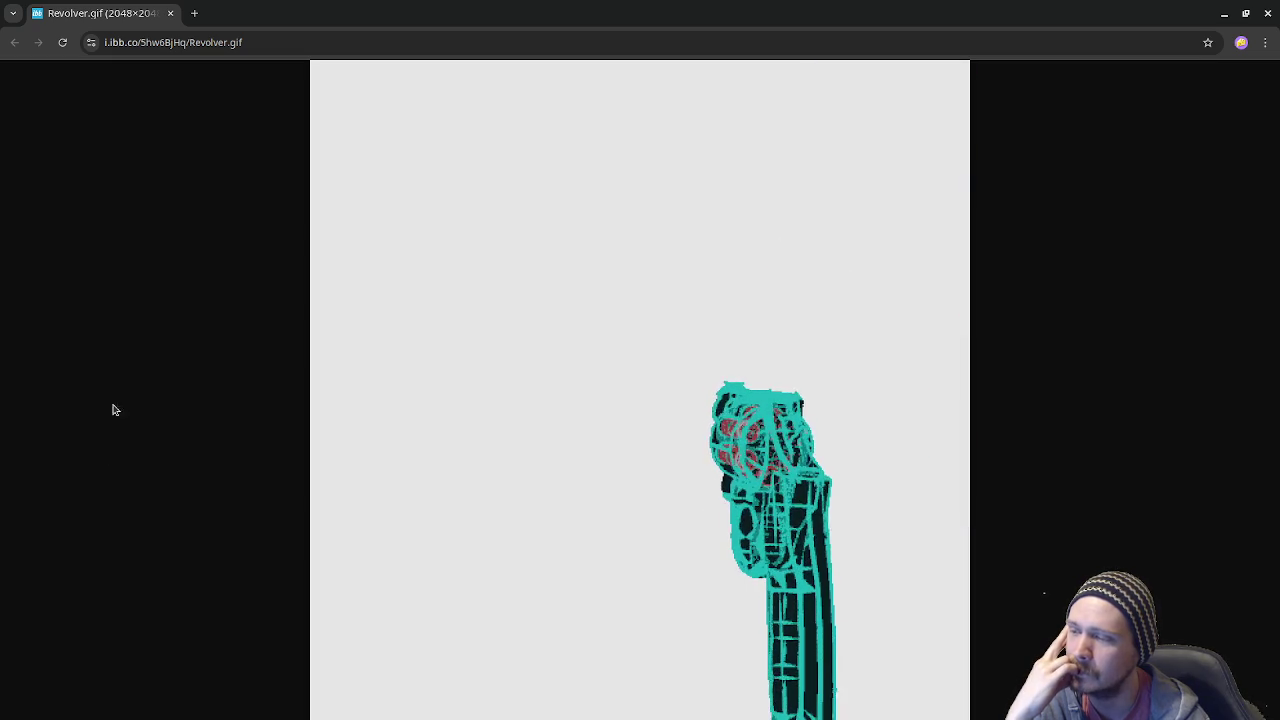
# Return from the Revolver.gif browser view to the Godot editor.
pyautogui.hotkey('alt', 'Tab')
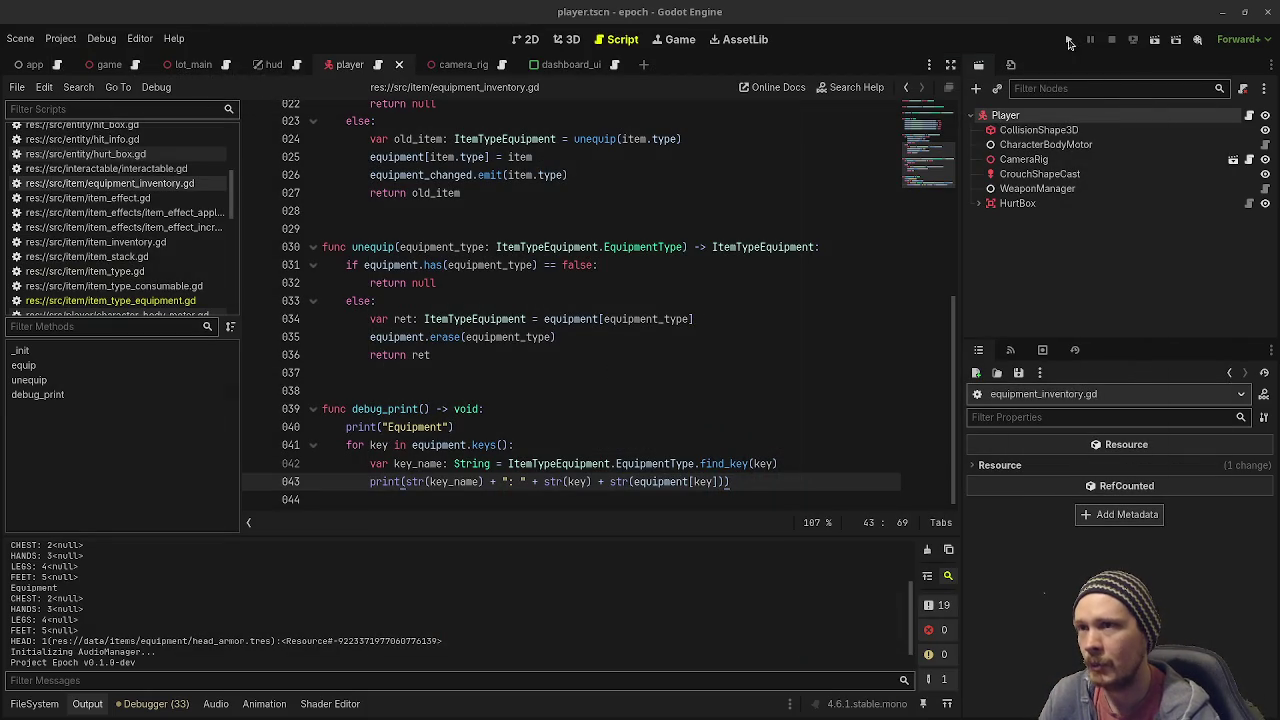
# Run the game, open the inventory with Tab, and use the herbs.
pyautogui.click(1068, 39)
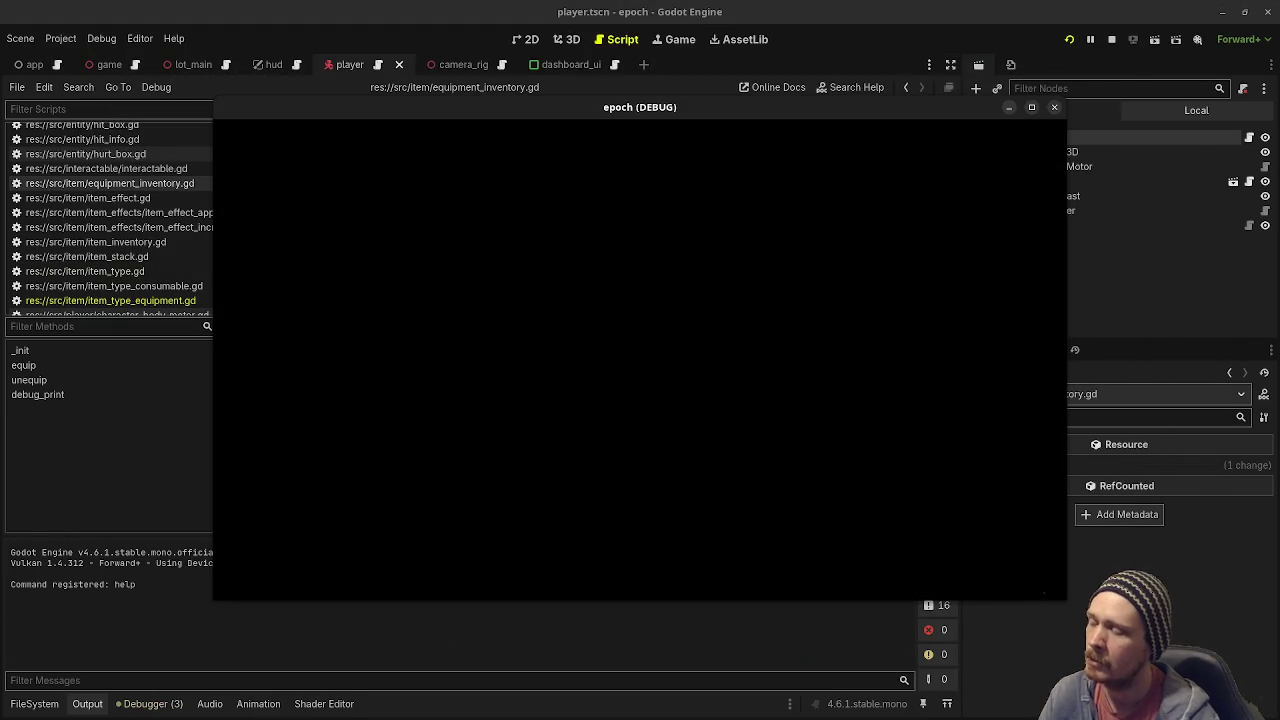
pyautogui.press('Tab')
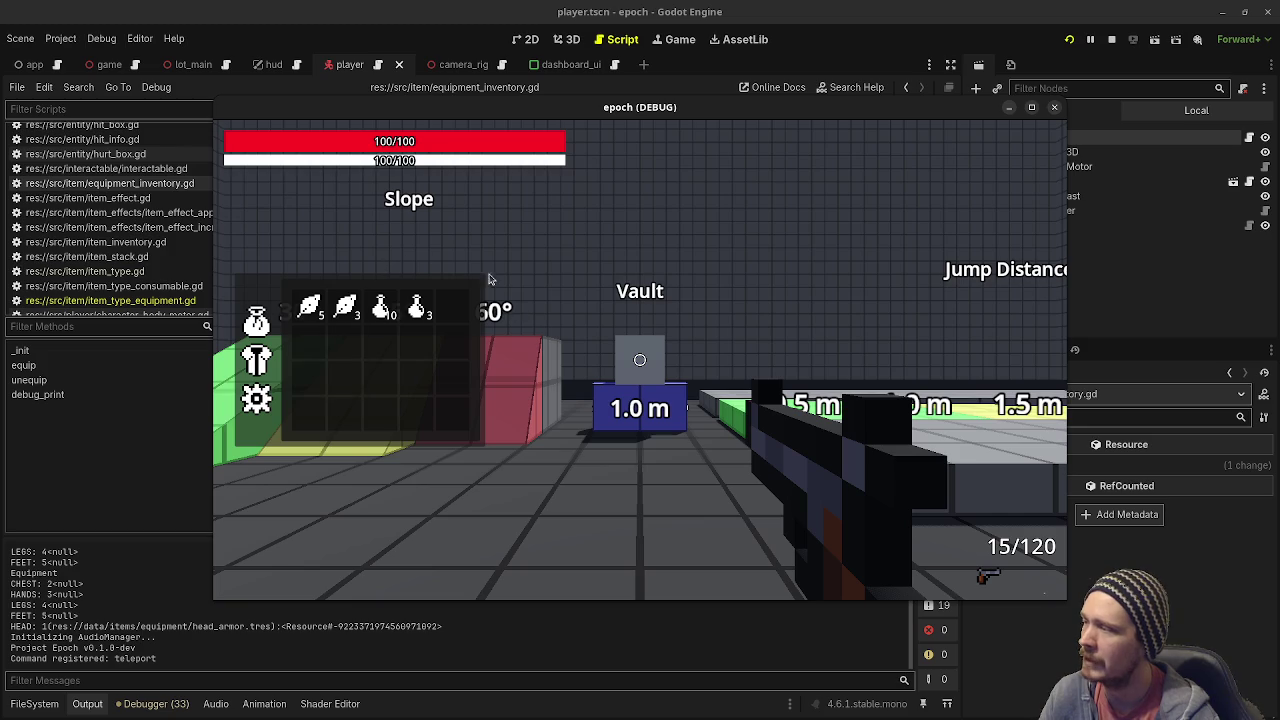
pyautogui.click(343, 310)
pyautogui.click(341, 313)
pyautogui.click(343, 312)
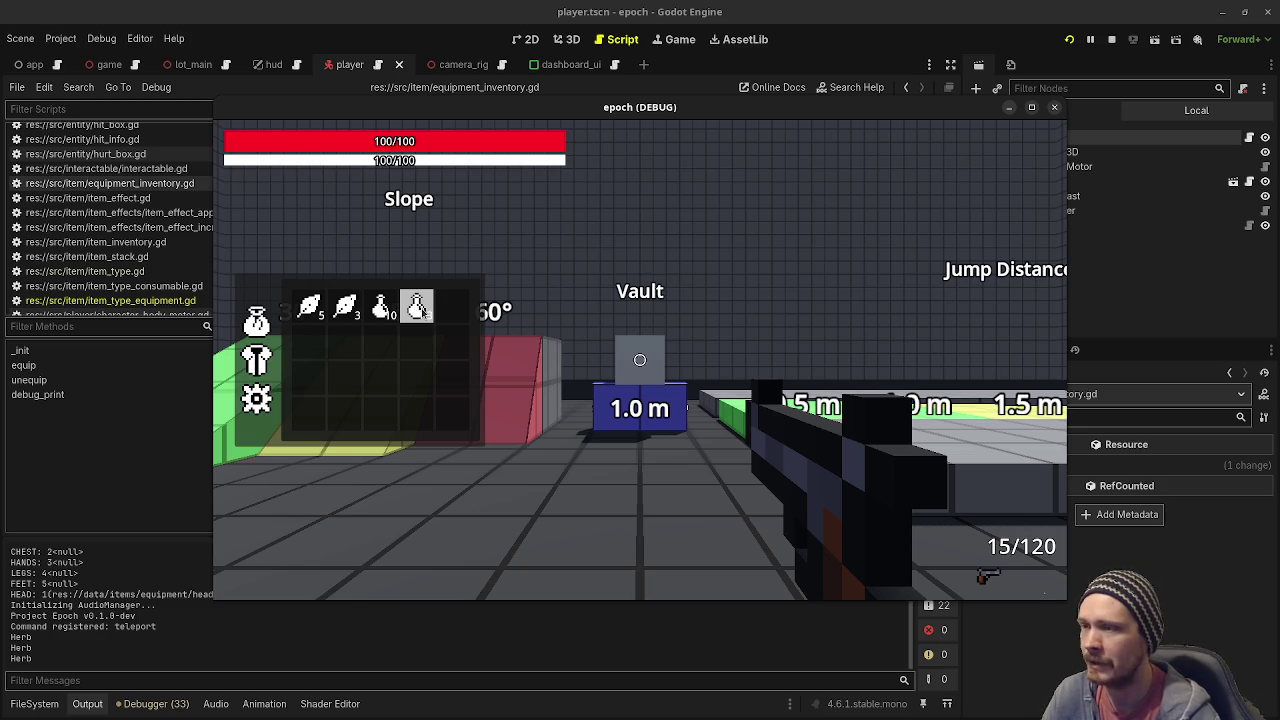
# Open data/items/potion.tres from the FileSystem to check its heal Amount of 30.
pyautogui.click(34, 703)
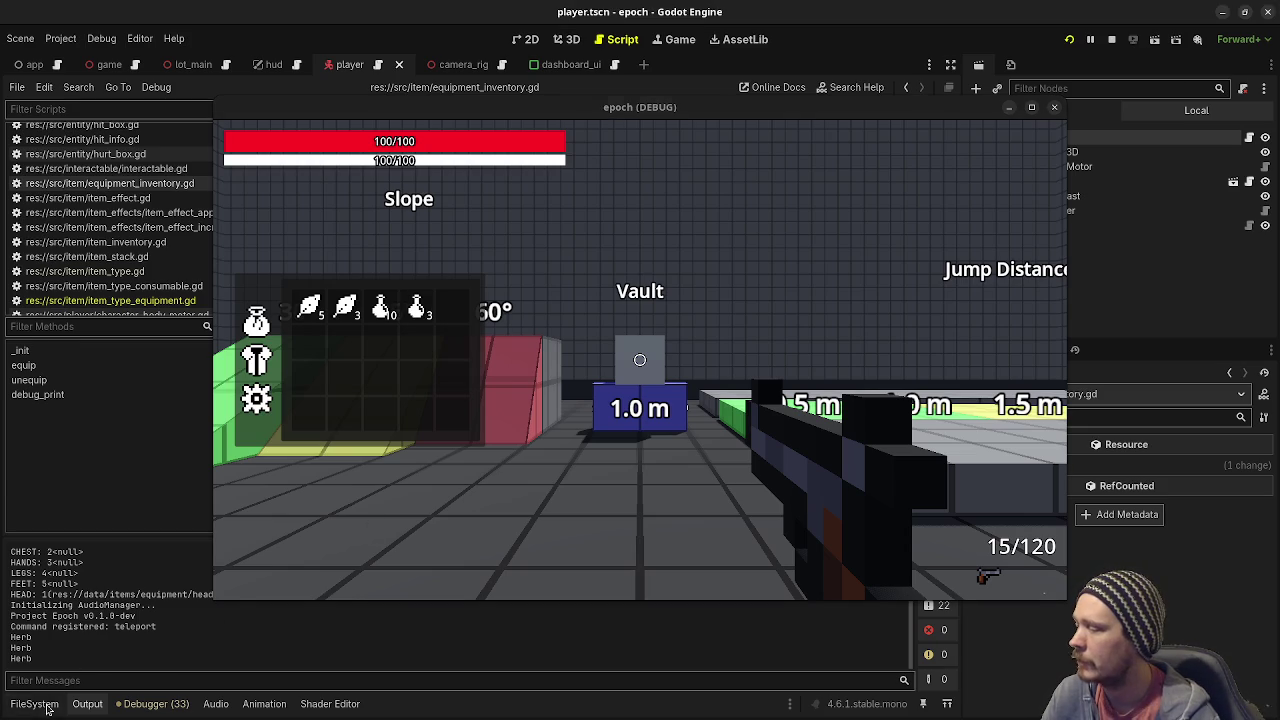
pyautogui.scroll(5, 78, 590)
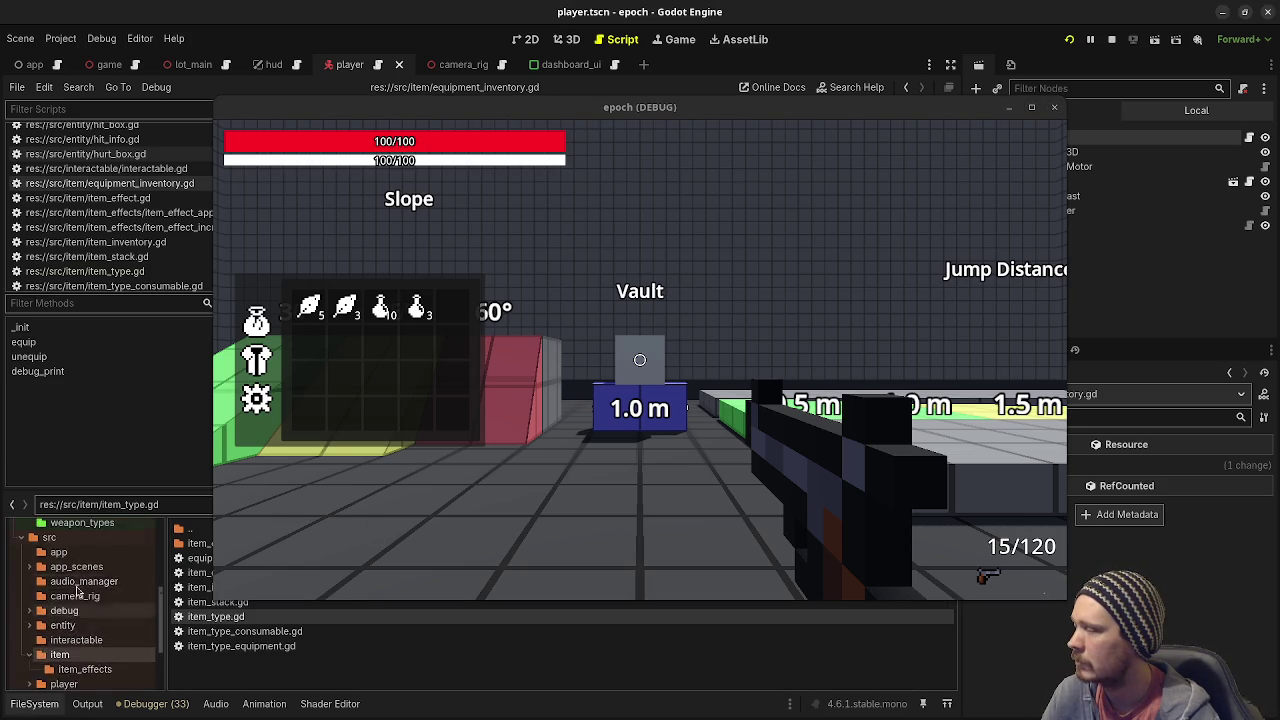
pyautogui.scroll(2, 80, 590)
pyautogui.click(62, 588)
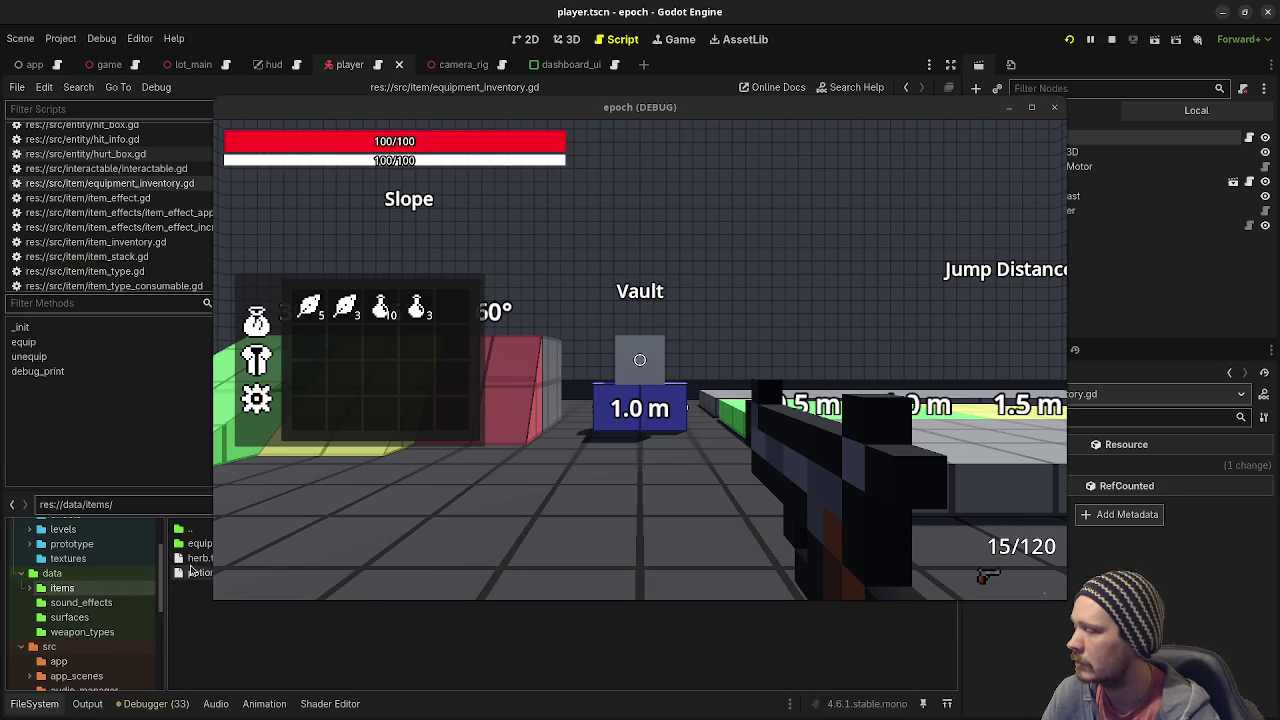
pyautogui.doubleClick(199, 572)
pyautogui.moveTo(906, 112); pyautogui.dragTo(788, 89)
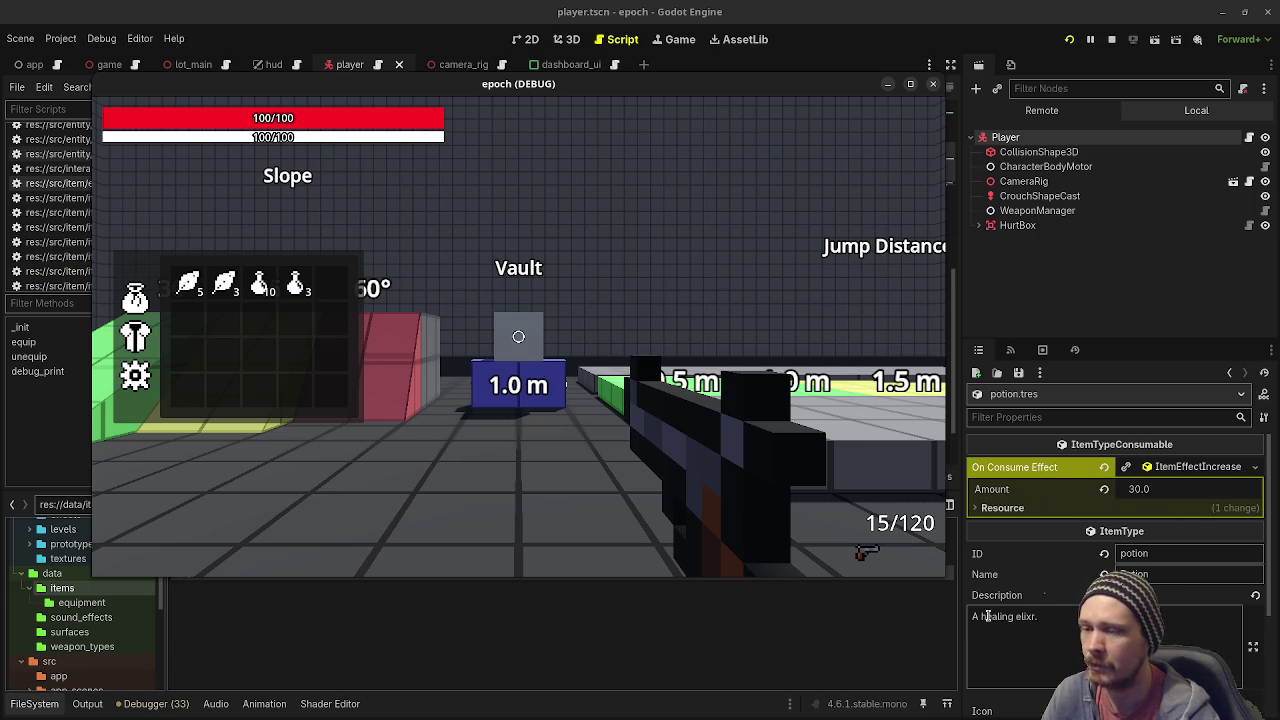
# Drink two potions to restore full health, then stop the game.
pyautogui.click(312, 291)
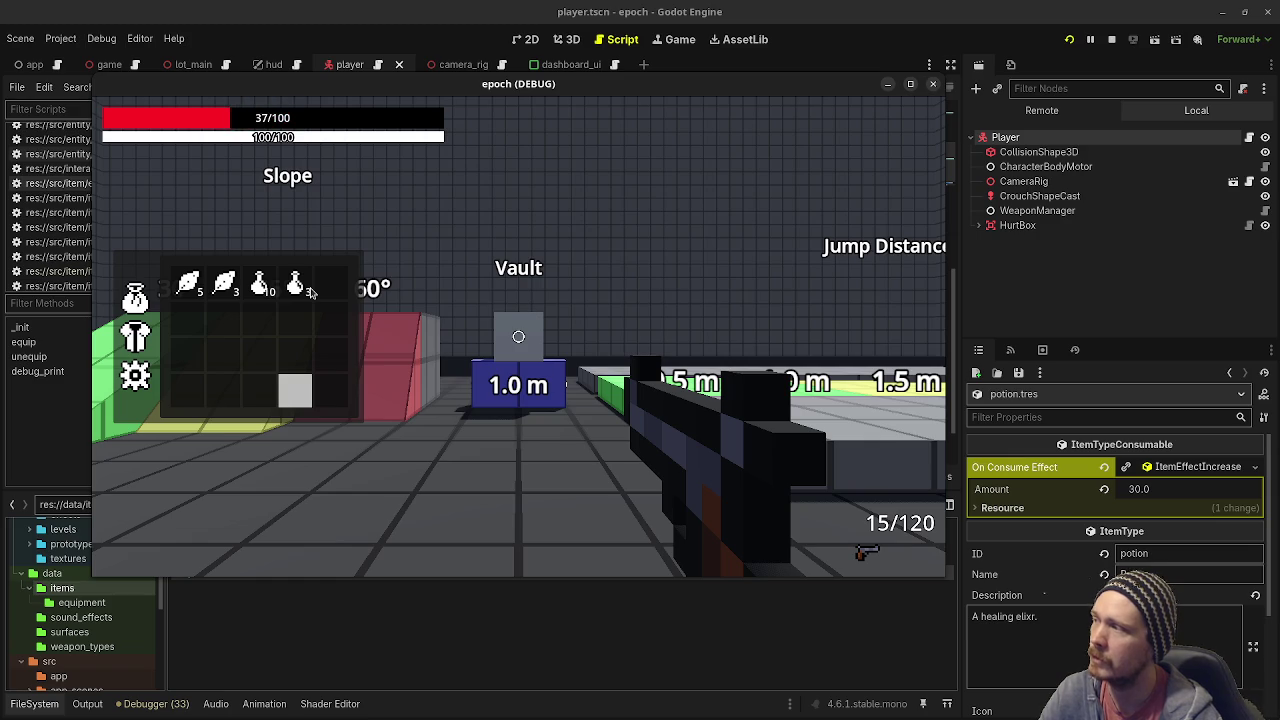
pyautogui.click(300, 286)
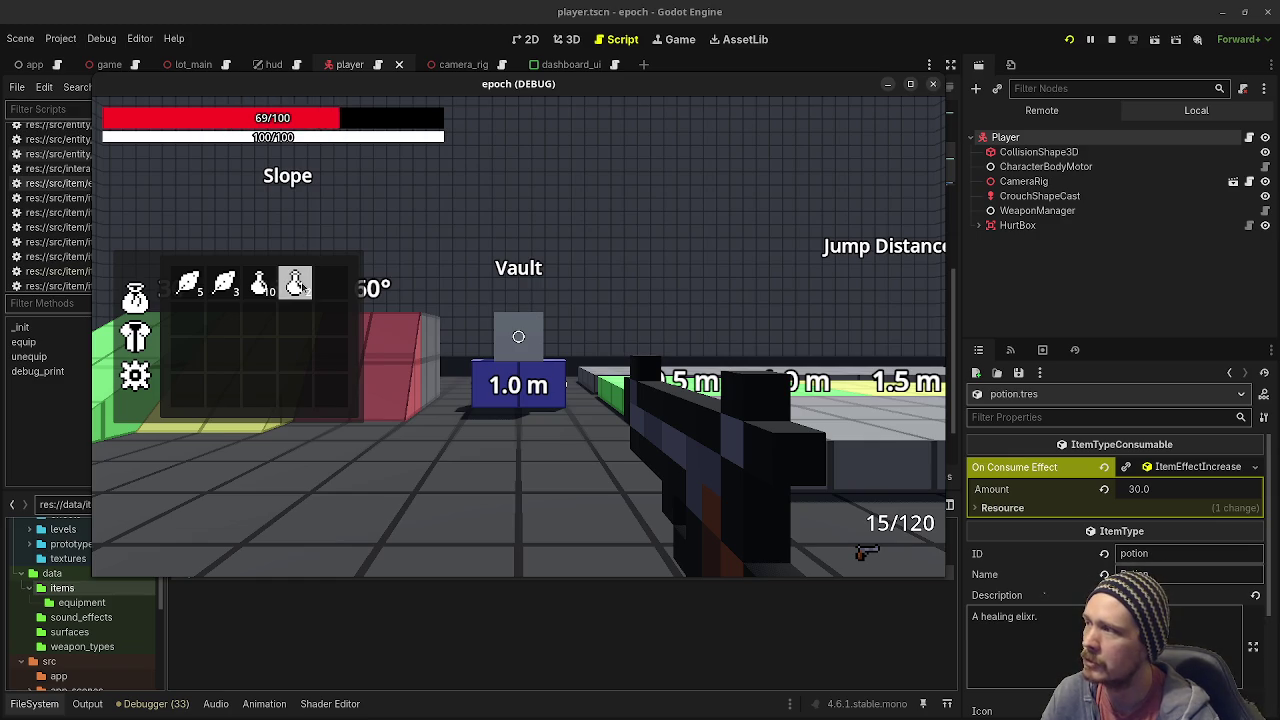
pyautogui.click(298, 285)
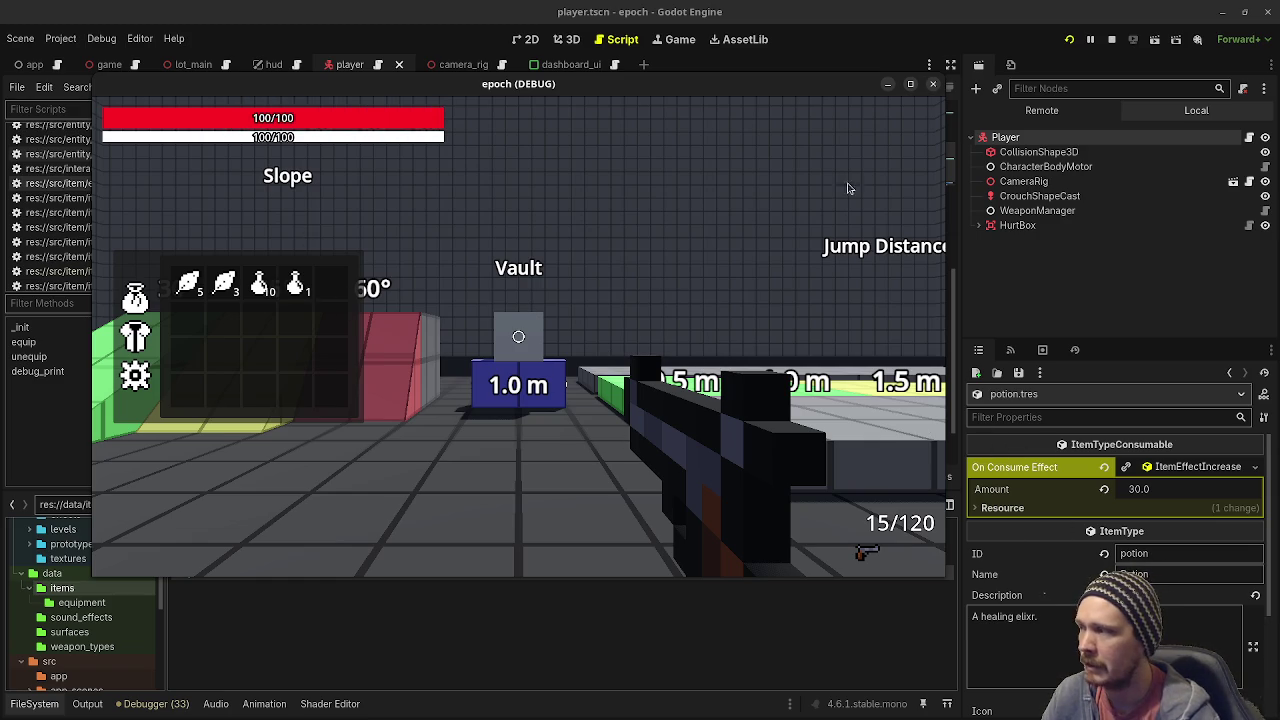
pyautogui.click(1112, 38)
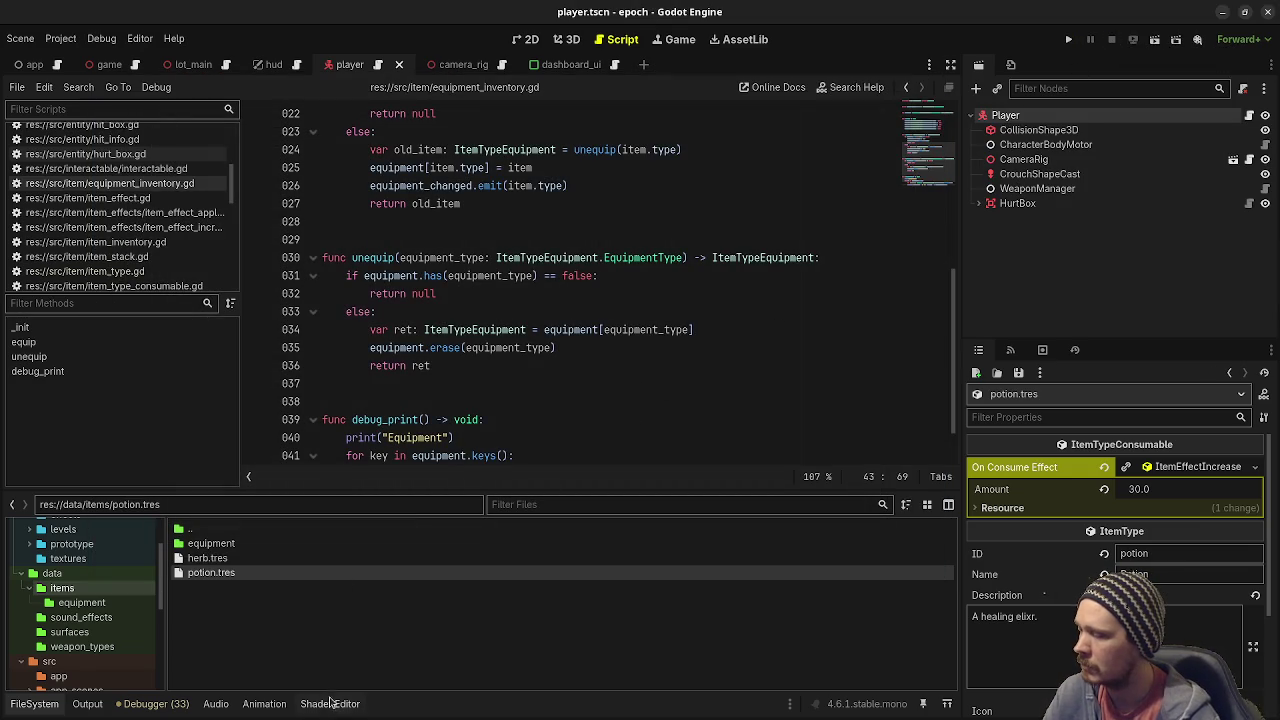
# Open head_armor.tres from data/items/equipment and confirm its equipment Type stays Head.
pyautogui.doubleClick(200, 543)
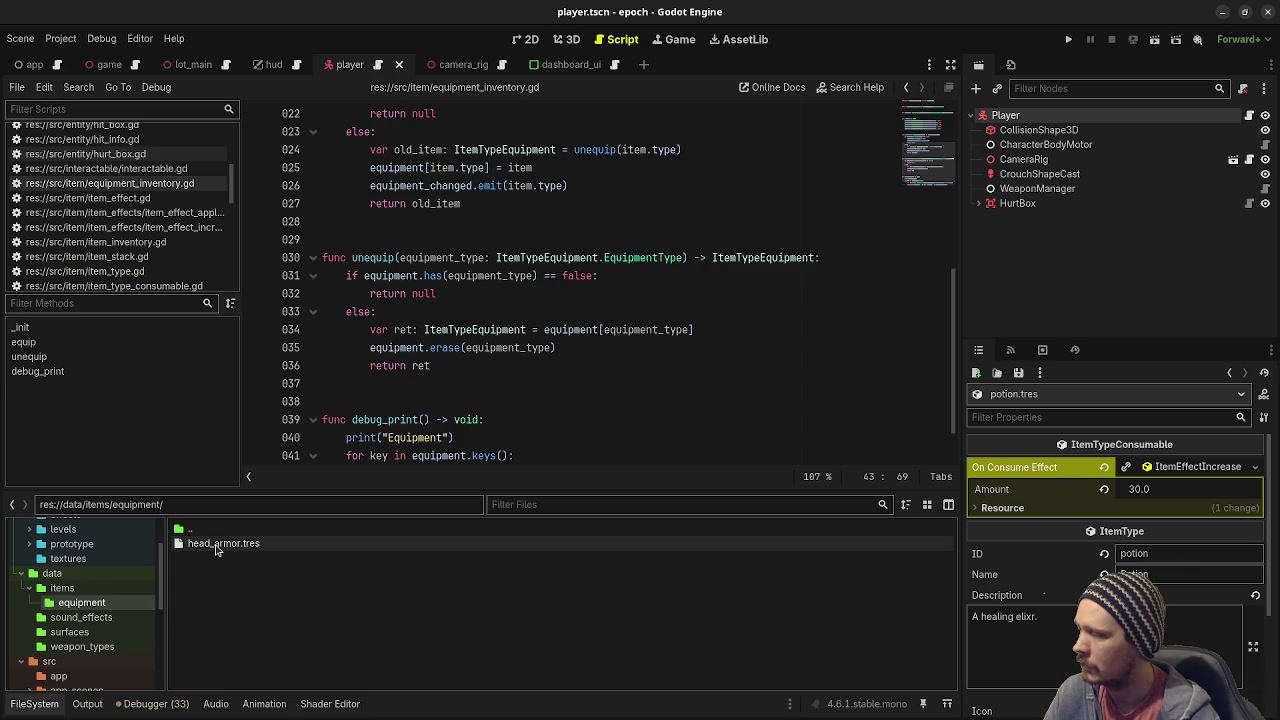
pyautogui.click(226, 546)
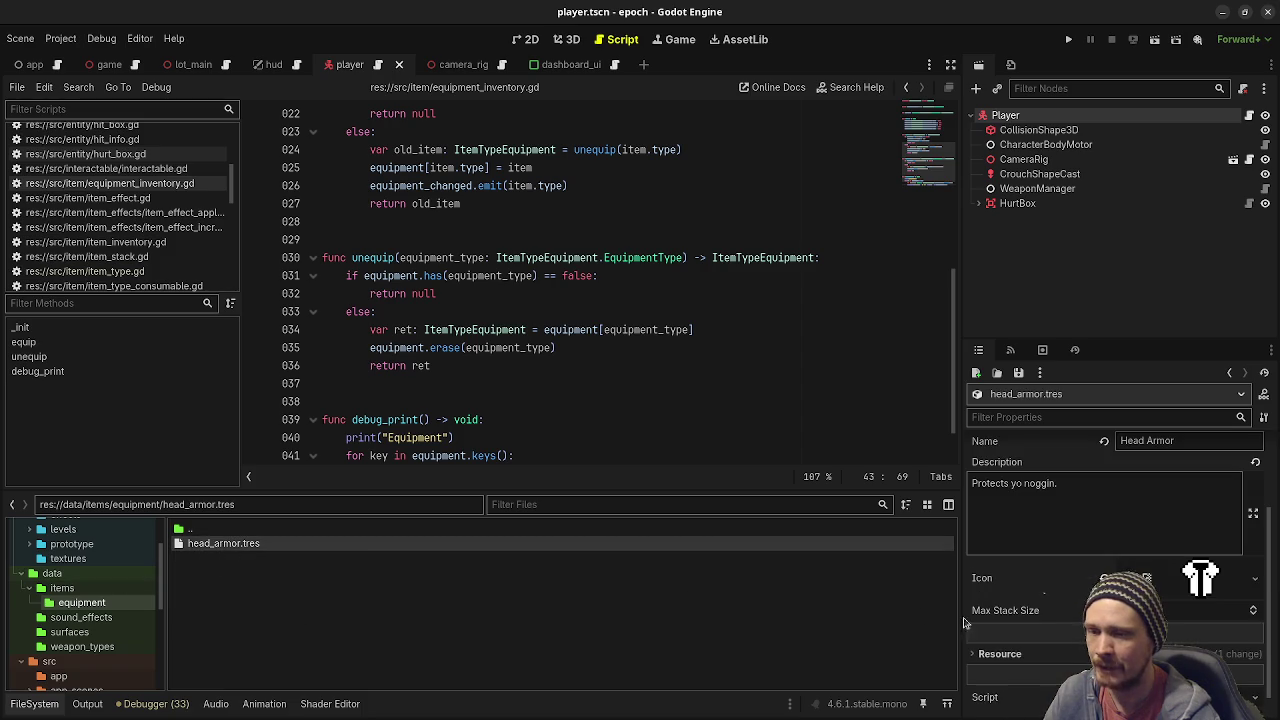
pyautogui.scroll(3, 1092, 509)
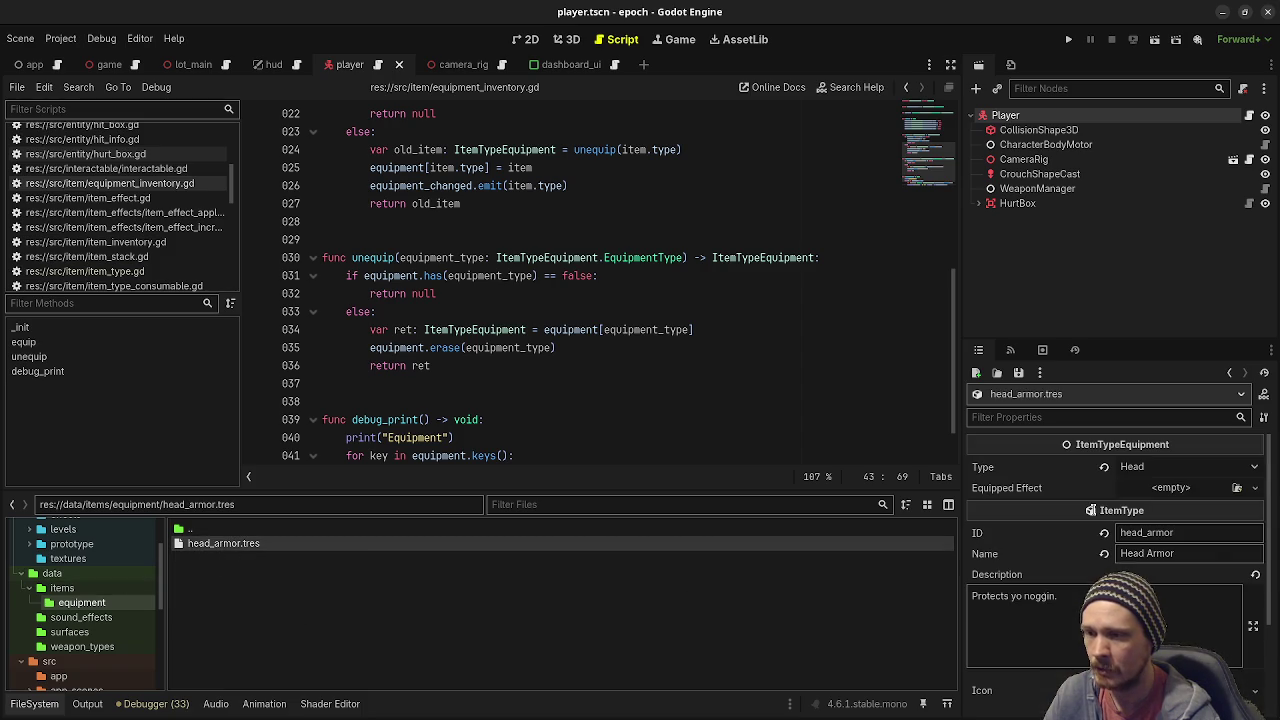
pyautogui.click(1162, 467)
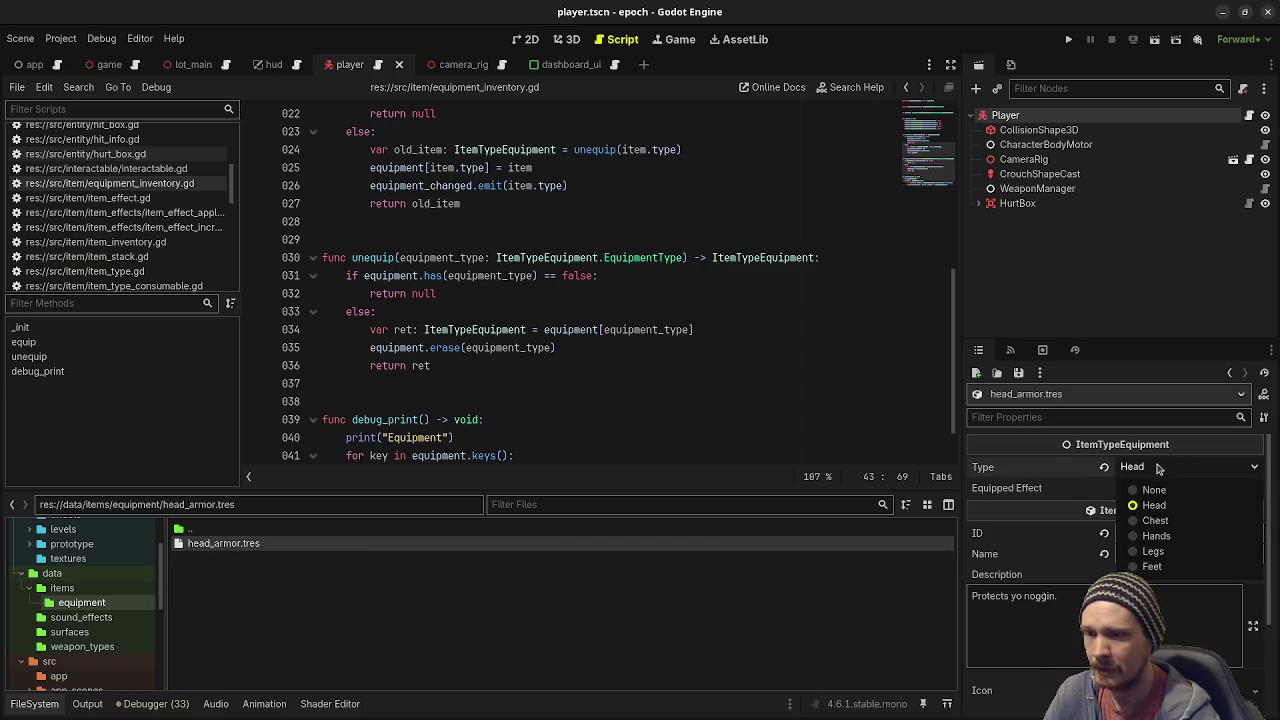
pyautogui.click(1145, 507)
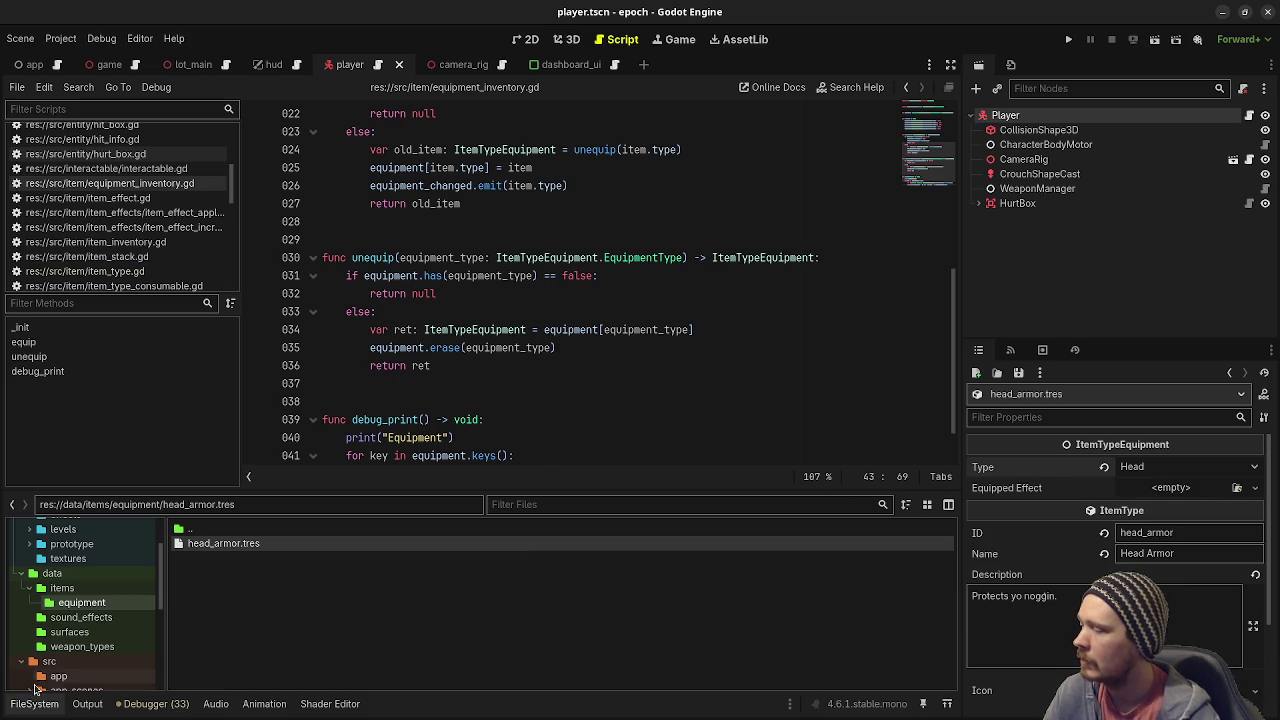
pyautogui.click(34, 703)
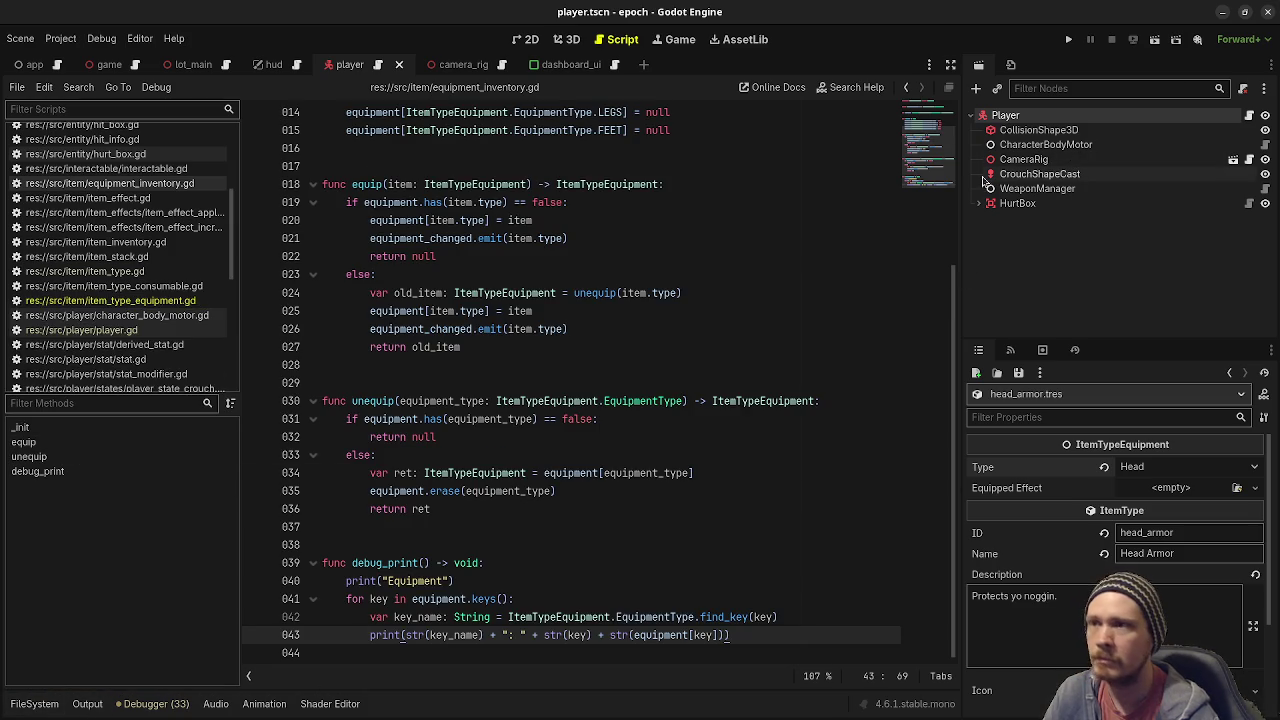
pyautogui.click(31, 704)
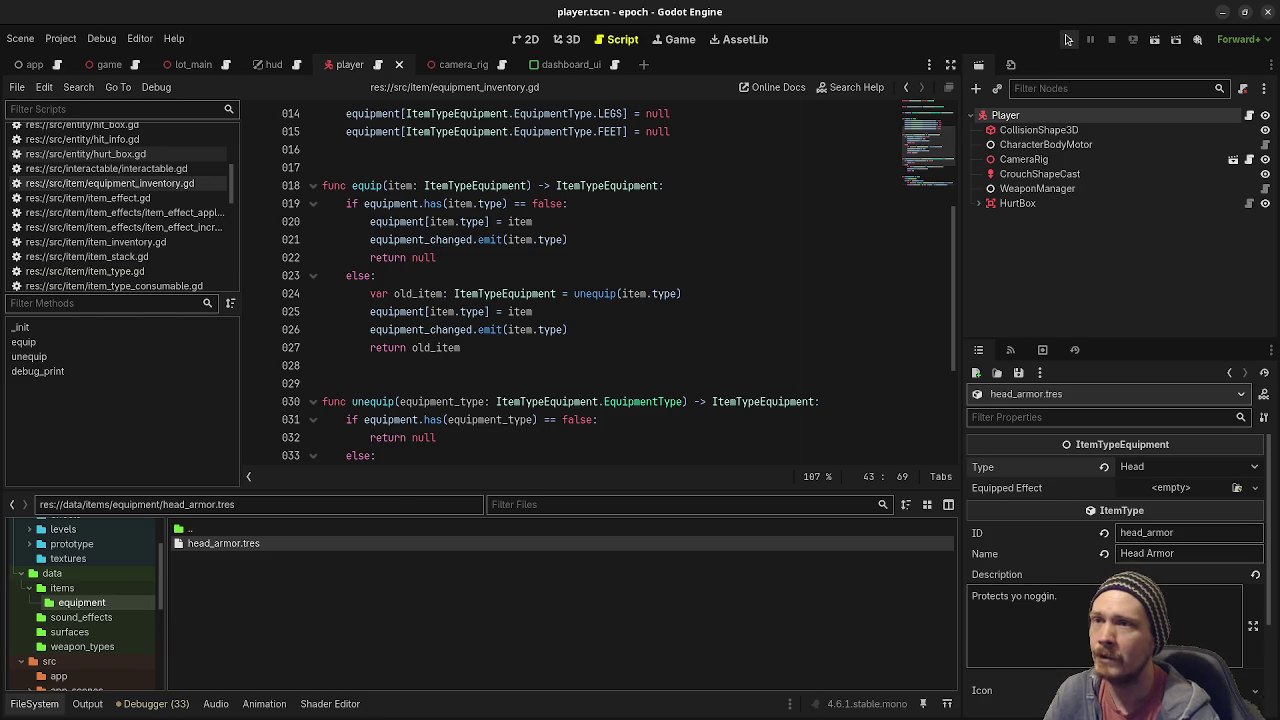
# Run the game and move its window down to uncover the editor.
pyautogui.click(1064, 40)
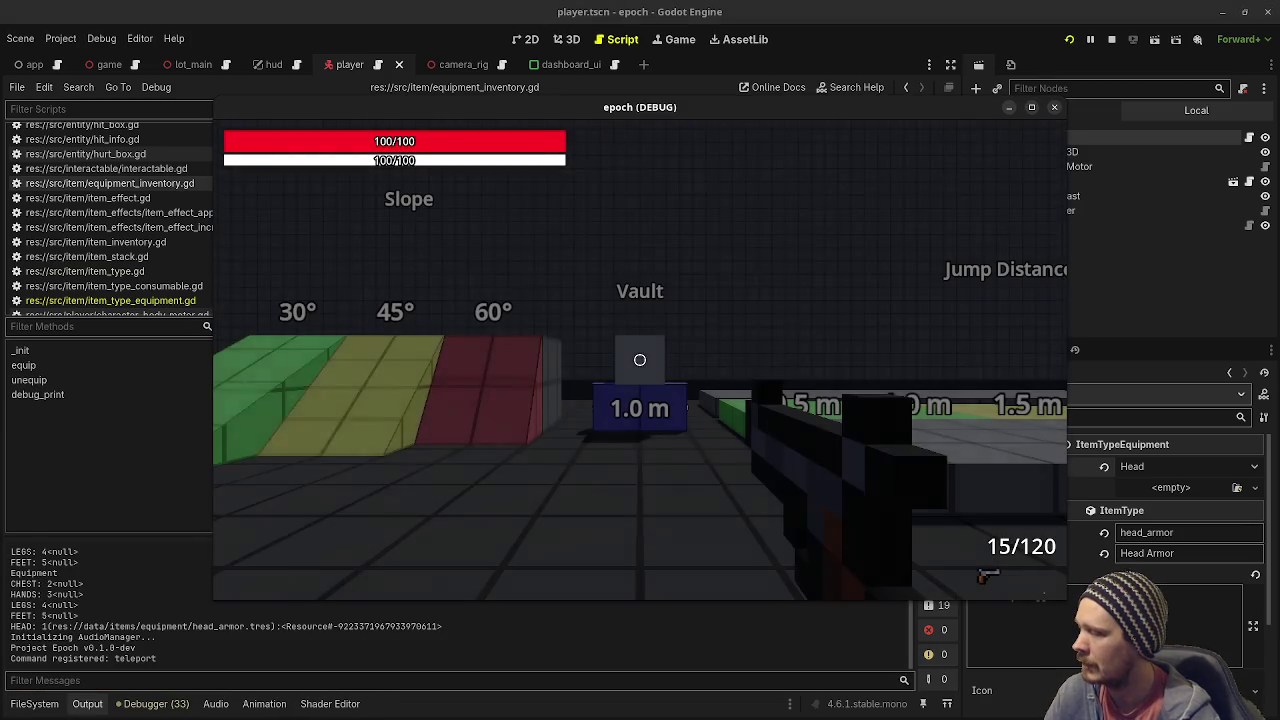
pyautogui.scroll(2, 100, 580)
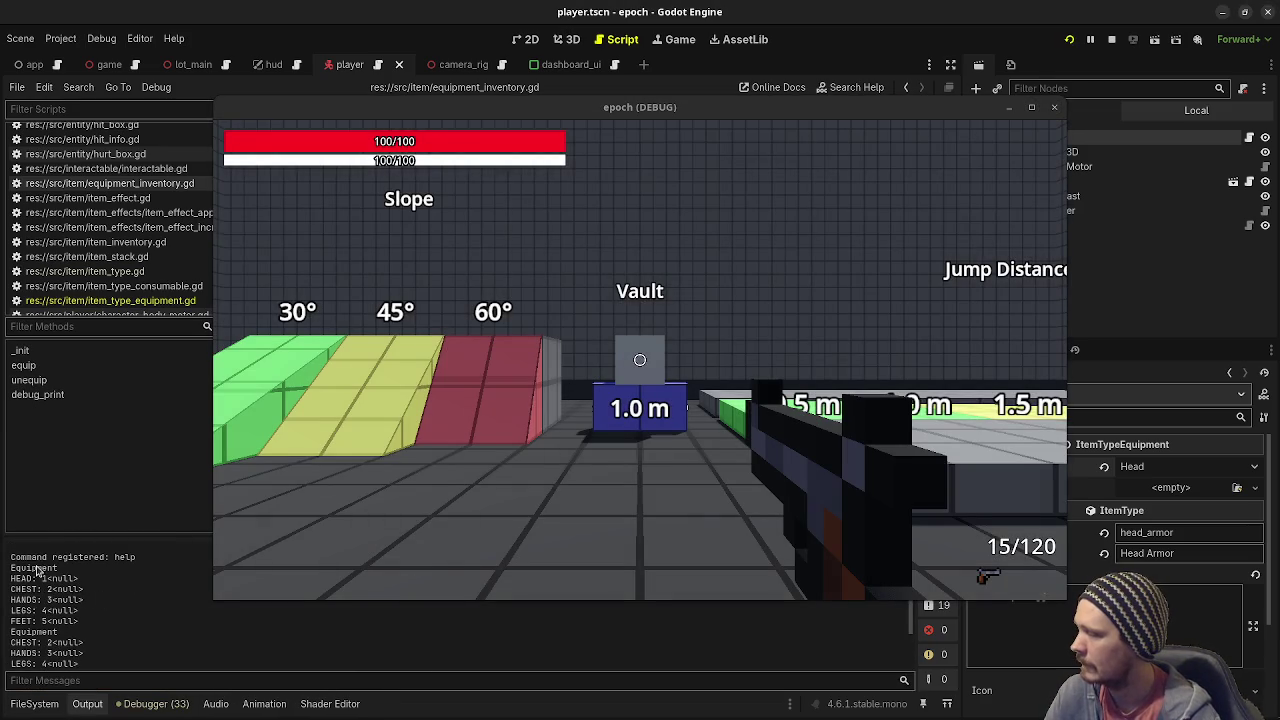
pyautogui.moveTo(443, 103); pyautogui.dragTo(453, 513)
pyautogui.scroll(3, 420, 327)
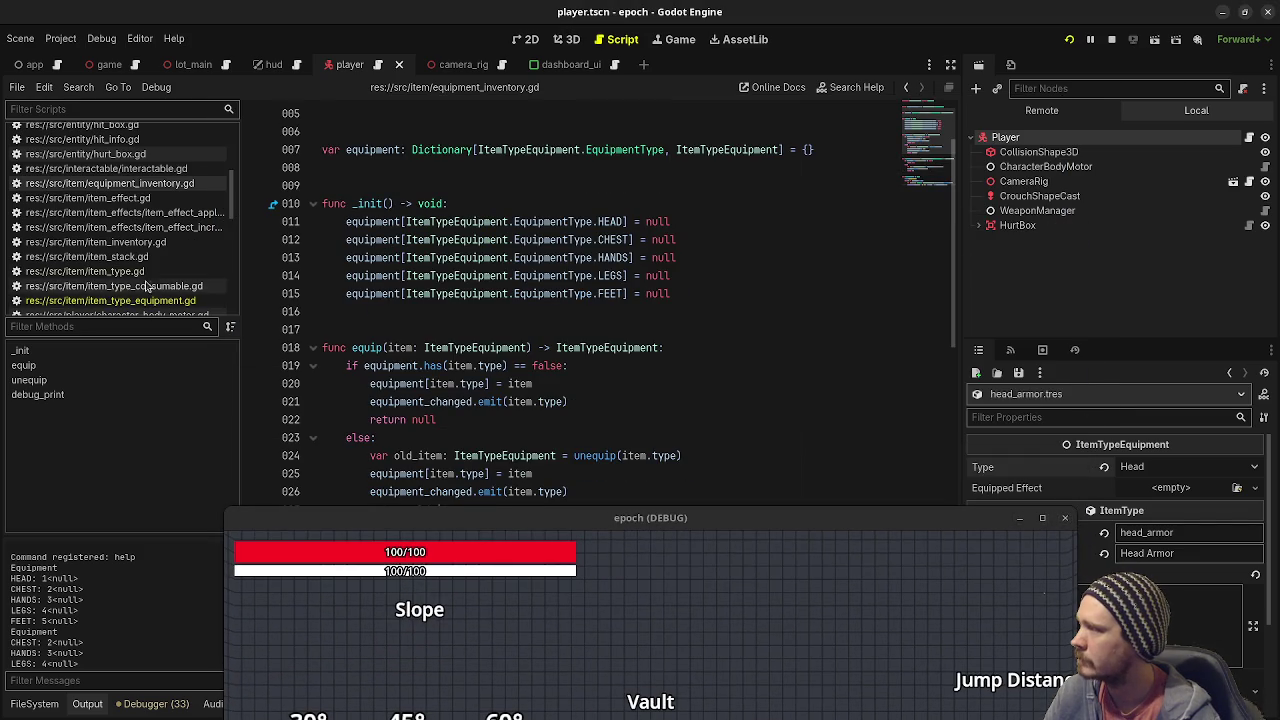
pyautogui.scroll(-3, 128, 237)
# Review the equipment inventory setup and head-armor equip call in player.gd's _ready, then stop the game.
pyautogui.click(128, 237)
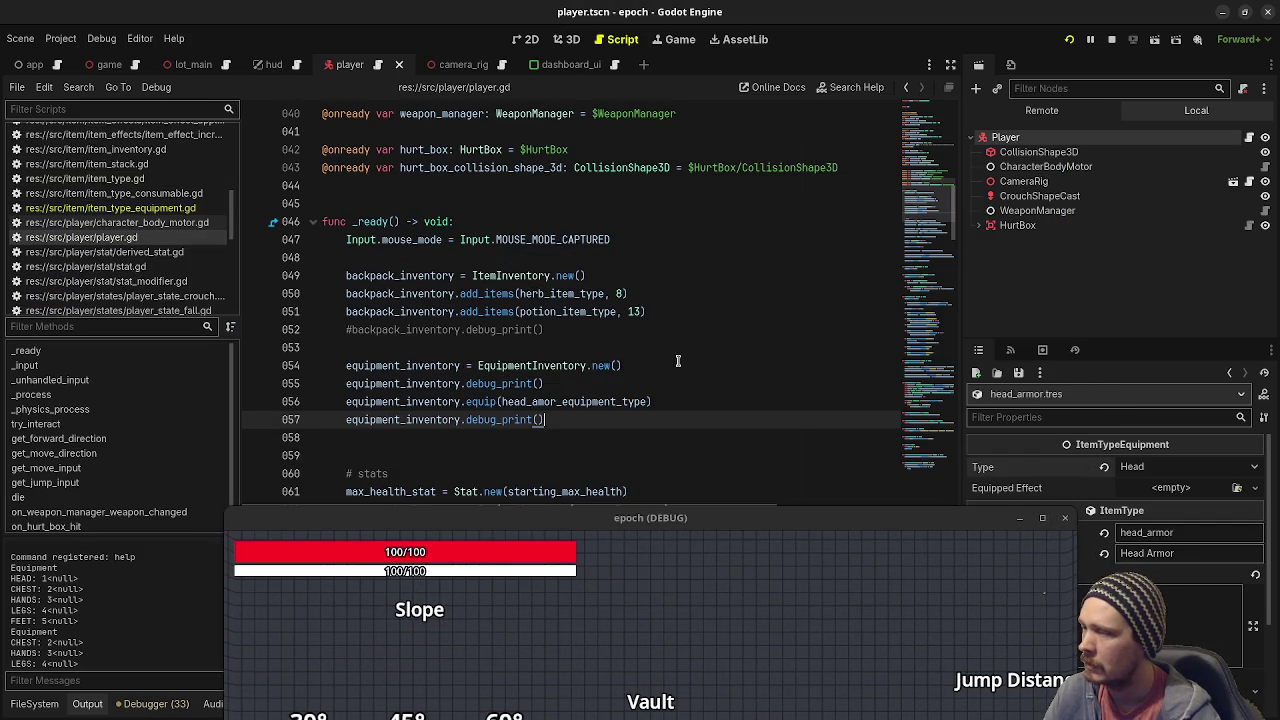
pyautogui.moveTo(677, 361); pyautogui.dragTo(330, 349)
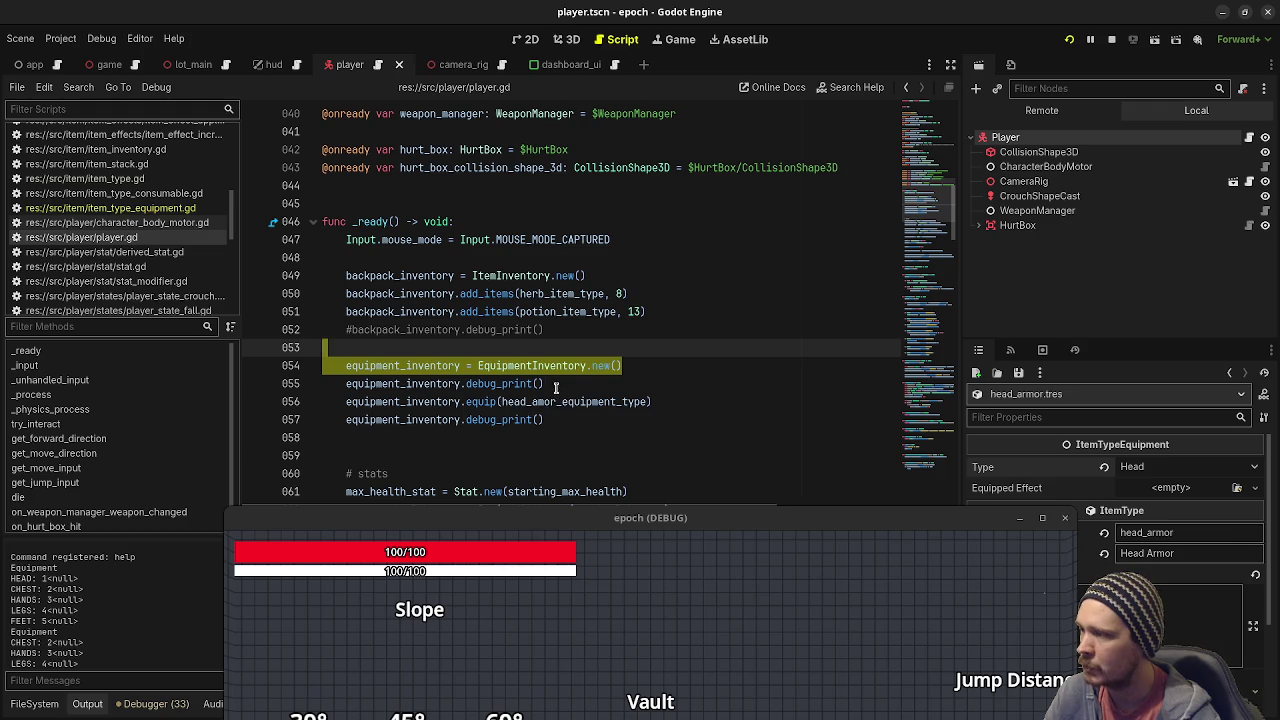
pyautogui.moveTo(528, 385); pyautogui.dragTo(482, 392)
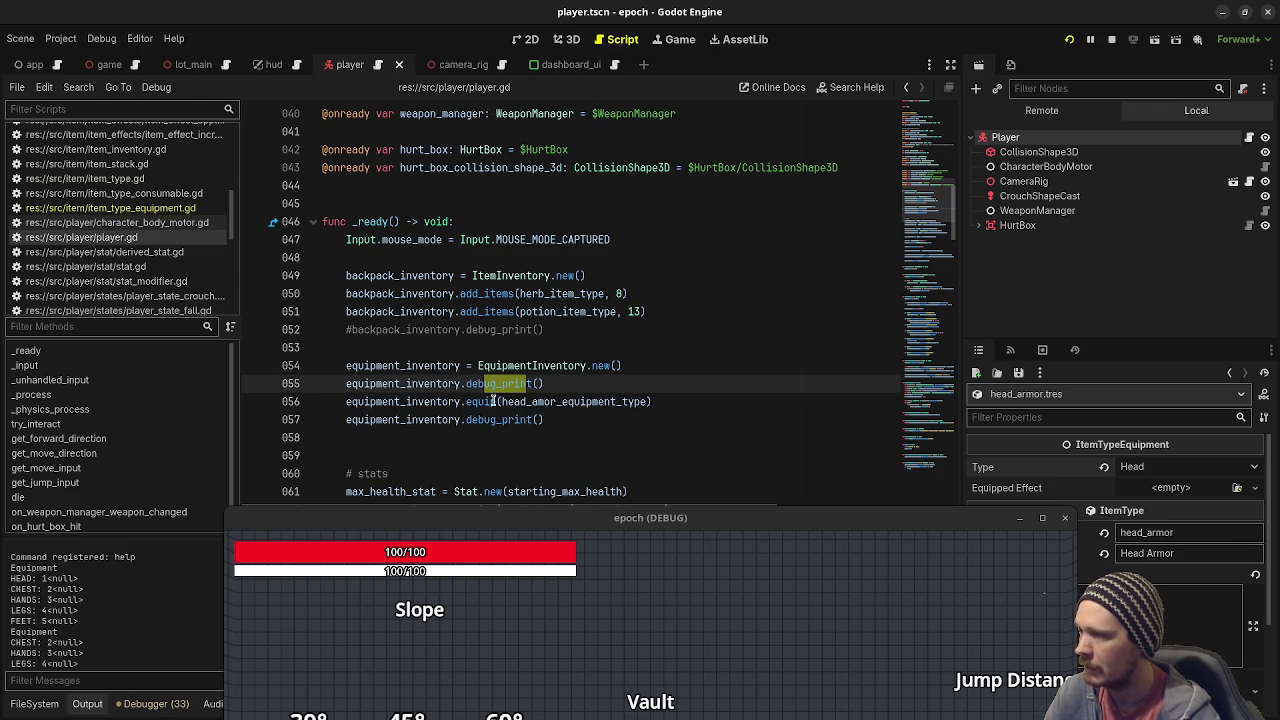
pyautogui.doubleClick(576, 401)
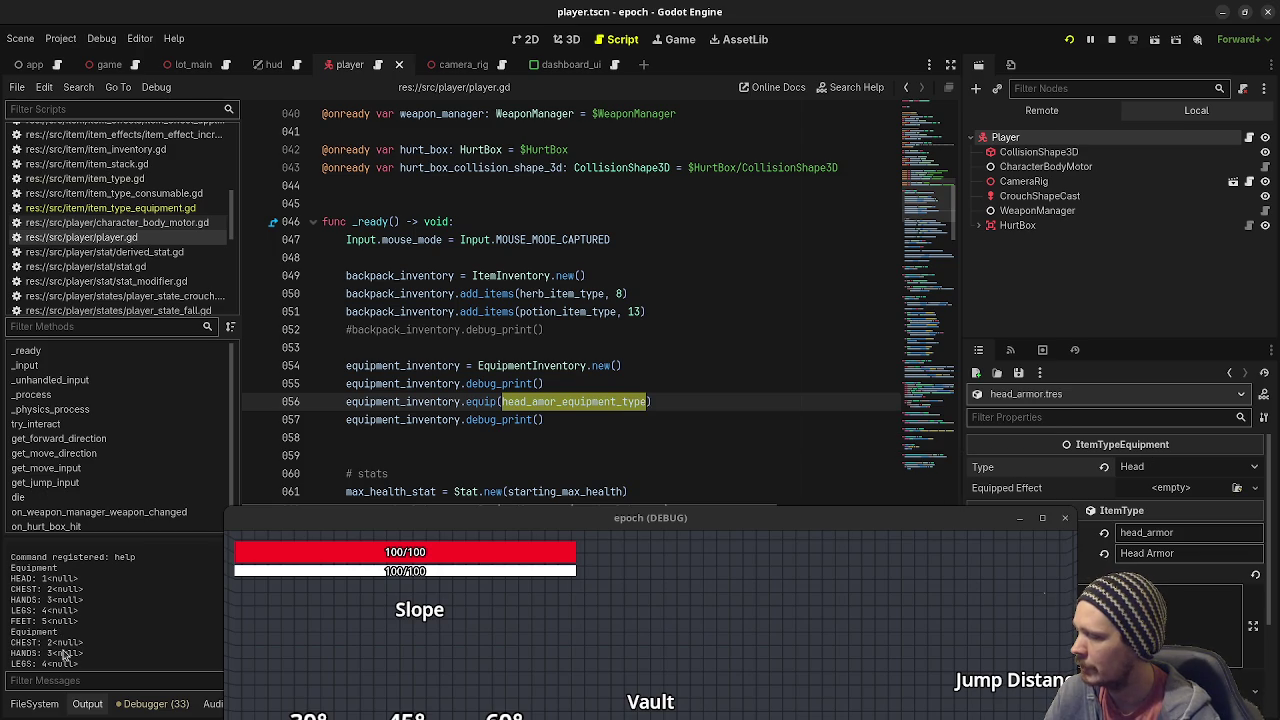
pyautogui.scroll(-1, 85, 632)
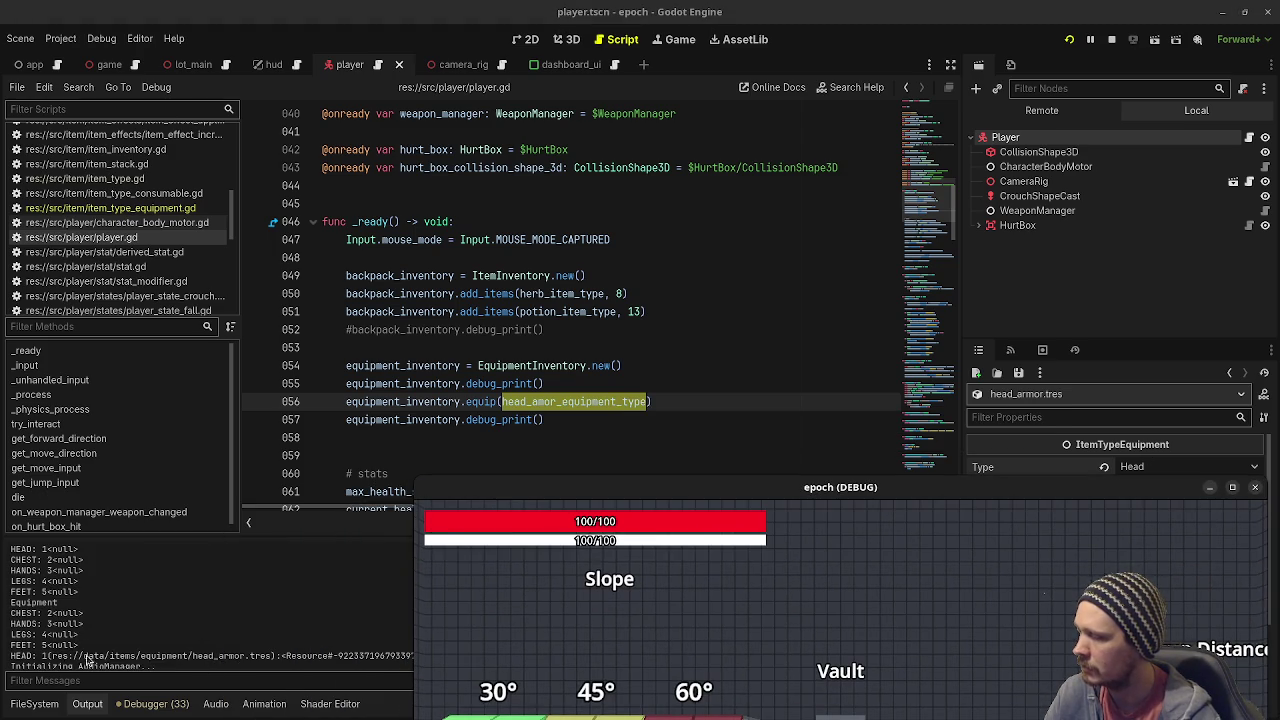
pyautogui.click(1111, 39)
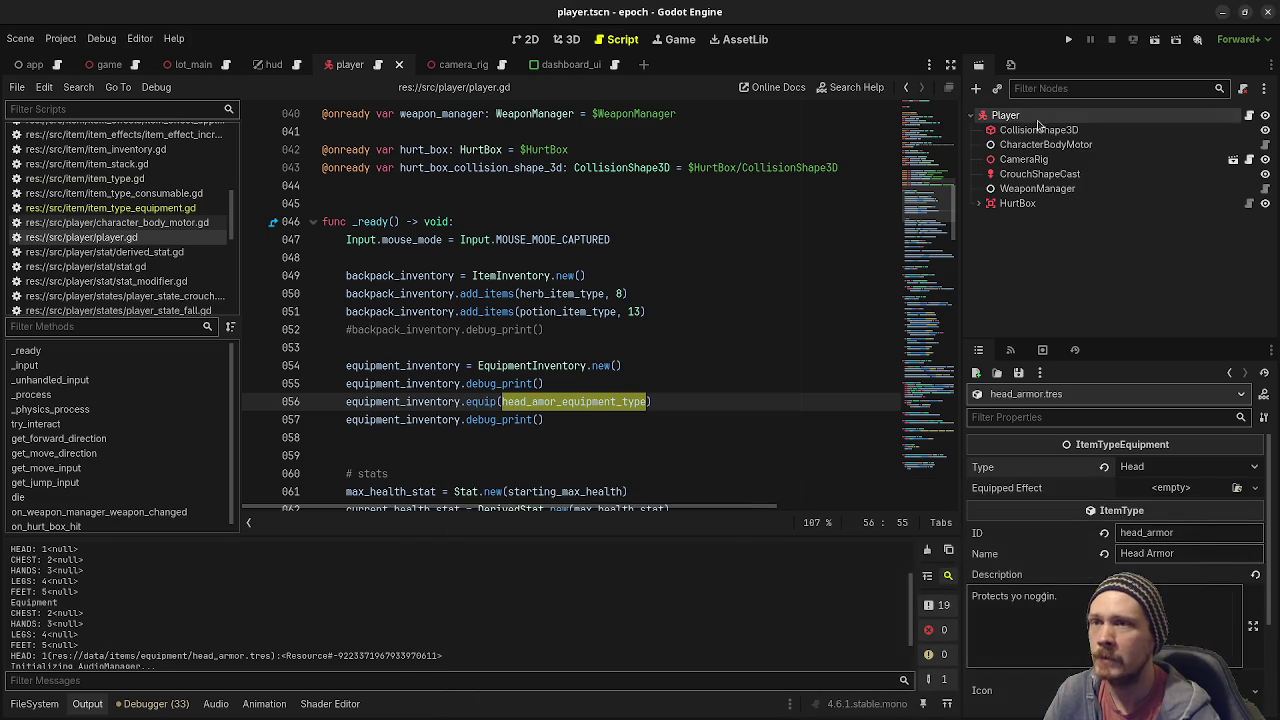
# Read through item_type_equipment.gd, checking equipped_effect and the equip function on line 020.
pyautogui.click(634, 387)
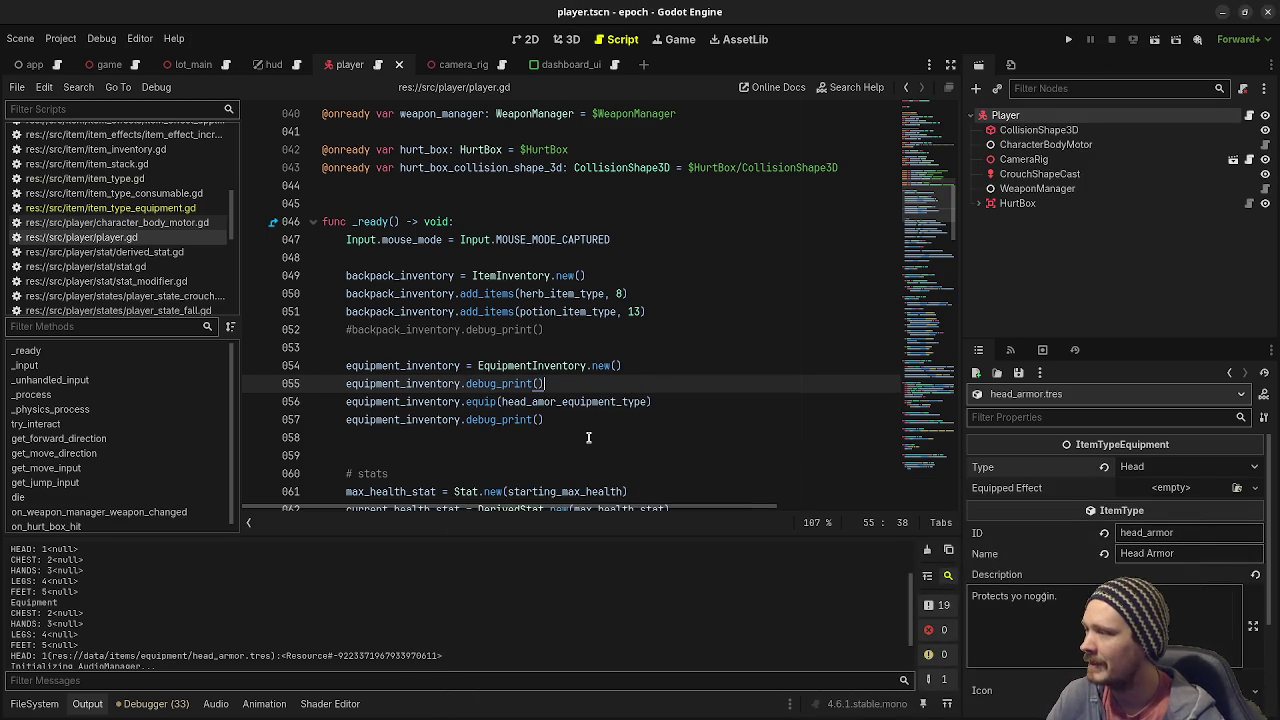
pyautogui.click(144, 213)
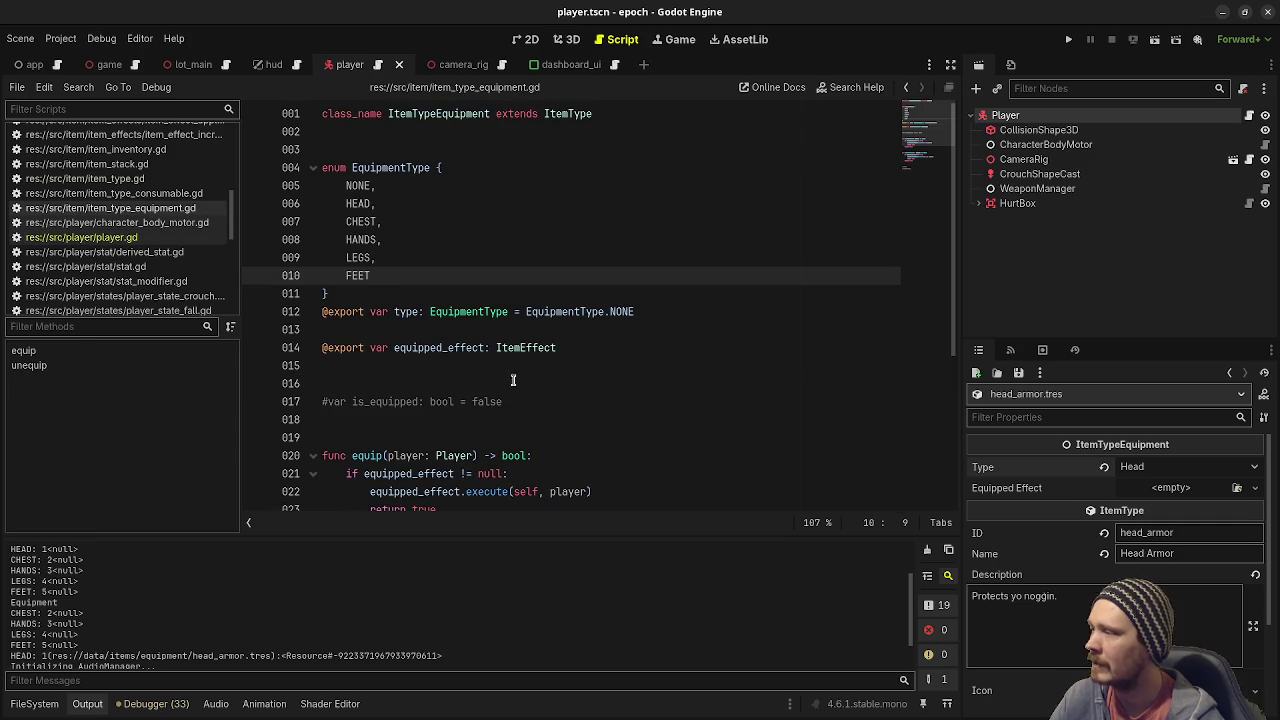
pyautogui.scroll(-4, 500, 403)
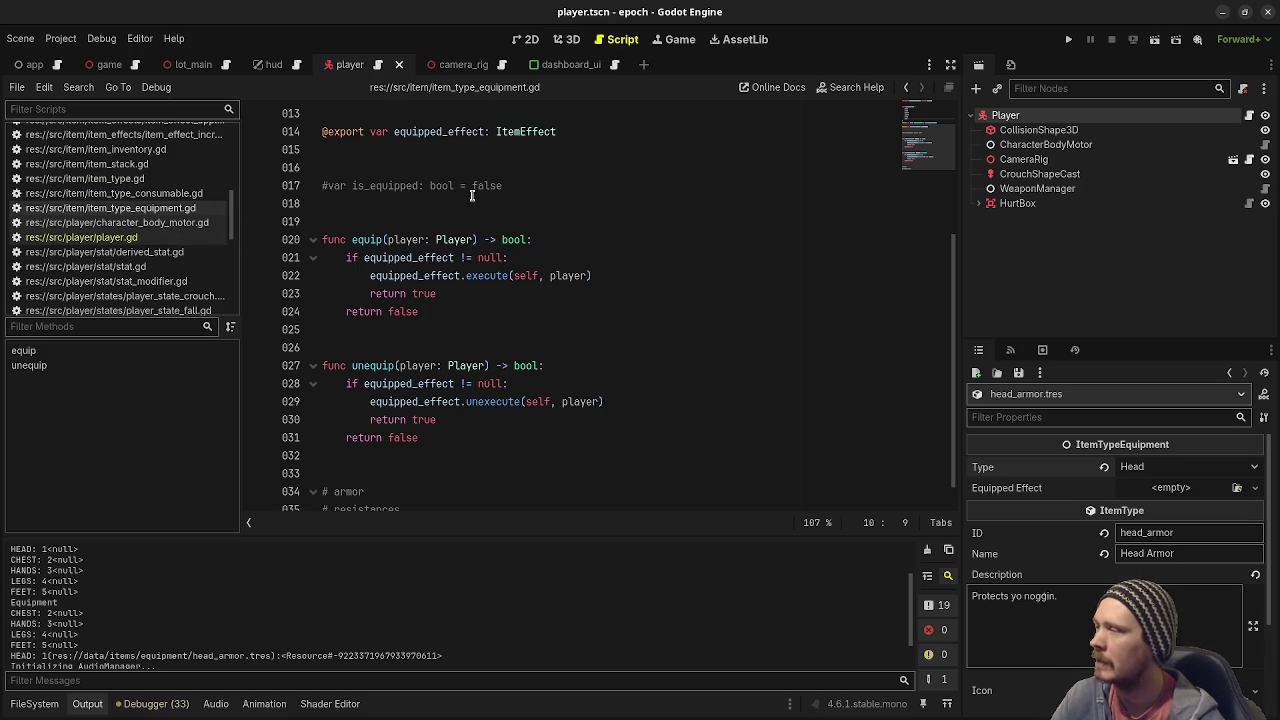
pyautogui.scroll(4, 466, 190)
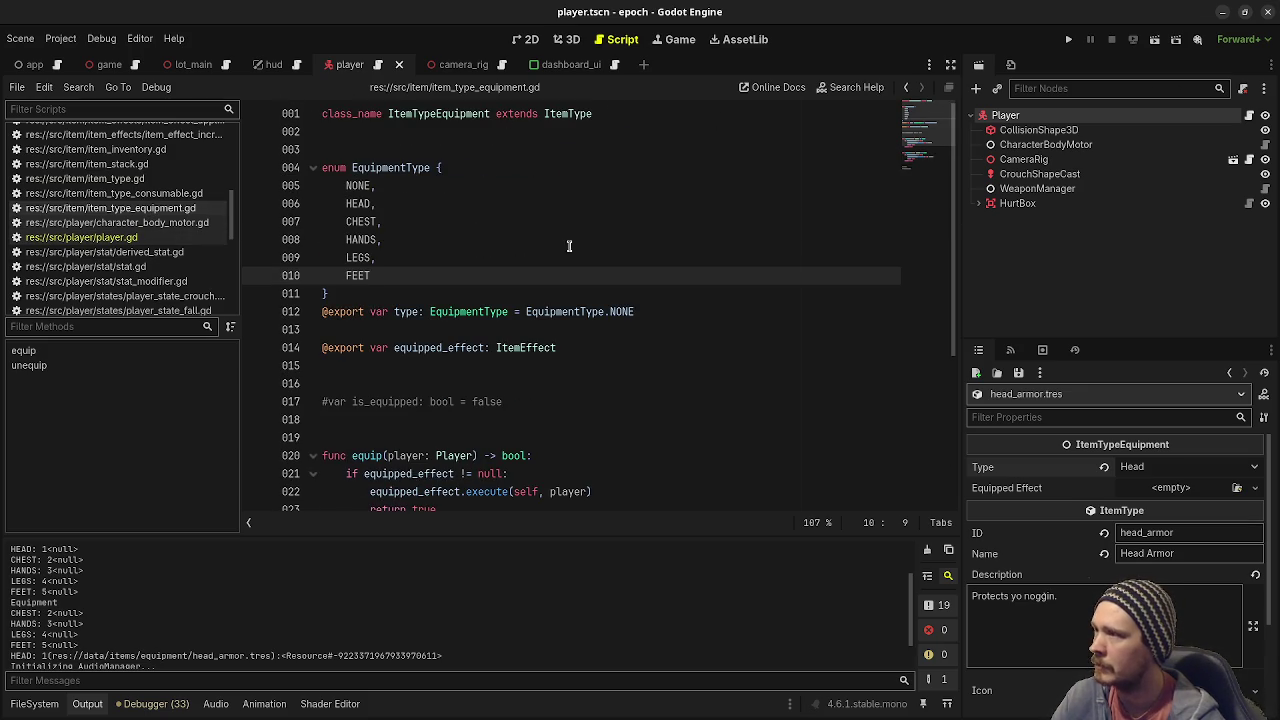
pyautogui.scroll(-2, 517, 337)
pyautogui.doubleClick(443, 238)
pyautogui.scroll(-2, 459, 324)
pyautogui.click(372, 240)
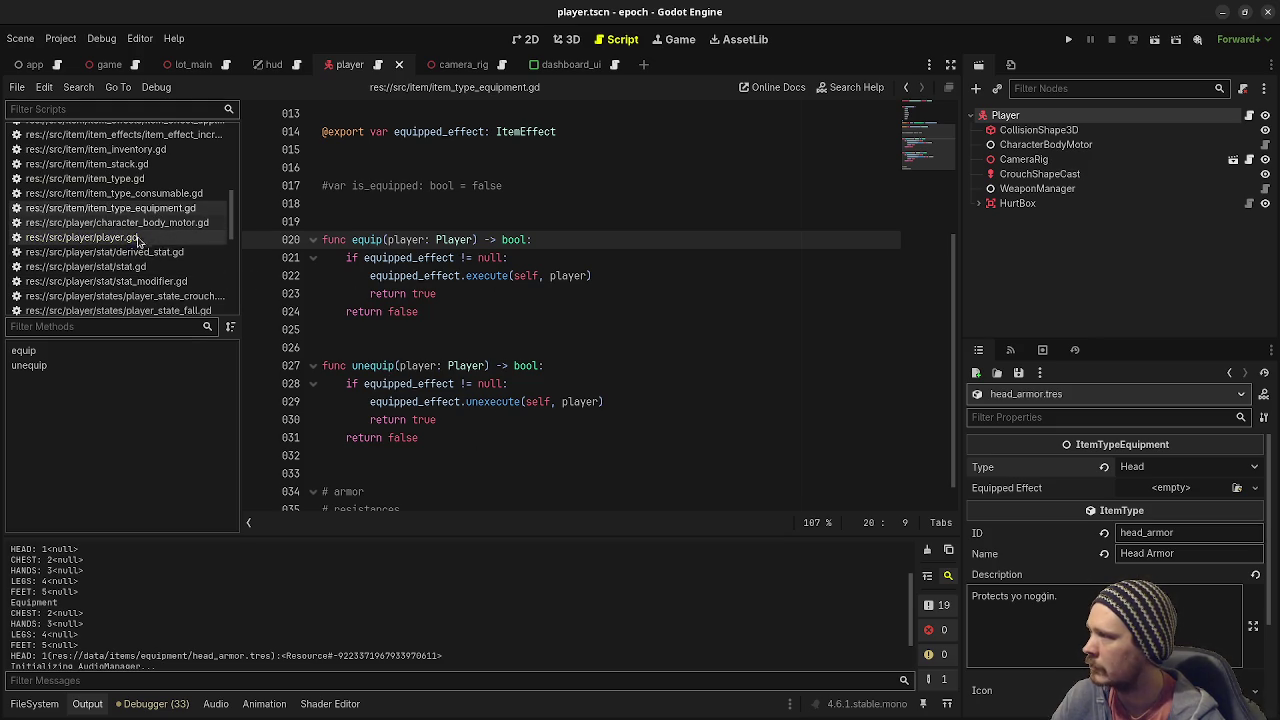
# Switch to equipment_inventory.gd to view its equip function.
pyautogui.scroll(2, 152, 203)
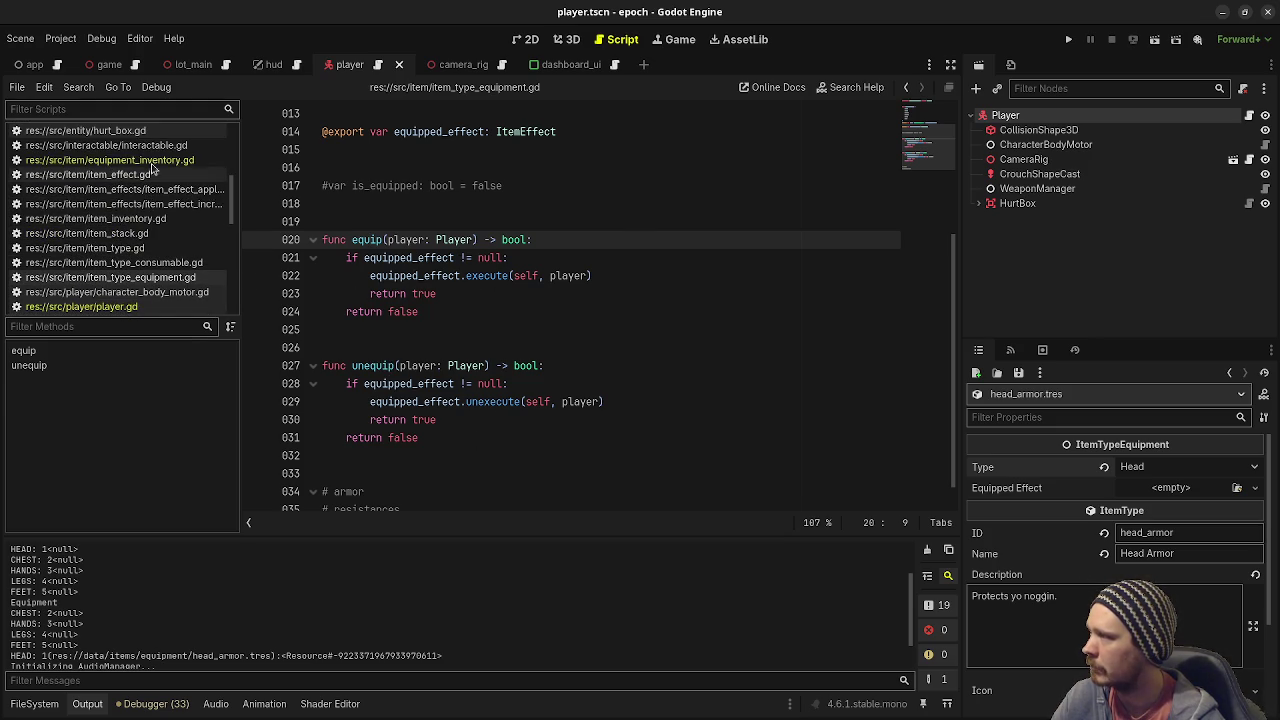
pyautogui.click(110, 160)
pyautogui.scroll(-3, 546, 381)
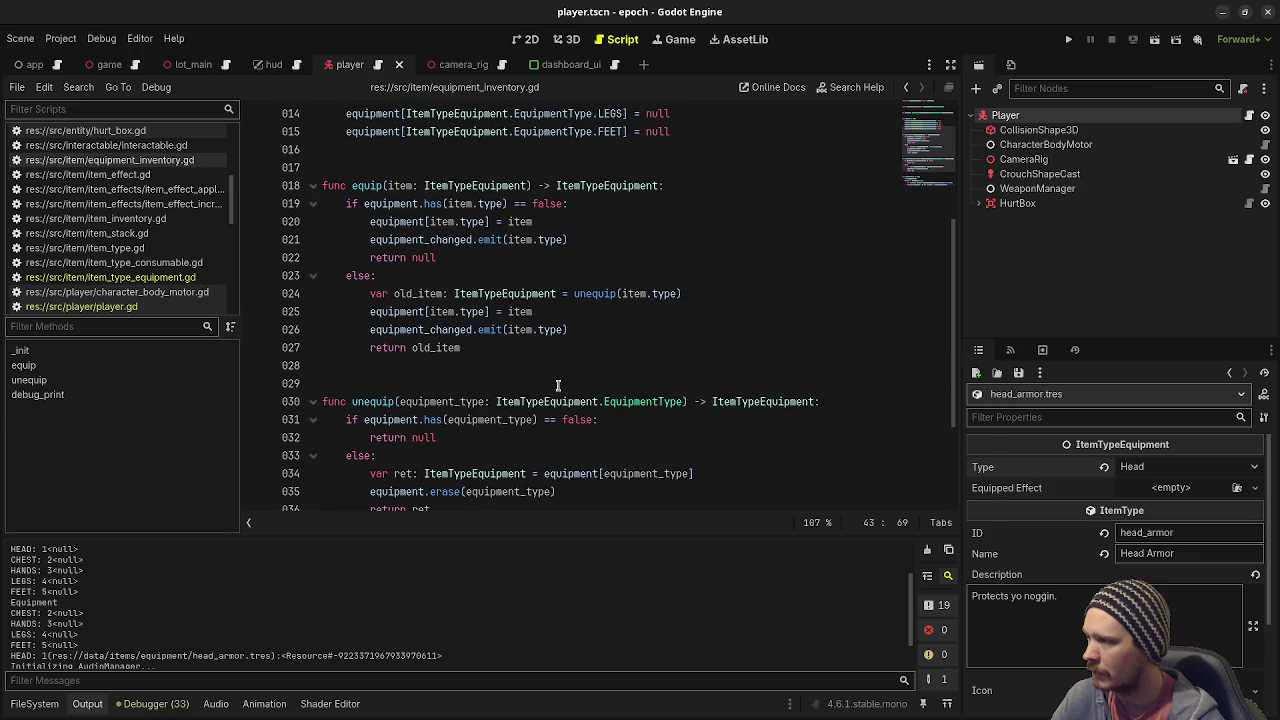
# Add an item.equip(player) line after line 020 and paste it into the else branch too.
pyautogui.click(595, 221)
pyautogui.press('Return')
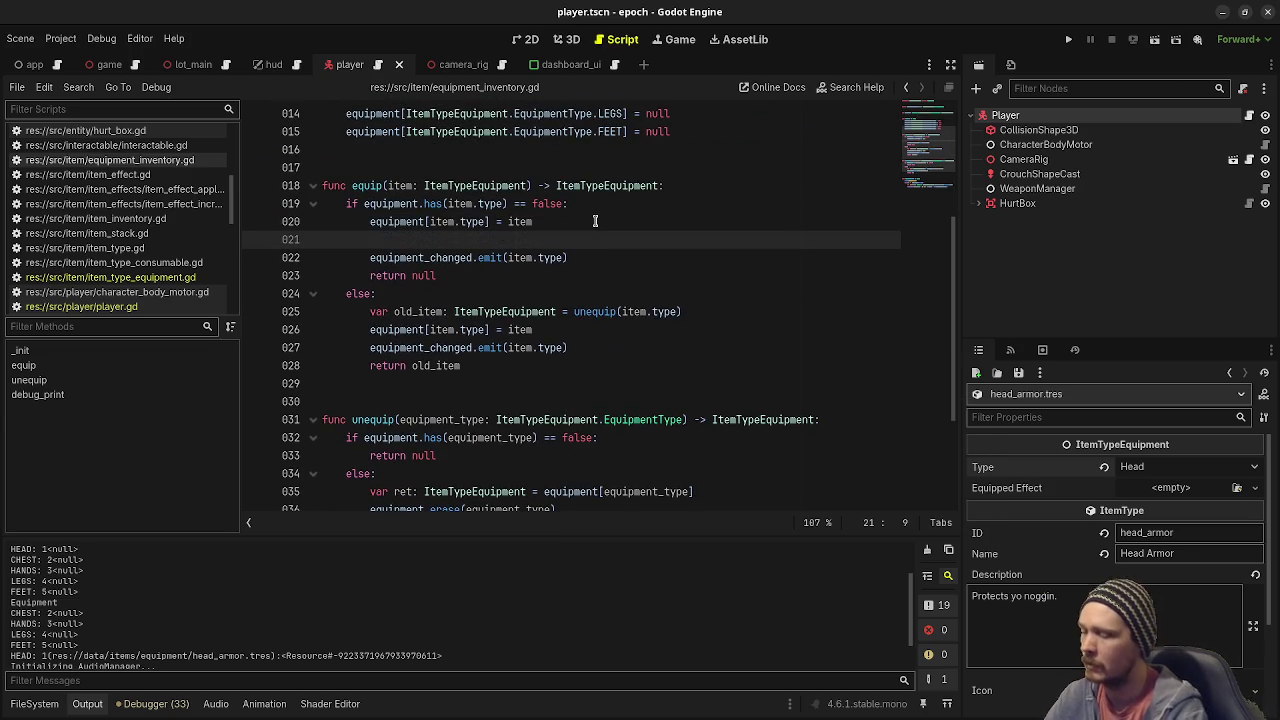
pyautogui.write('item.equip(')
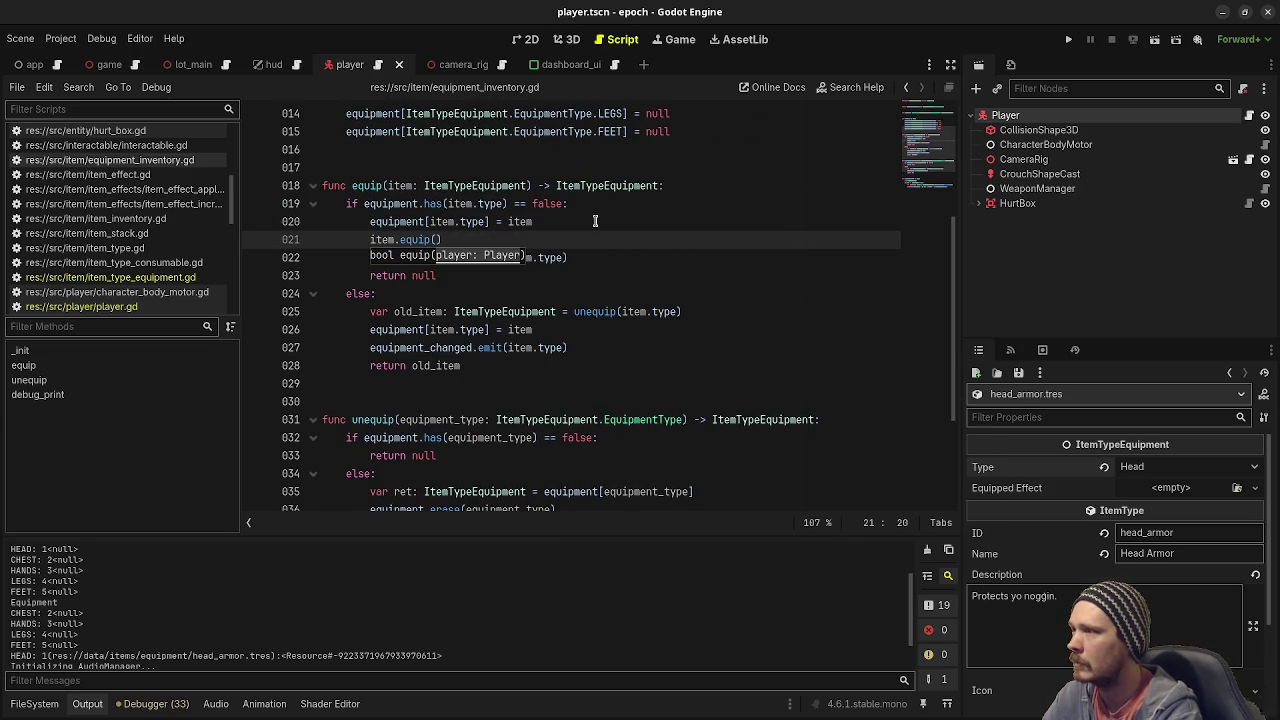
pyautogui.write('p')
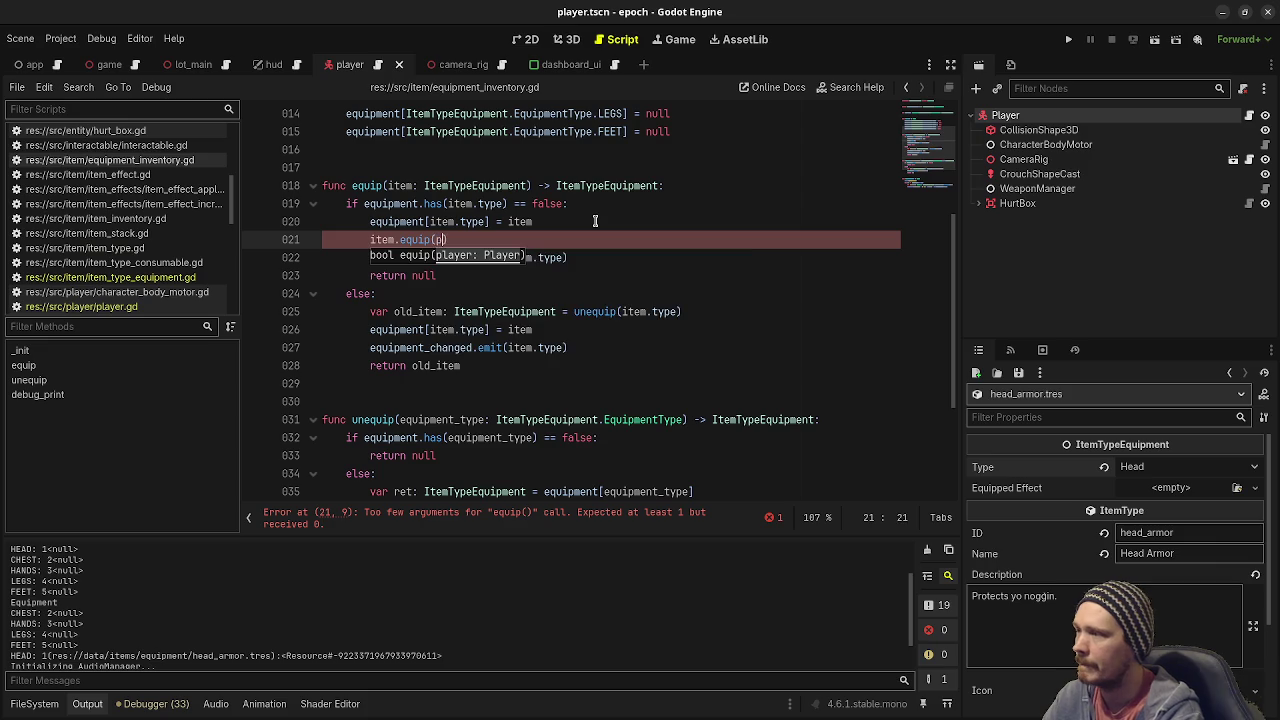
pyautogui.write('layer)')
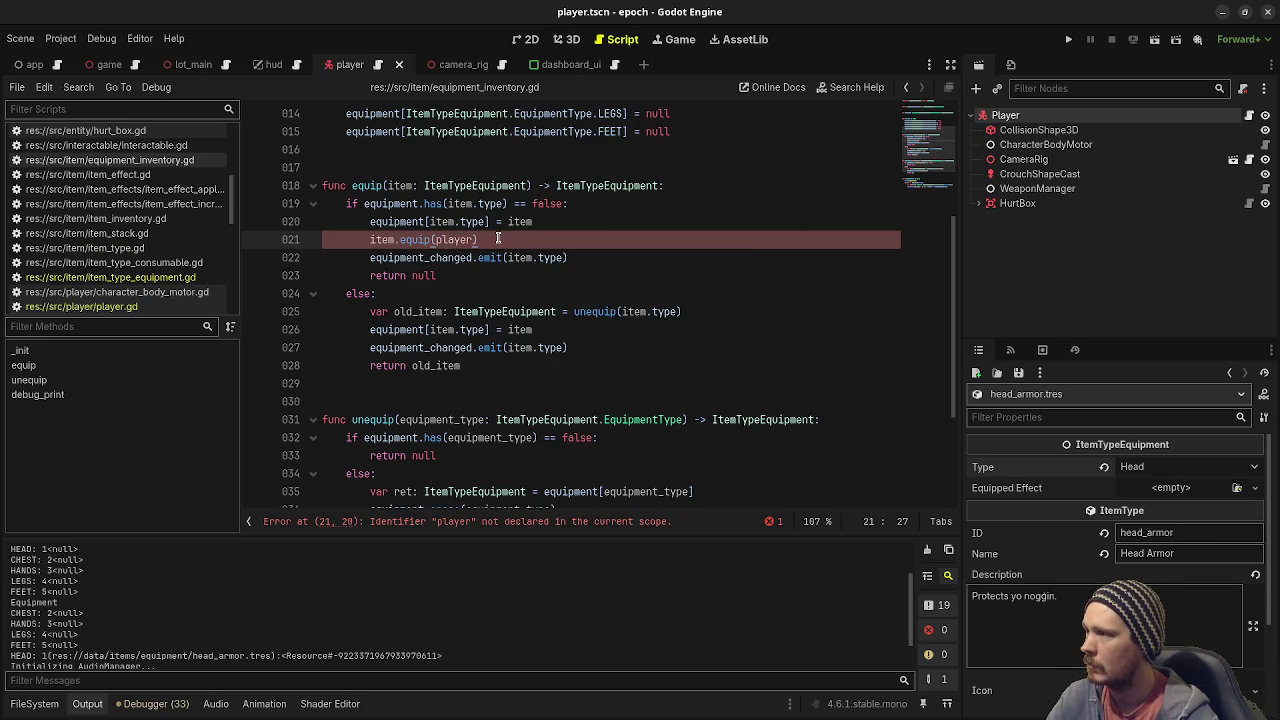
pyautogui.moveTo(498, 239); pyautogui.dragTo(372, 240)
pyautogui.hotkey('ctrl', 'c')
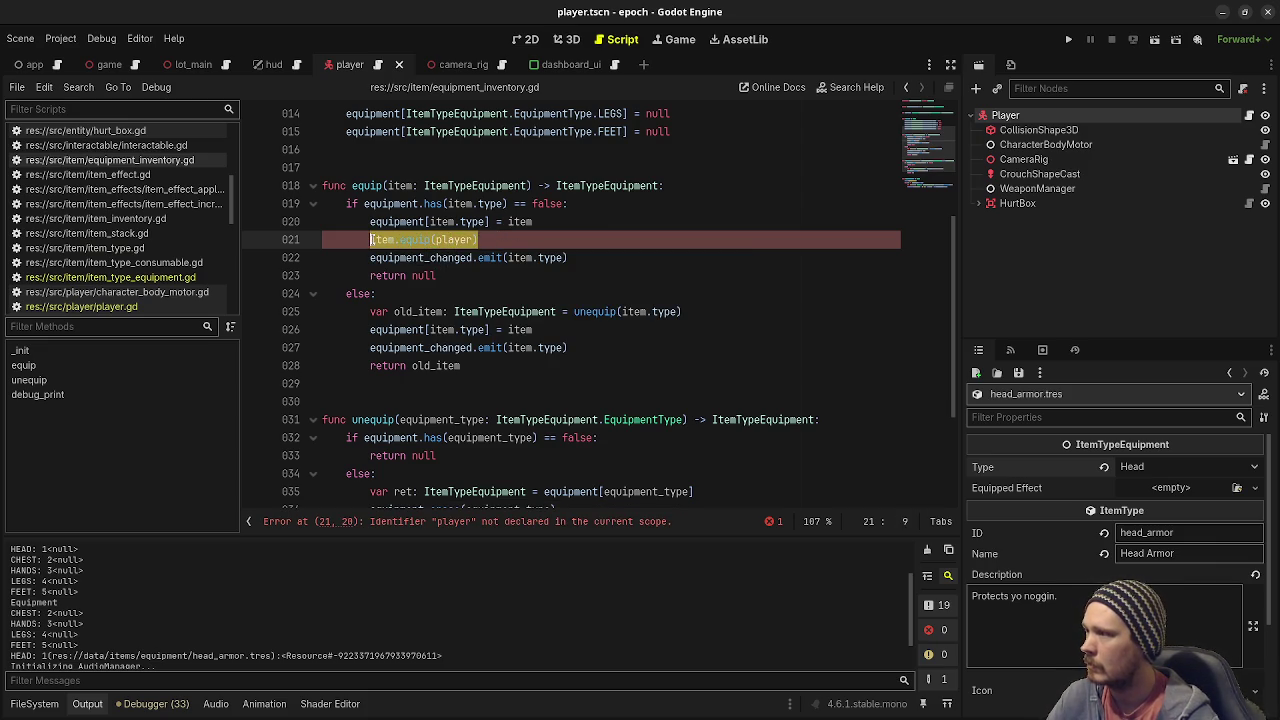
pyautogui.click(564, 336)
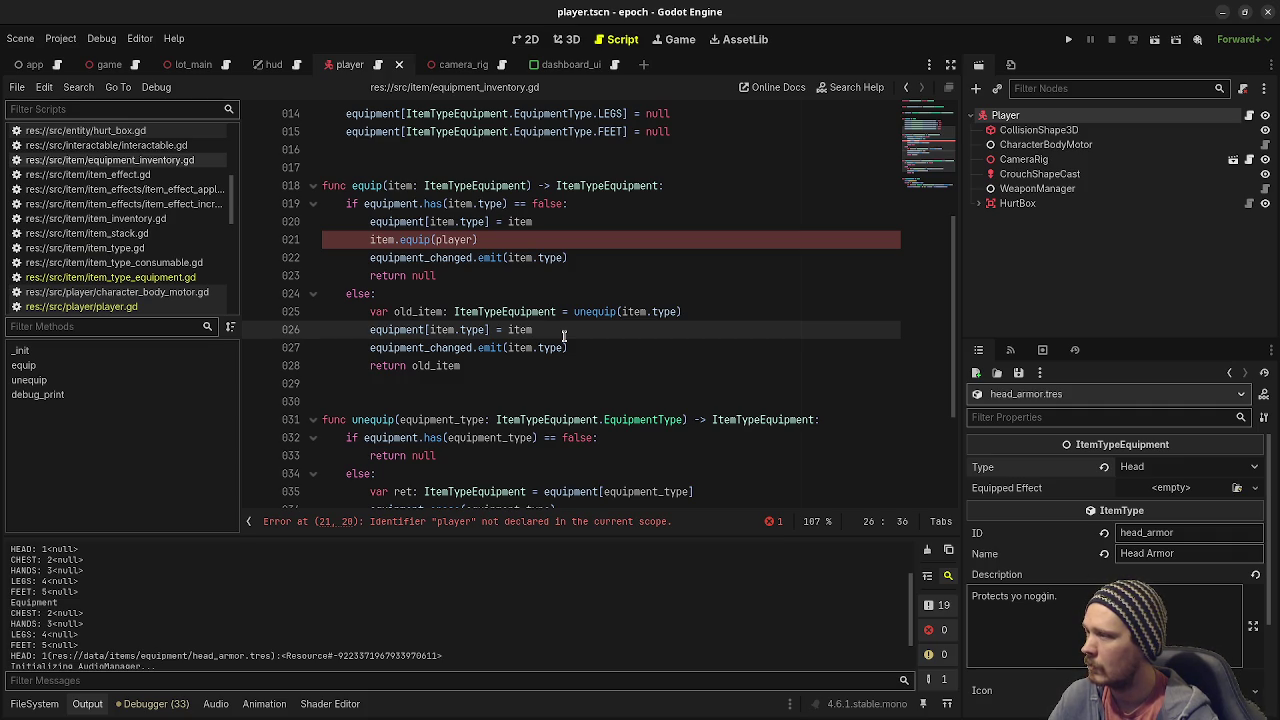
pyautogui.press('Return')
pyautogui.hotkey('ctrl', 'v')
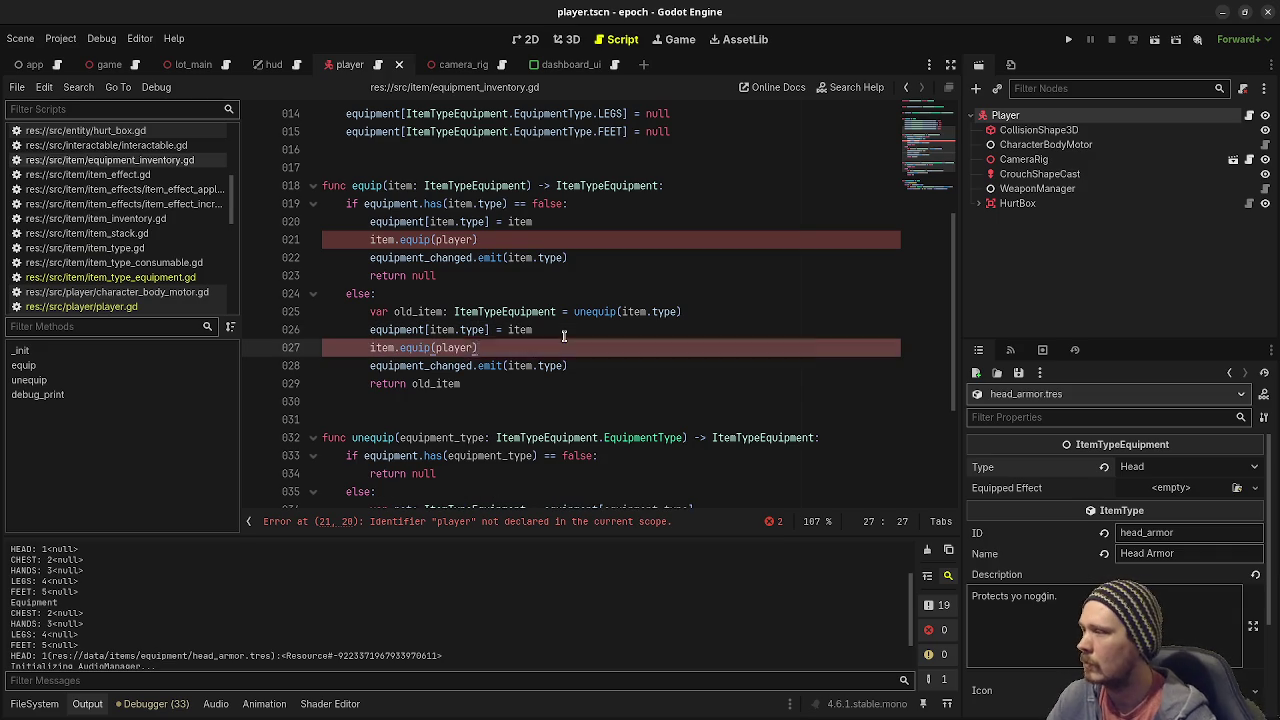
# Insert 'player: Player,' as the first parameter of equip() on line 18.
pyautogui.click(388, 185)
pyautogui.write('player: Player')
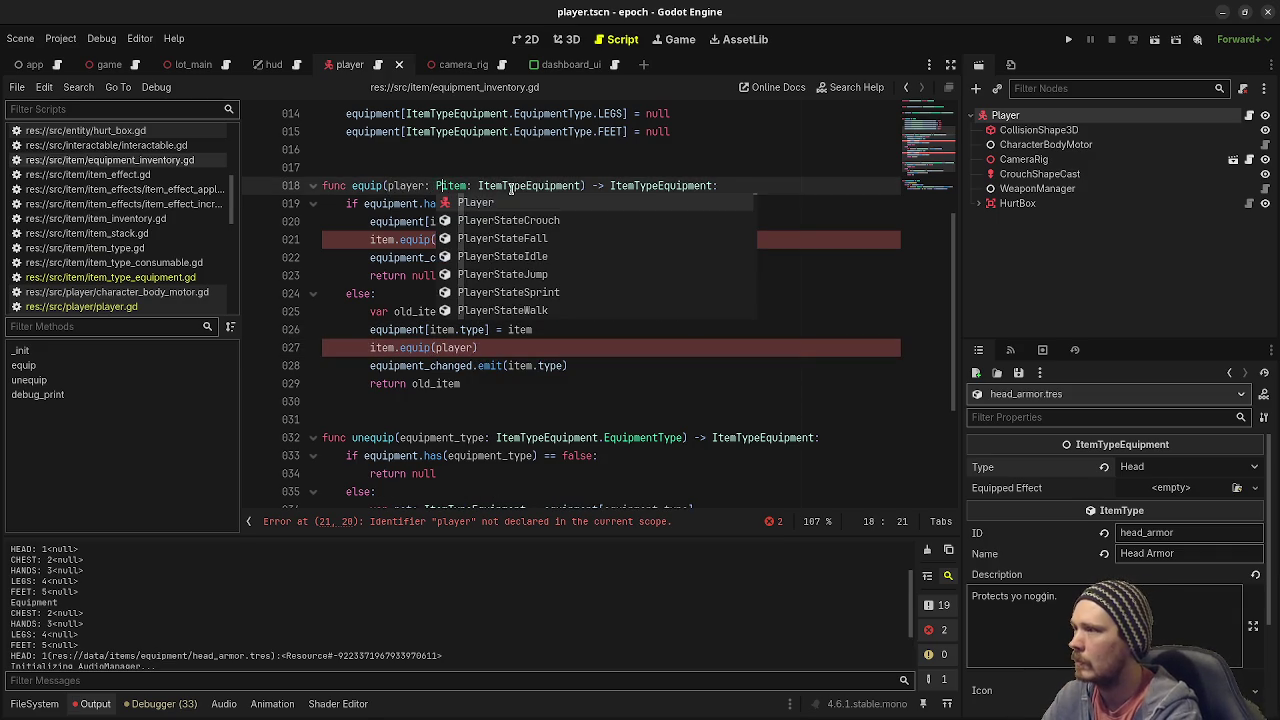
pyautogui.write(',')
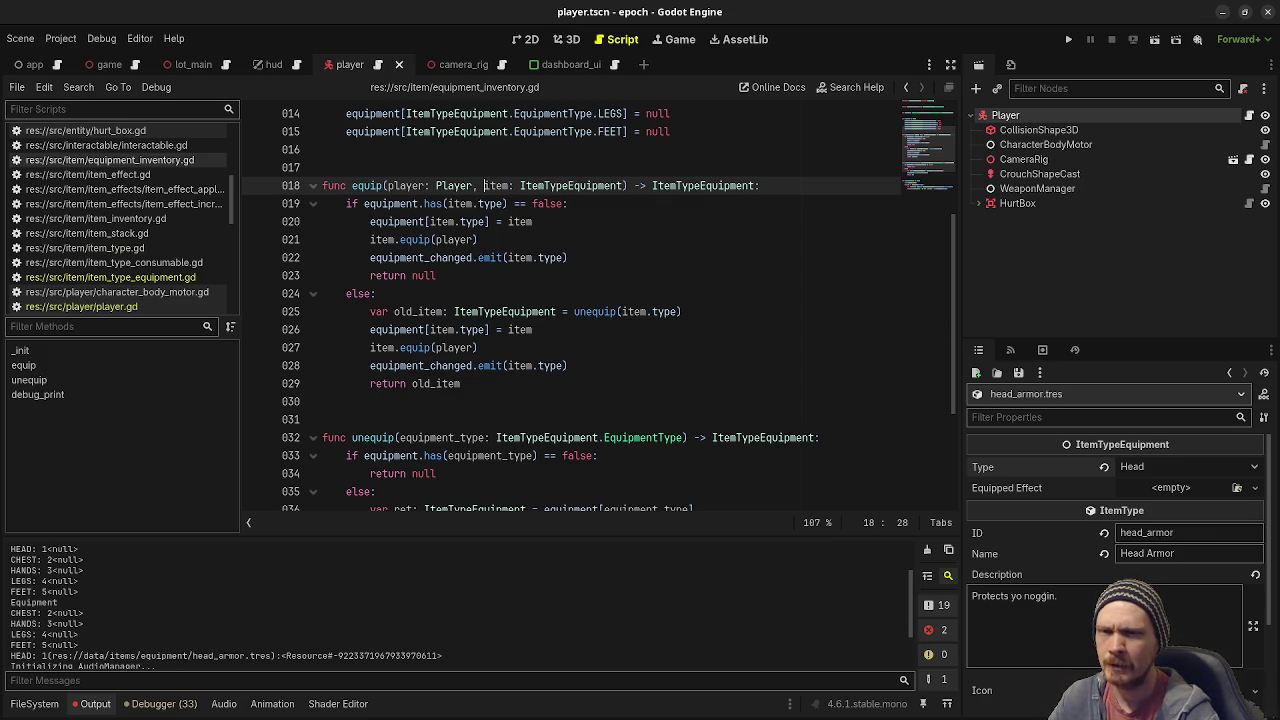
pyautogui.hotkey('alt', 'Tab')
# Open the Braindump note and mark its first-person movement and character stats sections.
pyautogui.click(76, 173)
pyautogui.scroll(-5, 700, 223)
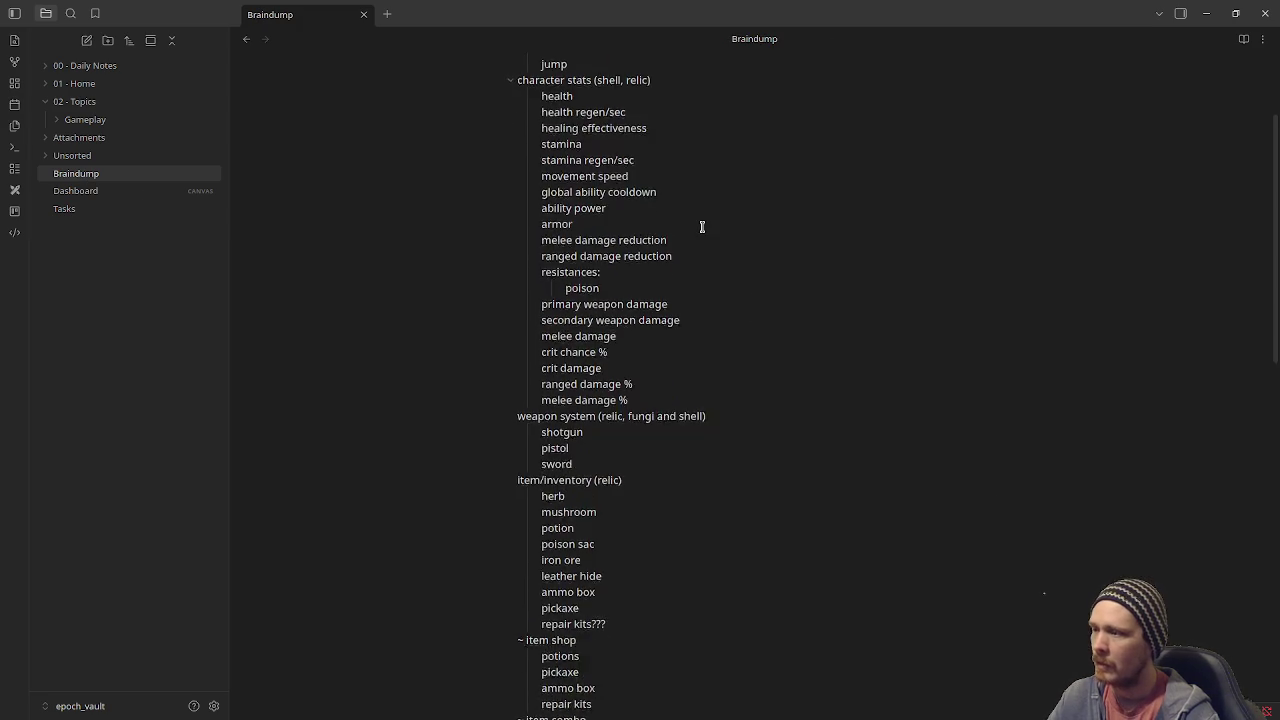
pyautogui.scroll(-6, 702, 226)
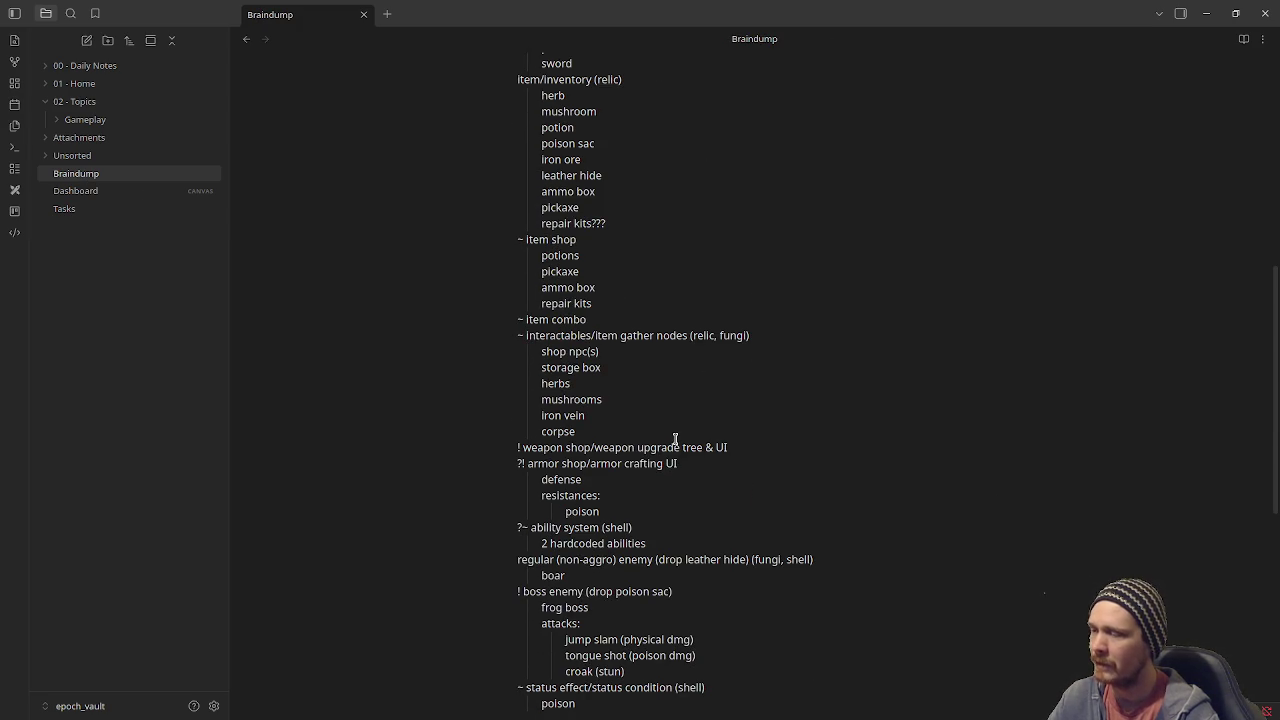
pyautogui.scroll(6, 847, 498)
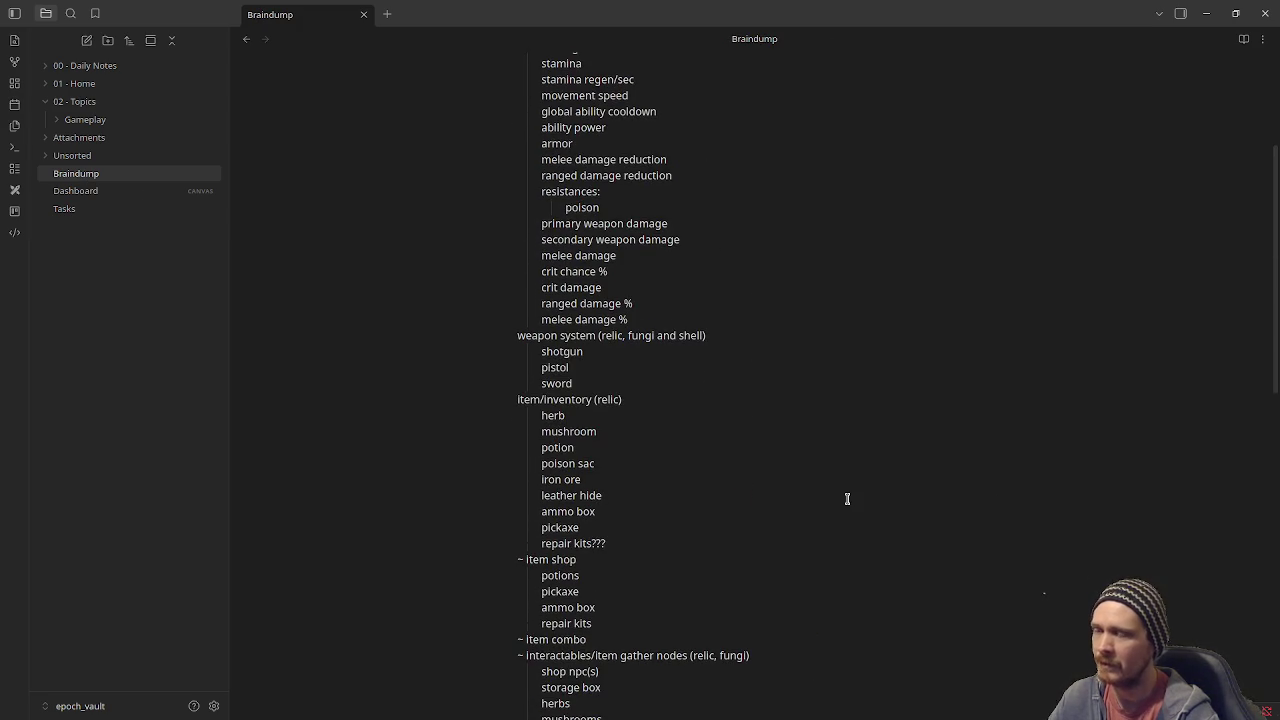
pyautogui.scroll(5, 847, 498)
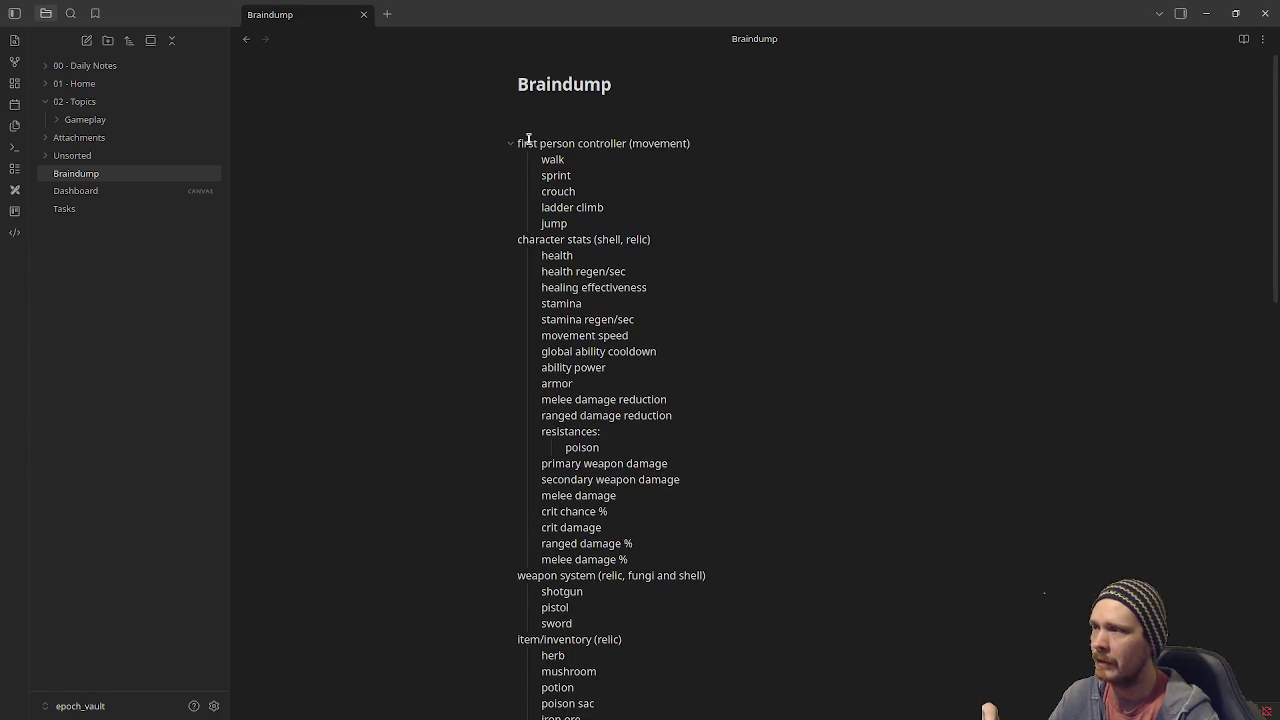
pyautogui.moveTo(535, 143); pyautogui.dragTo(651, 217)
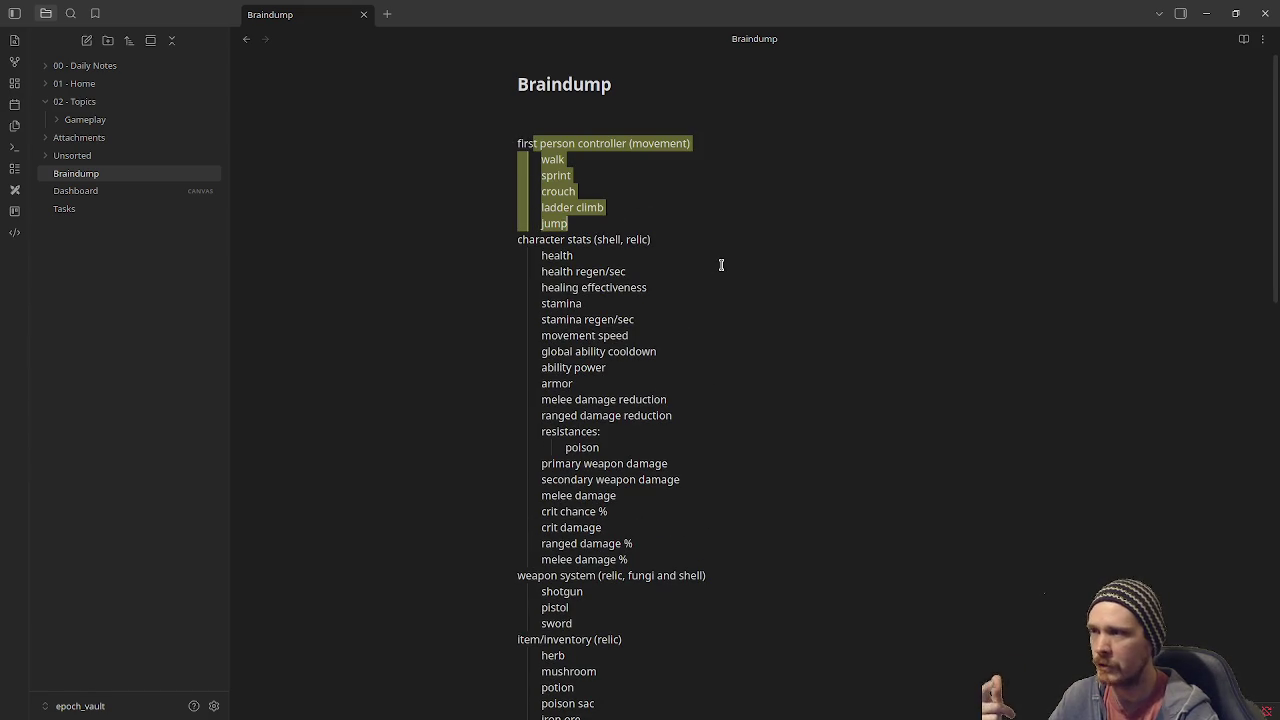
pyautogui.moveTo(556, 255); pyautogui.dragTo(643, 491)
pyautogui.scroll(-3, 712, 503)
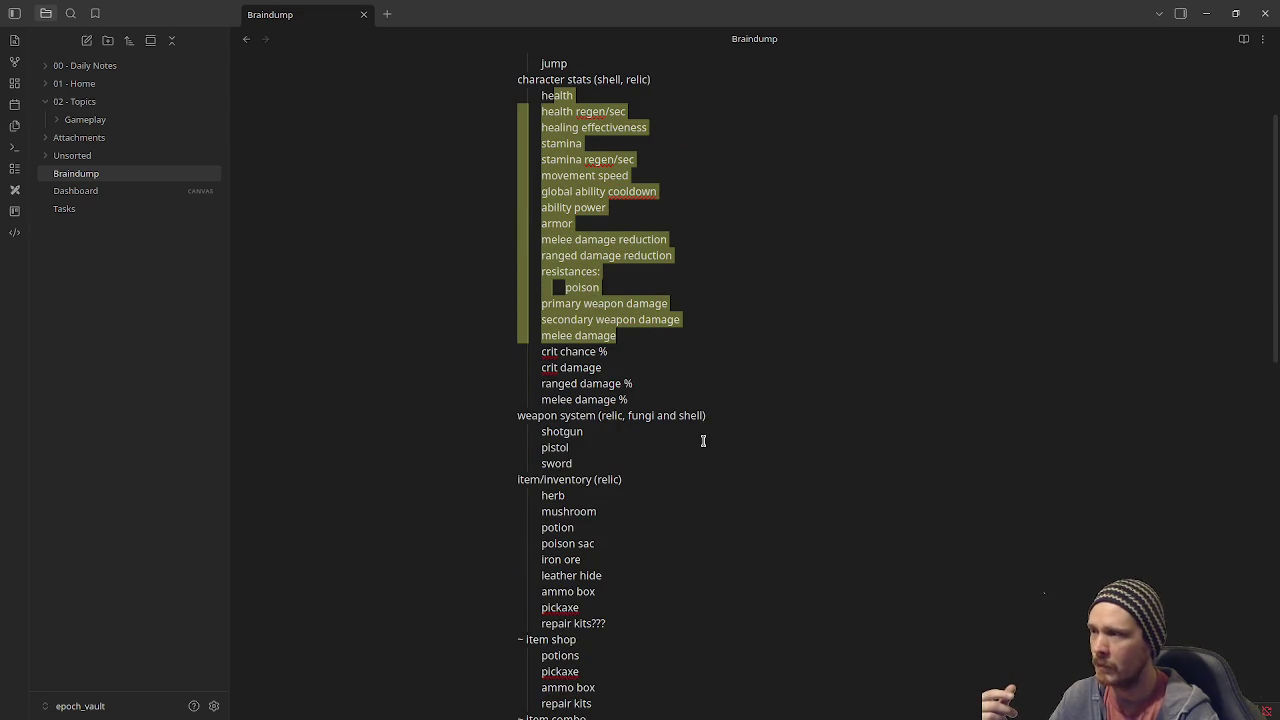
pyautogui.scroll(3, 703, 441)
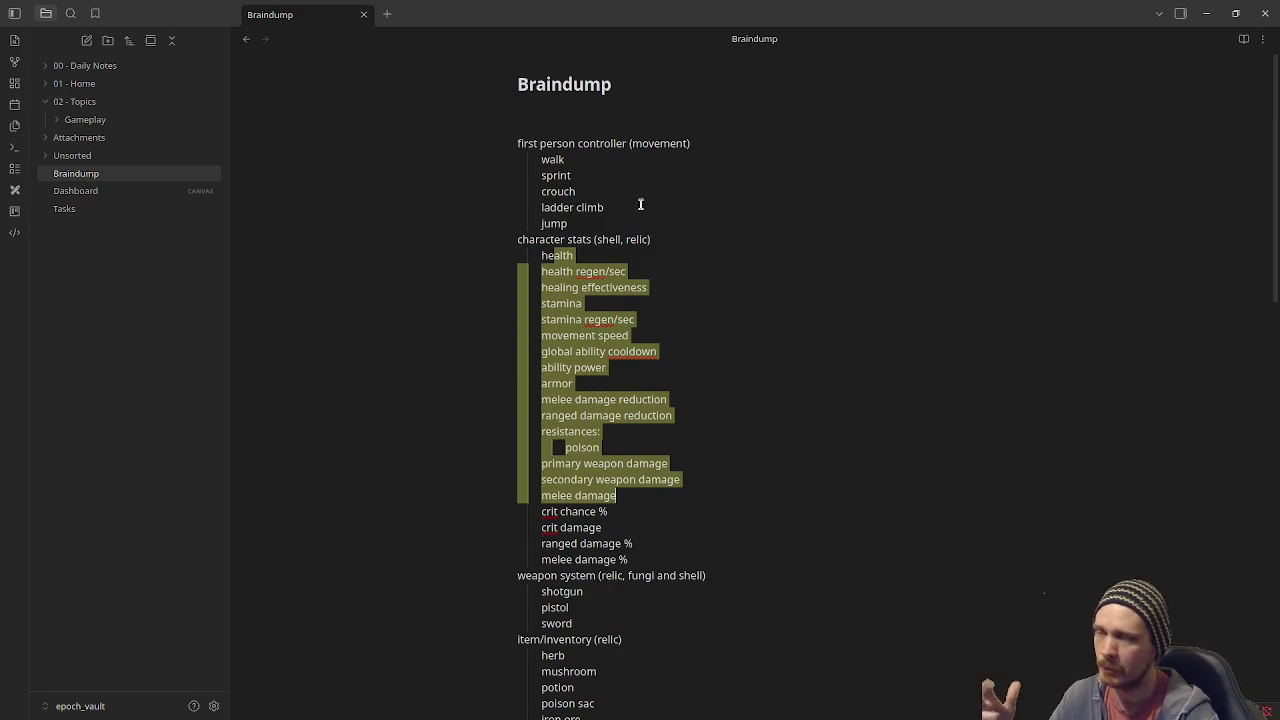
pyautogui.scroll(-5, 667, 305)
# Review the item shop, gather nodes, potions and ability system entries, then return to Godot.
pyautogui.moveTo(532, 336); pyautogui.dragTo(606, 380)
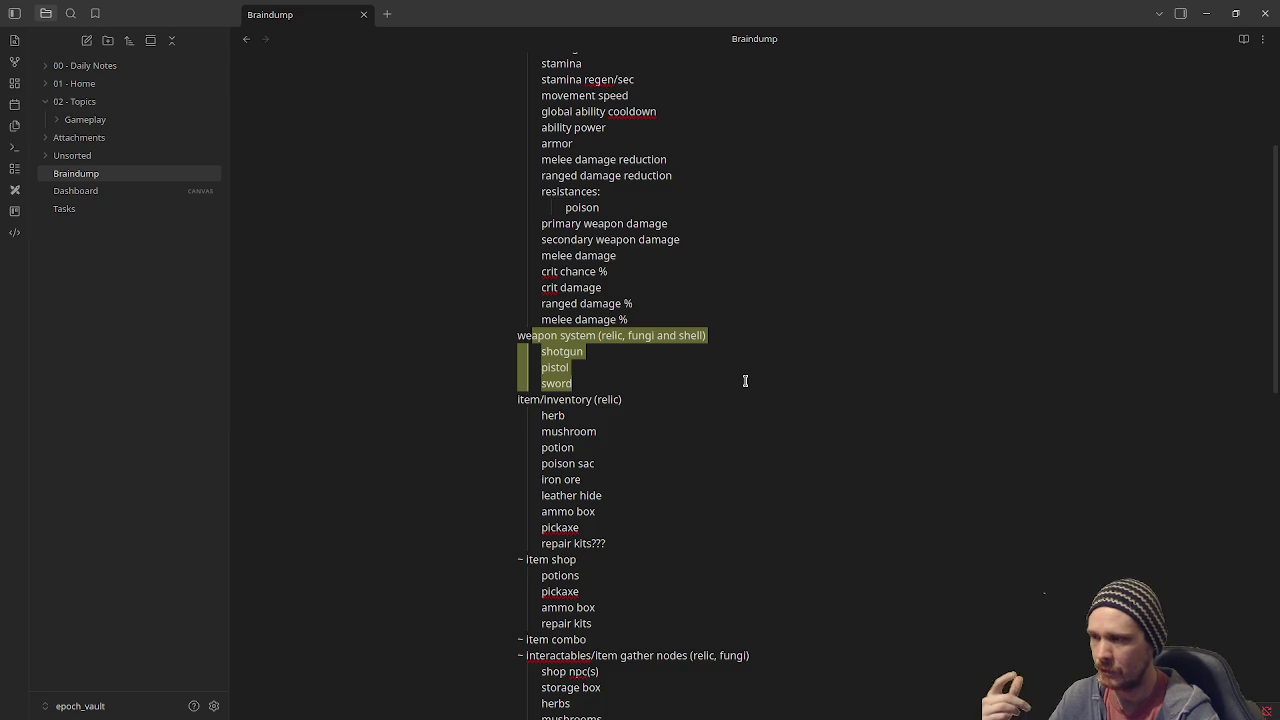
pyautogui.scroll(-3, 745, 381)
pyautogui.moveTo(541, 240); pyautogui.dragTo(652, 386)
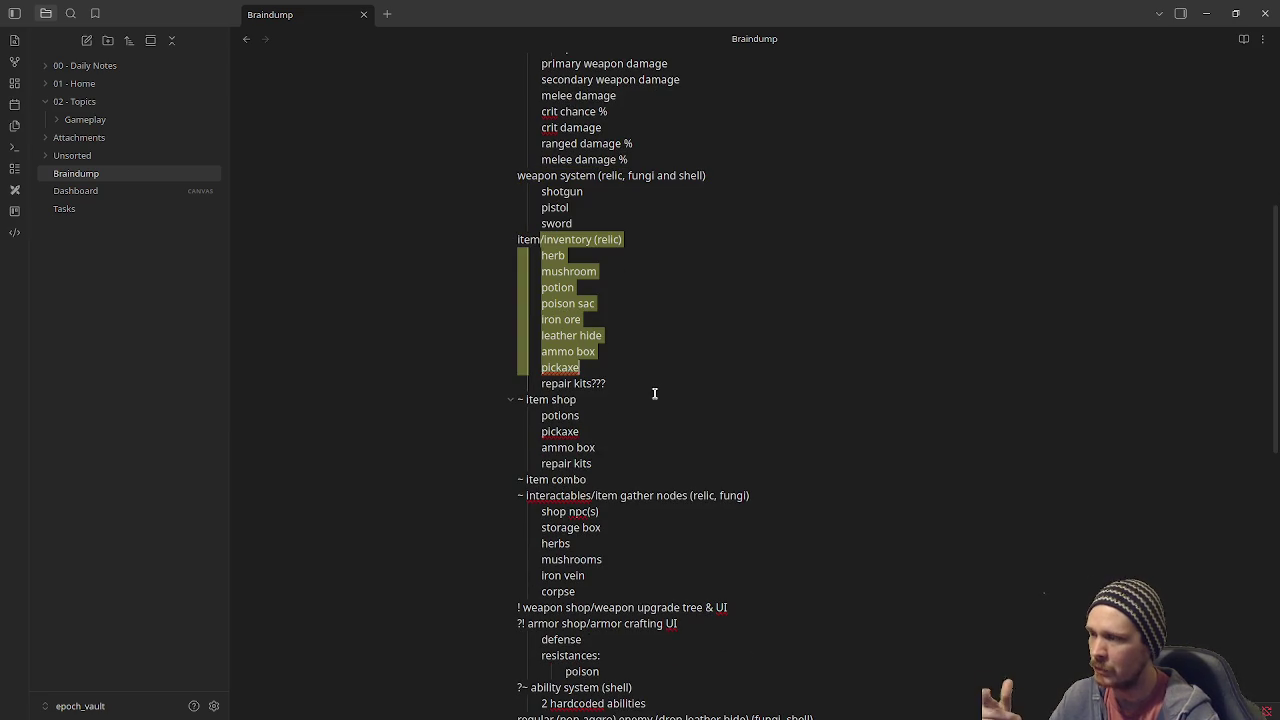
pyautogui.scroll(-3, 652, 386)
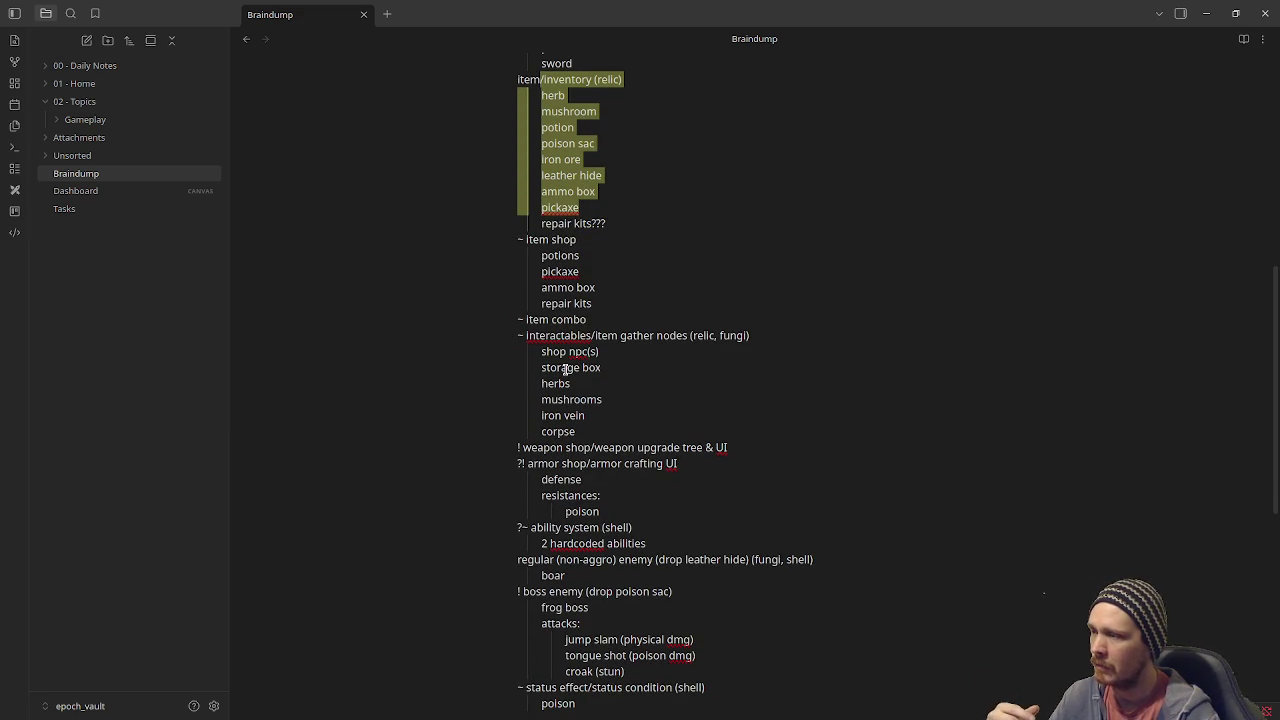
pyautogui.scroll(-2, 573, 292)
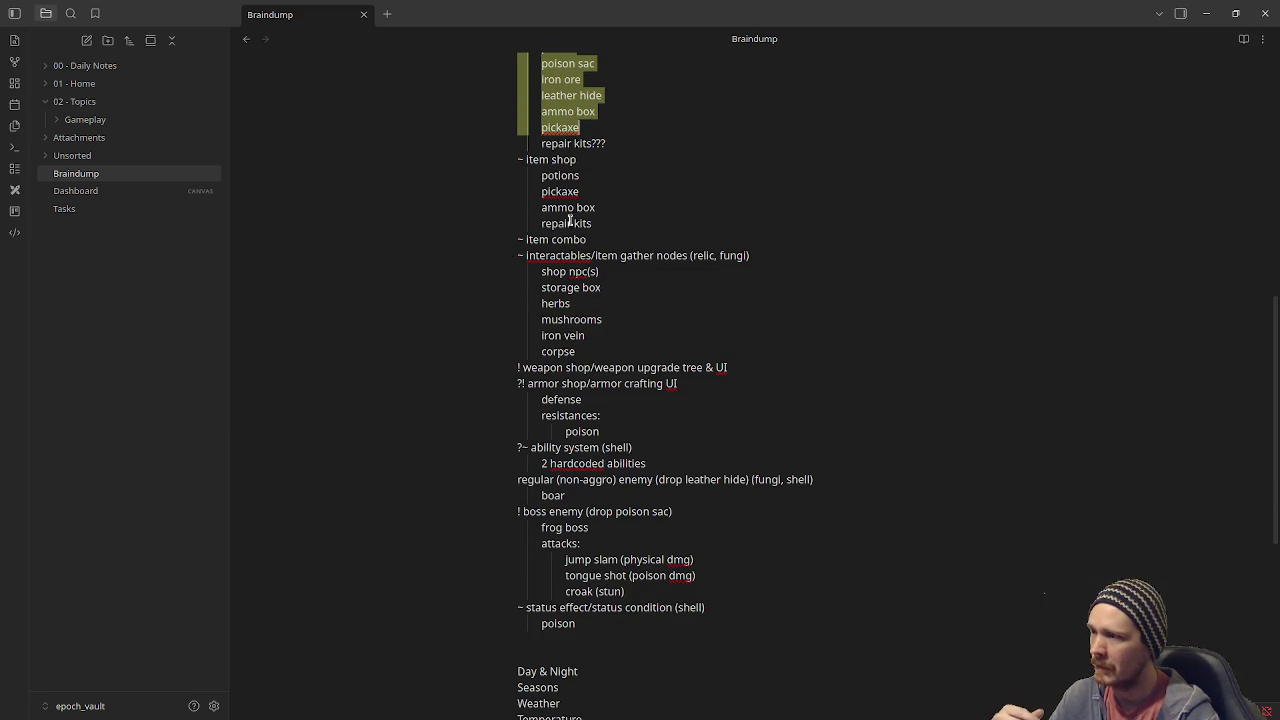
pyautogui.moveTo(539, 177); pyautogui.dragTo(602, 320)
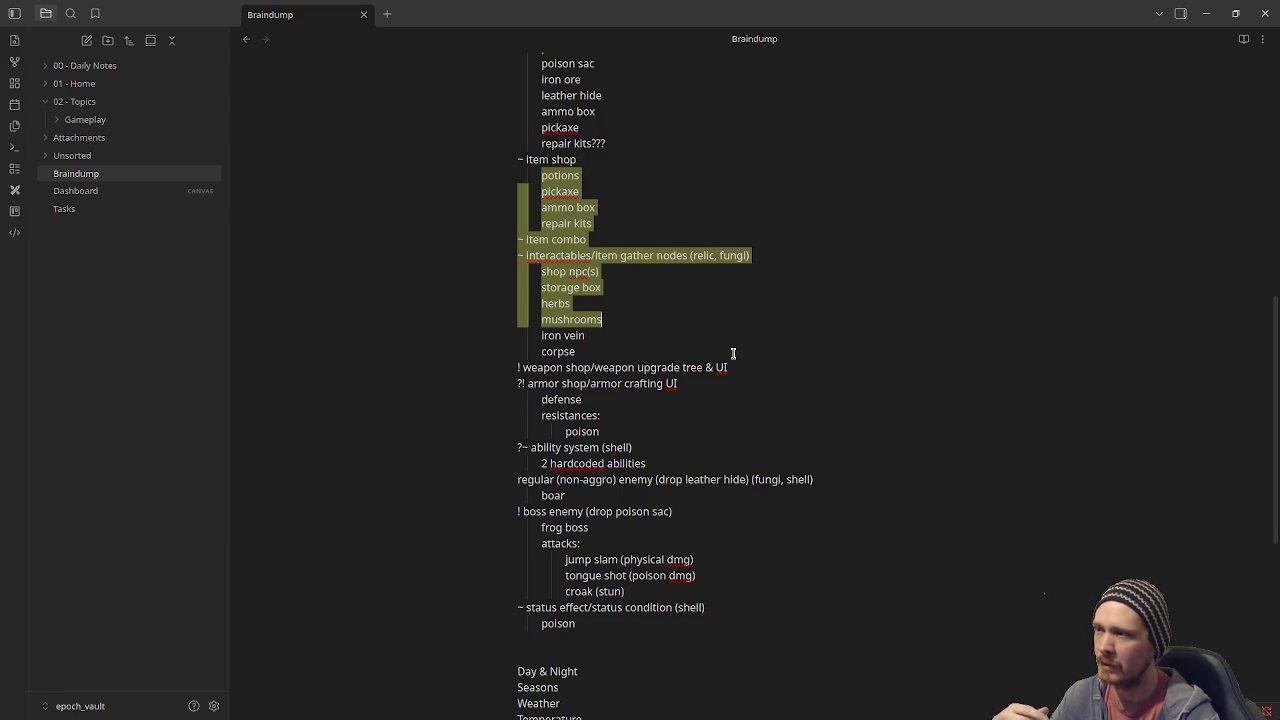
pyautogui.click(554, 264)
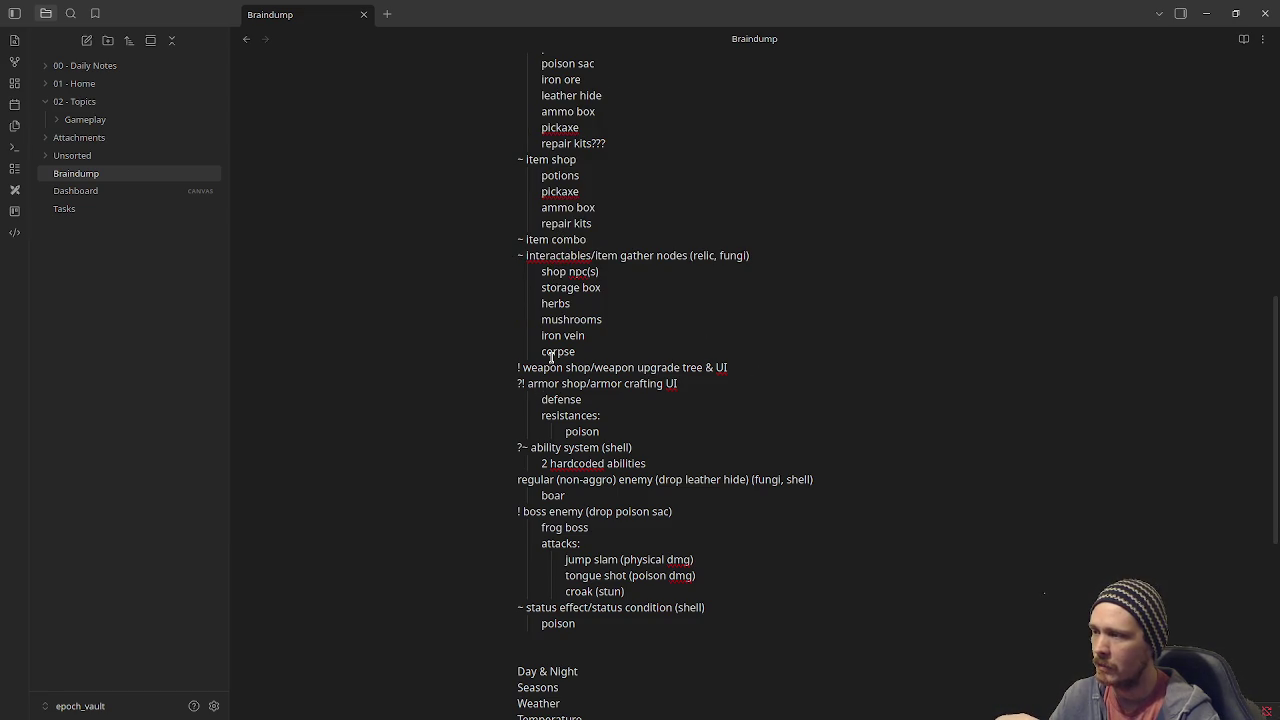
pyautogui.moveTo(557, 177); pyautogui.dragTo(602, 463)
pyautogui.click(757, 439)
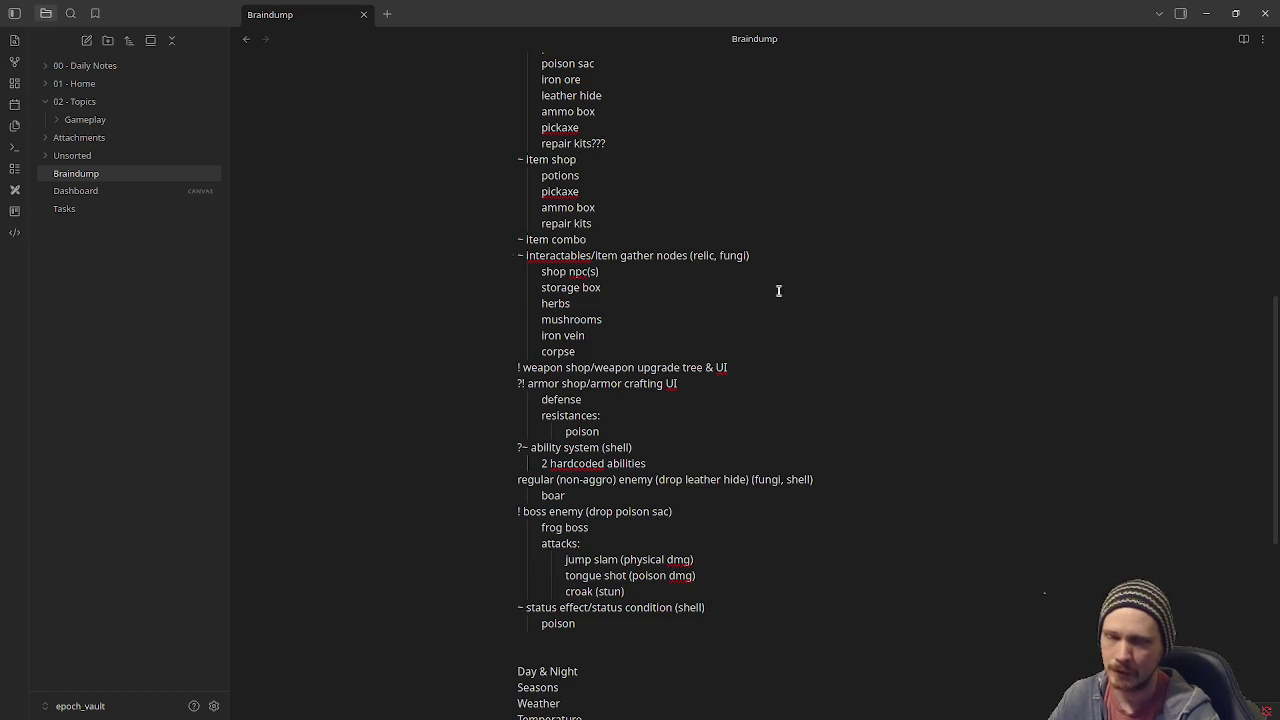
pyautogui.click(563, 256)
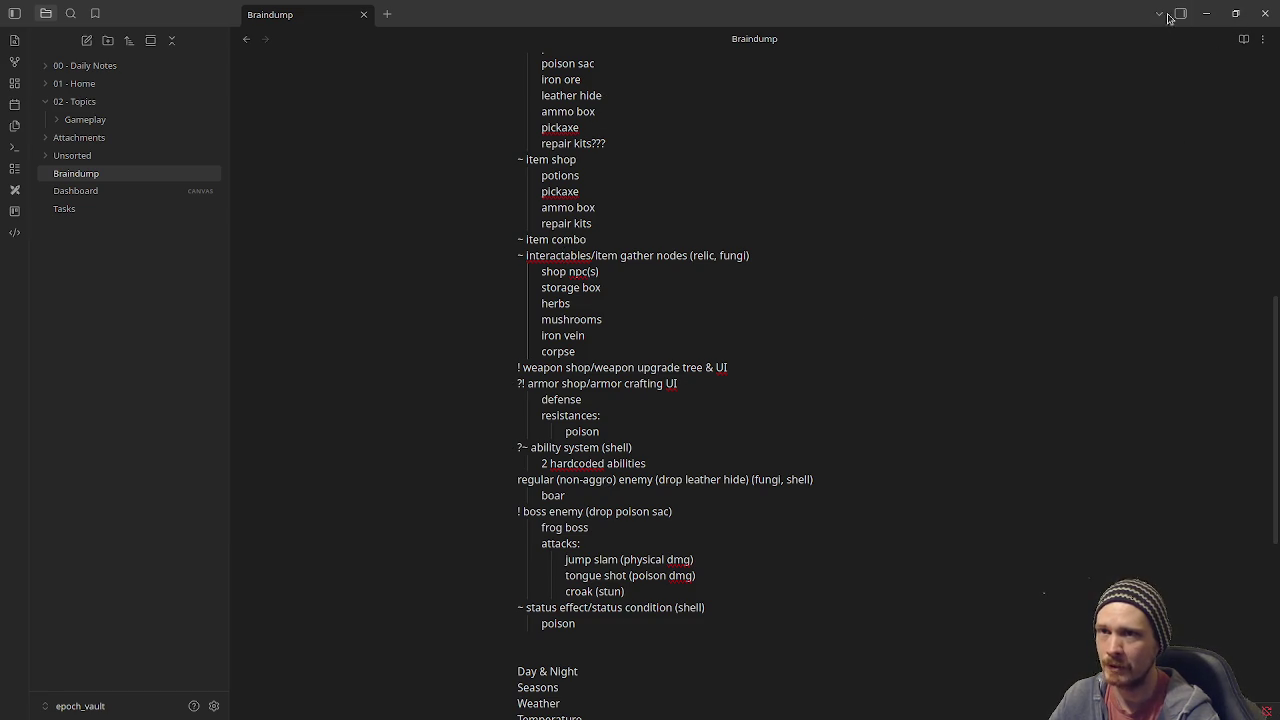
pyautogui.scroll(8, 686, 394)
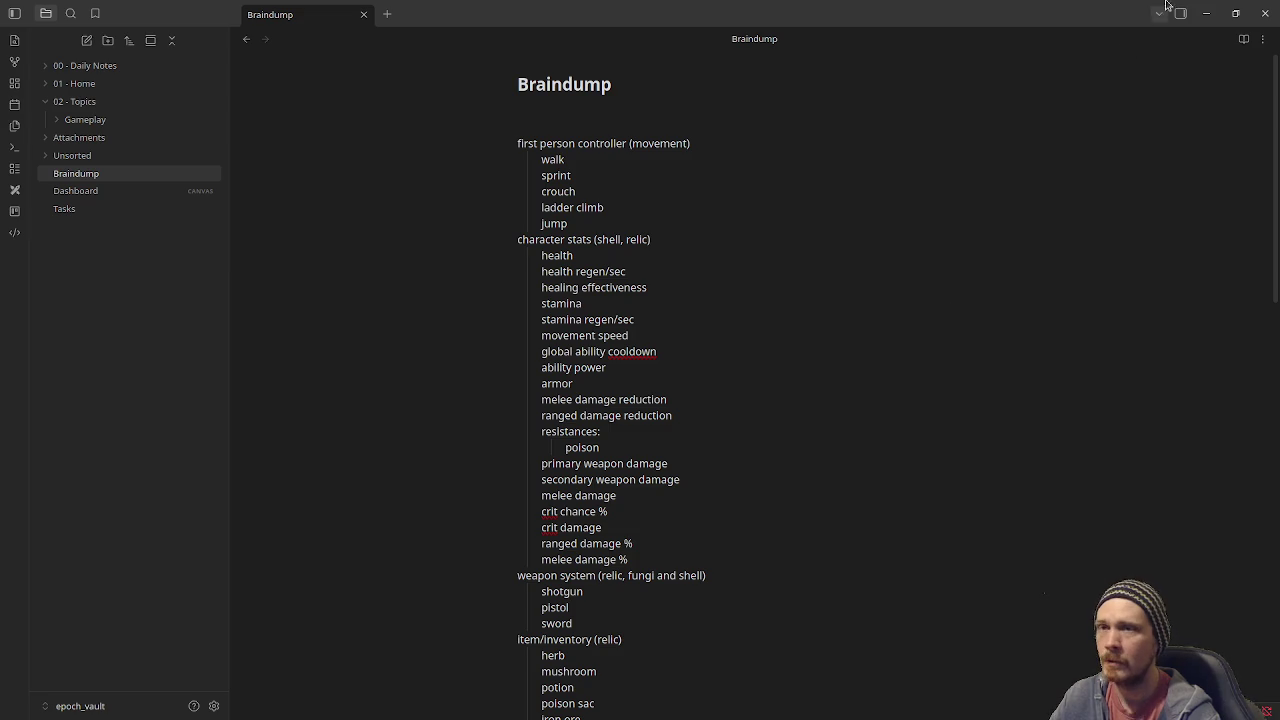
pyautogui.click(1206, 13)
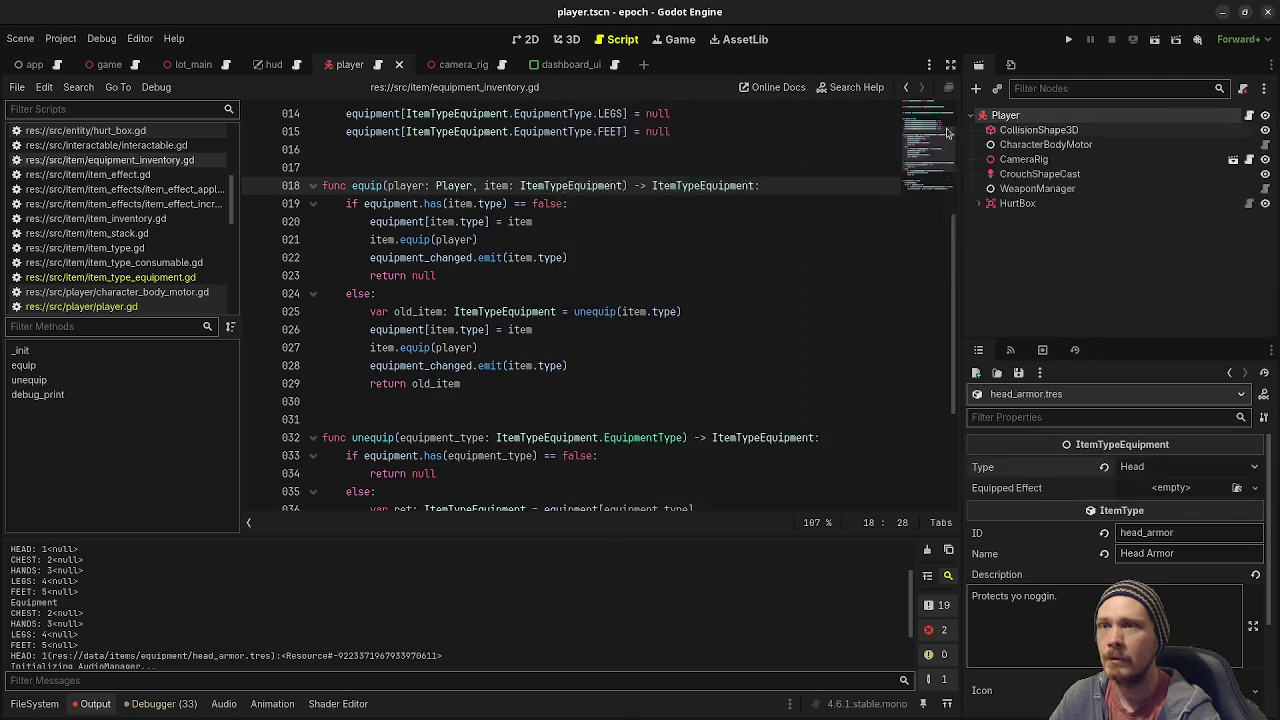
# After the failed run, comment out player.gd's line 56 head-armor equip call and rerun.
pyautogui.click(667, 328)
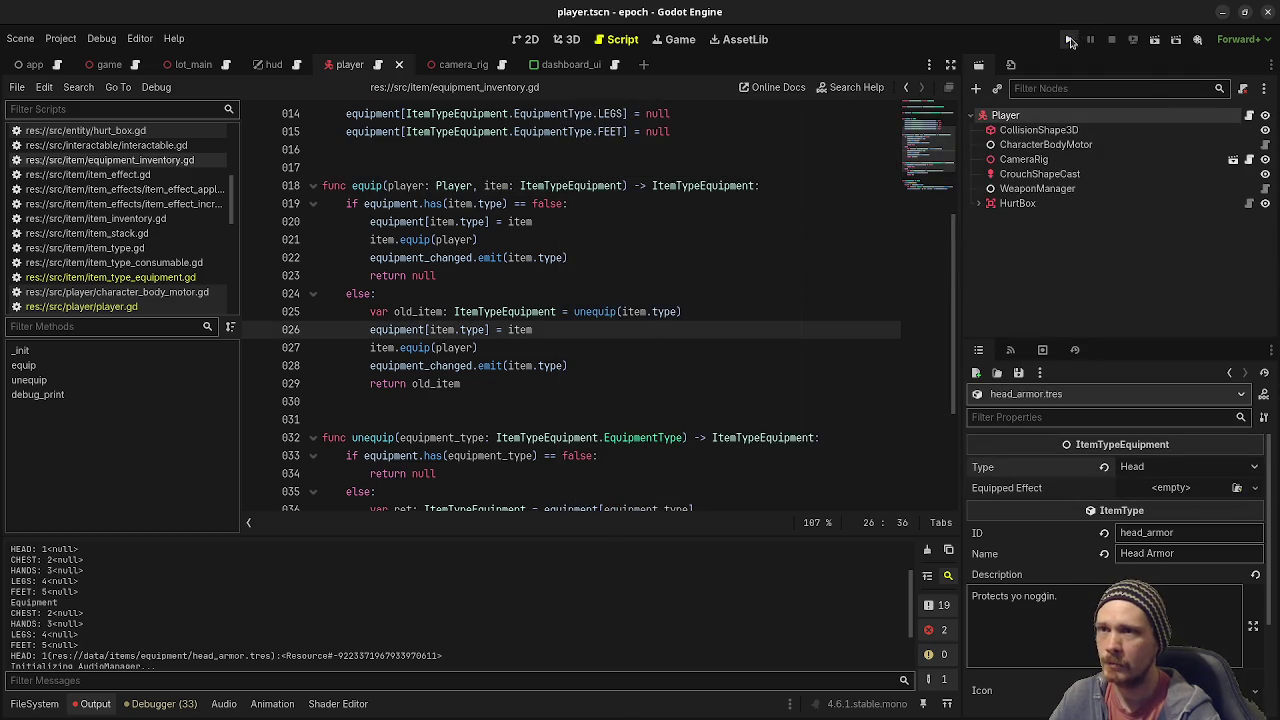
pyautogui.click(1068, 39)
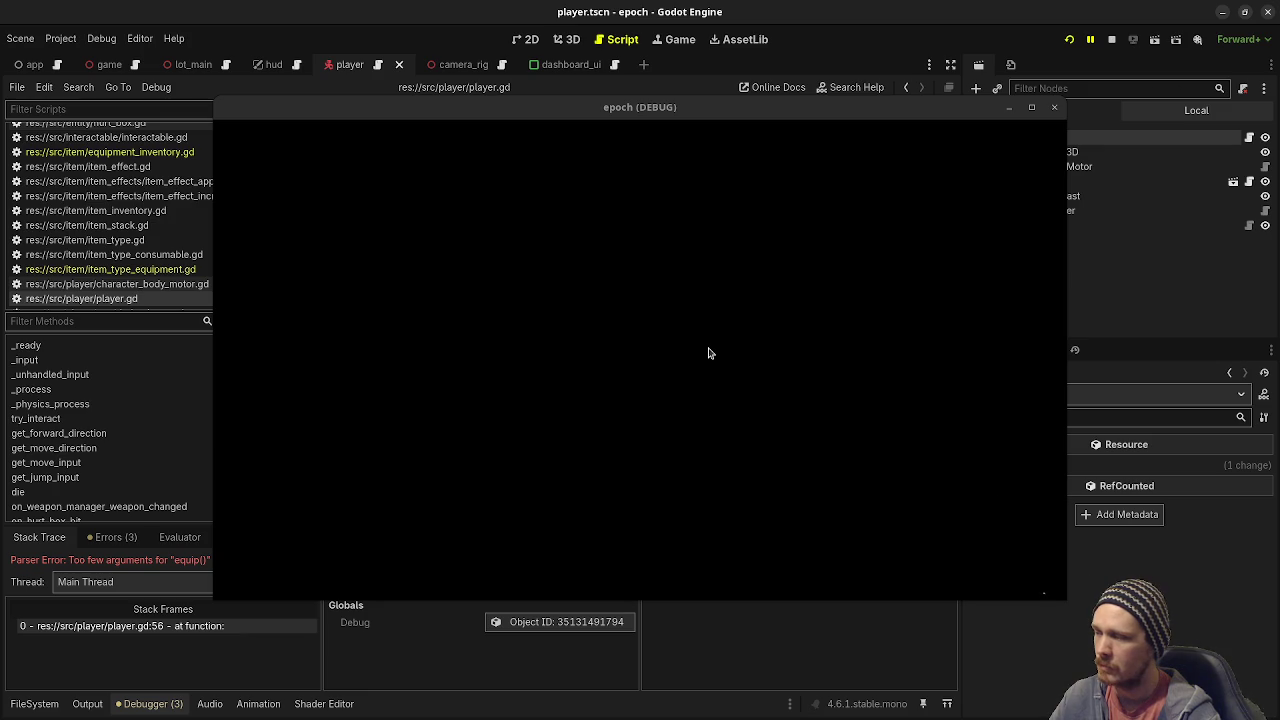
pyautogui.press('F8')
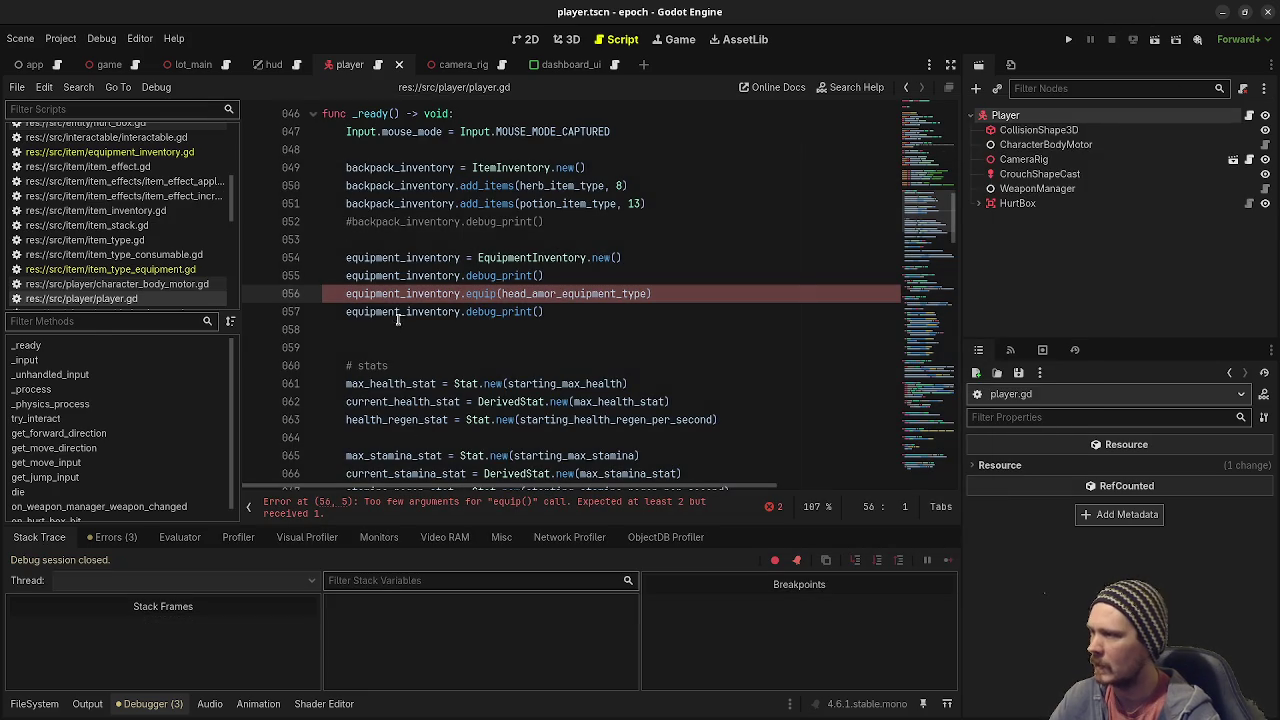
pyautogui.write('#')
pyautogui.press('F5')
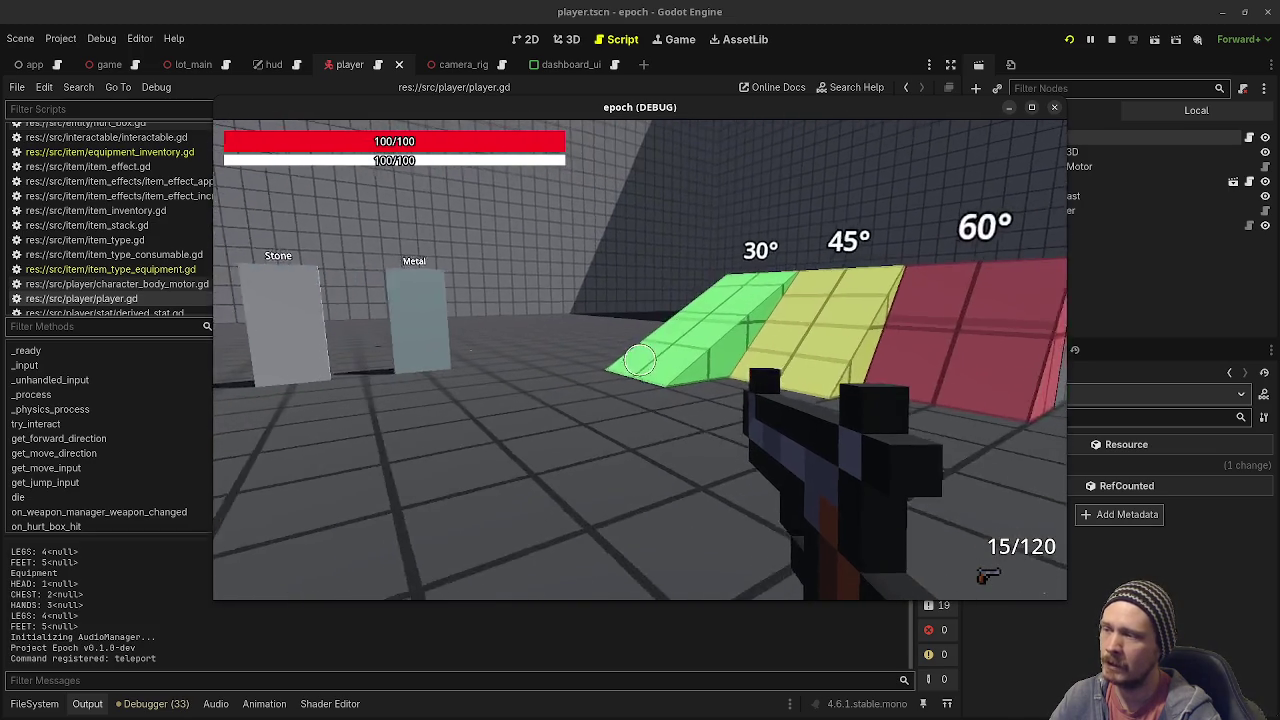
# Walk over the green 30° slope toward the Vault, Crouch Height and material panels.
pyautogui.press('w')
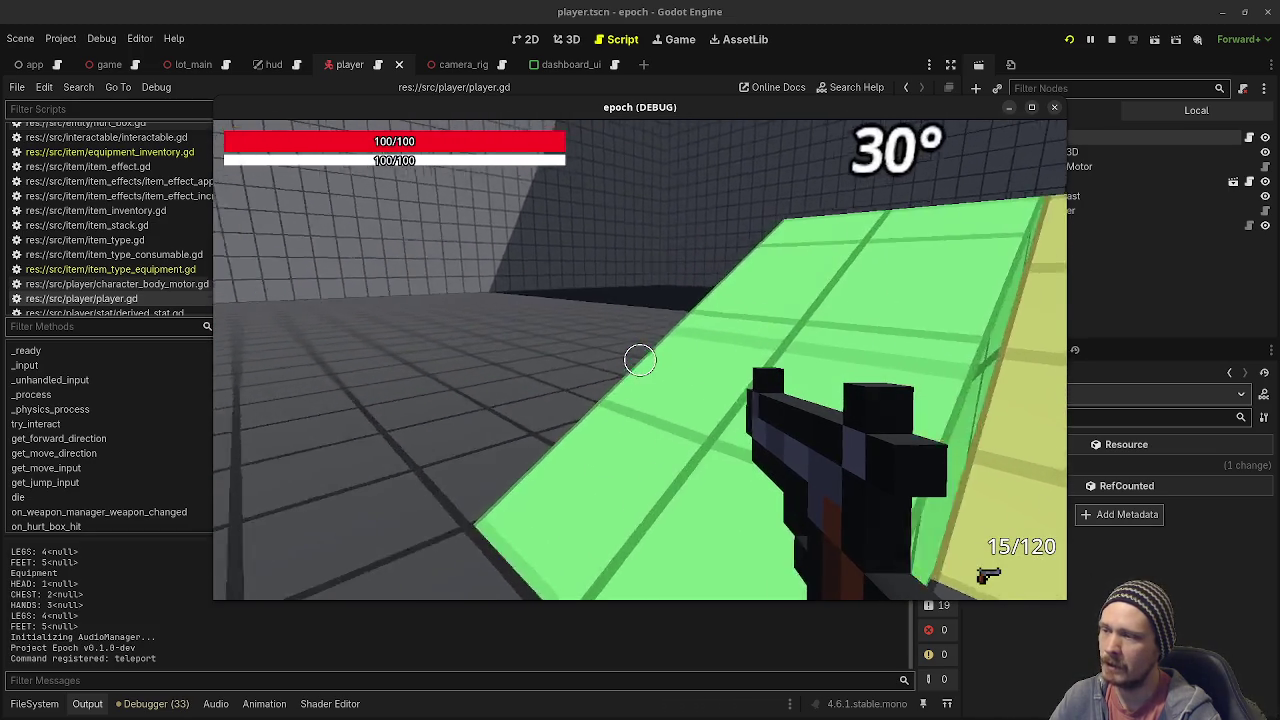
pyautogui.press('w')
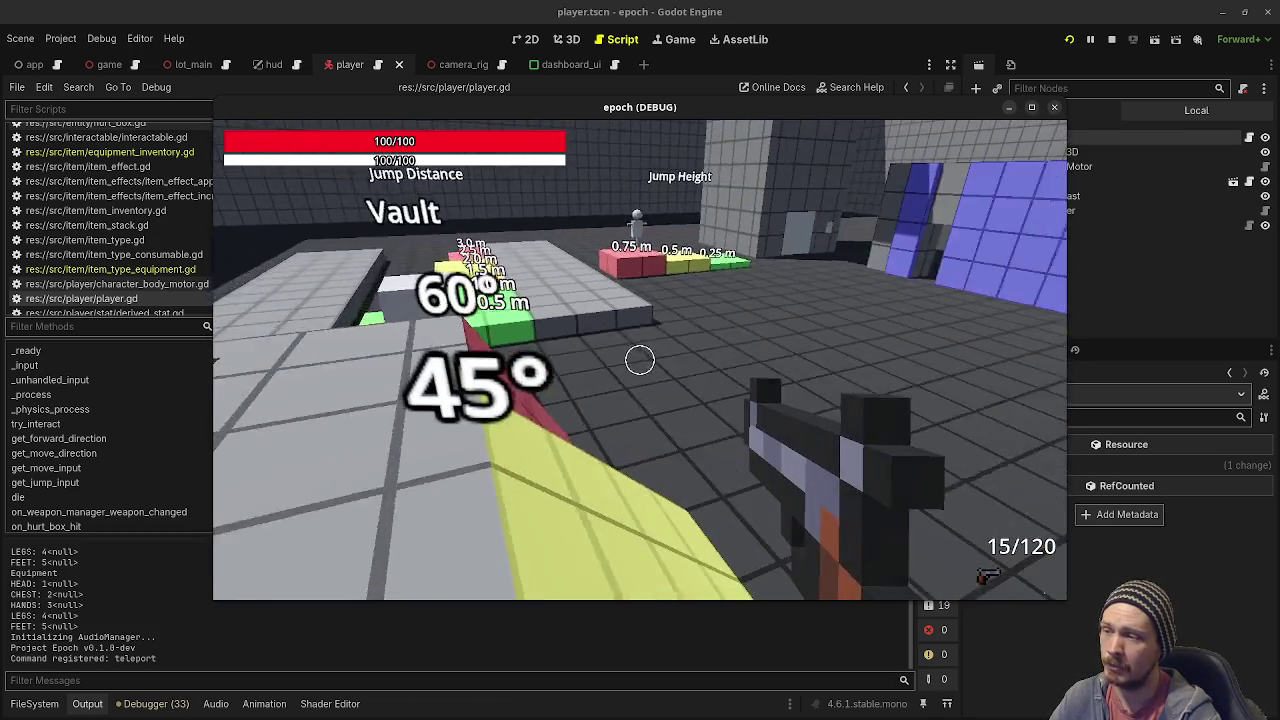
pyautogui.press('w')
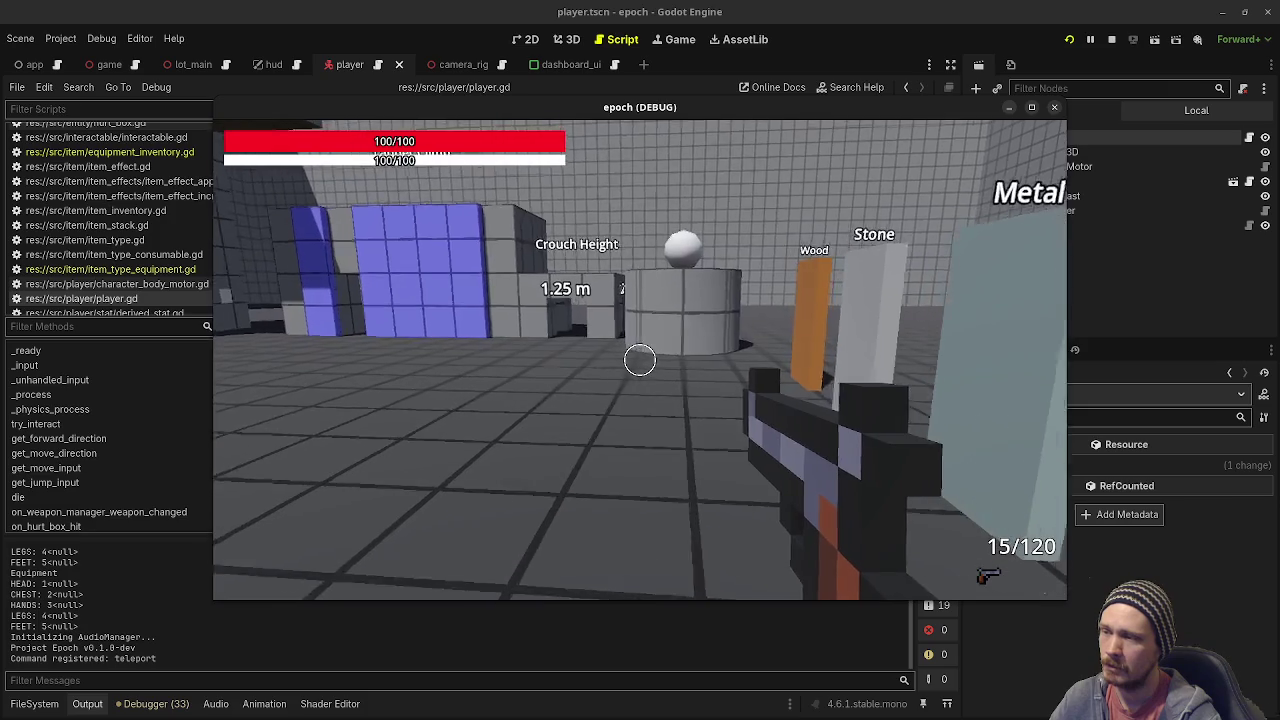
pyautogui.press('w')
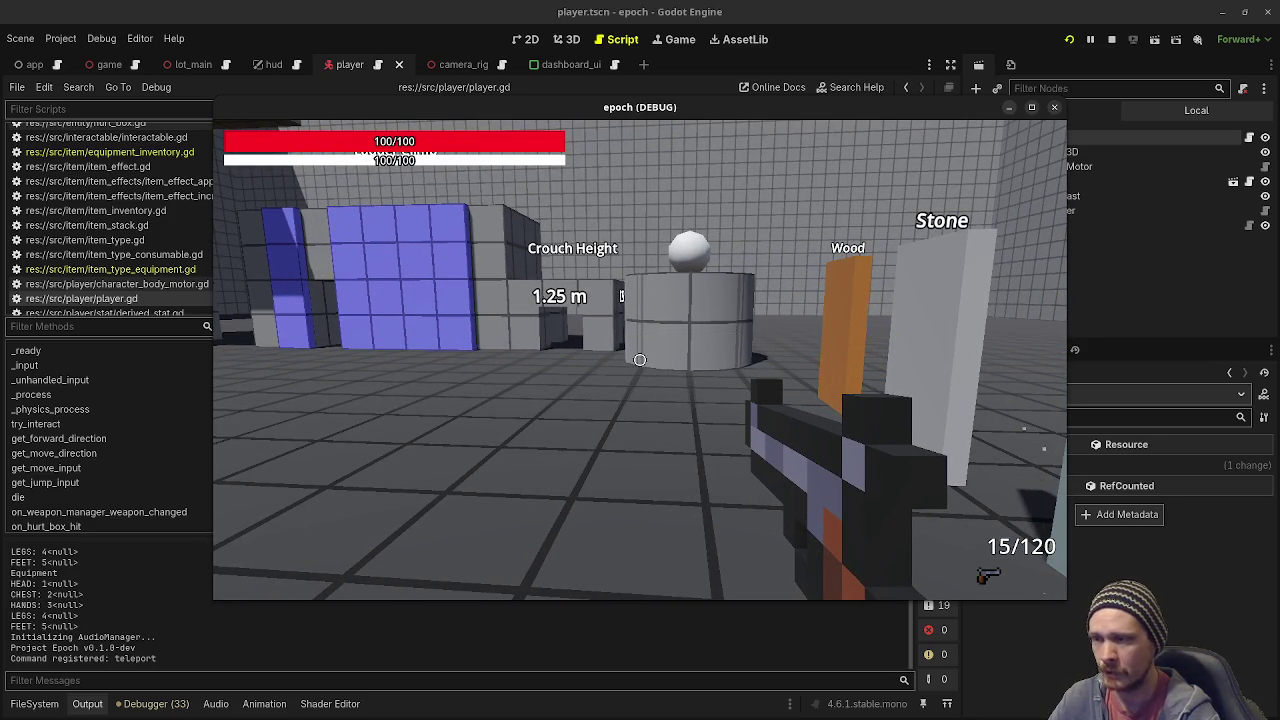
pyautogui.moveTo(640, 360)
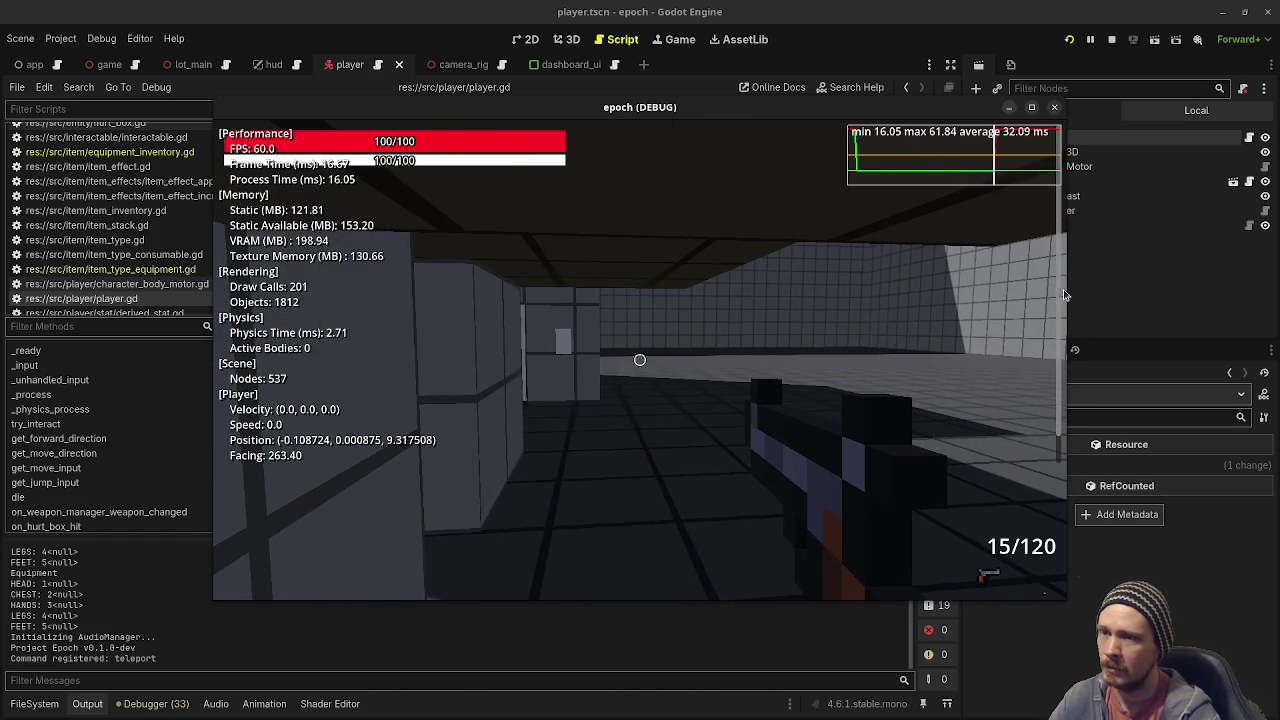
# Fire two pistol shots, then sprint forward up to the grey wall.
pyautogui.click(1066, 334)
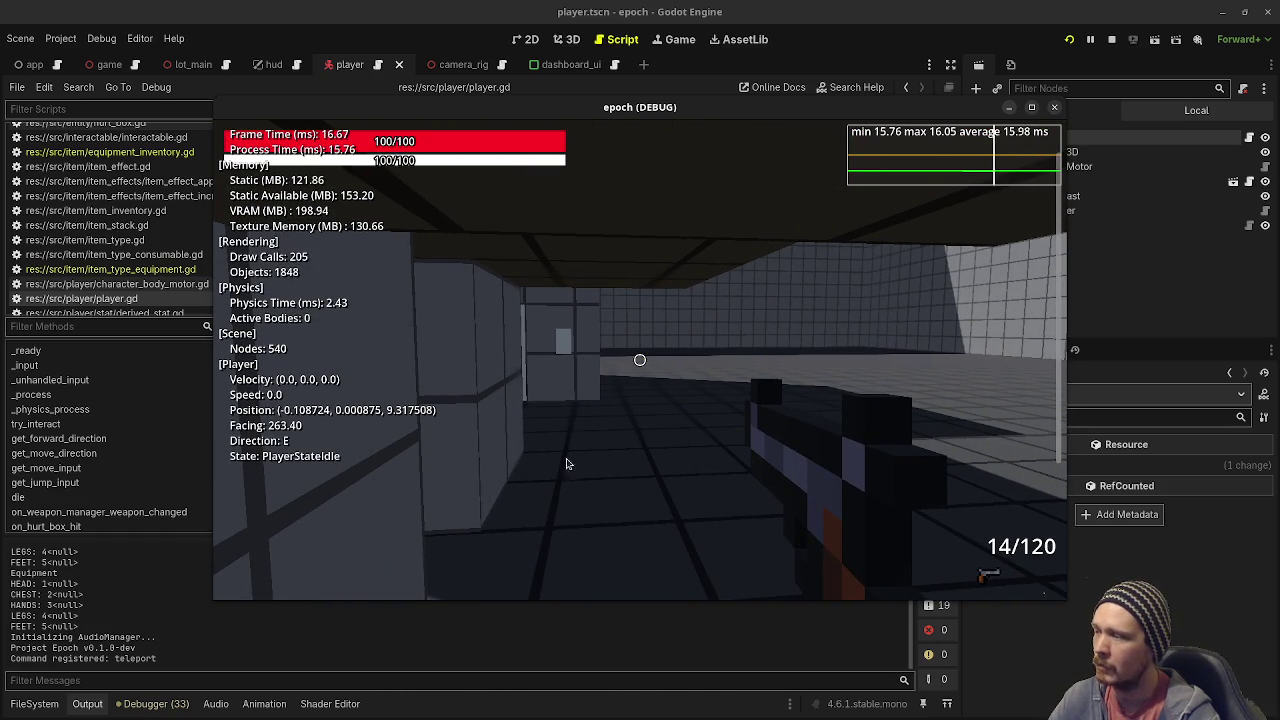
pyautogui.click(640, 360)
pyautogui.hotkey('shift', 'w')
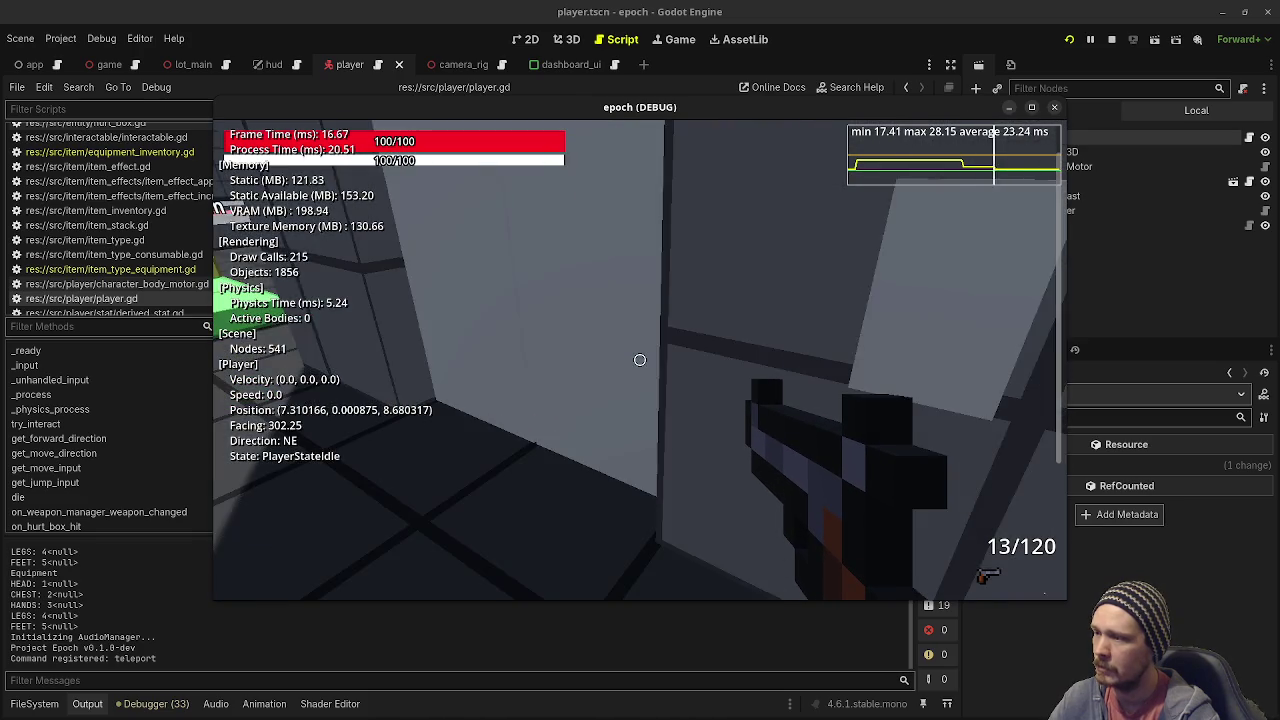
pyautogui.hotkey('shift', 'w')
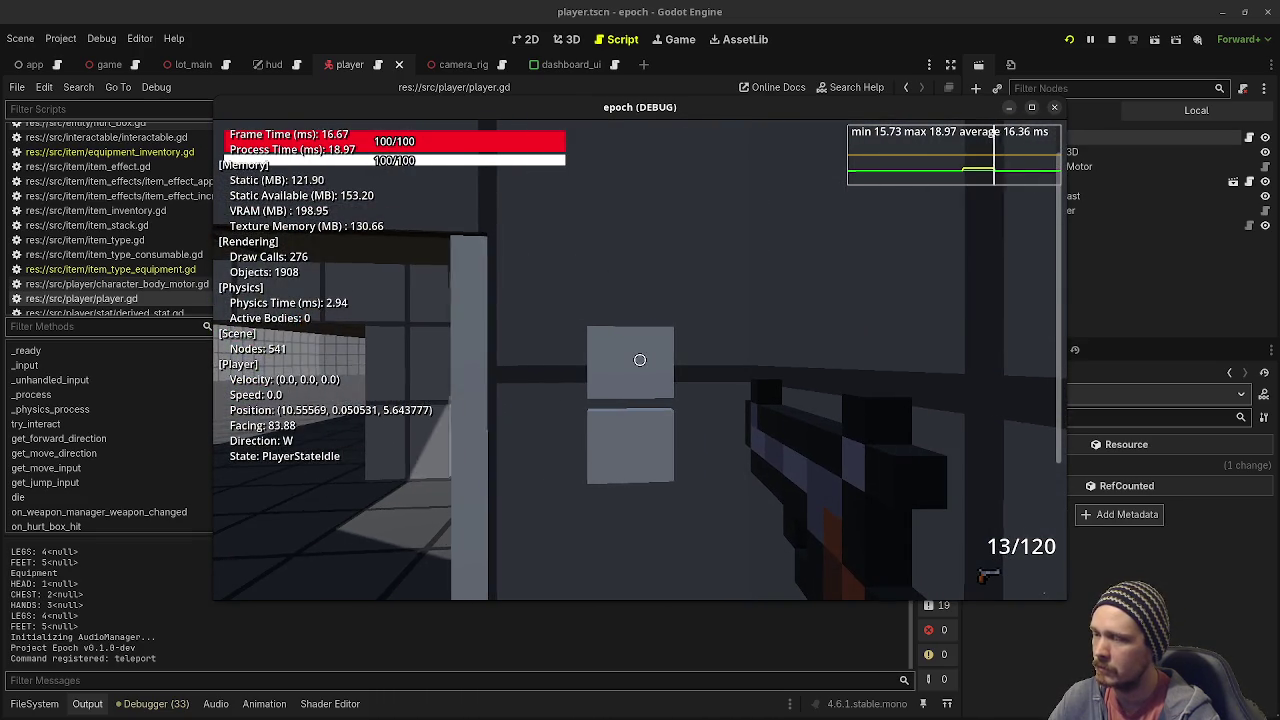
pyautogui.press('w')
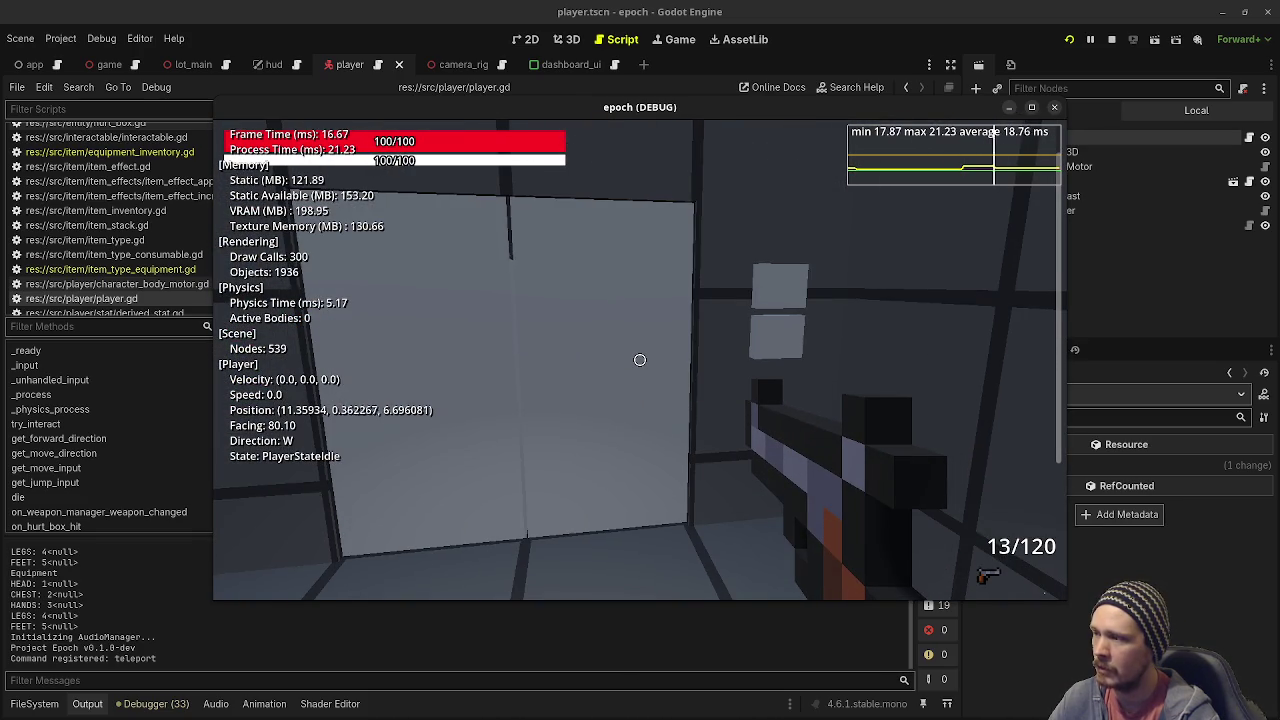
# Shoot the wall with the shotgun and pistol, then walk away and release the mouse.
pyautogui.press('2')
pyautogui.click(640, 360)
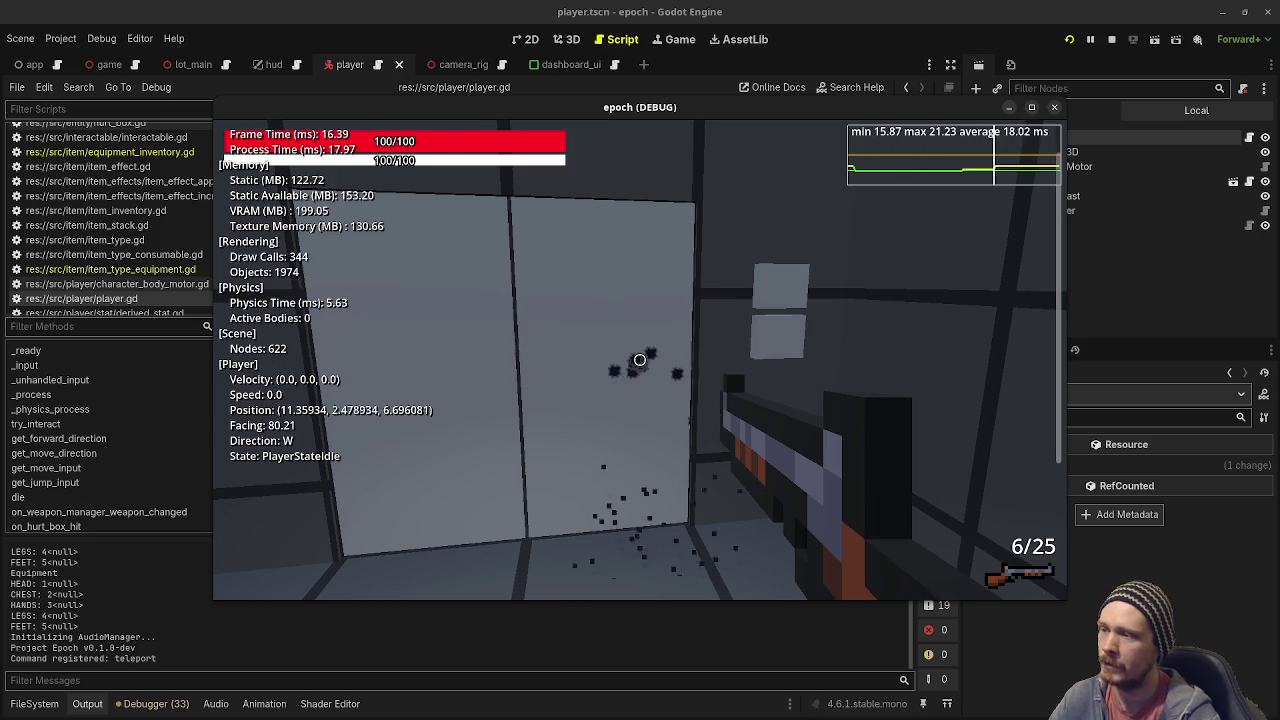
pyautogui.press('space')
pyautogui.click(640, 360)
pyautogui.press('1')
pyautogui.click(640, 360)
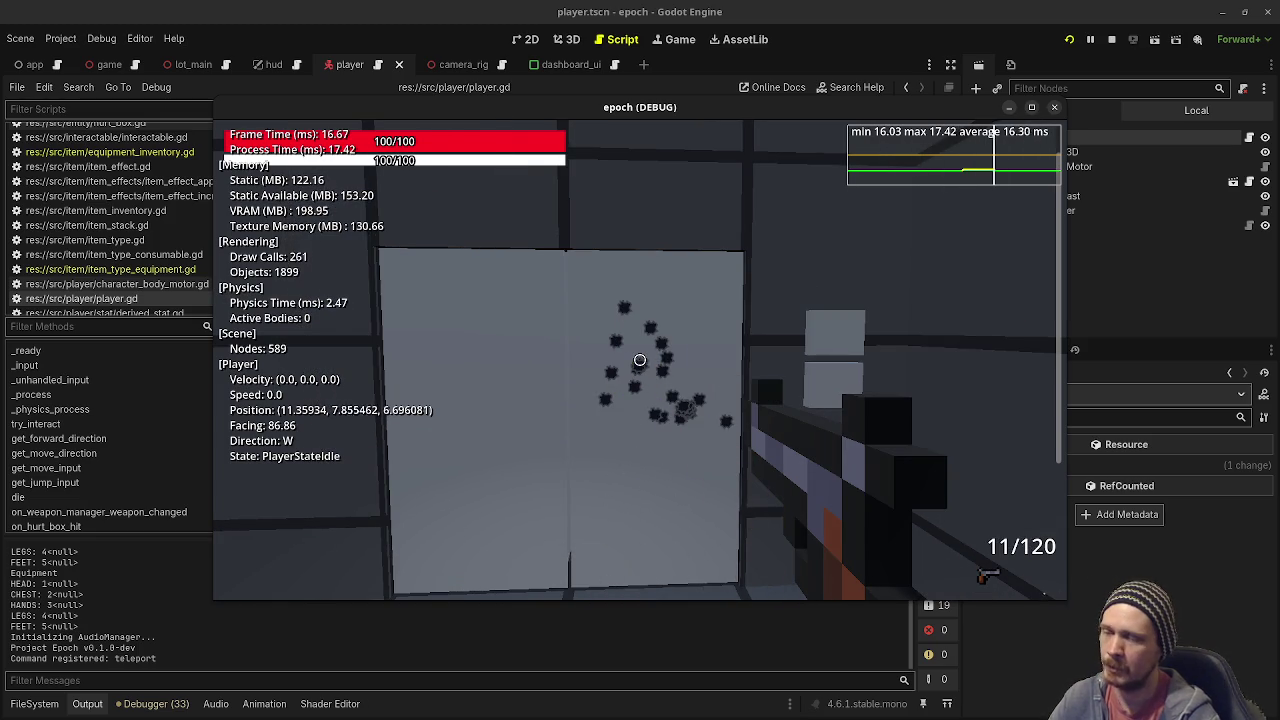
pyautogui.press('w')
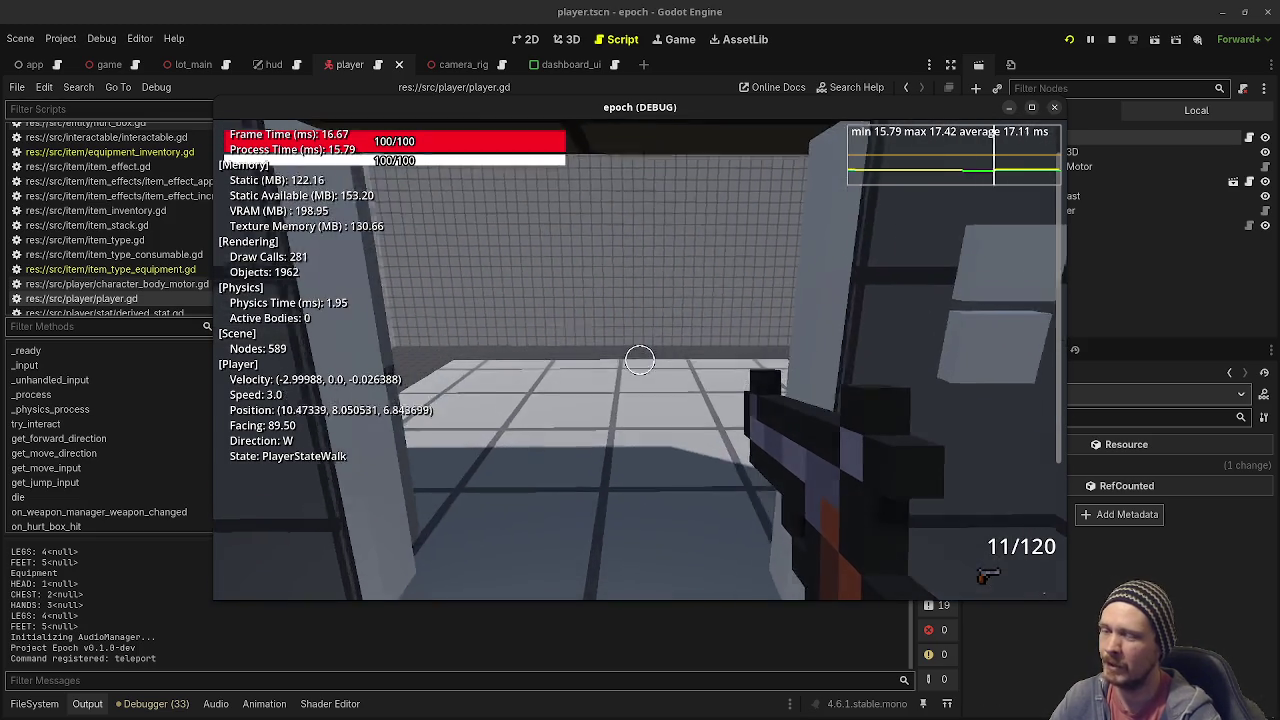
pyautogui.press('Escape')
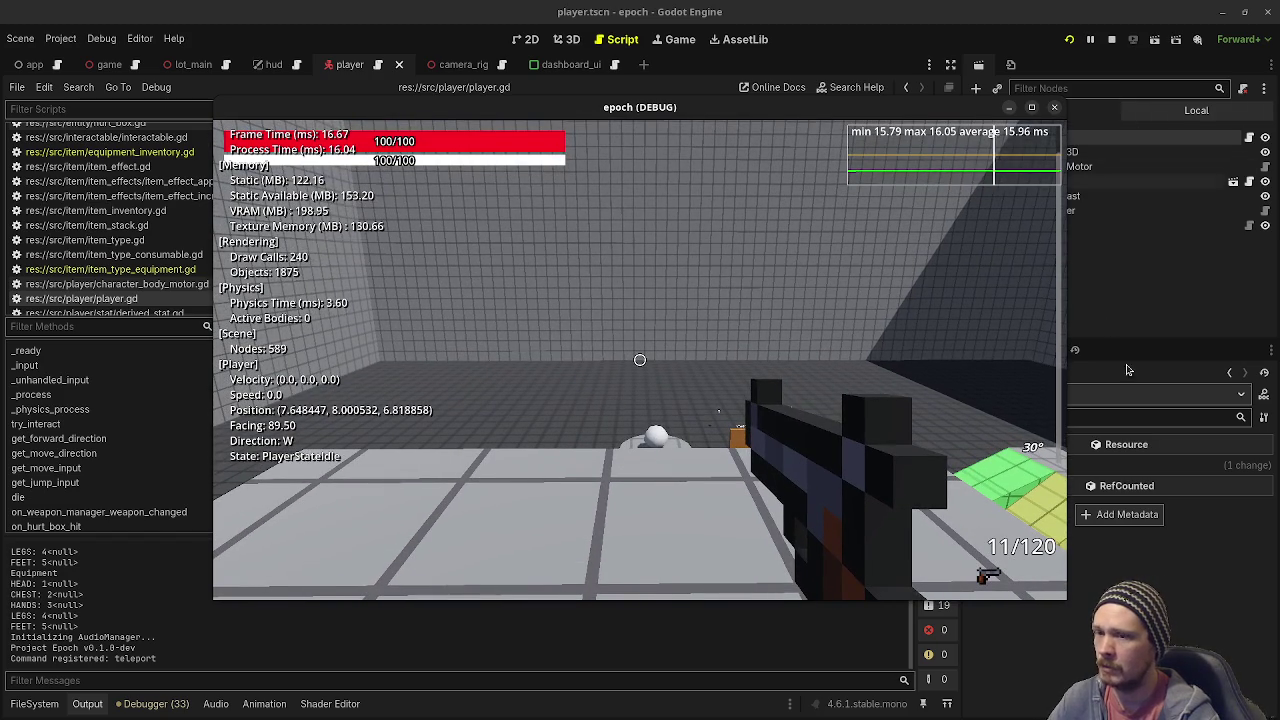
# Set WeaponManager's Primary Weapon Type to assault_rifle.tres and Secondary to smg.tres.
pyautogui.click(34, 703)
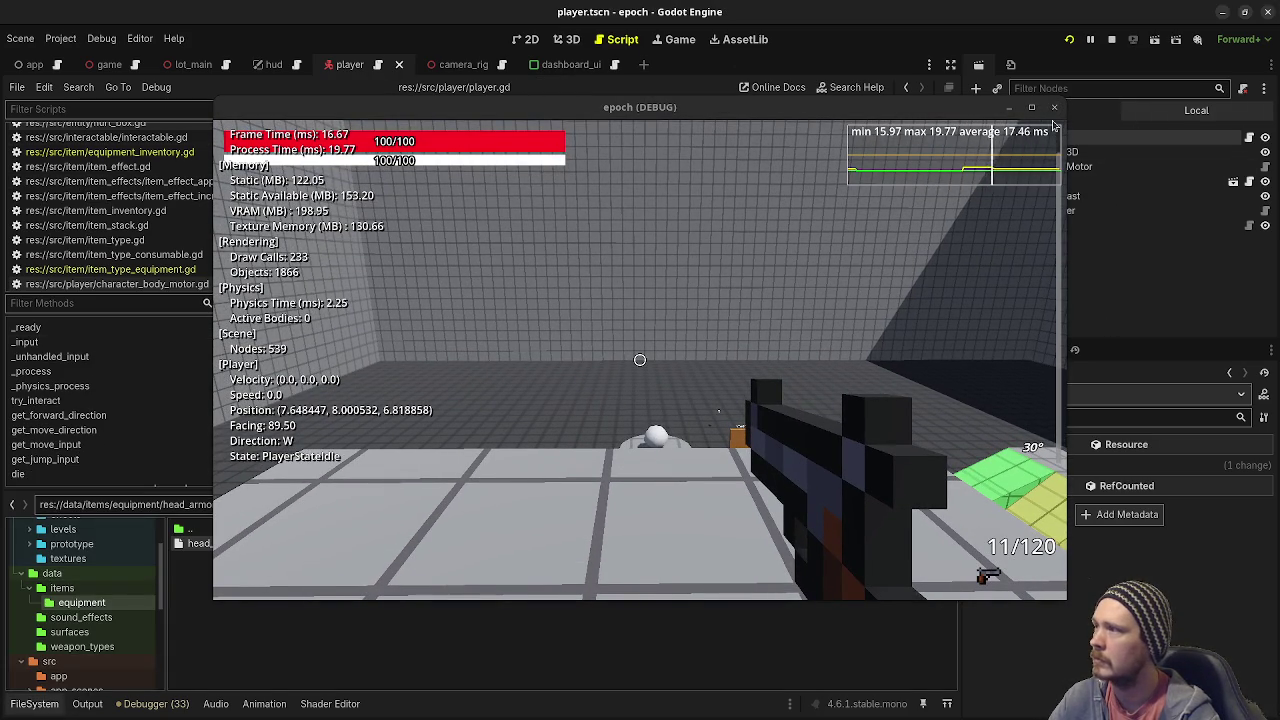
pyautogui.click(1120, 140)
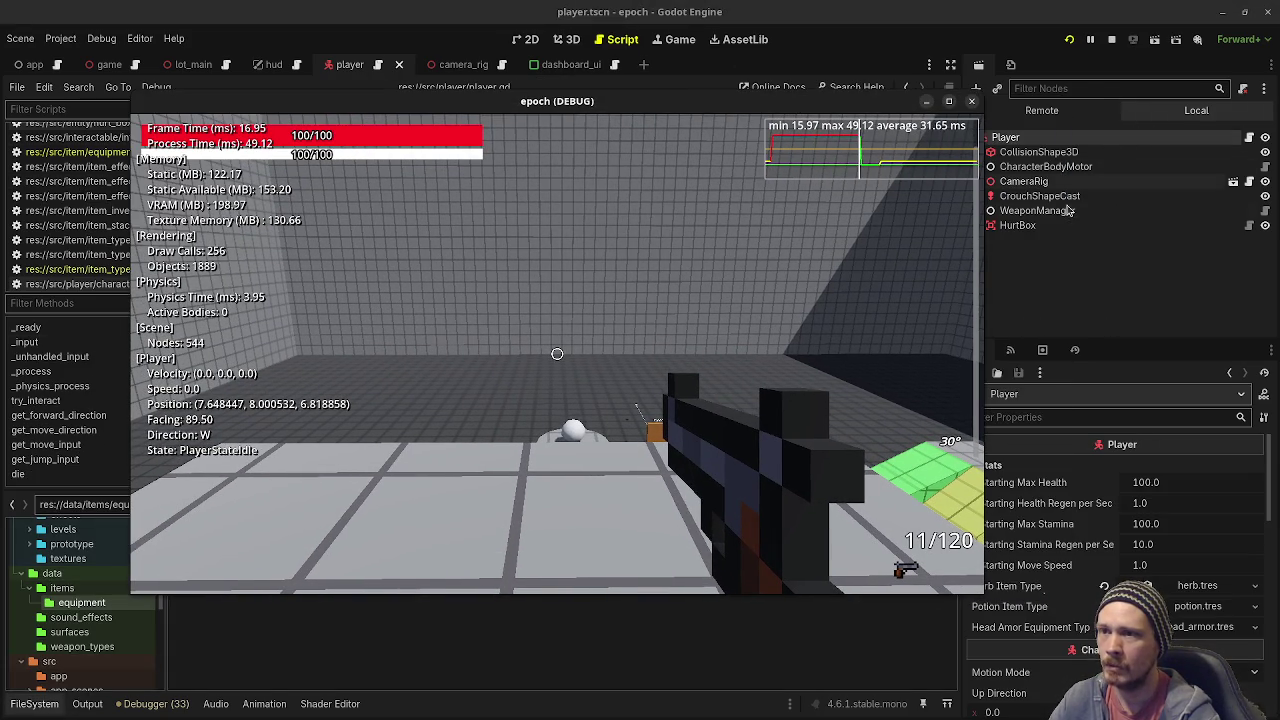
pyautogui.click(1100, 210)
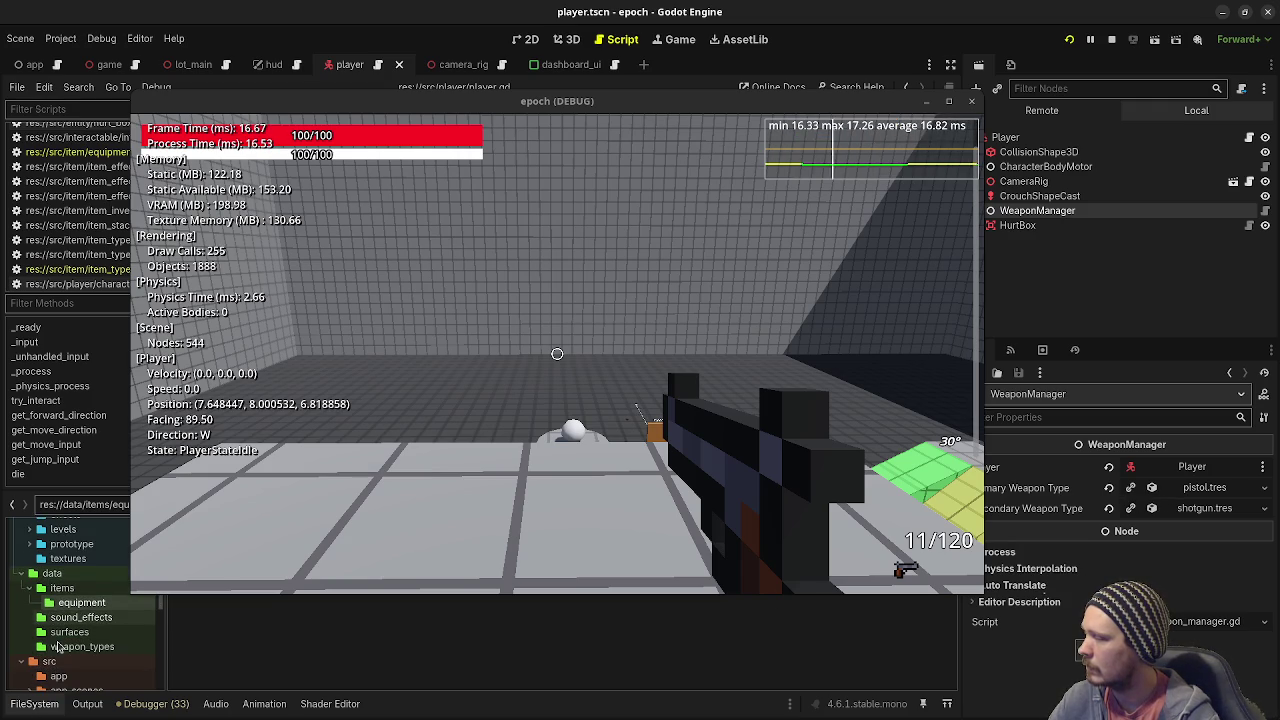
pyautogui.click(95, 646)
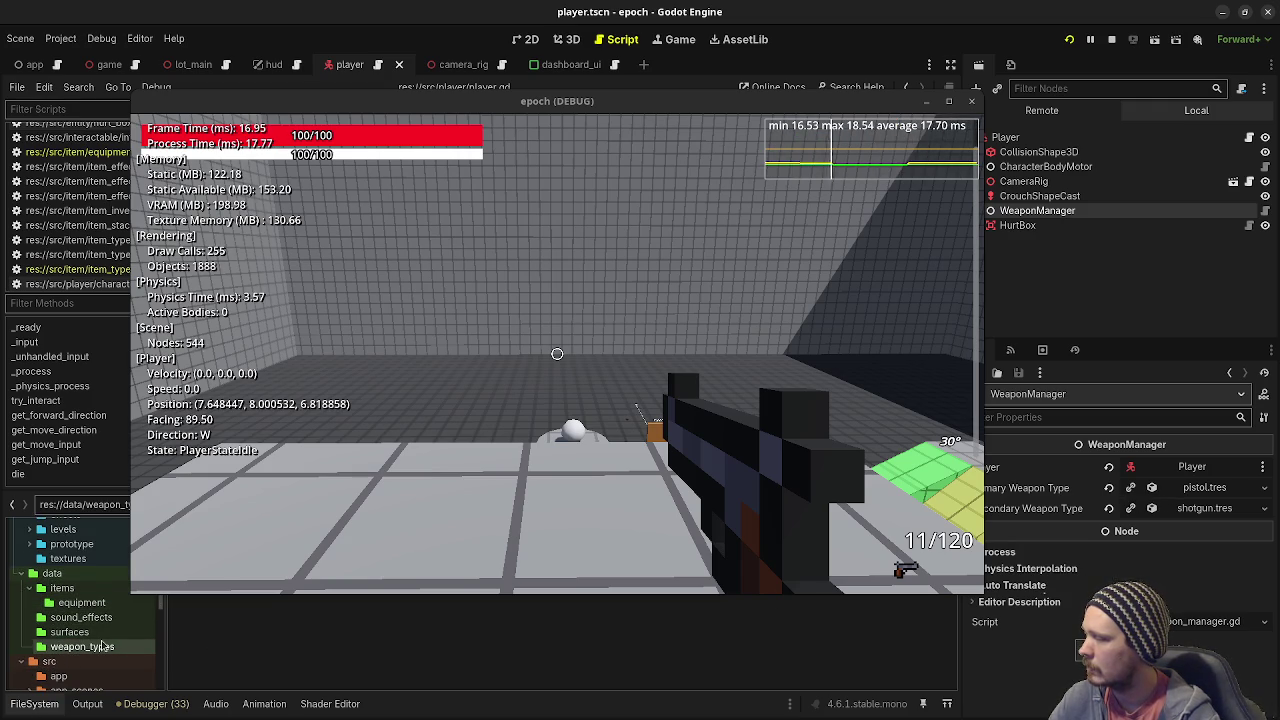
pyautogui.moveTo(368, 216)
pyautogui.mouseDown()
pyautogui.moveTo(425, 145)
pyautogui.moveTo(368, 162)
pyautogui.moveTo(380, 166)
pyautogui.mouseUp()
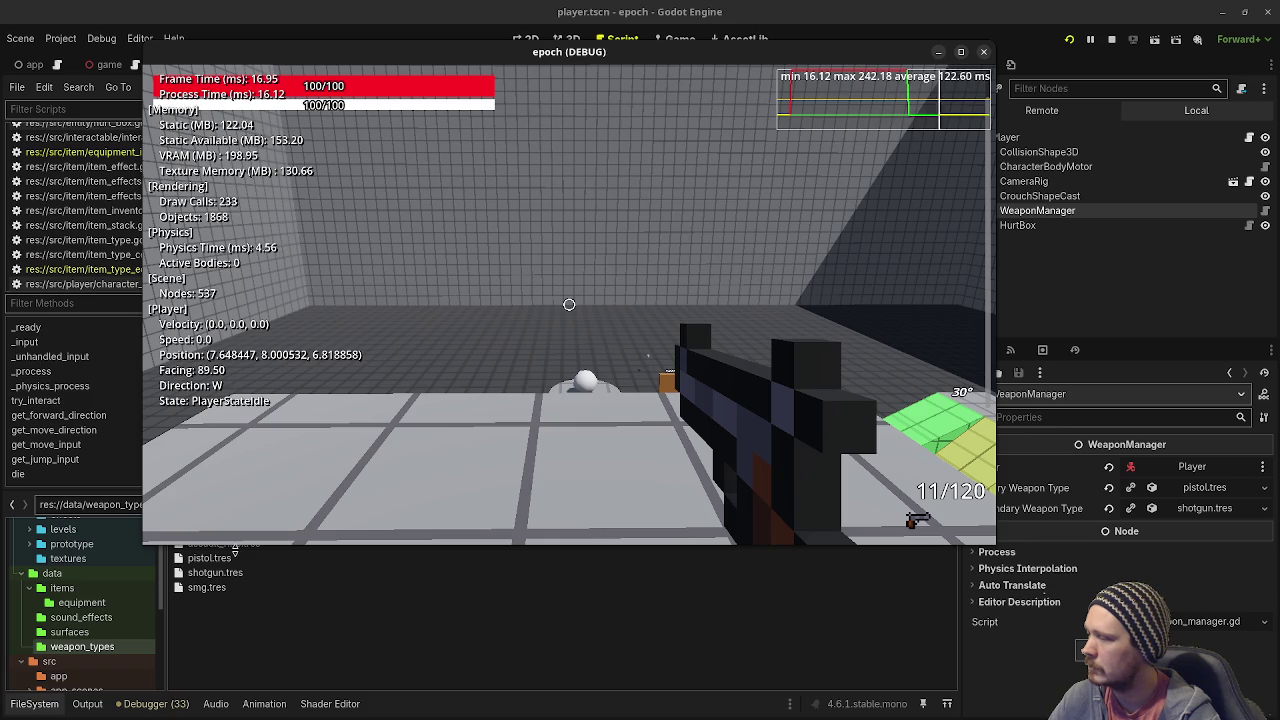
pyautogui.moveTo(366, 51); pyautogui.dragTo(351, 42)
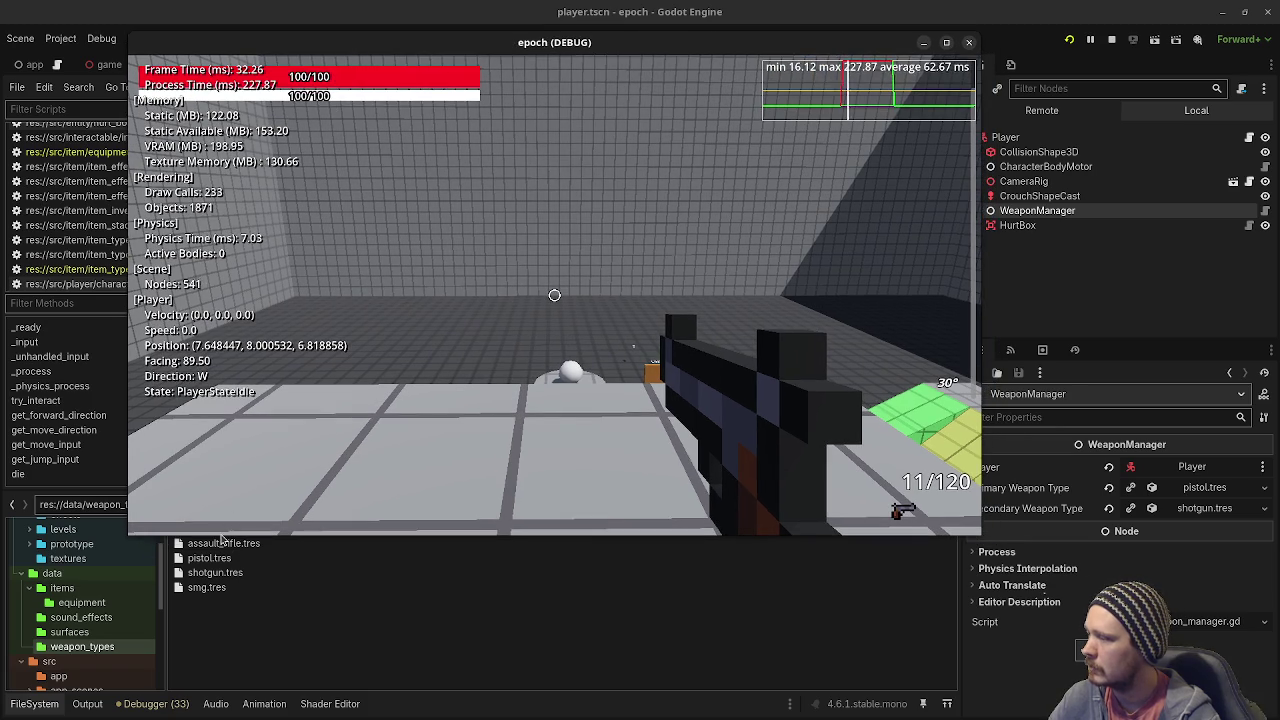
pyautogui.moveTo(220, 543); pyautogui.dragTo(1160, 487)
pyautogui.moveTo(340, 587); pyautogui.dragTo(1188, 516)
# Switch between the assault rifle and SMG in the running game, then stop it.
pyautogui.click(554, 295)
pyautogui.press('1')
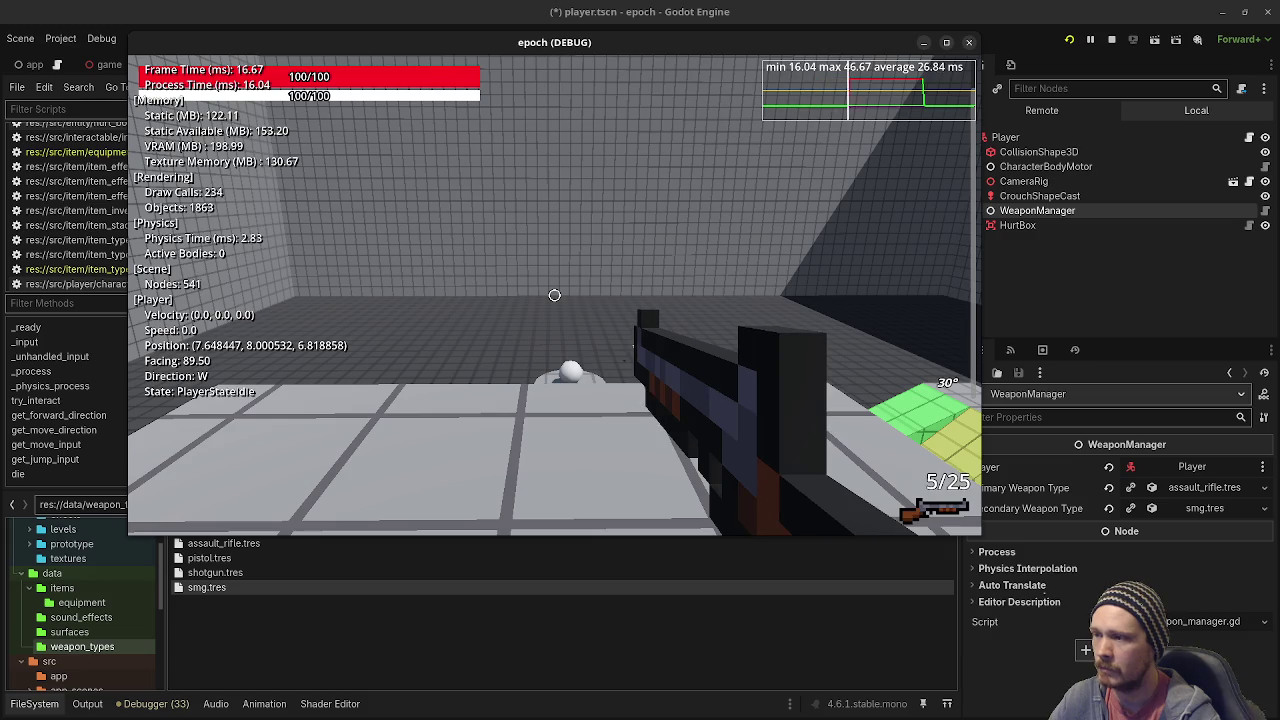
pyautogui.press('2')
pyautogui.press('Escape')
pyautogui.click(737, 240)
pyautogui.press('1')
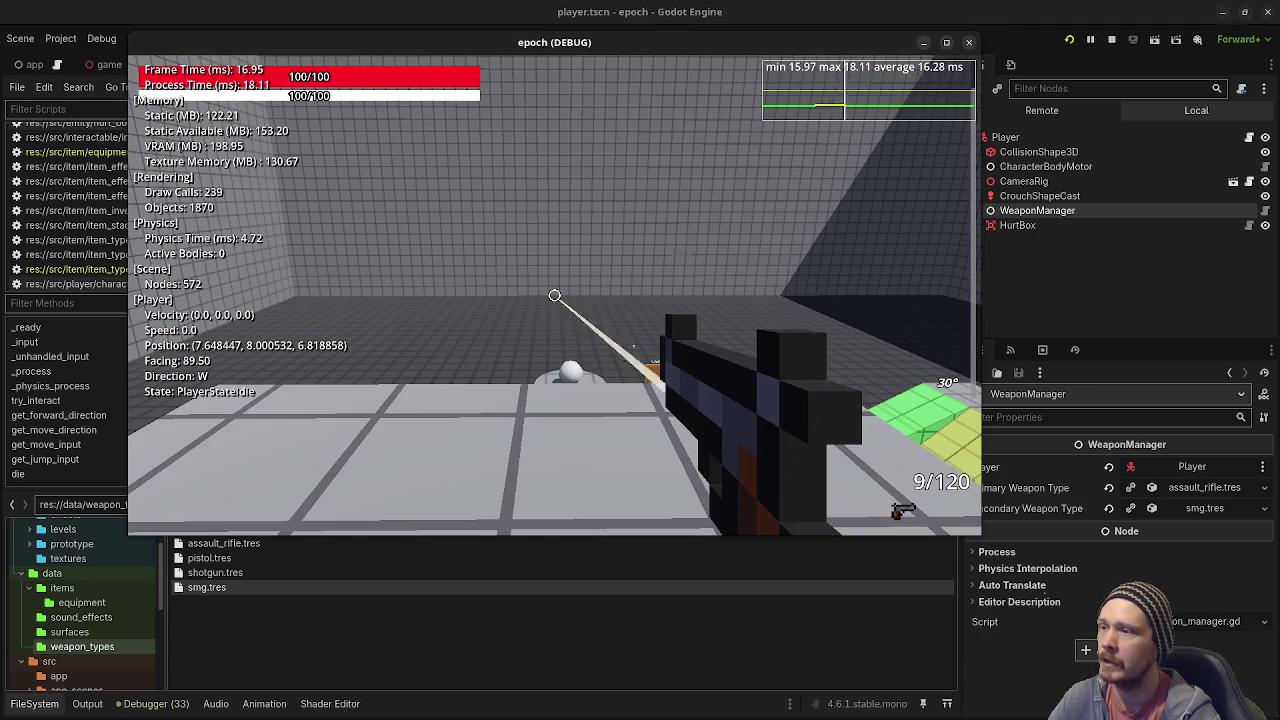
pyautogui.press('2')
pyautogui.press('1')
pyautogui.press('Escape')
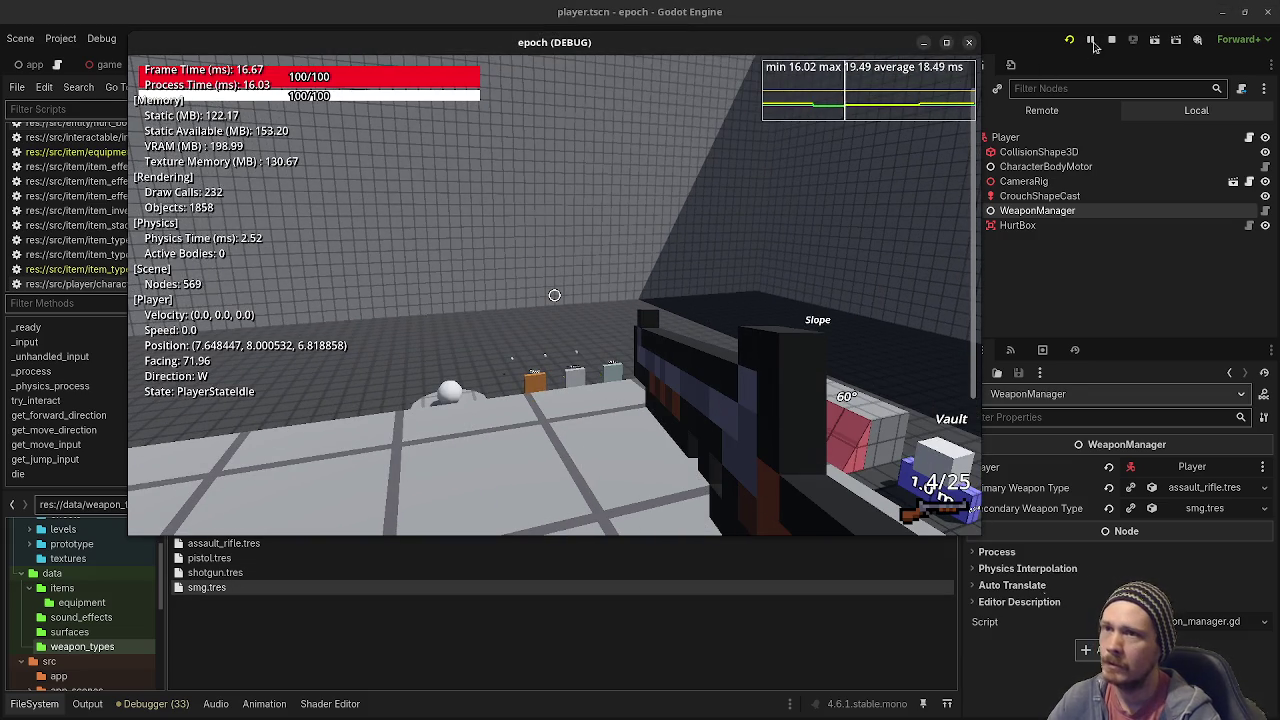
pyautogui.click(1110, 40)
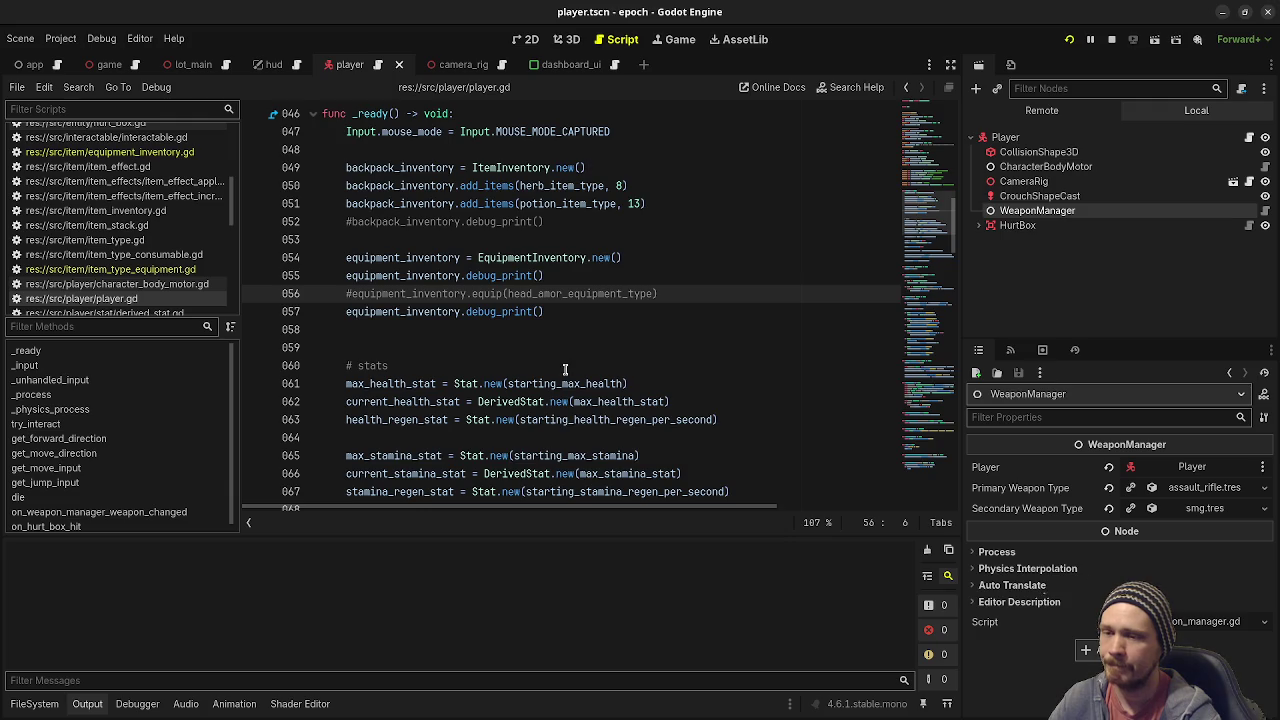
# Relaunch the game, shoot the Wood pillar with the assault rifle, then switch to the SMG (40/280).
pyautogui.press('F5')
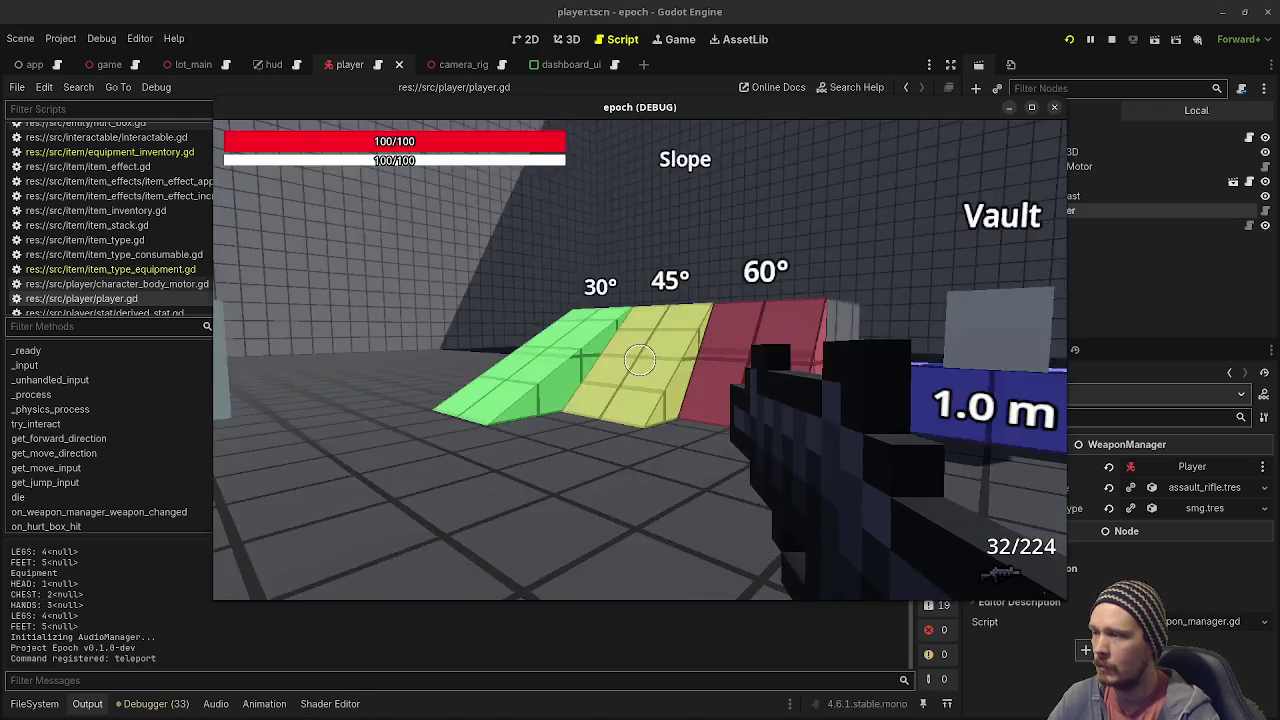
pyautogui.press('w')
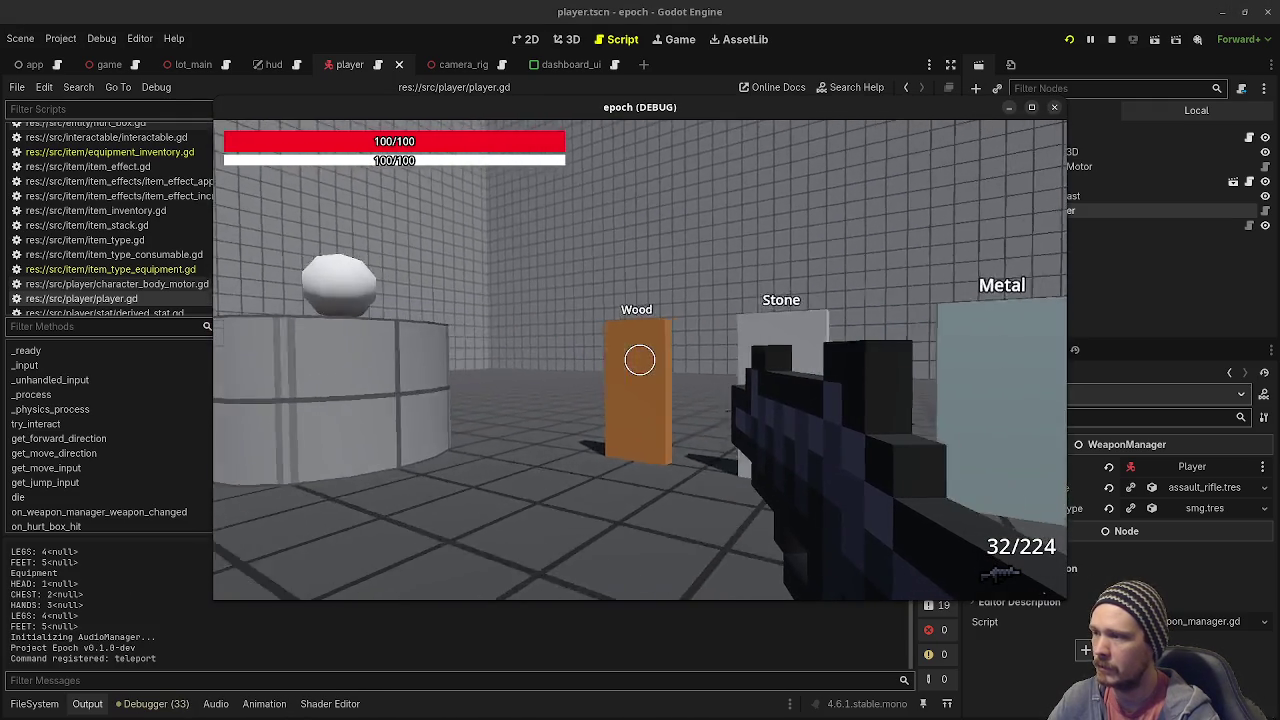
pyautogui.press('d')
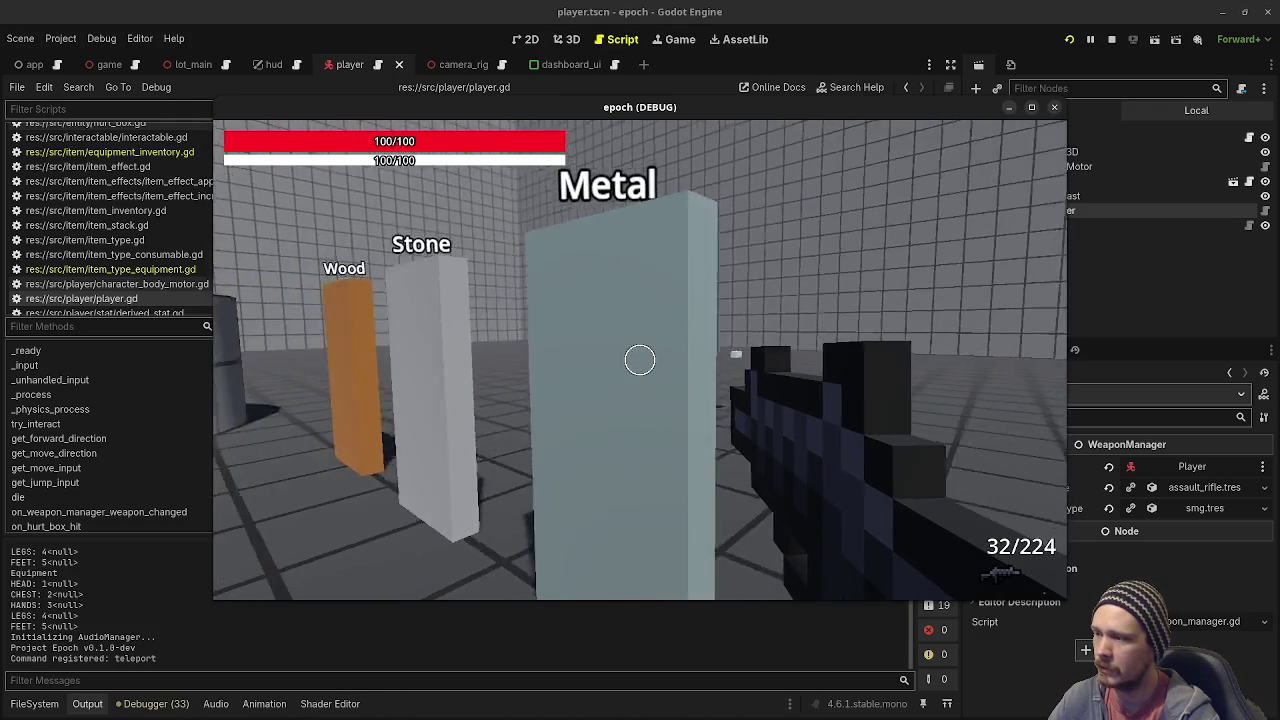
pyautogui.press('s')
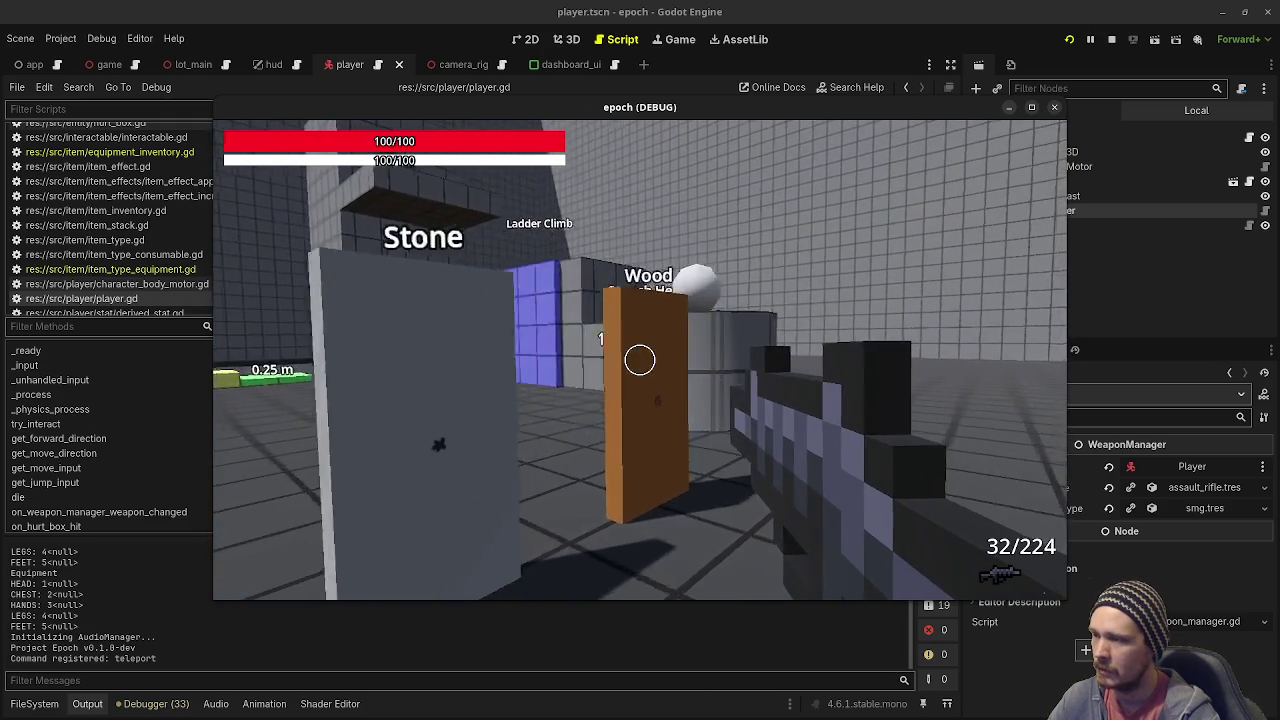
pyautogui.press('a')
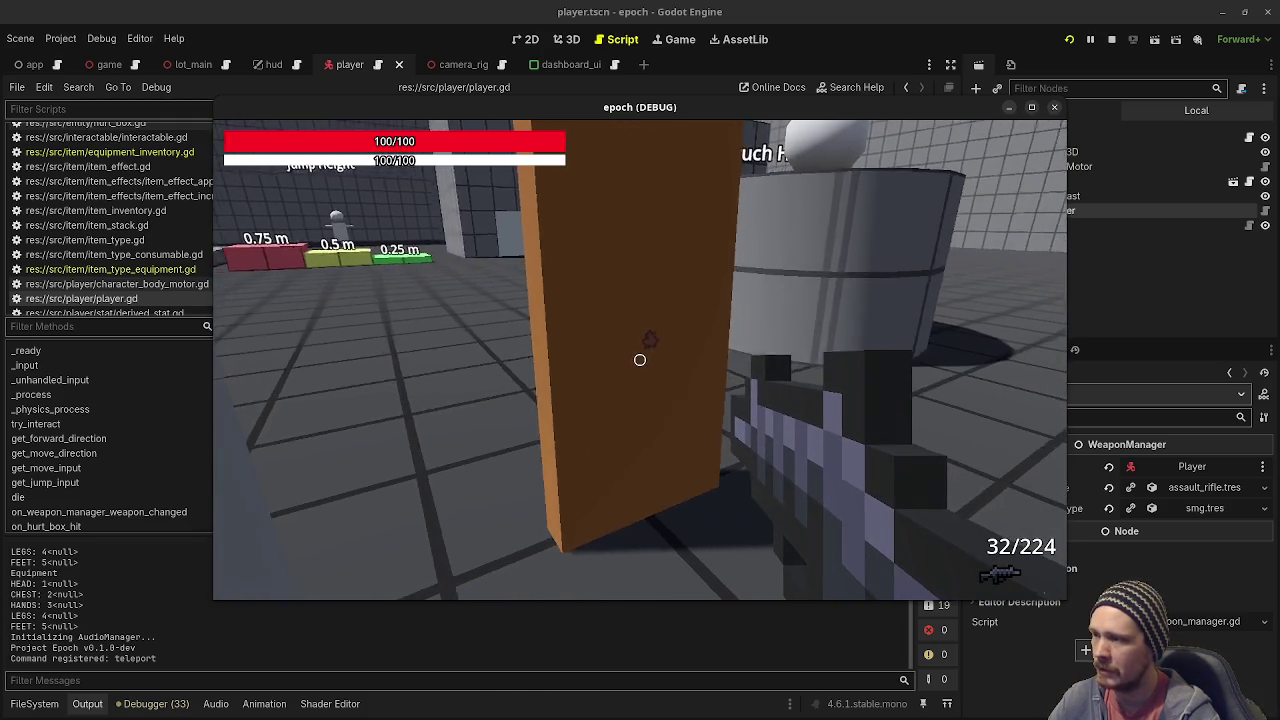
pyautogui.press('a')
pyautogui.moveTo(640, 360)
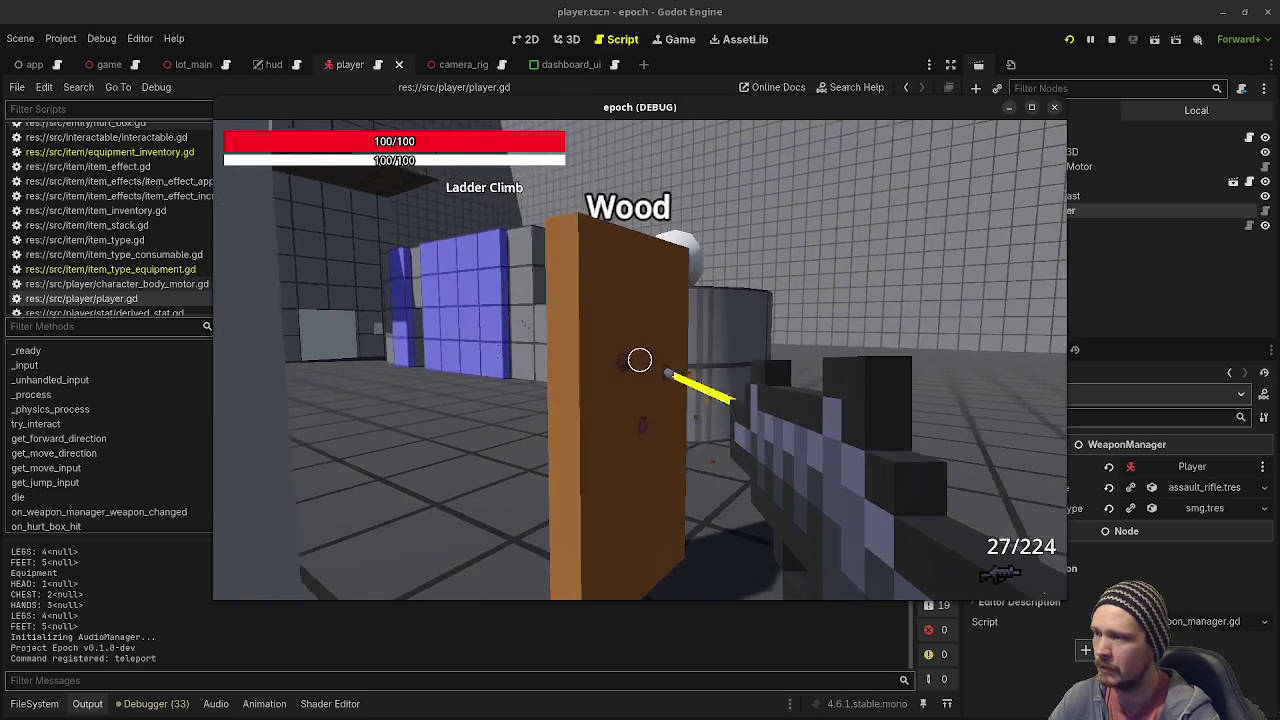
pyautogui.press('2')
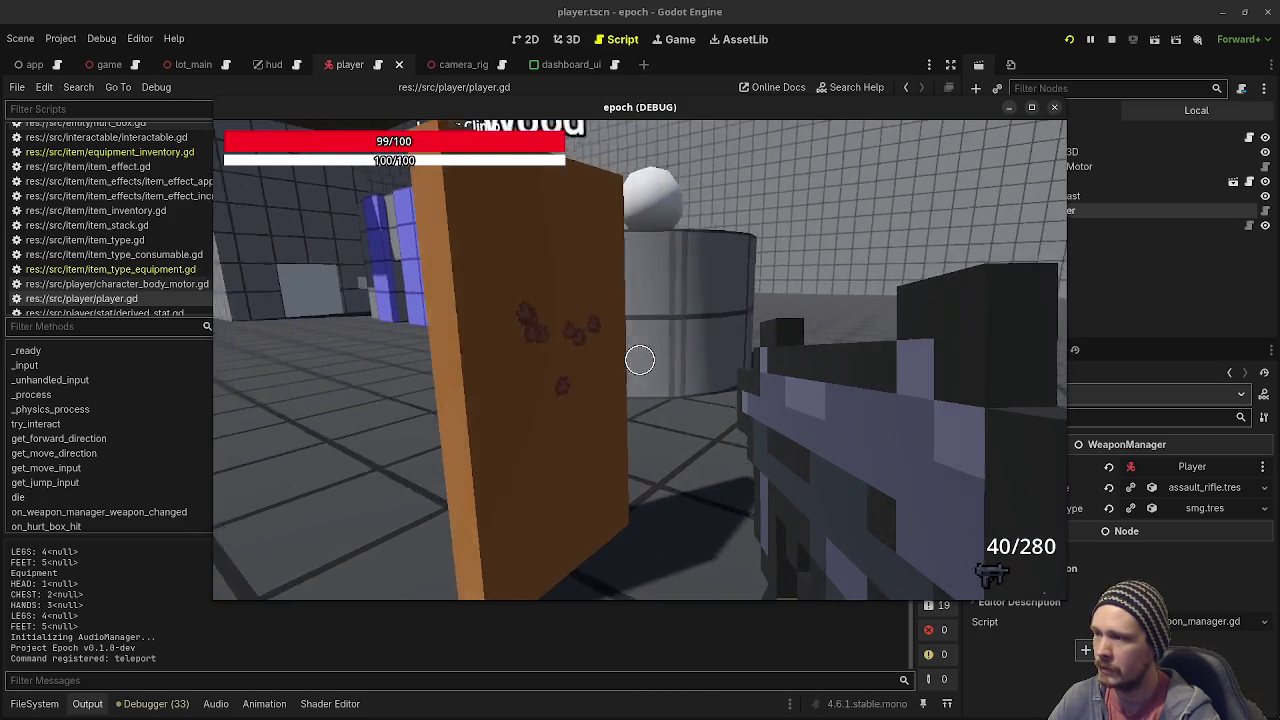